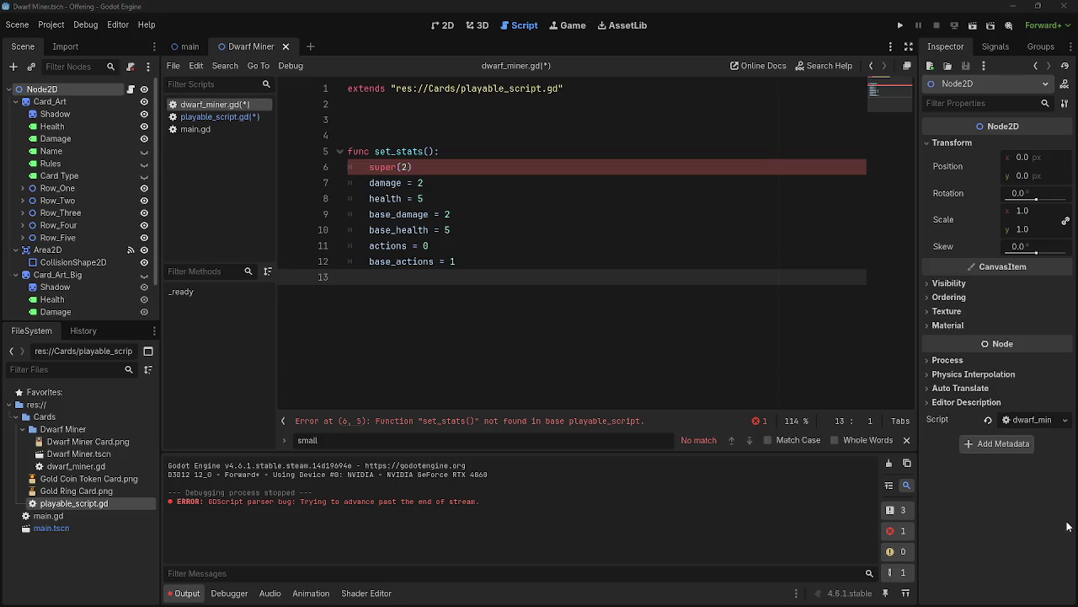
Compare the set_stats functions in dwarf_miner.gd and playable_script.gd.
click(433, 167)
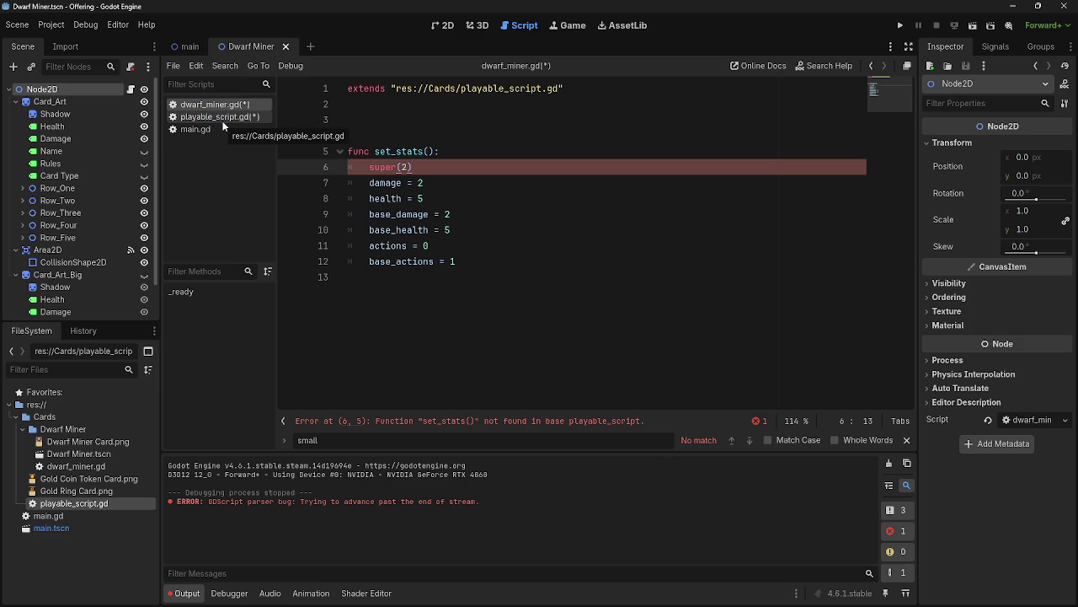
click(222, 123)
click(221, 130)
click(219, 120)
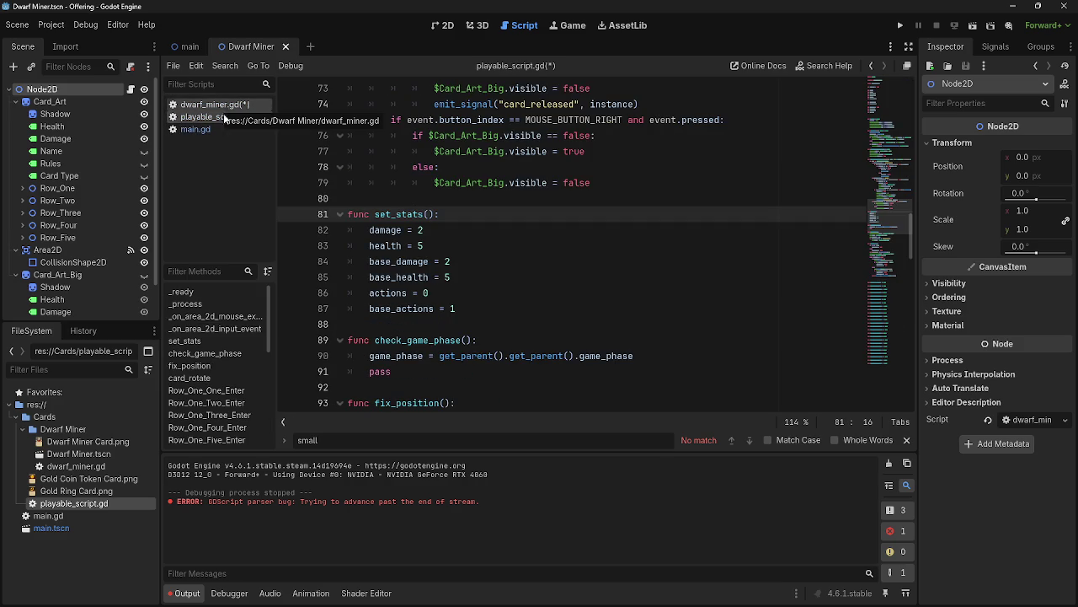
click(216, 105)
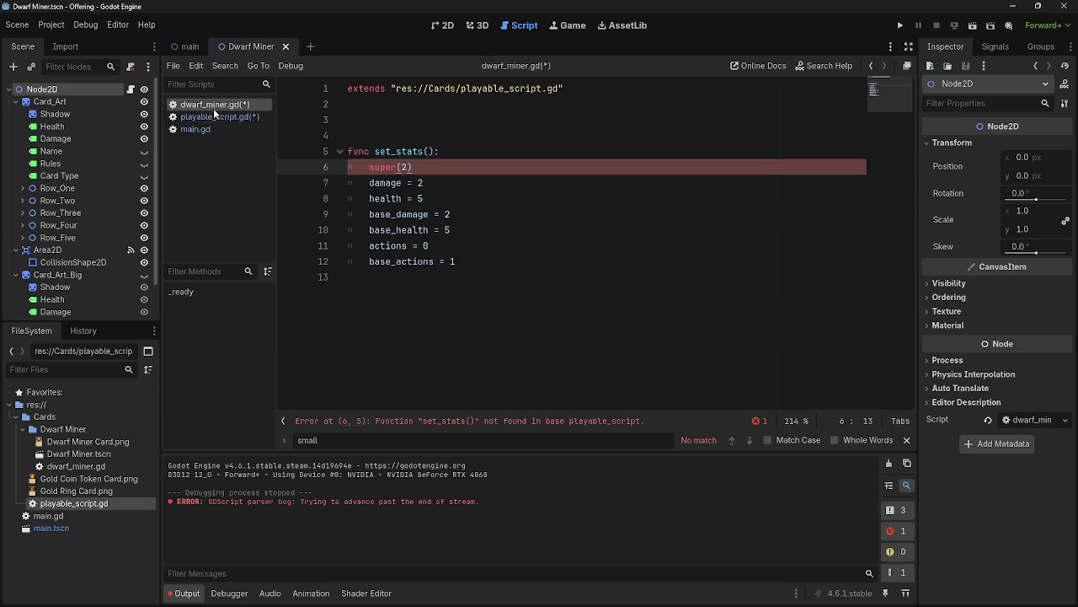
click(216, 117)
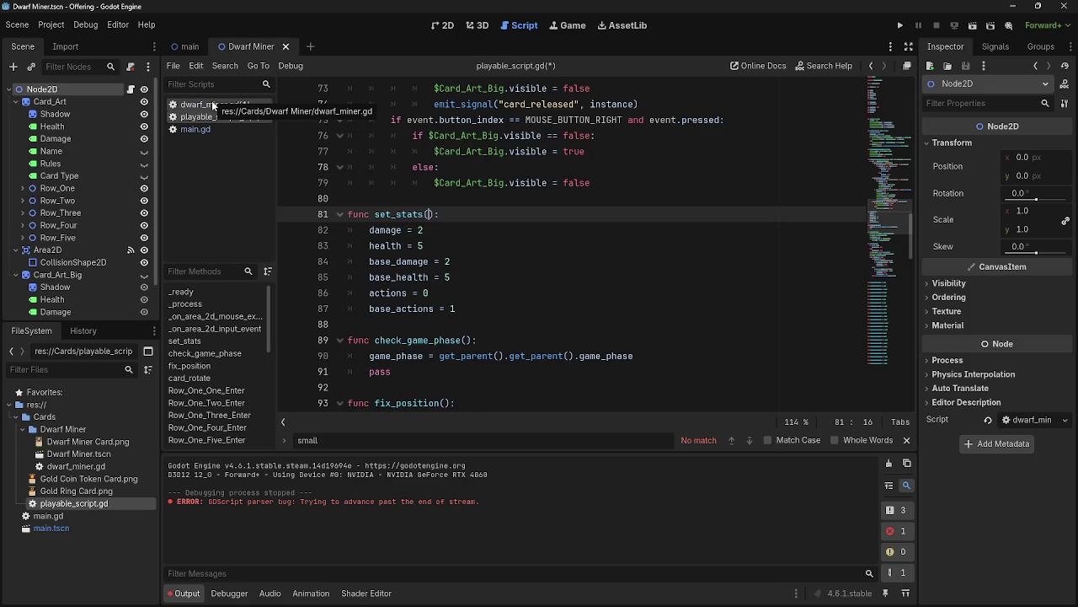
click(211, 100)
Inspect the super(2) call and the extends path in dwarf_miner.gd, flipping between both scripts.
drag(416, 168, 369, 167)
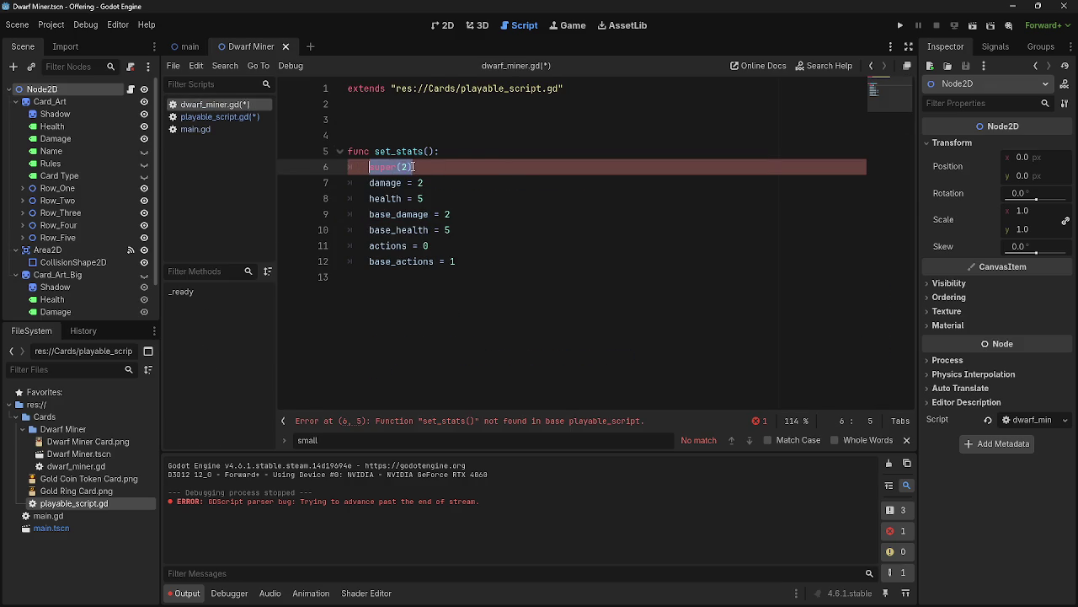
click(369, 167)
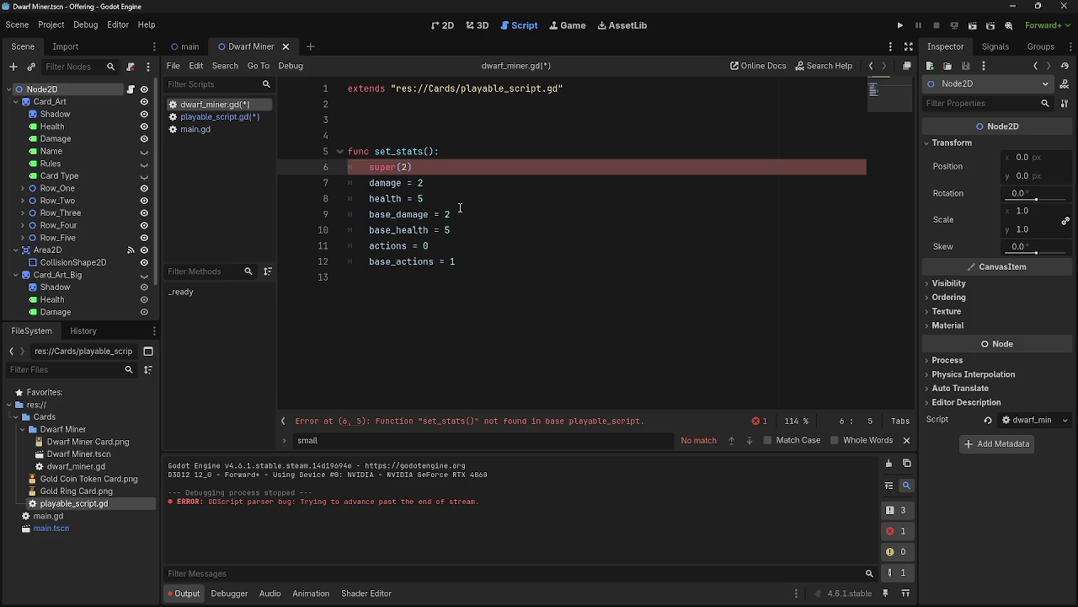
key(alt+Tab)
key(alt+Tab)
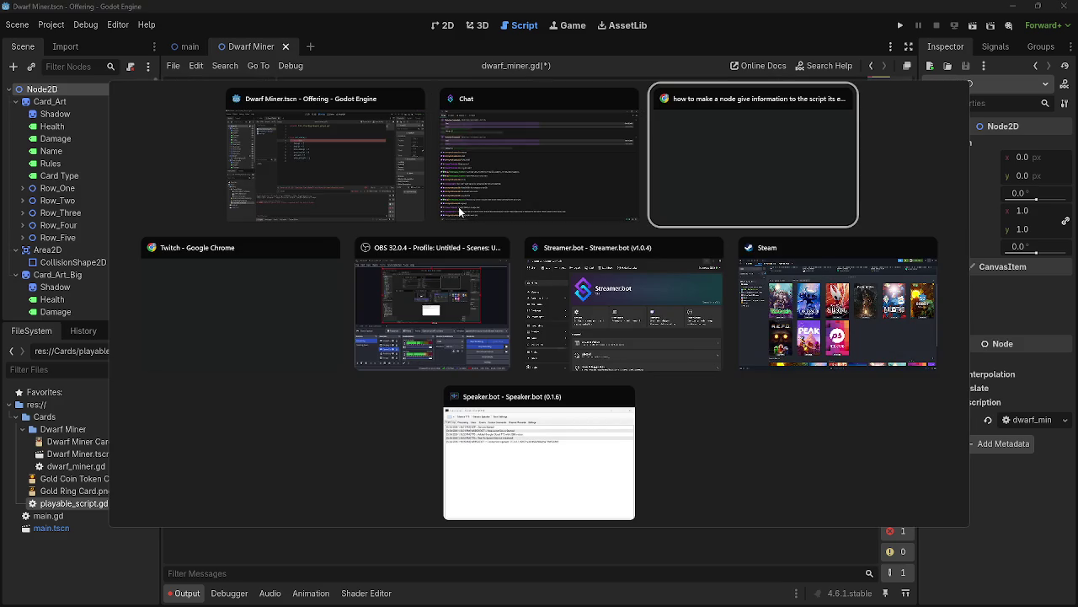
key(Escape)
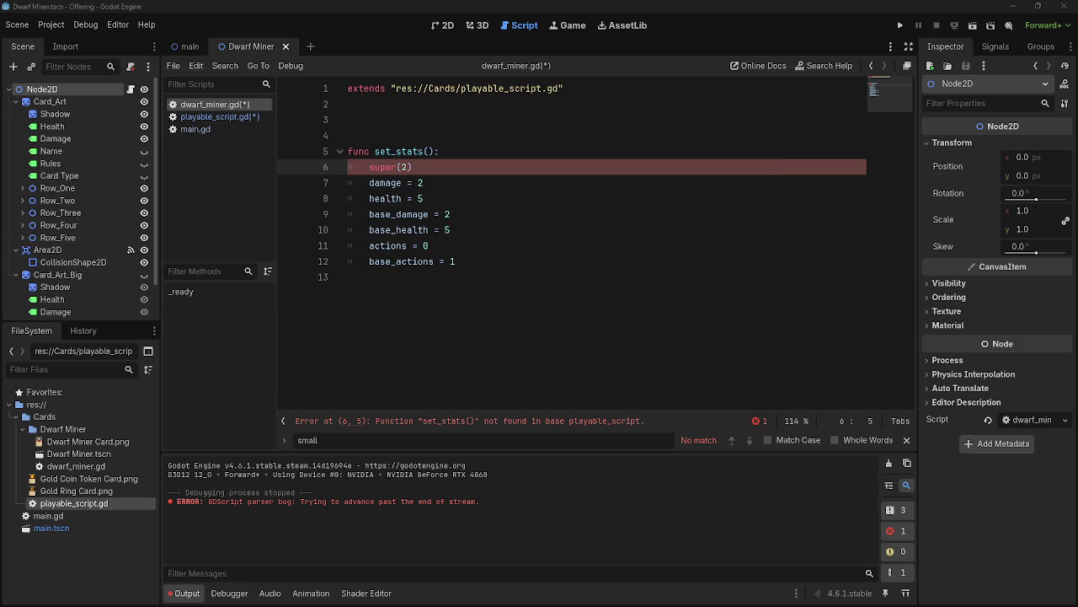
click(453, 88)
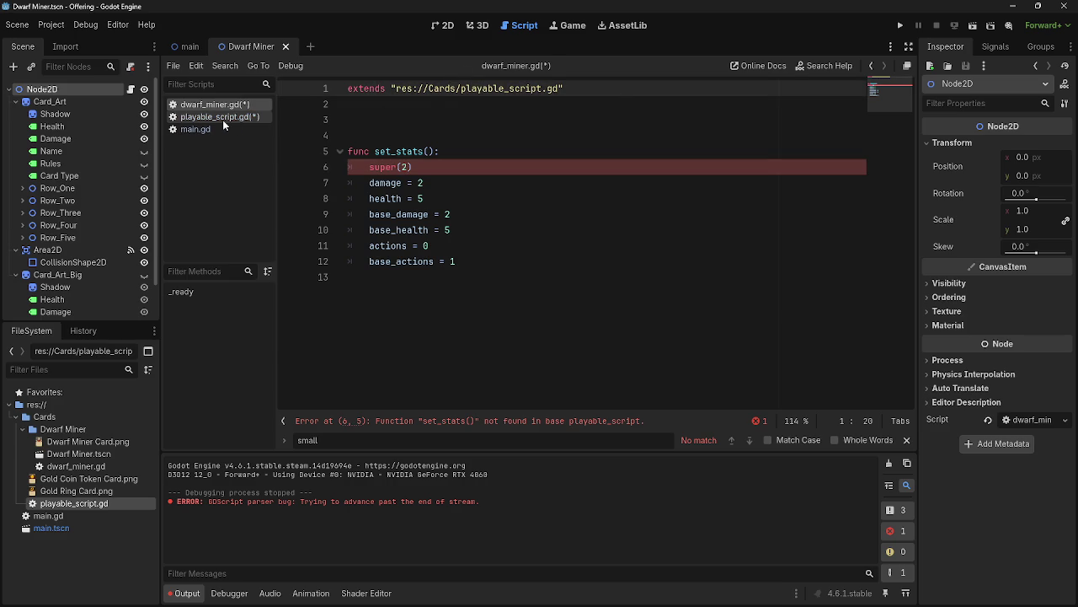
click(222, 120)
click(218, 107)
click(217, 117)
click(216, 105)
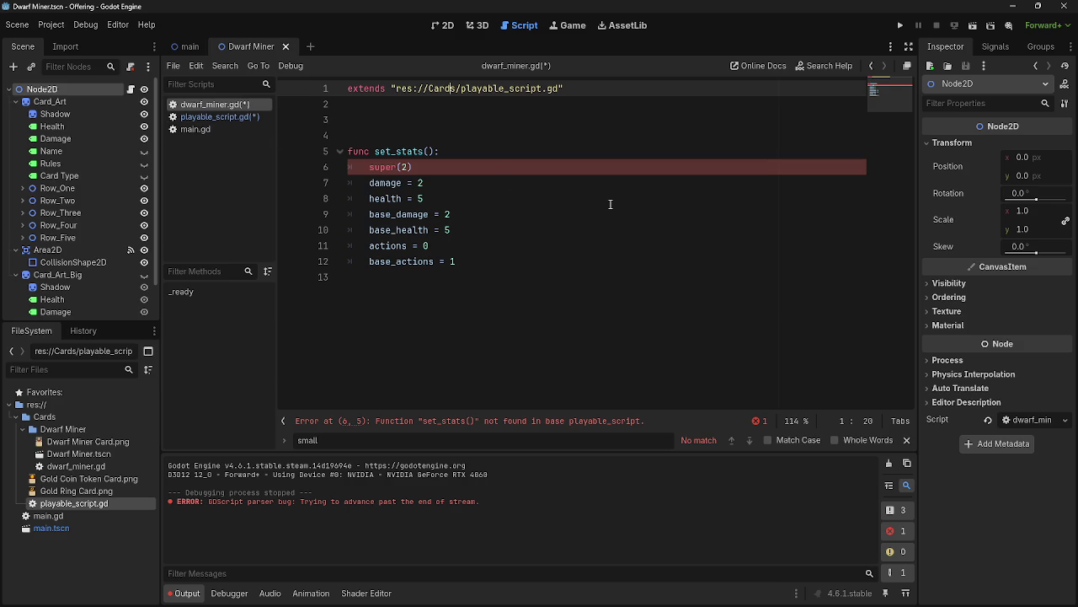
Replace super(2) on line 6 with super() and save both scripts.
drag(413, 167, 349, 167)
key(BackSpace)
key(BackSpace)
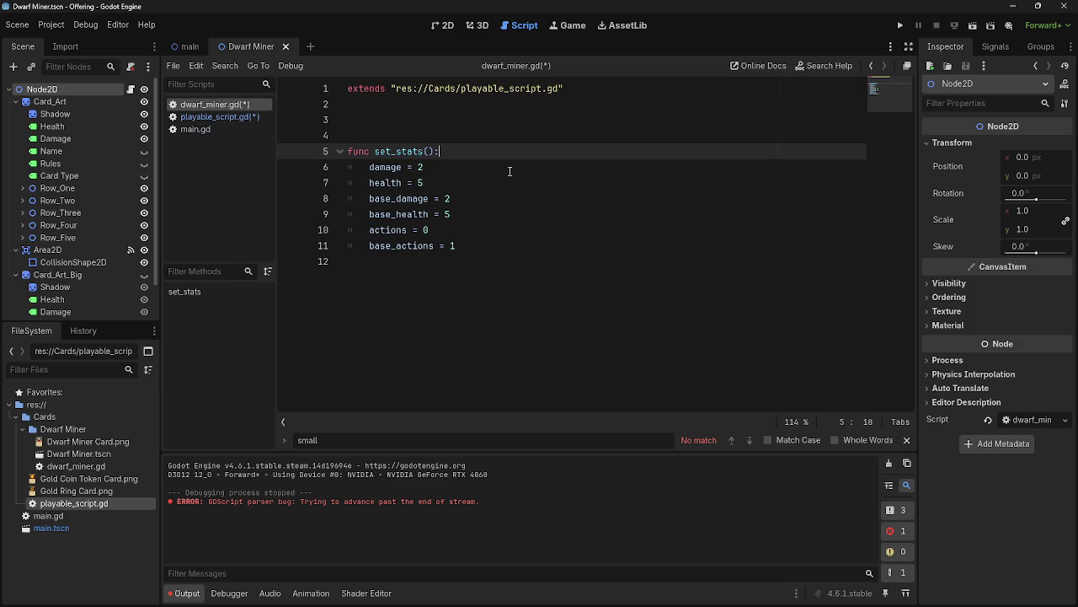
key(Return)
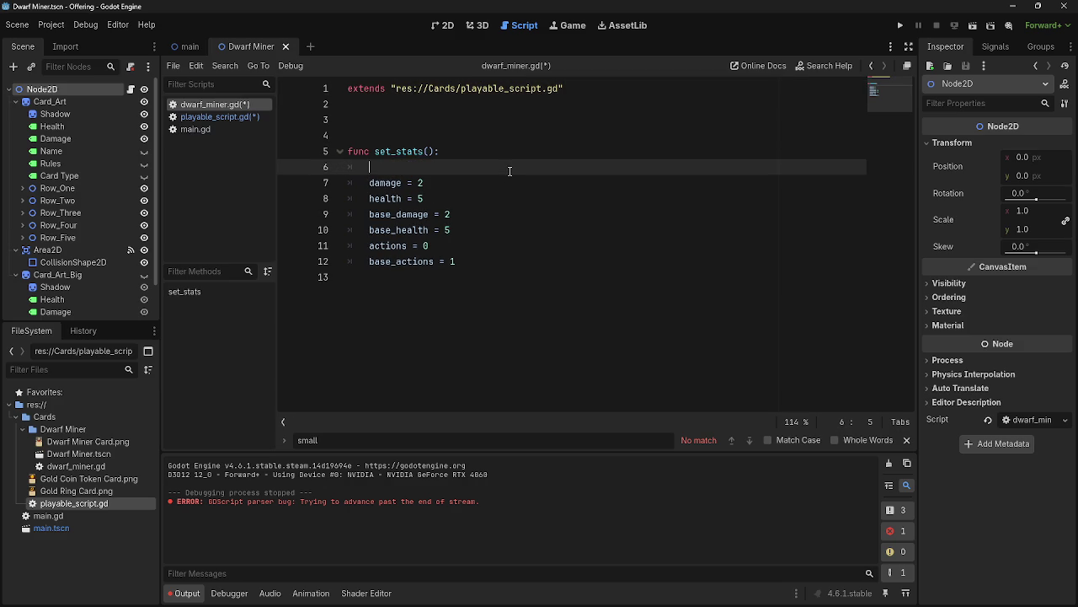
text(super())
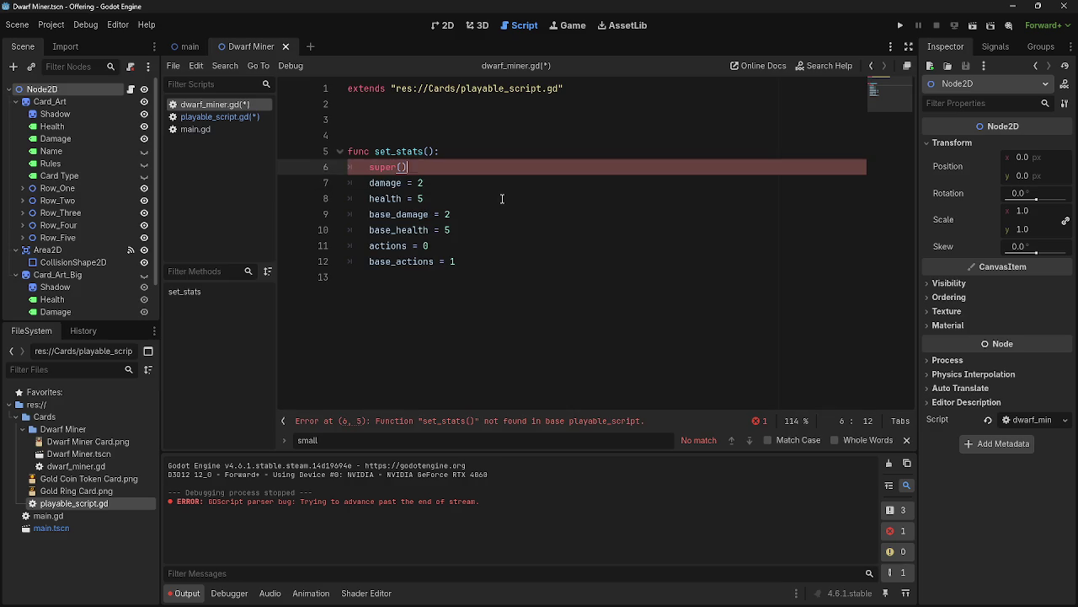
click(476, 423)
click(209, 118)
key(ctrl+s)
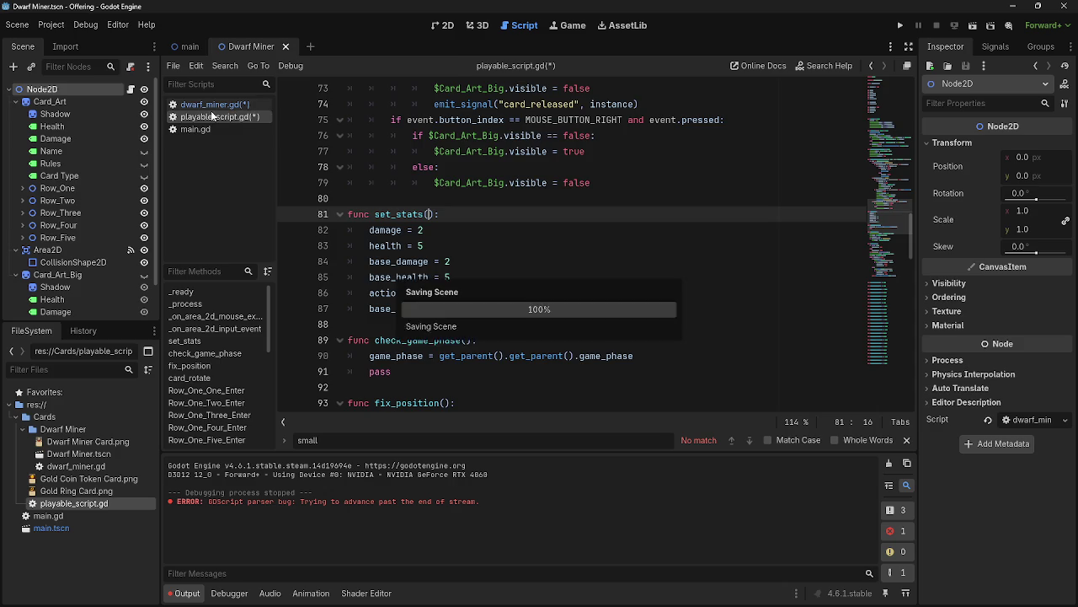
click(213, 106)
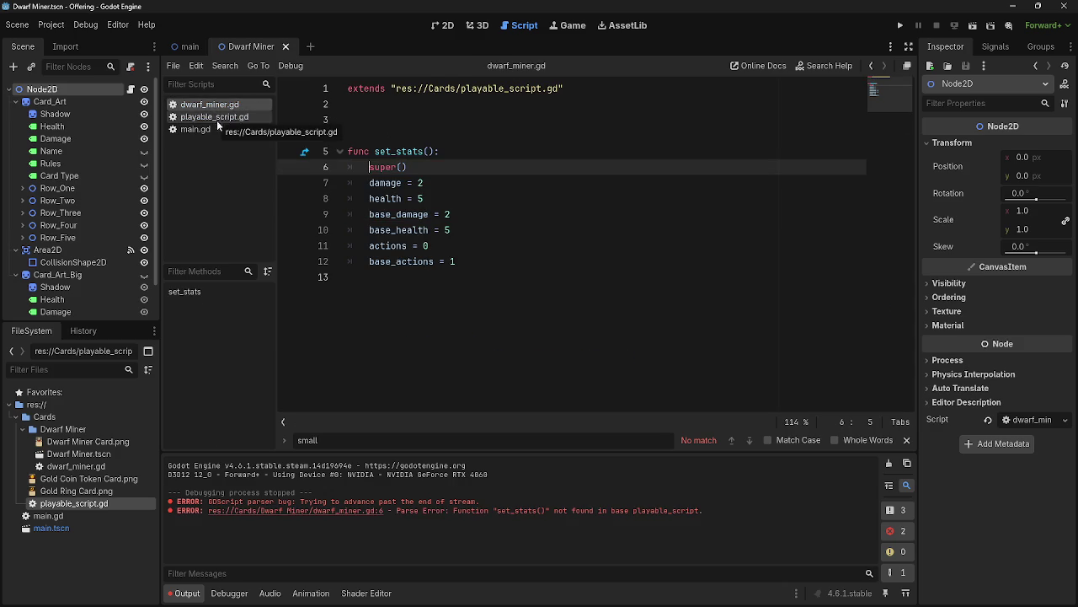
Delete the stat assignments from playable_script.gd's set_stats, leaving a placeholder print( line.
click(216, 118)
mouse_move(506, 309)
mouse_down()
mouse_move(404, 277)
mouse_move(348, 229)
mouse_up()
key(BackSpace)
text(pass)
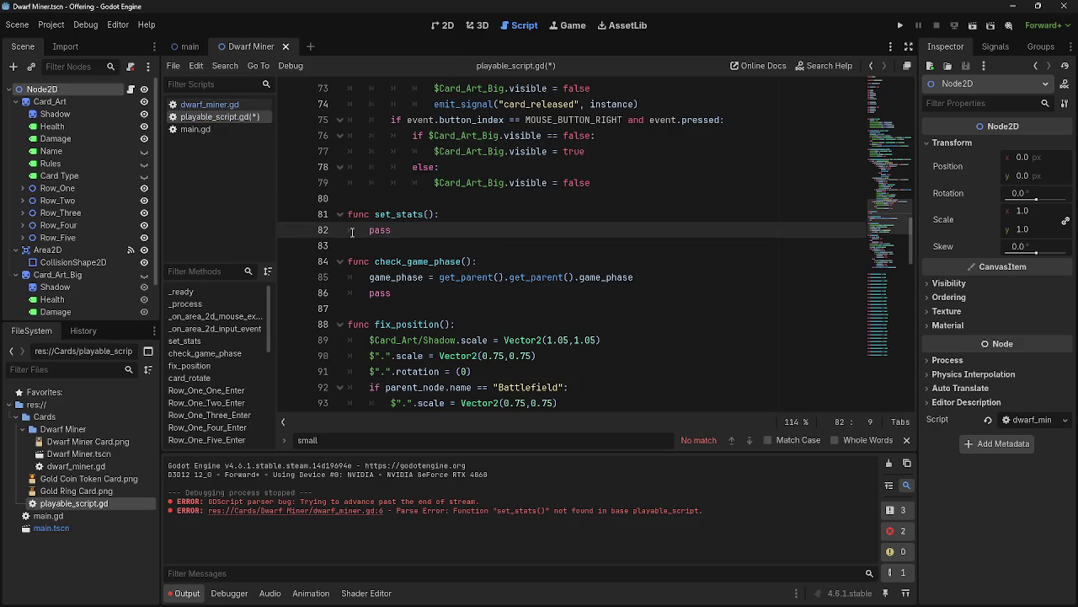
click(203, 106)
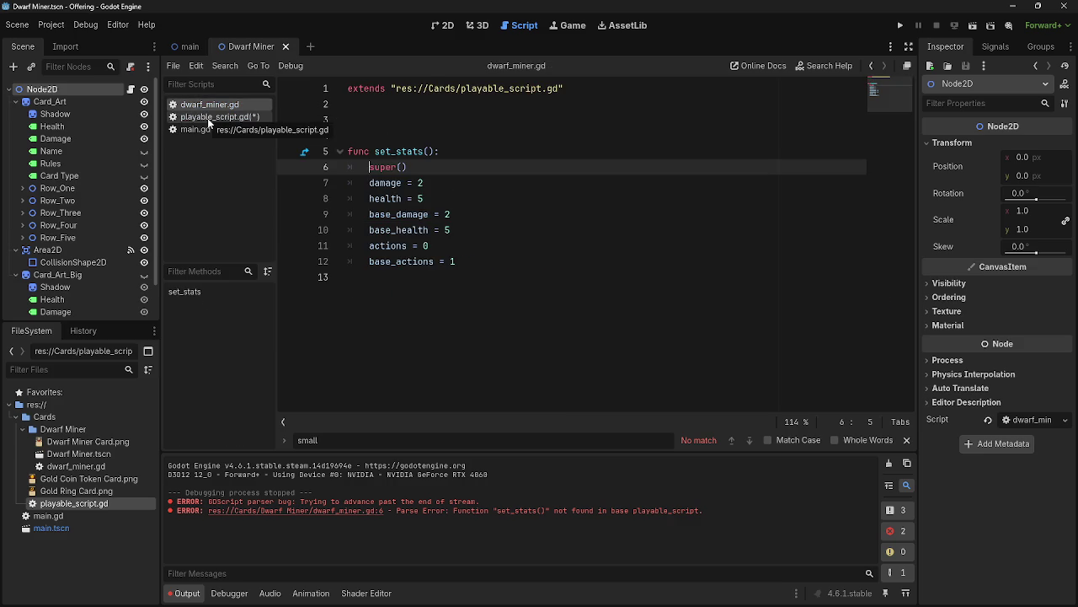
click(209, 118)
click(425, 233)
key(BackSpace)
key(BackSpace)
key(BackSpace)
key(BackSpace)
key(Tab)
text(print()
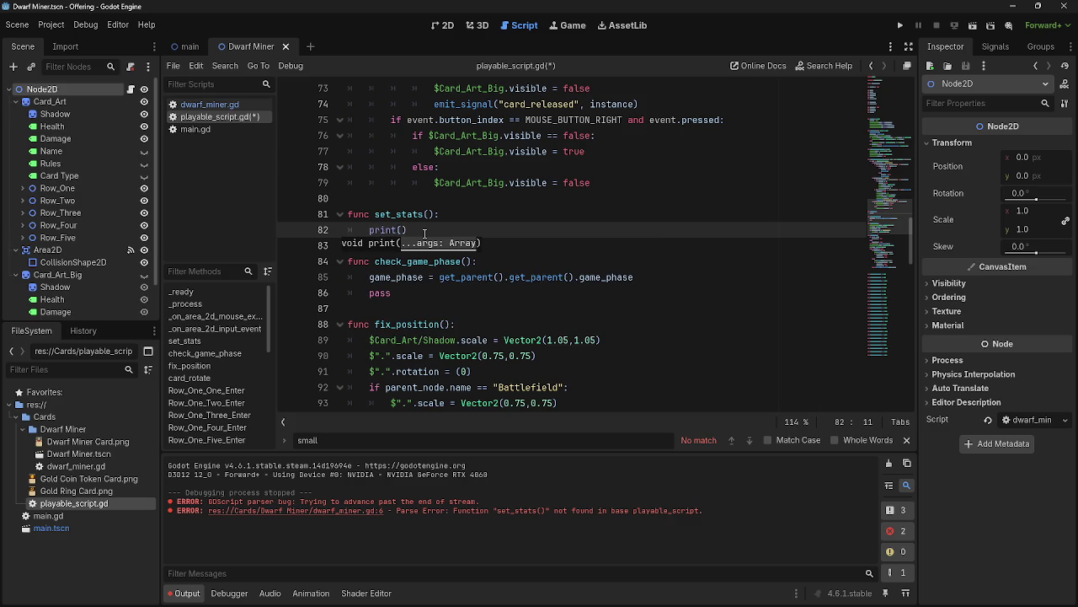
Move the four $Card_Art Damage and Health label lines (28–31) from _ready into set_stats.
scroll(423, 233, up, 15)
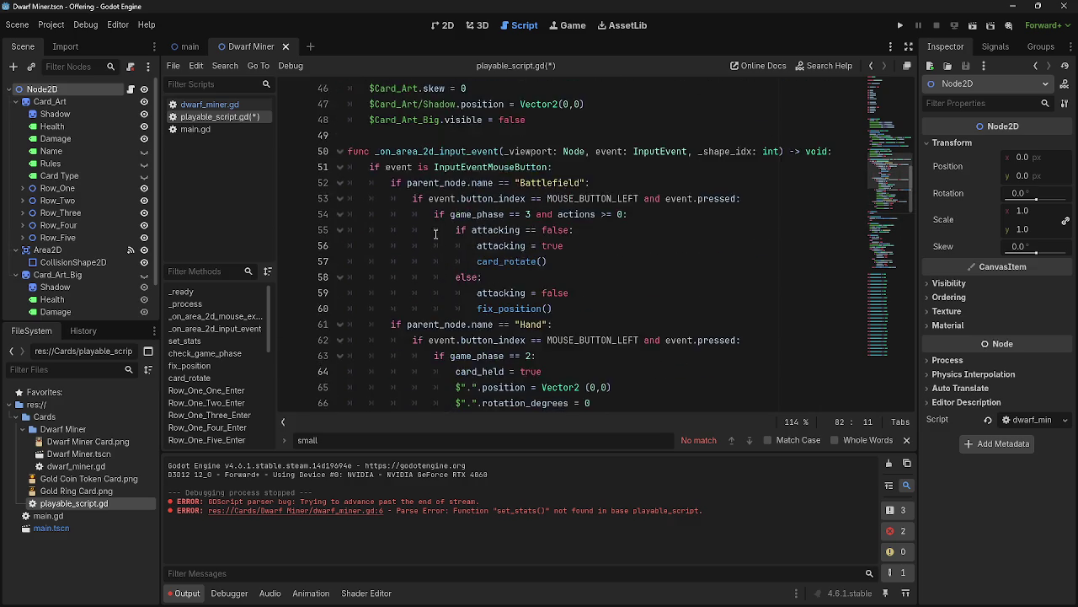
scroll(556, 278, up, 1)
drag(619, 232, 347, 182)
key(ctrl+c)
key(BackSpace)
key(BackSpace)
scroll(456, 236, down, 17)
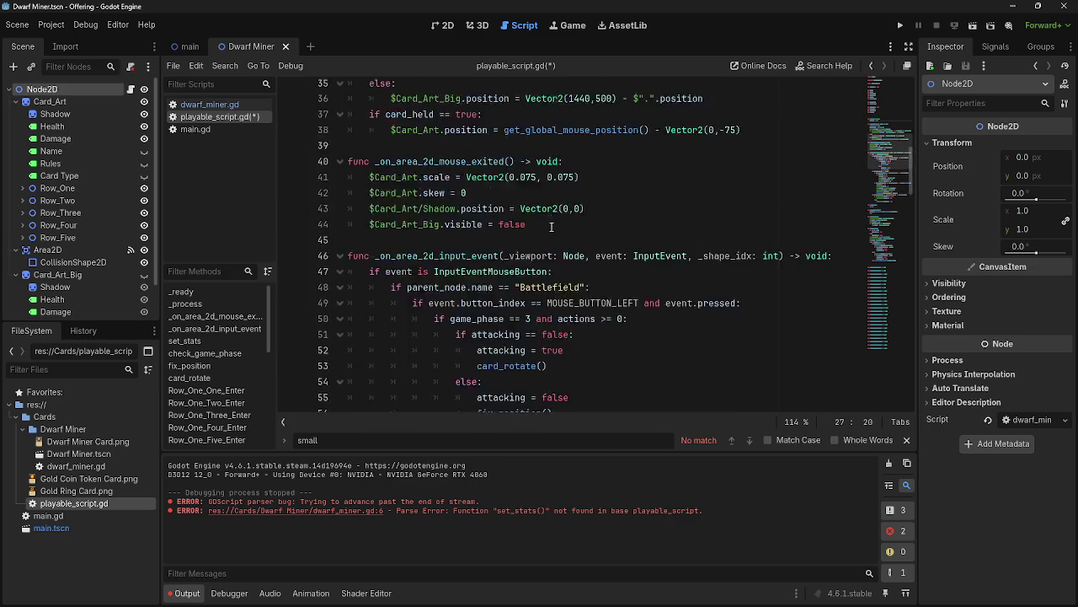
scroll(438, 235, up, 4)
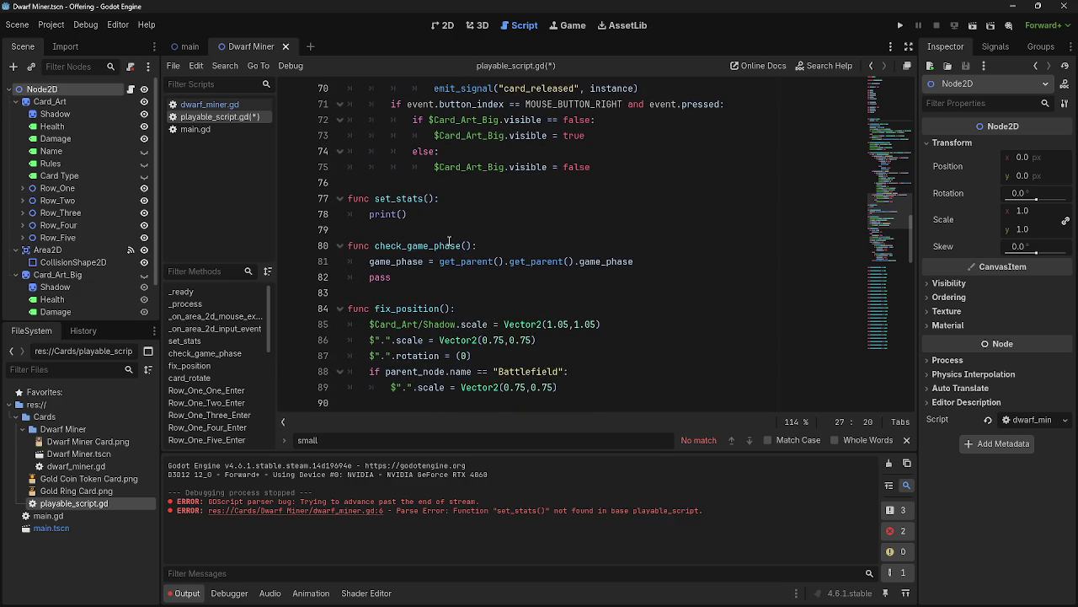
drag(408, 214, 359, 216)
key(ctrl+v)
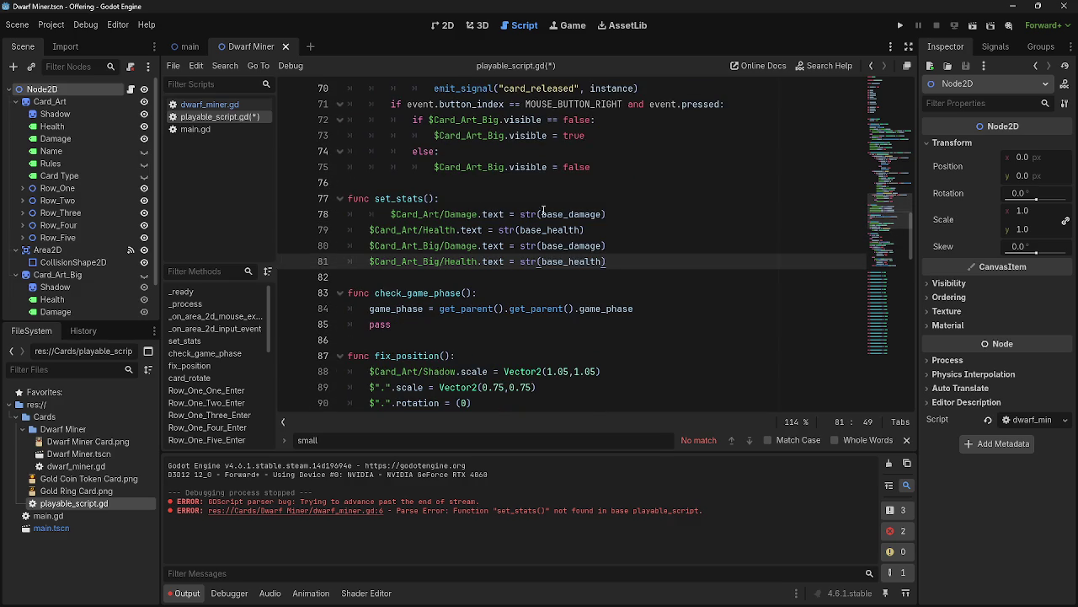
Run the game, drag two Dwarf Miner cards from the hand to the centre, then stop it.
click(900, 25)
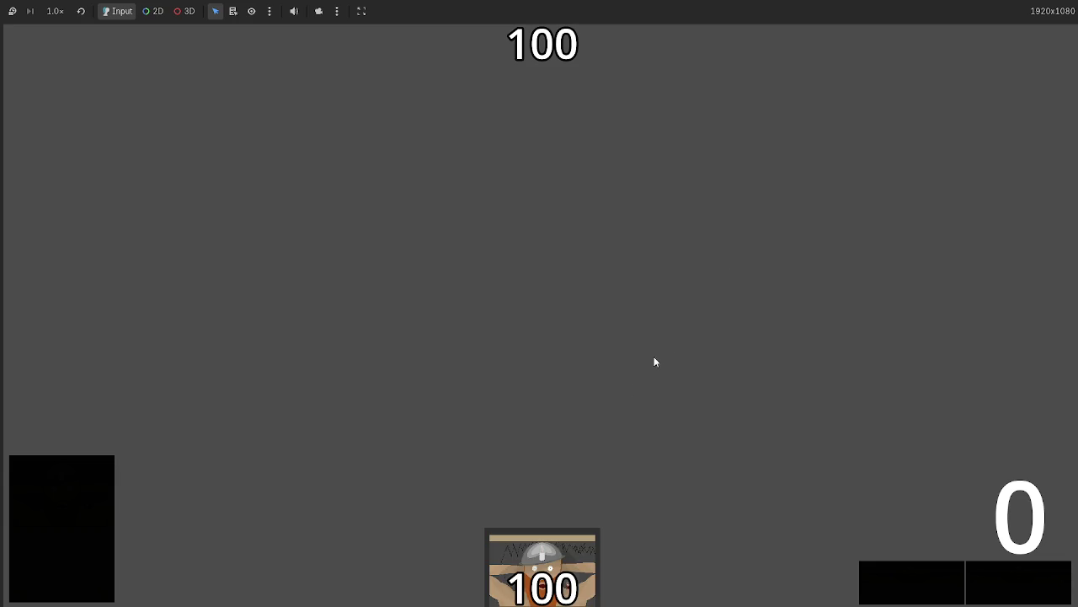
drag(544, 556, 513, 265)
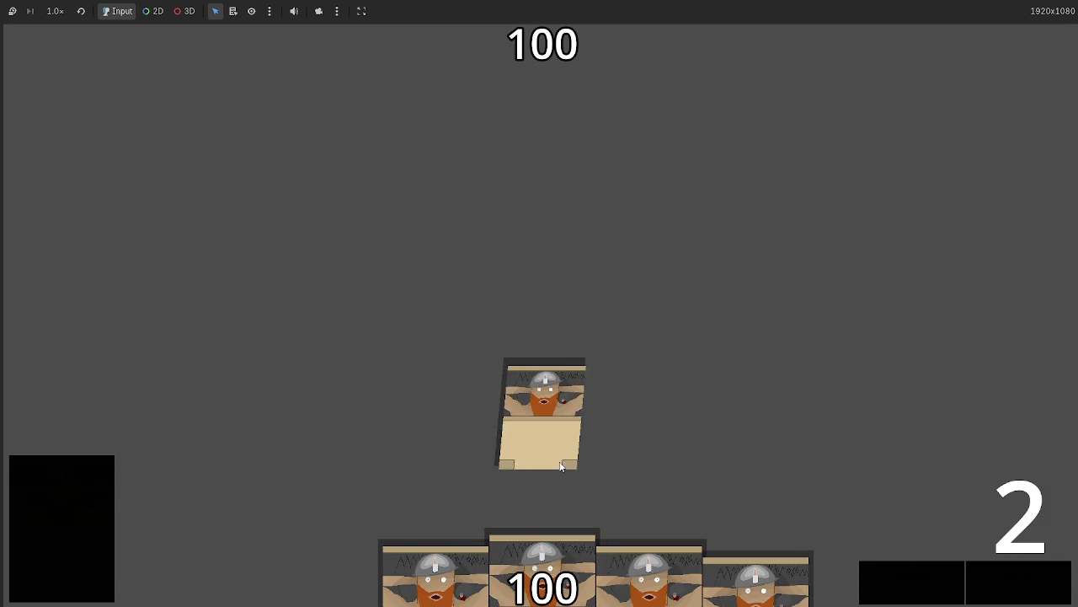
drag(554, 557, 528, 286)
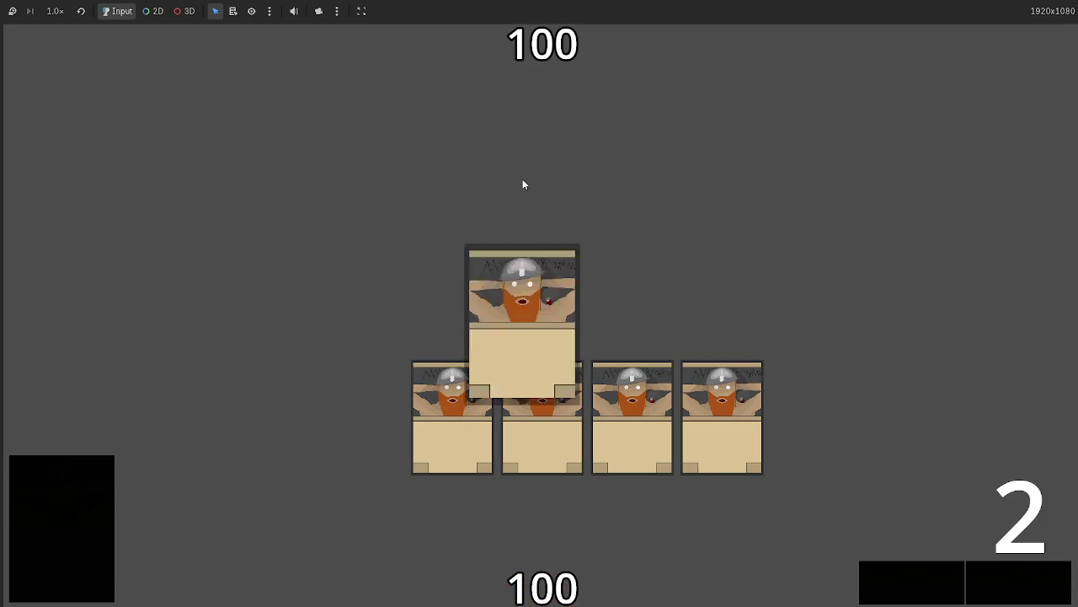
key(F8)
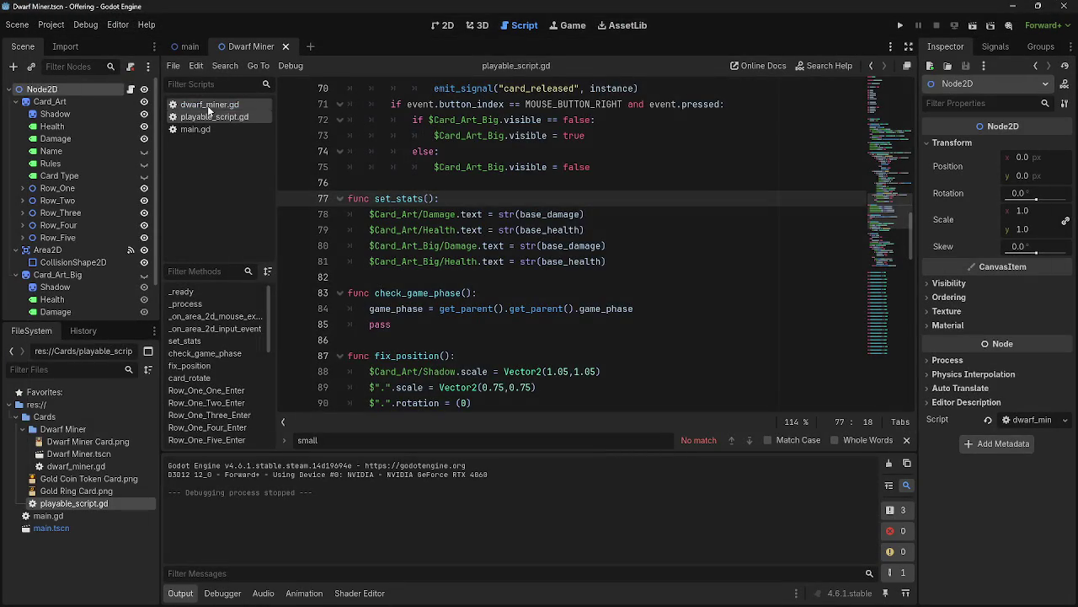
Add func _ready() -> void: calling set_stats() to dwarf_miner.gd, then run the project.
click(208, 105)
click(413, 123)
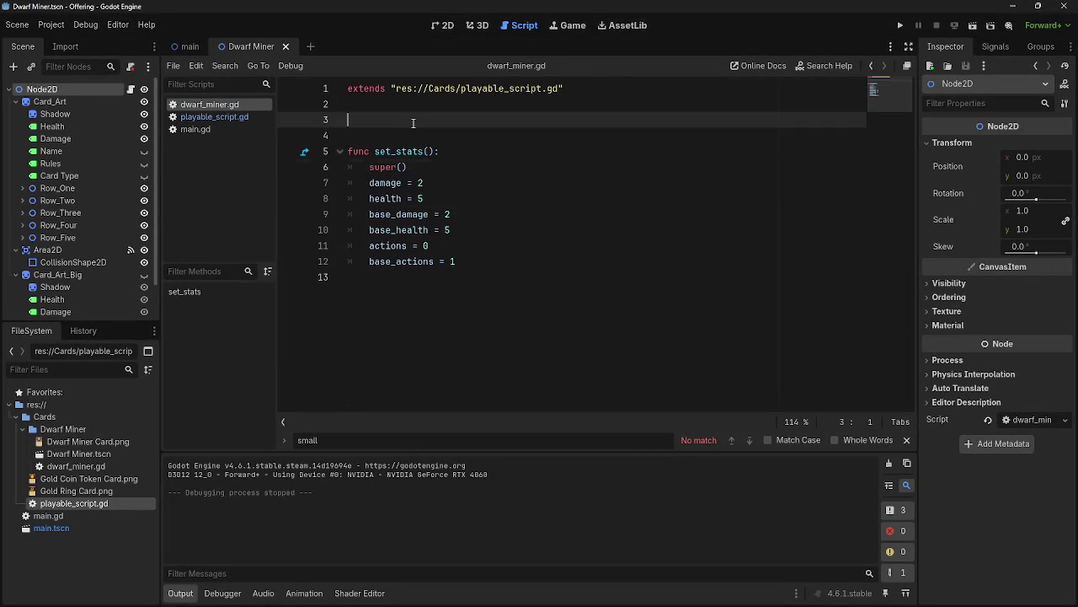
key(Return)
key(Return)
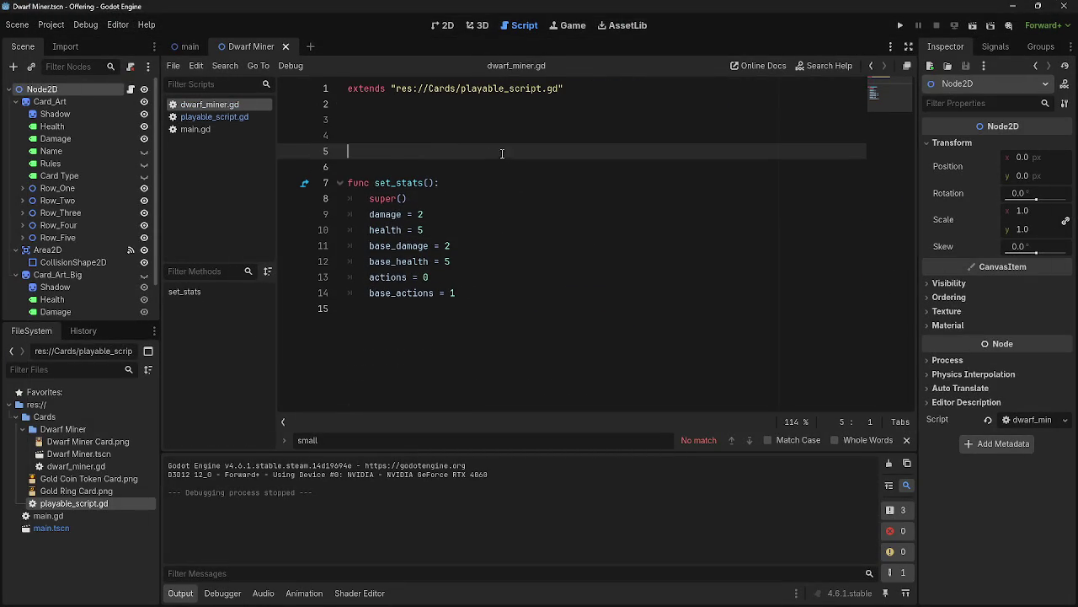
text(read)
key(BackSpace)
key(BackSpace)
key(BackSpace)
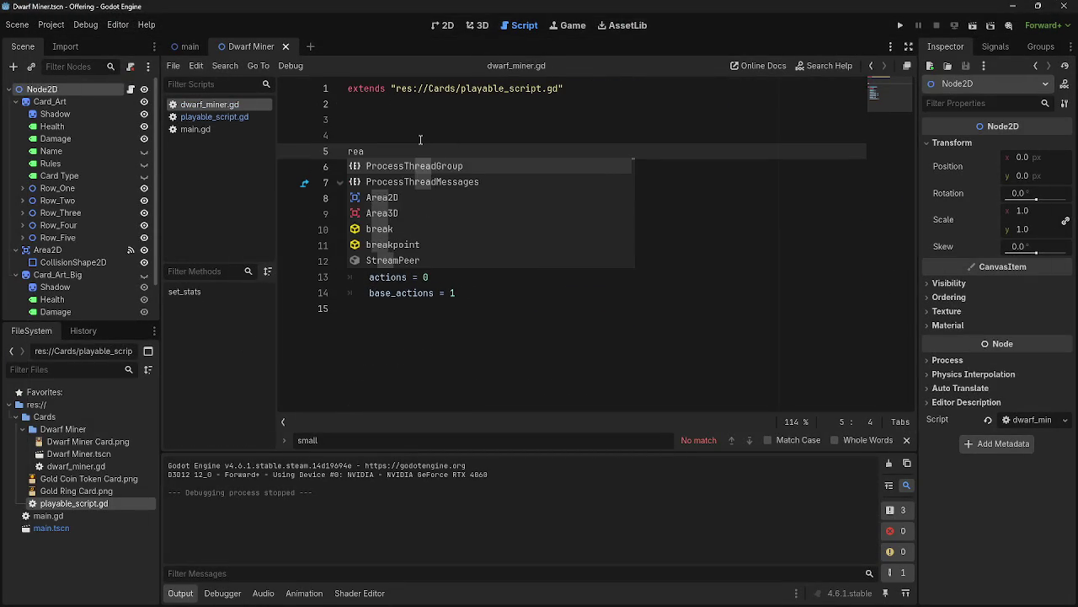
text(ready)
key(BackSpace)
key(BackSpace)
key(BackSpace)
key(BackSpace)
key(BackSpace)
text(func read)
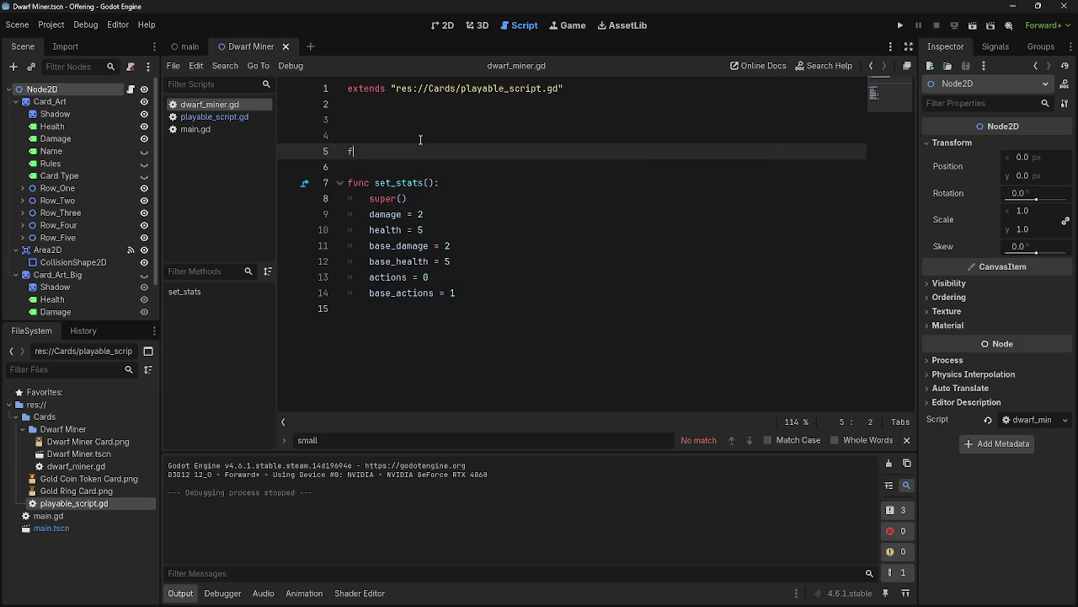
key(Return)
key(Return)
text(set)
key(Return)
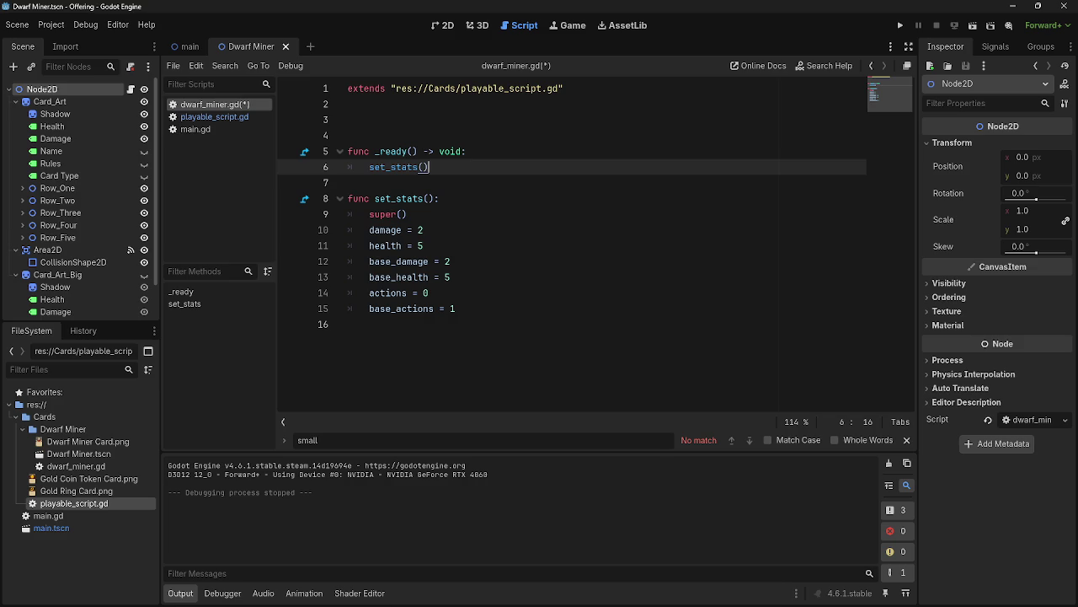
click(693, 247)
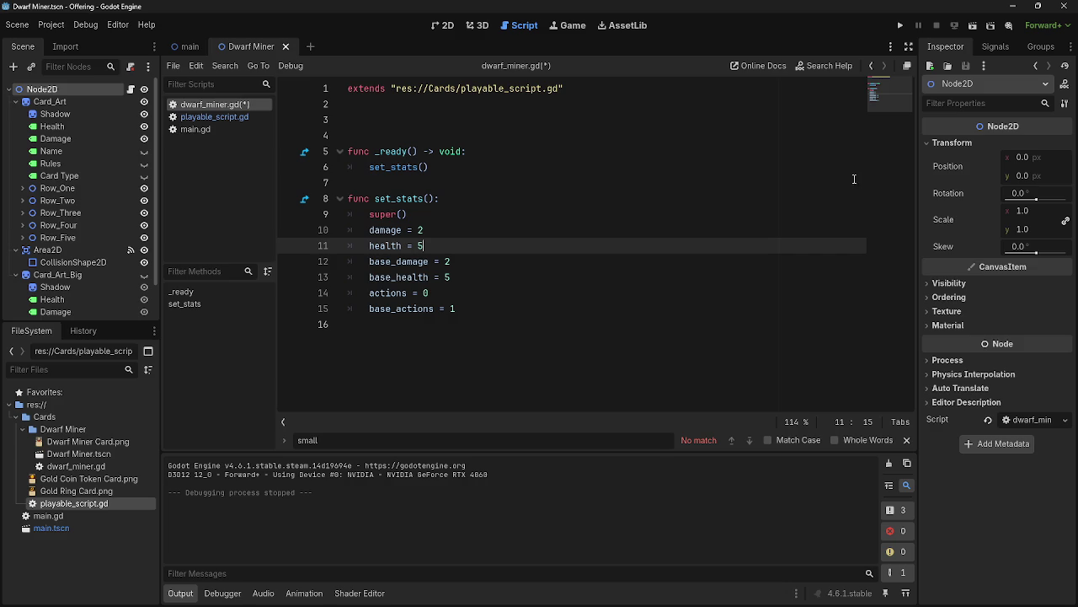
click(900, 25)
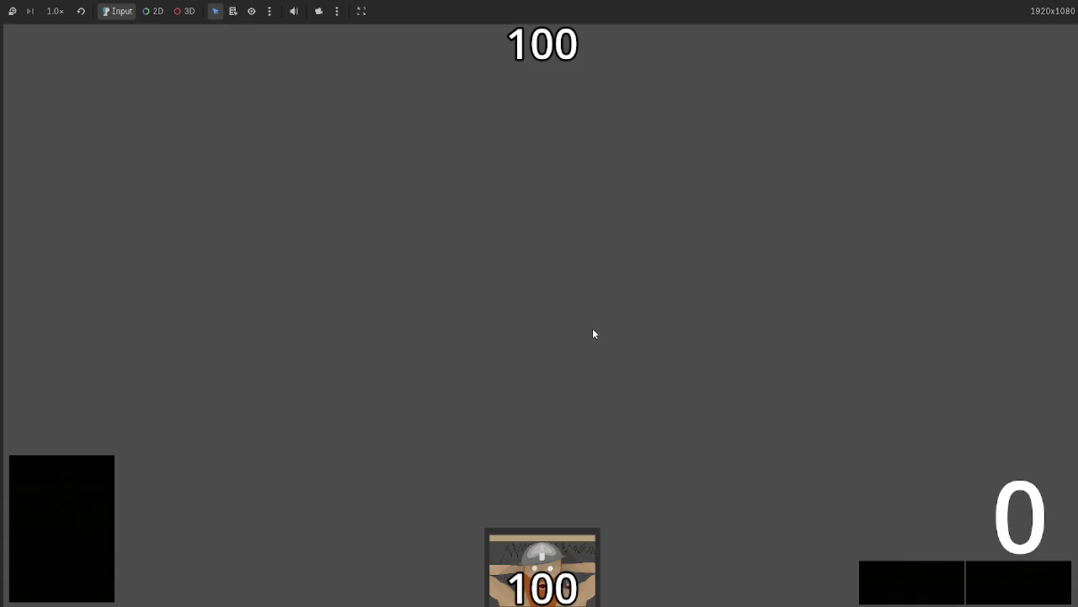
Play the Dwarf Miner card onto the battlefield and inspect the 'reparent' on Nil error at main.gd line 65.
drag(529, 594, 534, 405)
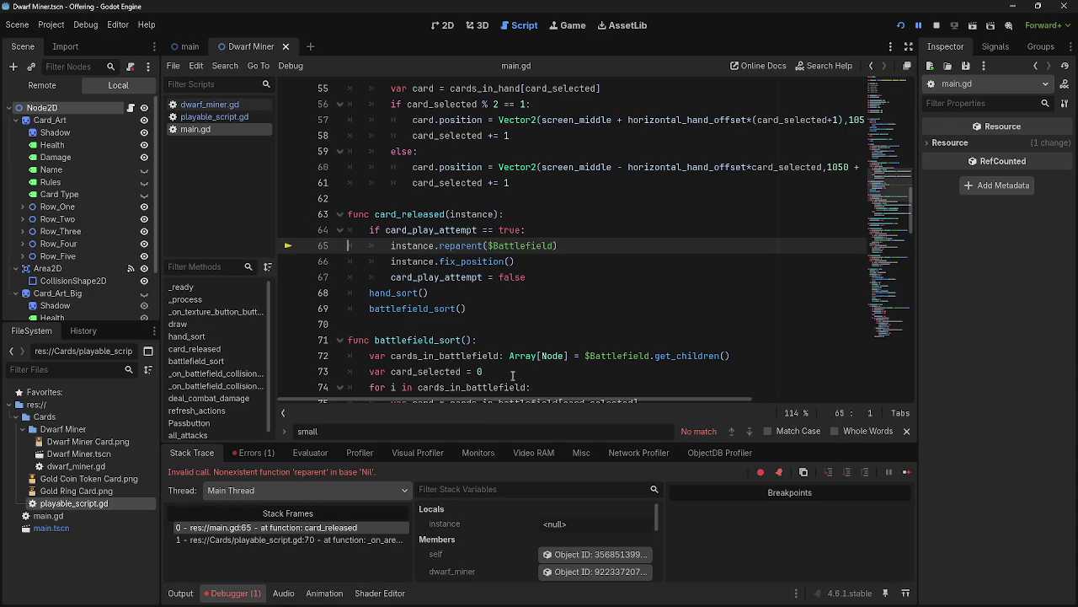
mouse_move(482, 272)
double_click(464, 245)
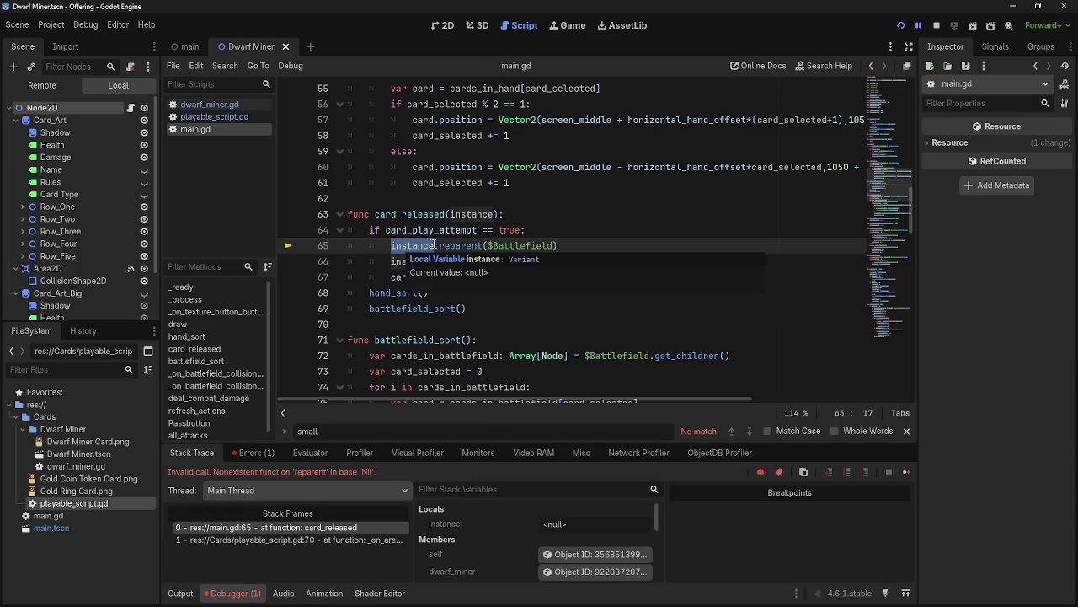
double_click(464, 246)
click(464, 246)
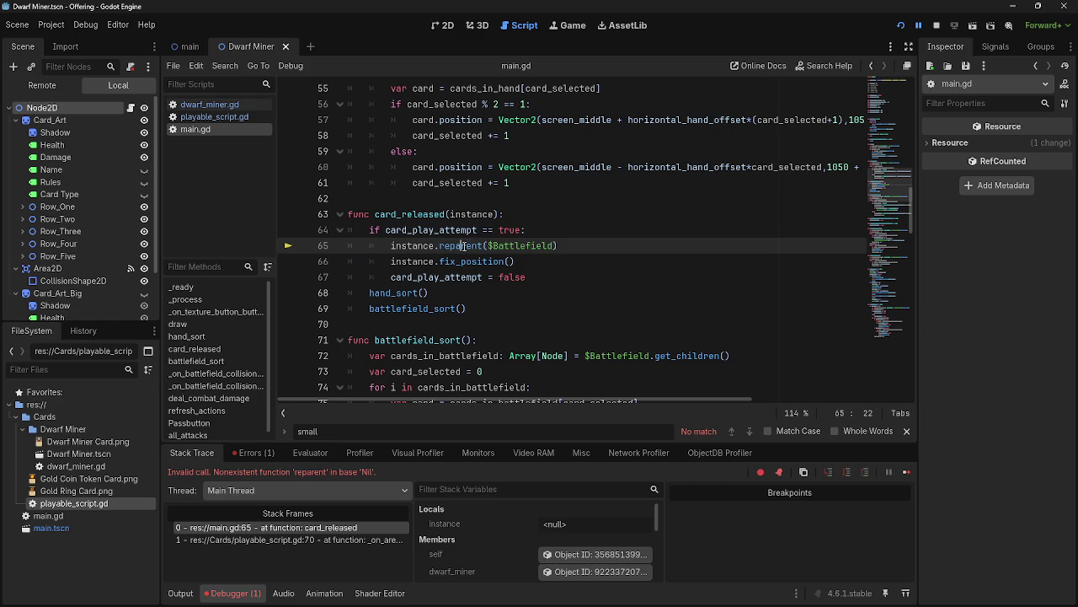
Check set_stats in dwarf_miner.gd and playable_script.gd for the crash cause.
click(202, 105)
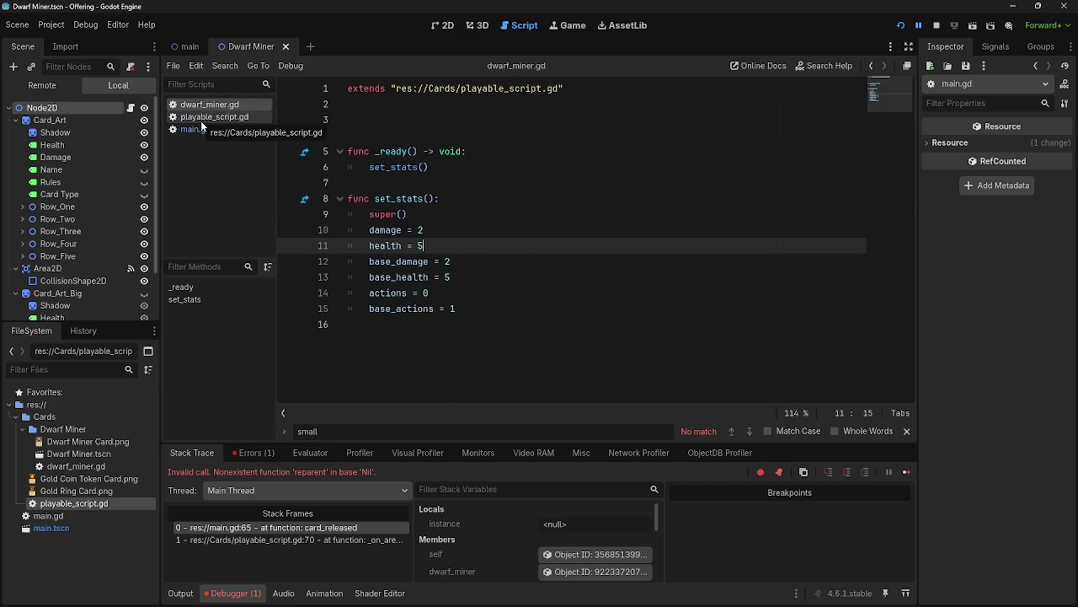
click(201, 120)
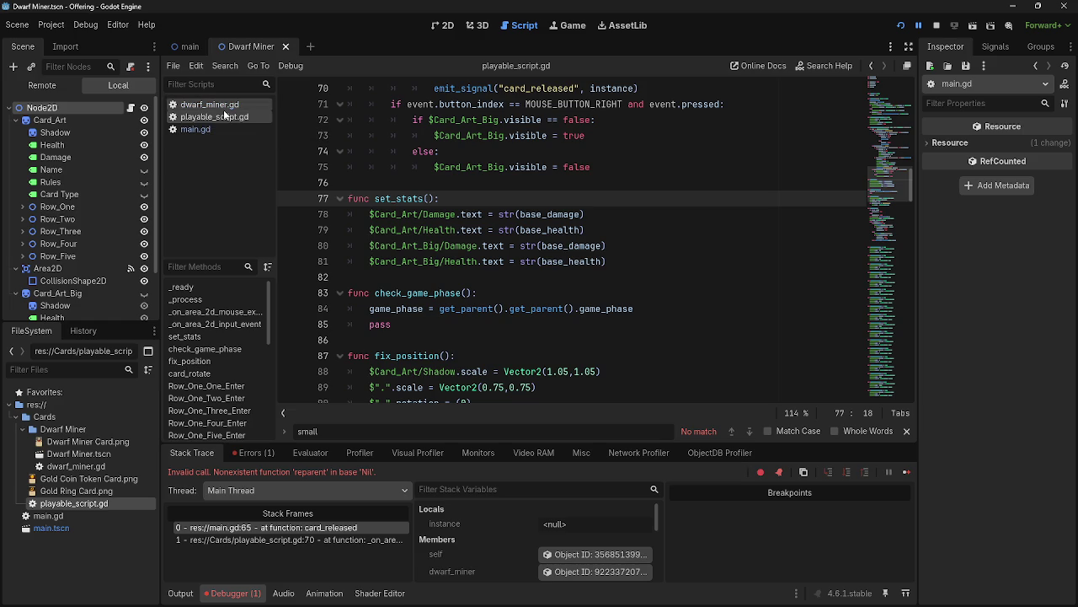
click(224, 107)
click(224, 121)
click(224, 104)
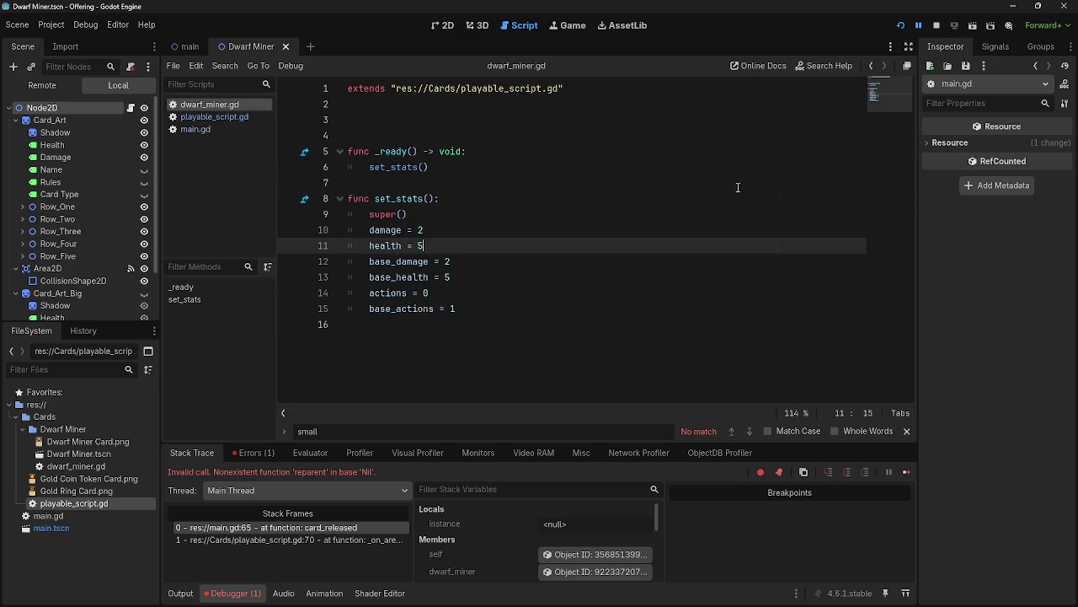
key(alt+Tab)
key(alt+Tab)
key(alt+Tab)
key(Escape)
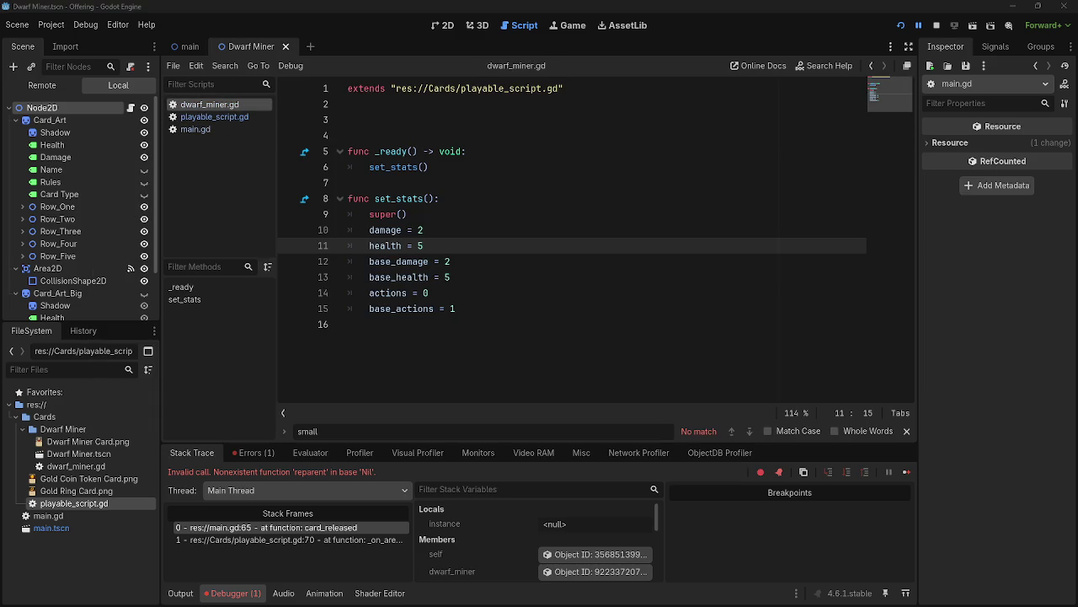
click(438, 226)
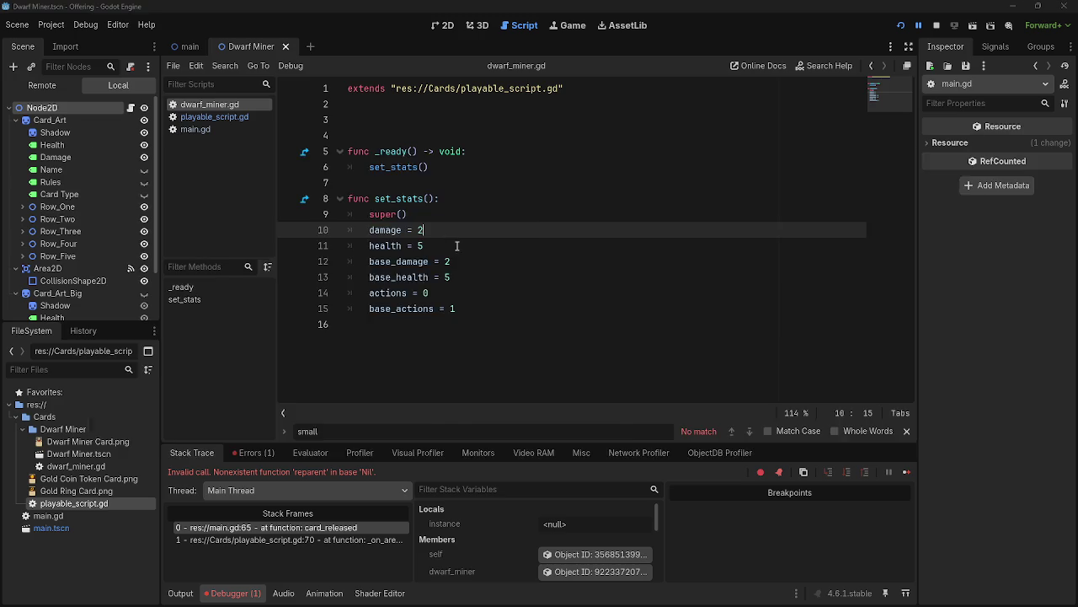
Return to the Godot editor and show playable_script.gd at its set_stats function.
key(alt+Tab)
key(alt+Tab)
key(Escape)
click(426, 118)
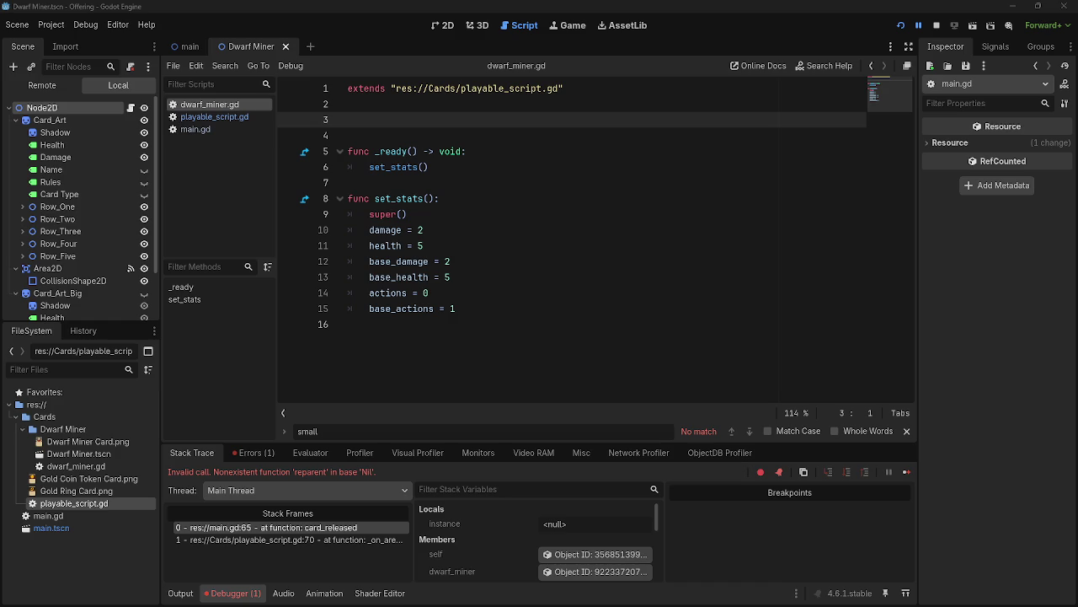
key(alt+Tab)
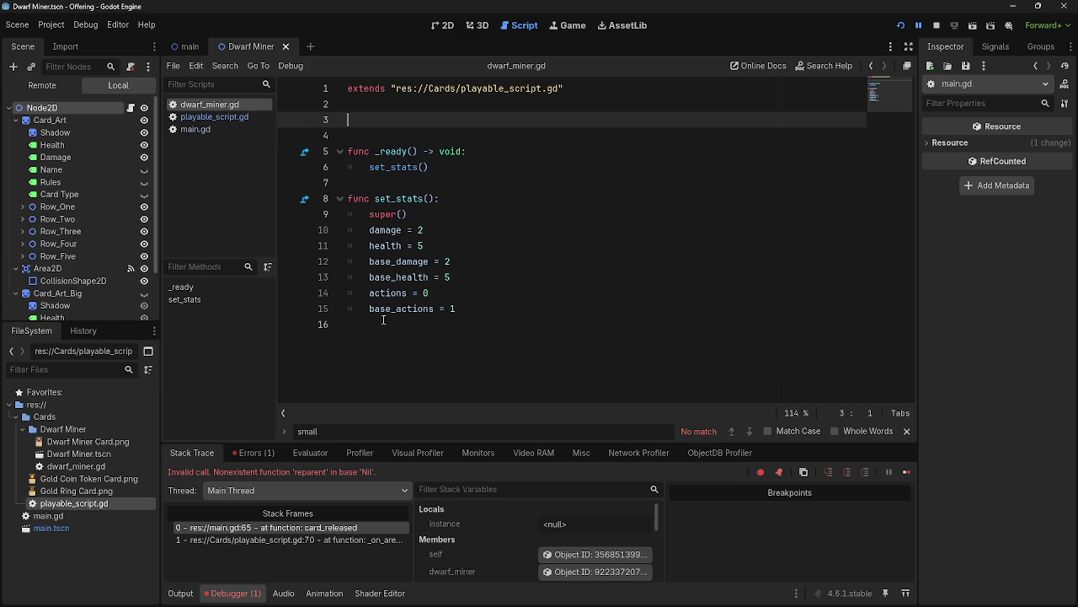
click(221, 117)
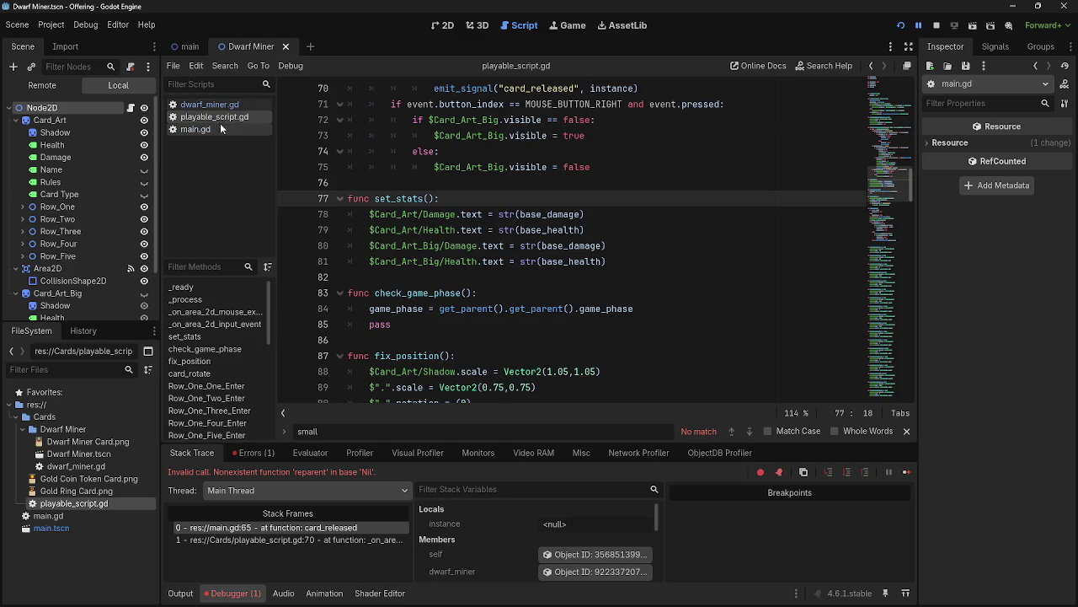
Flip repeatedly between dwarf_miner.gd and playable_script.gd to compare them, ending on playable_script.gd.
click(212, 104)
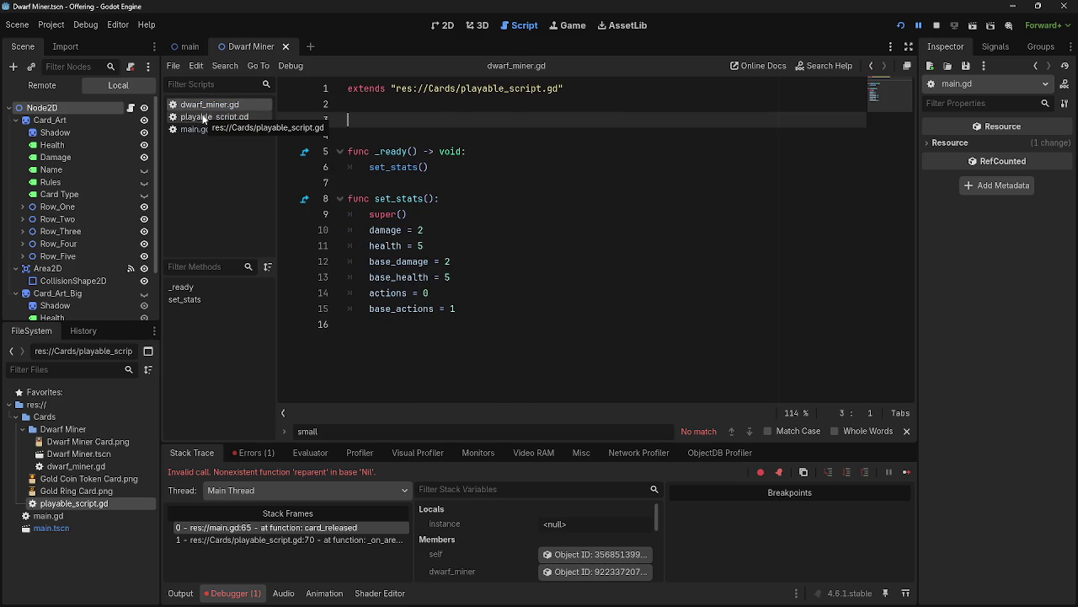
click(203, 118)
click(205, 105)
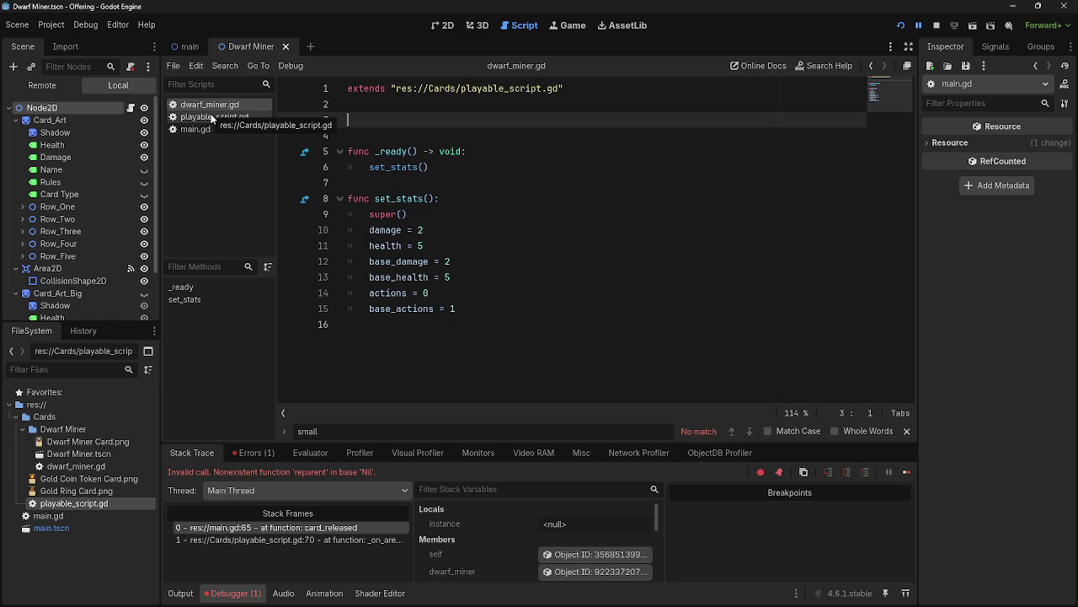
click(212, 118)
click(212, 104)
click(212, 118)
click(214, 105)
click(214, 116)
click(214, 106)
click(213, 116)
click(213, 105)
click(212, 116)
click(210, 106)
click(210, 116)
click(209, 105)
click(208, 117)
click(207, 105)
click(207, 117)
click(208, 106)
click(207, 116)
Correct the set_stats name spelling and add two blank lines at the top of set_stats.
click(423, 199)
key(BackSpace)
text(set_stats():)
click(428, 199)
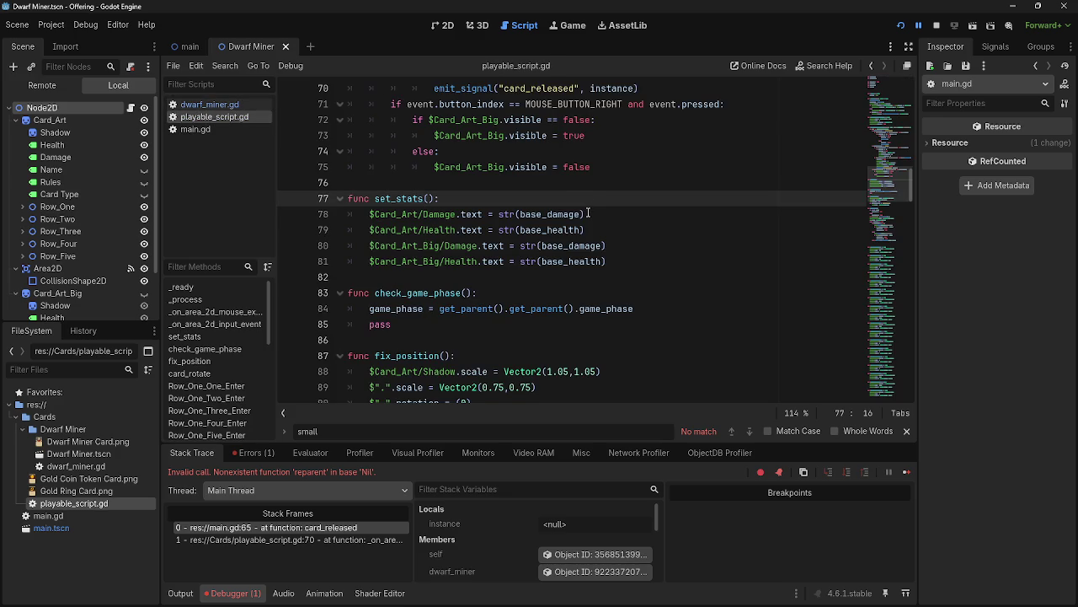
scroll(588, 213, up, 20)
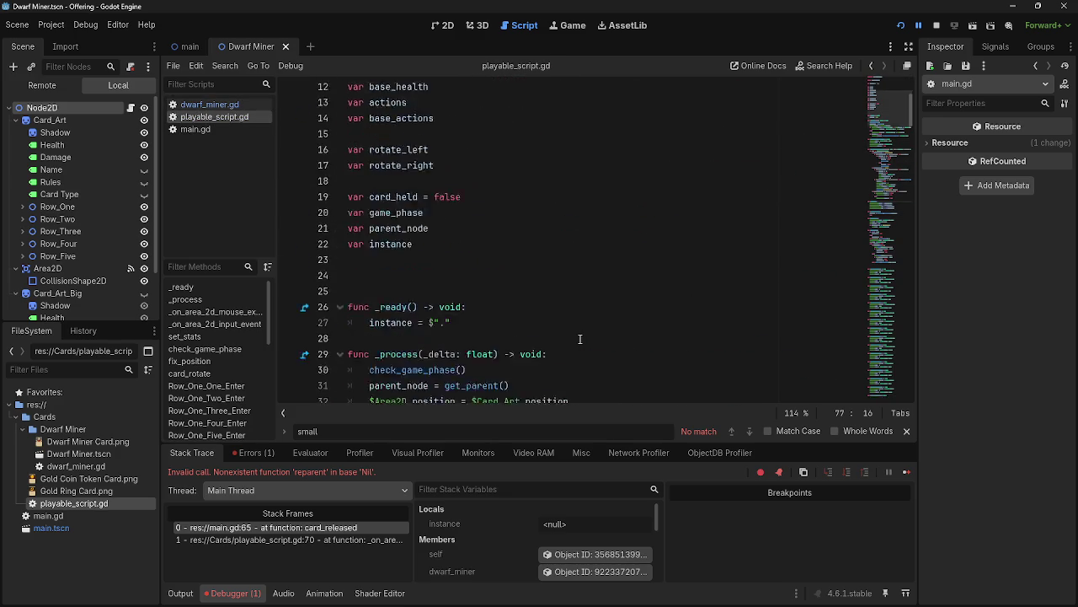
scroll(554, 332, down, 16)
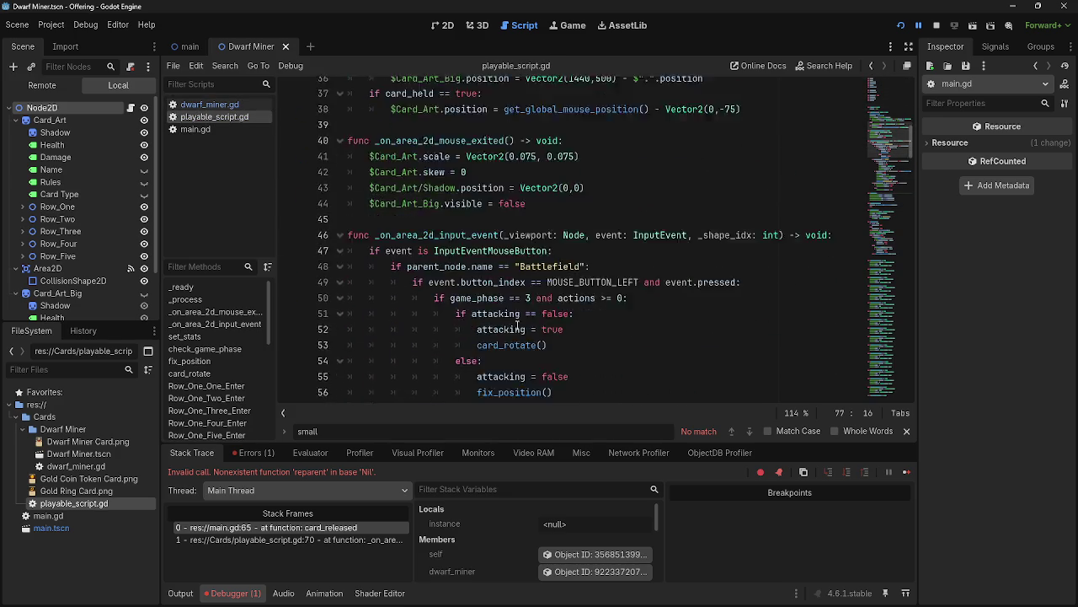
scroll(517, 326, down, 5)
scroll(517, 326, up, 1)
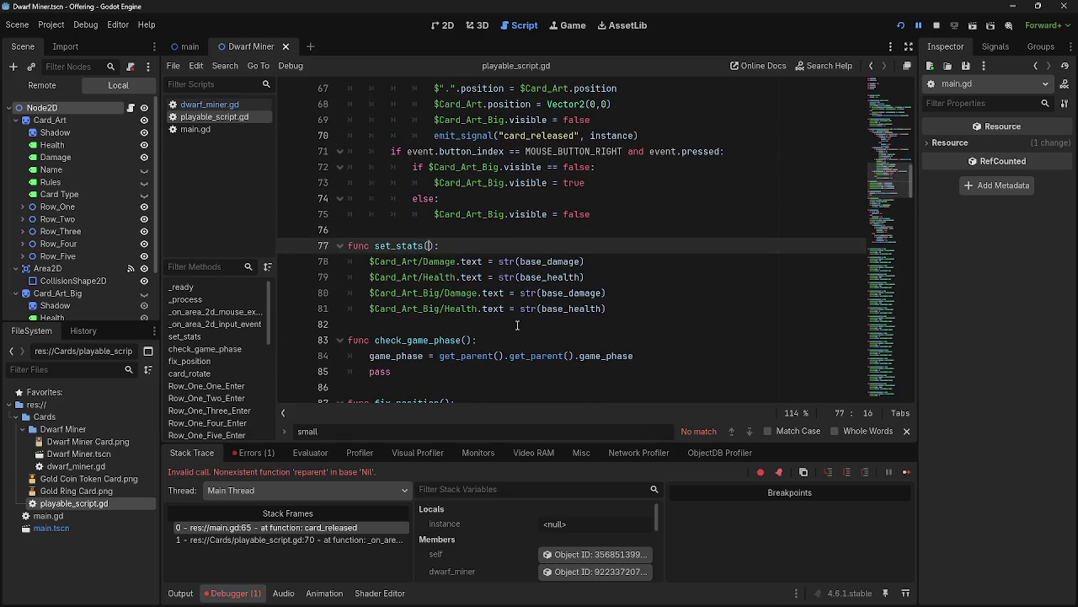
click(447, 249)
key(Return)
key(Return)
click(448, 260)
Select base_damage on line 80 and move between the two new blank lines in set_stats.
drag(590, 292, 529, 293)
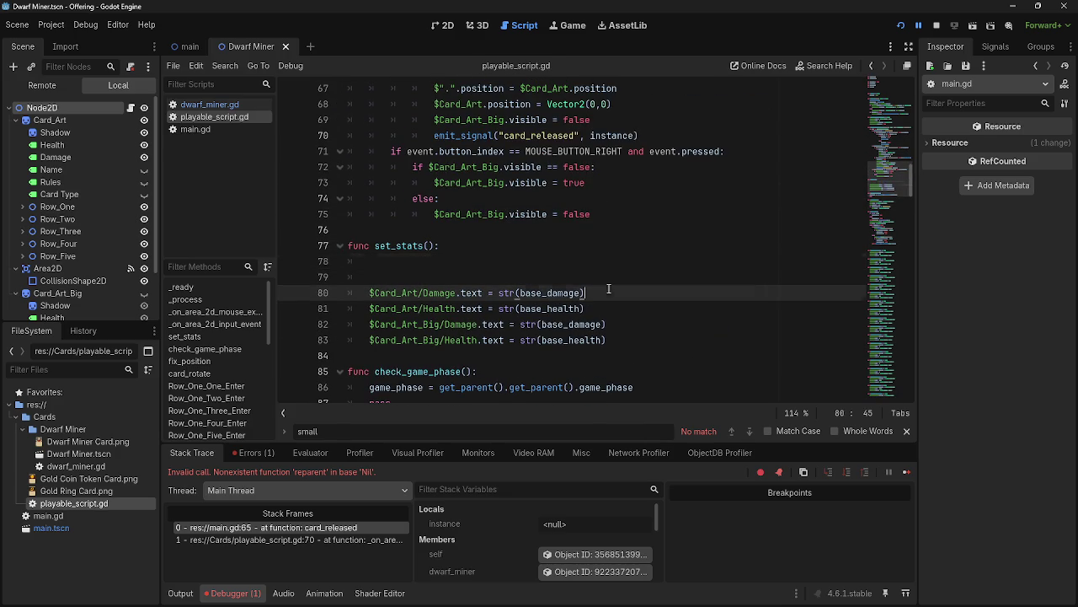
double_click(523, 293)
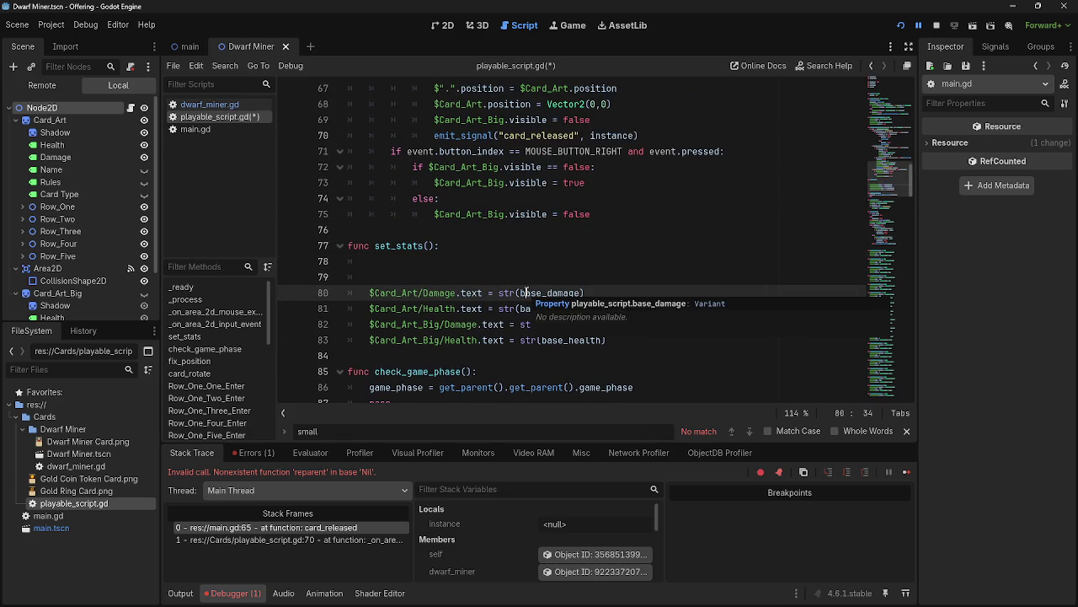
click(524, 282)
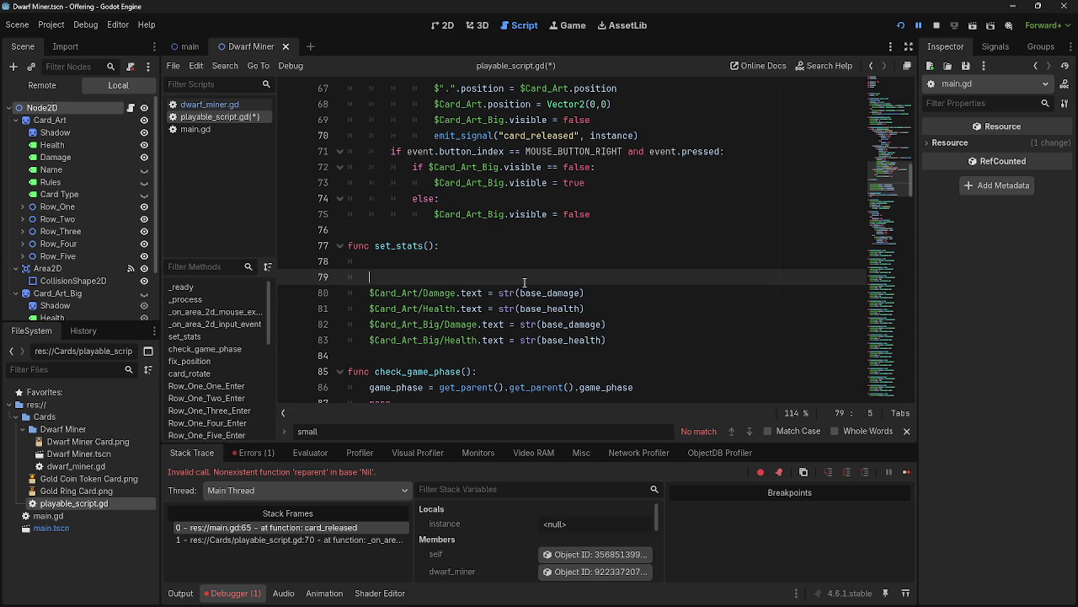
click(518, 262)
click(512, 284)
click(508, 264)
click(511, 274)
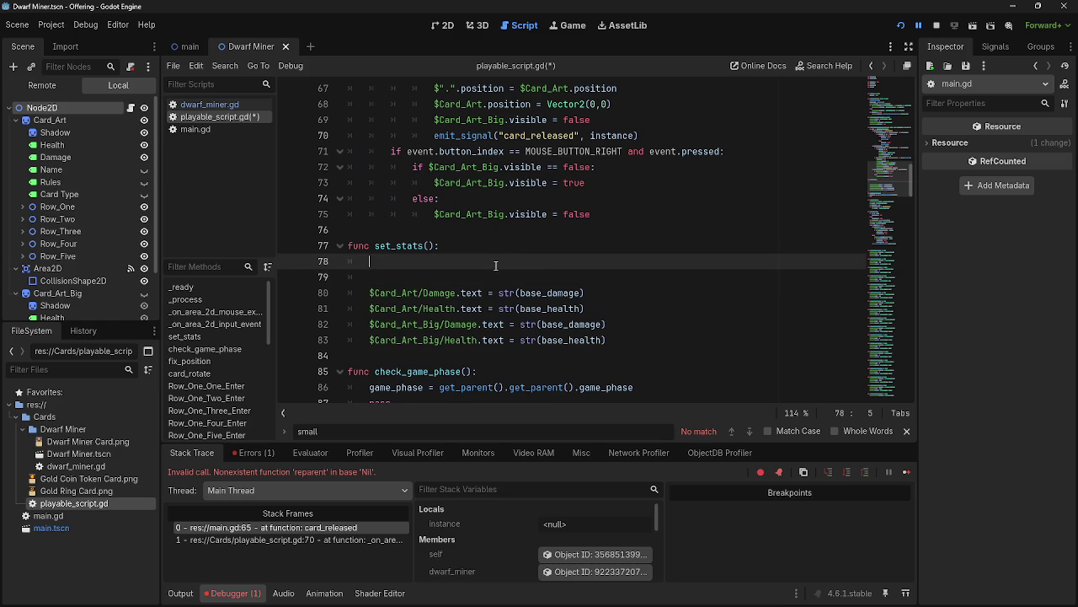
key(Up)
key(Down)
key(Up)
key(Down)
key(Up)
key(Down)
key(Up)
key(Down)
key(Up)
key(Down)
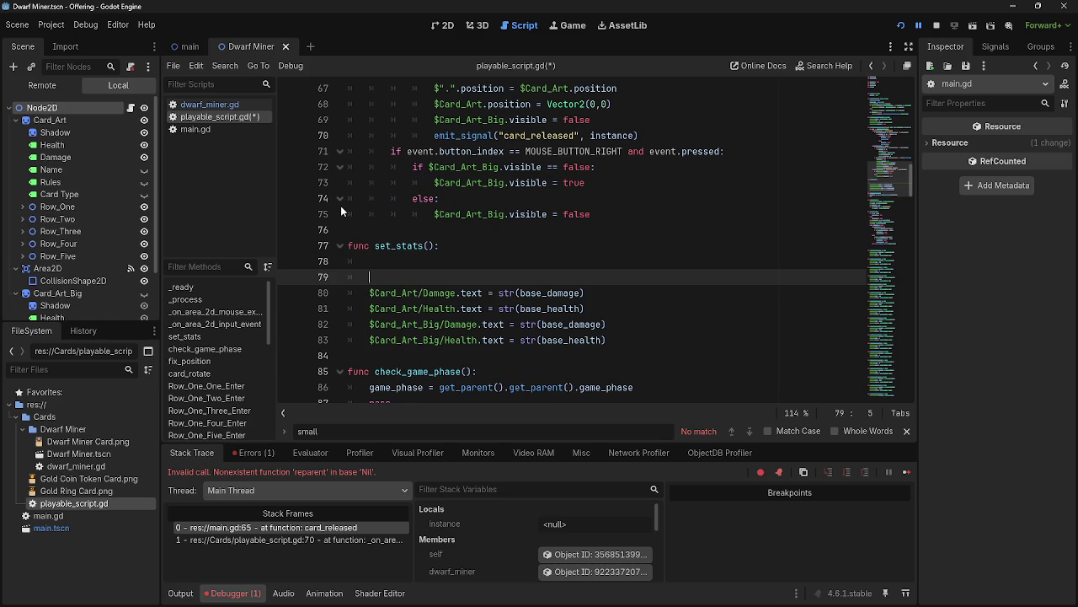
Select the set_stats function name on line 77 and switch away from Godot.
click(411, 261)
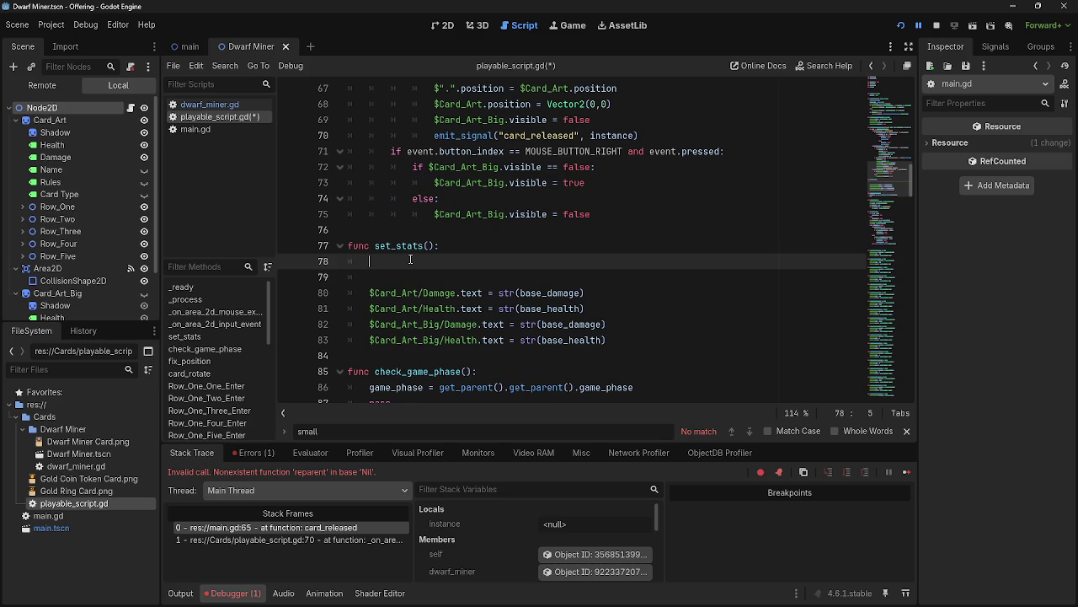
click(411, 245)
double_click(411, 245)
key(alt+Tab)
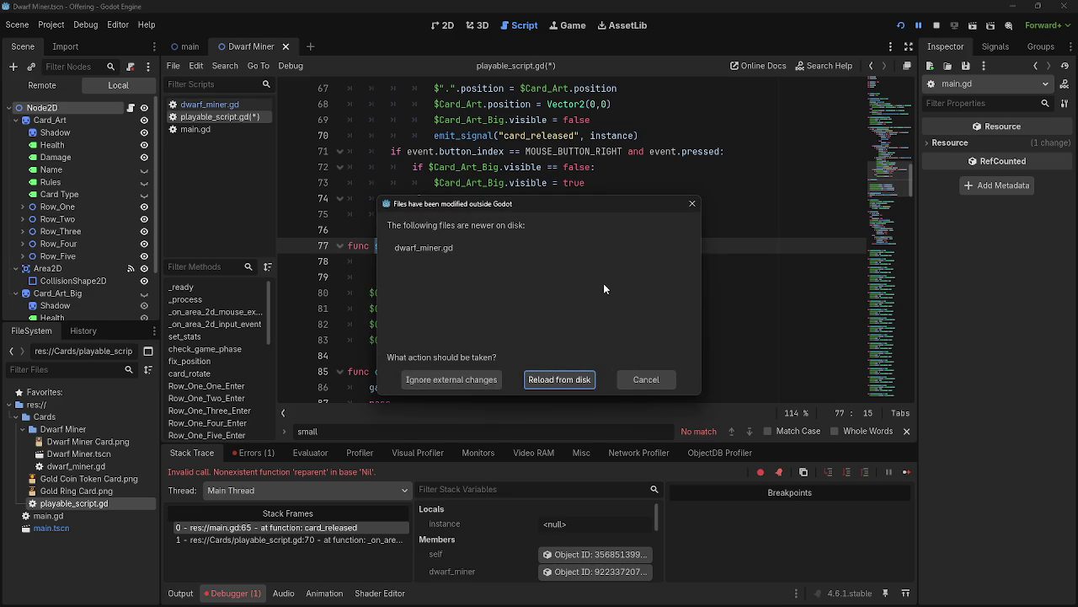
Reload the externally modified dwarf_miner.gd from disk.
key(alt+Tab)
click(655, 388)
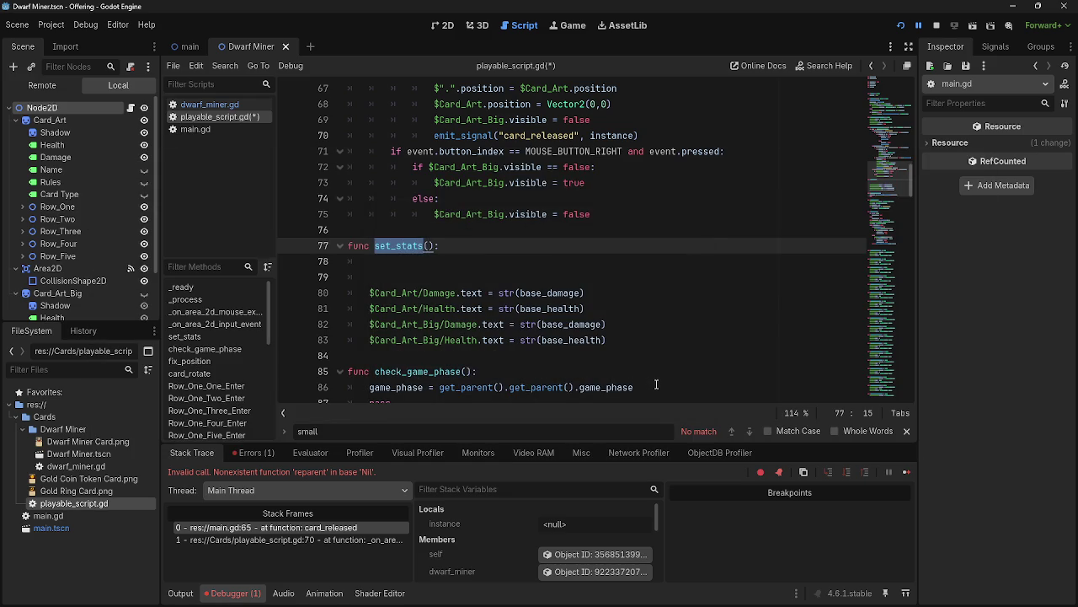
click(467, 272)
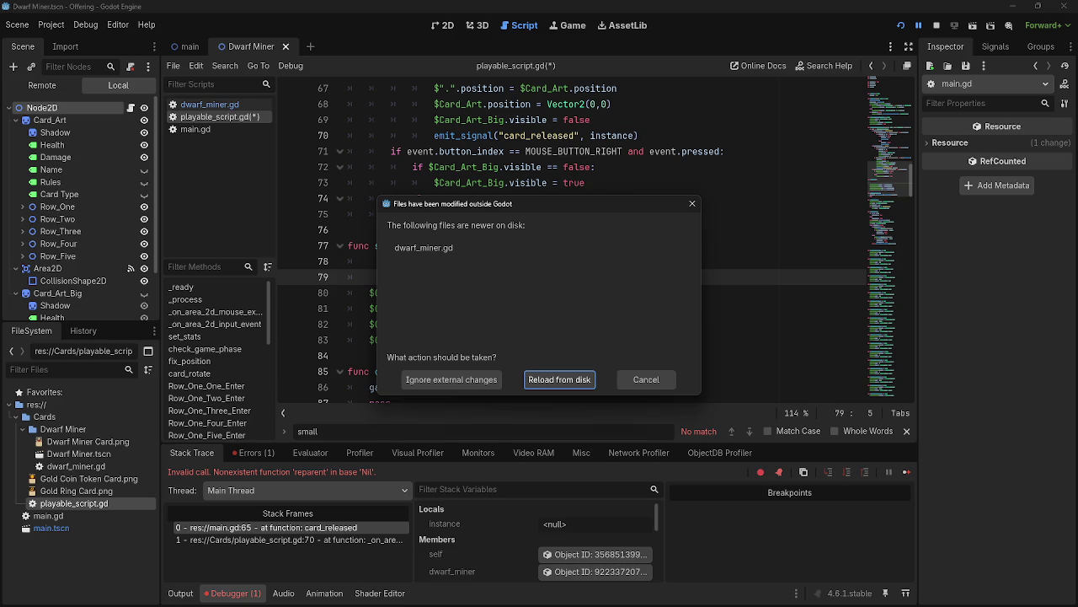
click(462, 378)
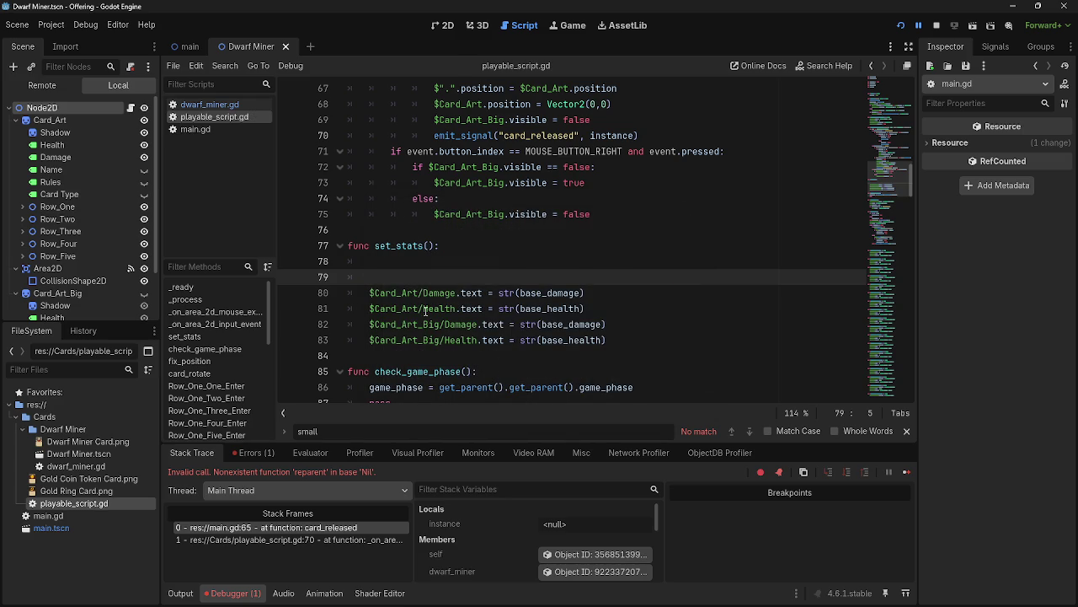
Compare dwarf_miner.gd with playable_script.gd, ending on dwarf_miner.gd's set_stats code.
click(227, 105)
click(231, 117)
click(229, 106)
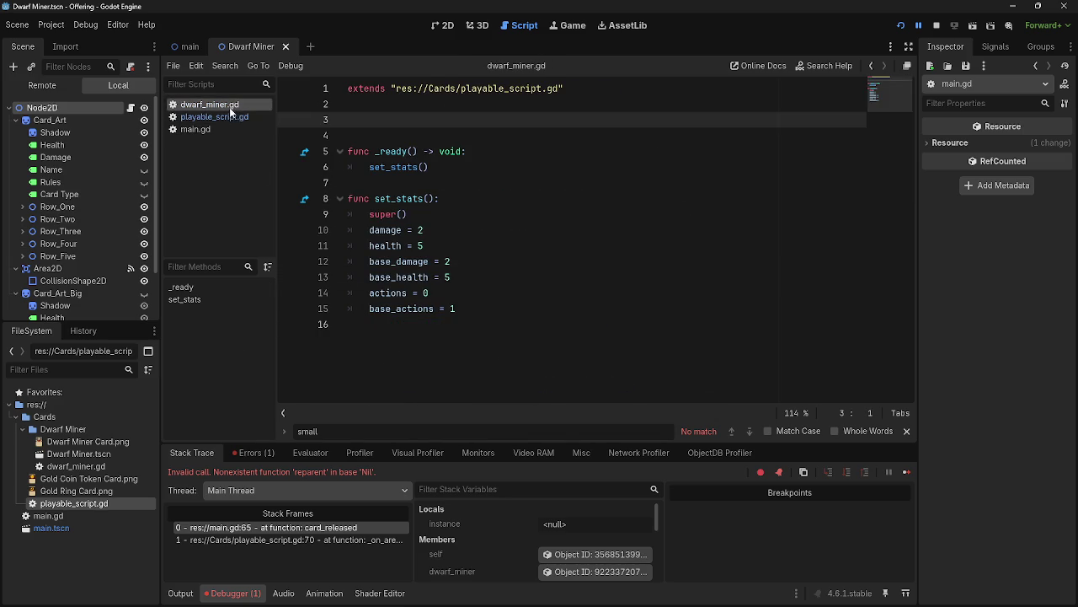
click(232, 117)
click(229, 104)
click(232, 117)
click(233, 104)
click(231, 117)
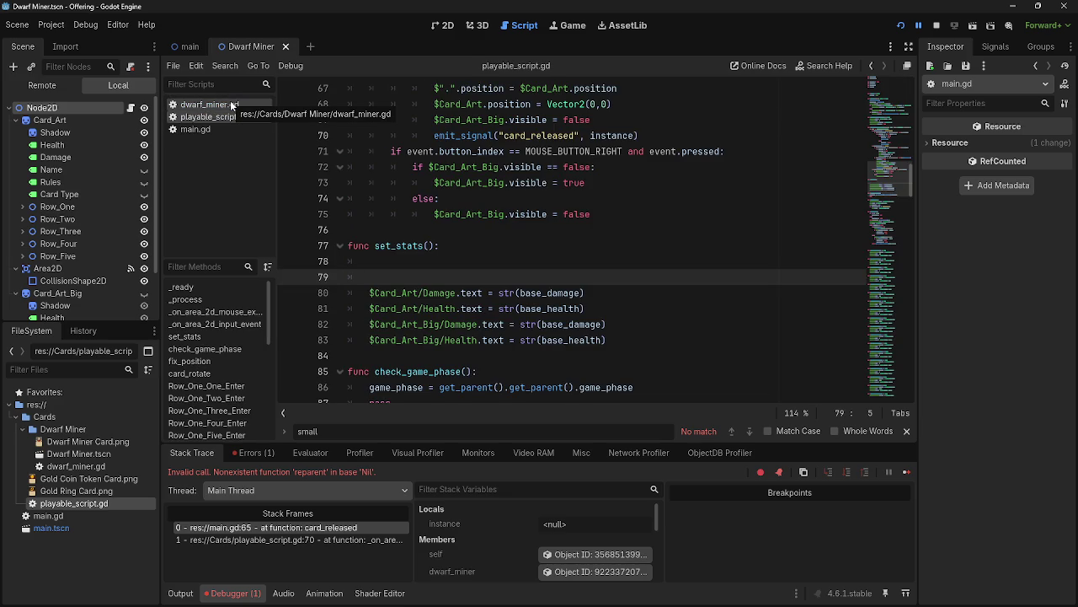
click(230, 104)
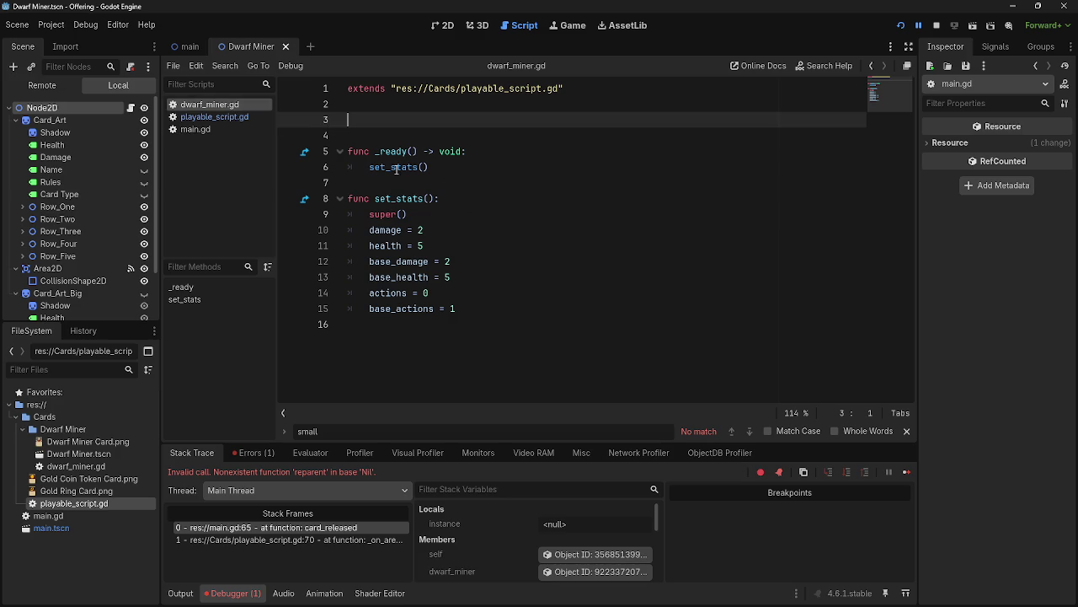
Insert base_damage as the first argument of the super() call in set_stats.
click(449, 231)
click(437, 216)
click(437, 230)
click(402, 214)
text(damage)
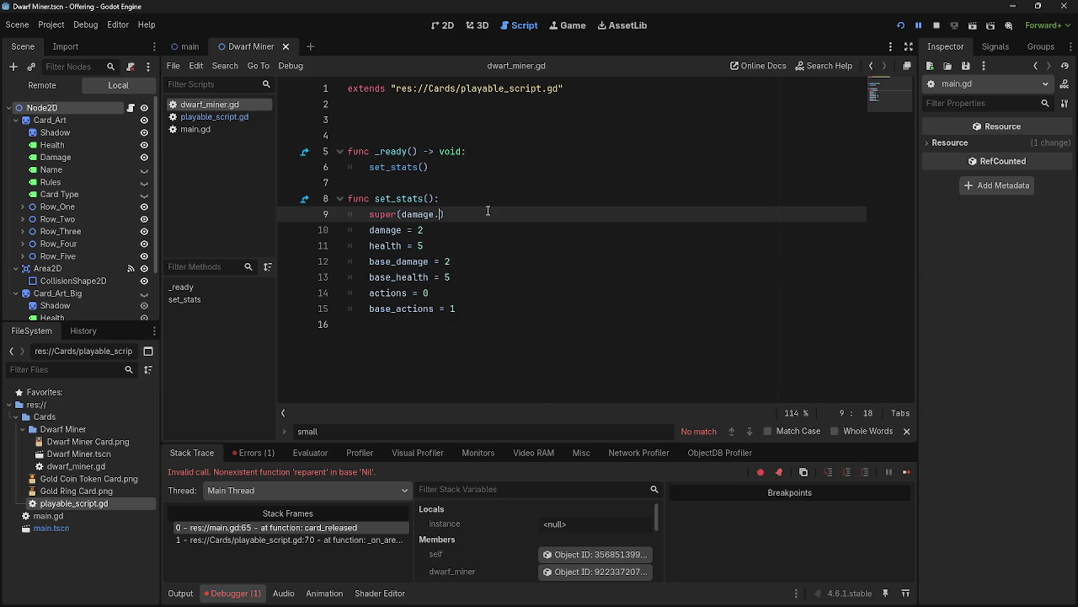
text(,)
key(BackSpace)
key(BackSpace)
text(, heal)
text(th,)
text(base)
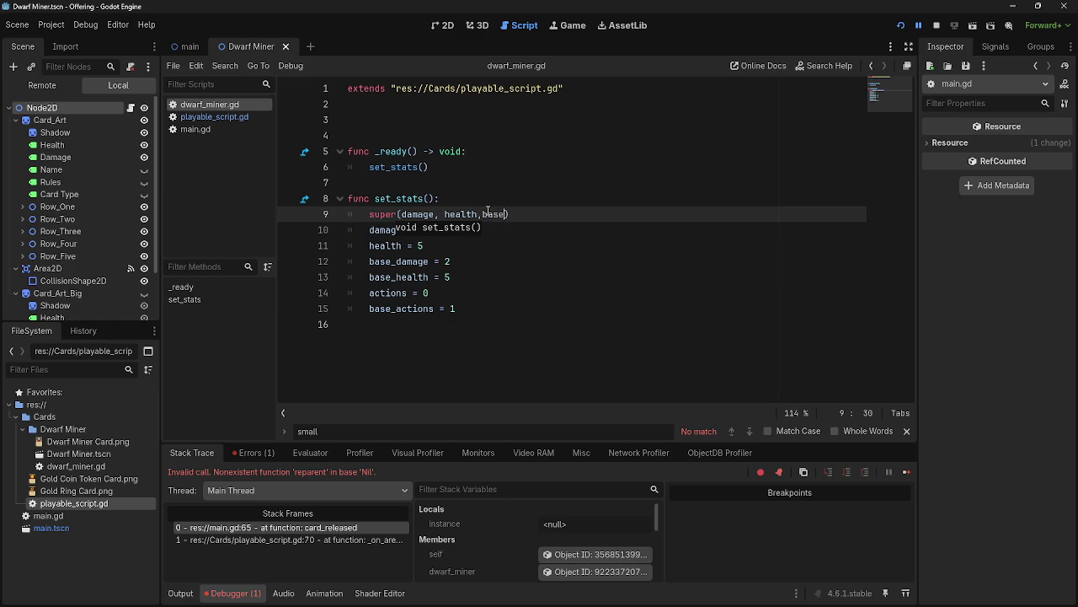
key(Down)
key(Return)
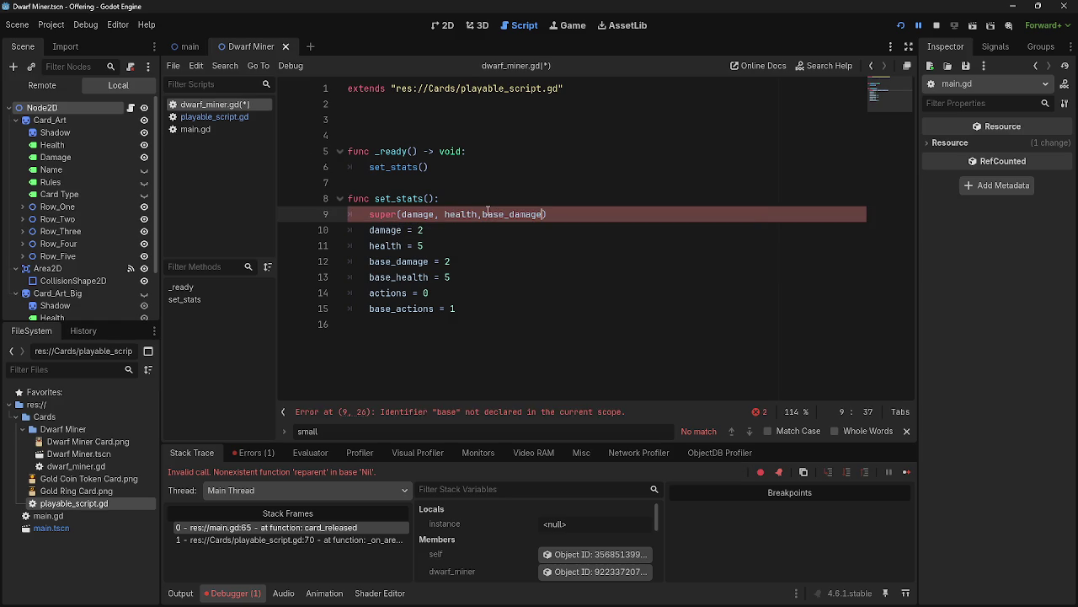
Replace the old damage and health arguments so super() takes base_damage, base_health, base_actions.
click(444, 214)
key(BackSpace)
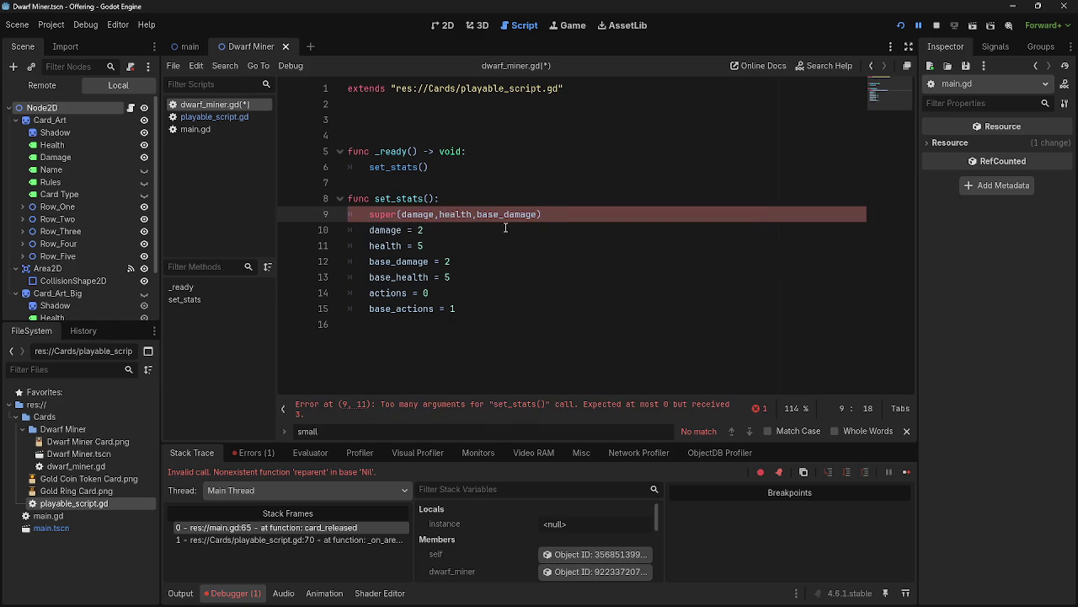
click(476, 214)
key(shift+Left)
key(shift+Left)
key(shift+Left)
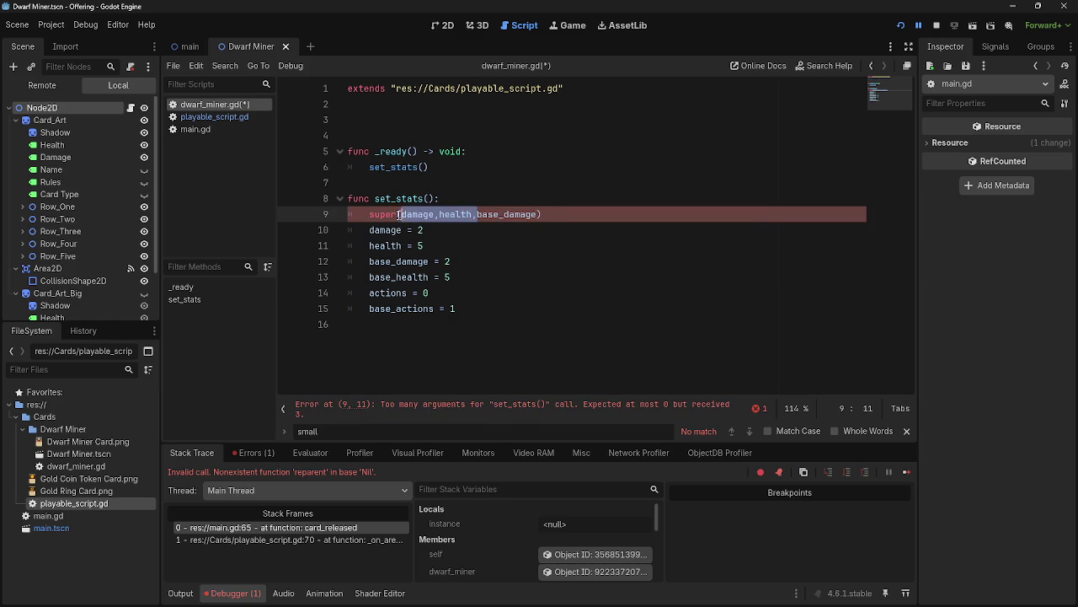
key(BackSpace)
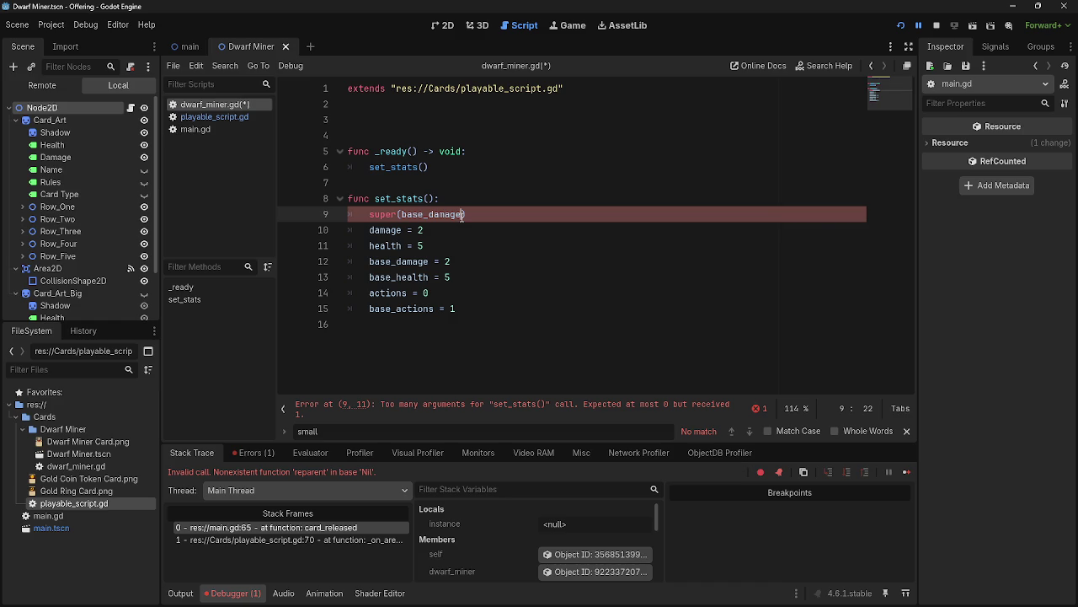
text(,base)
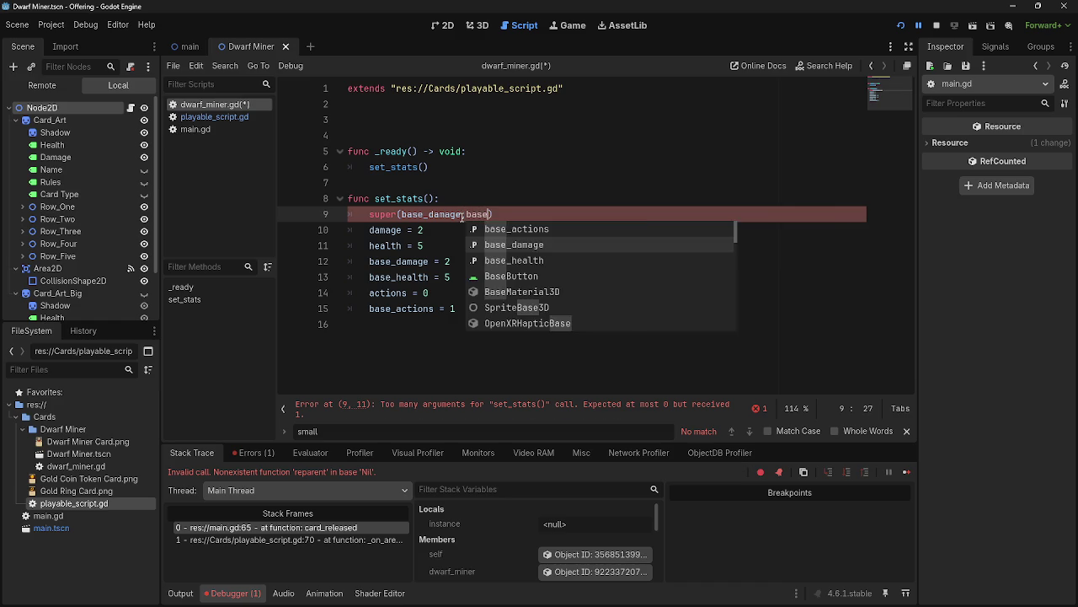
text(_)
key(Down)
key(Return)
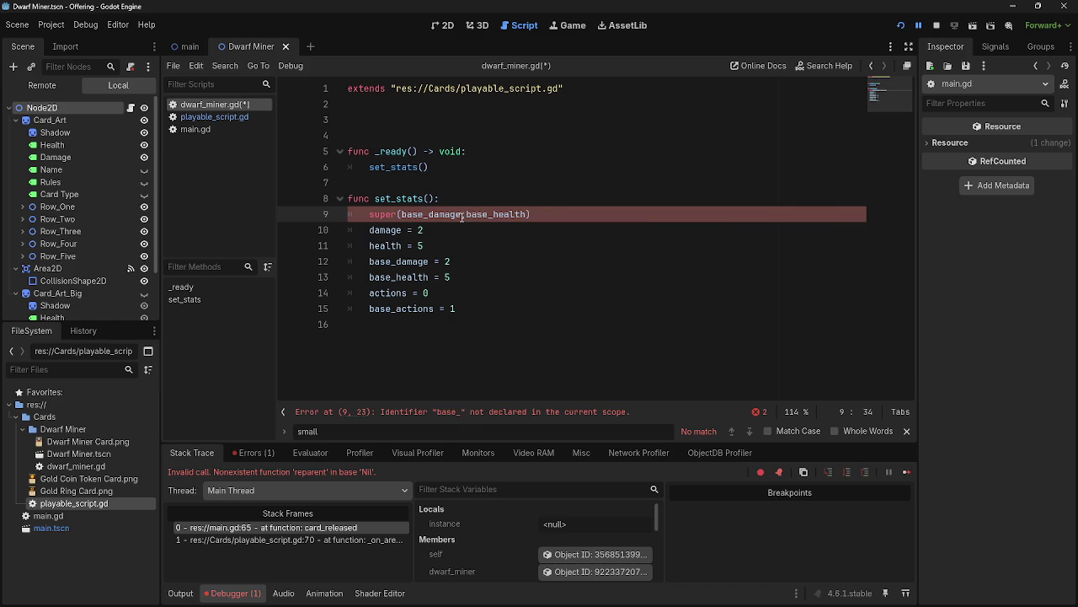
text(,base_)
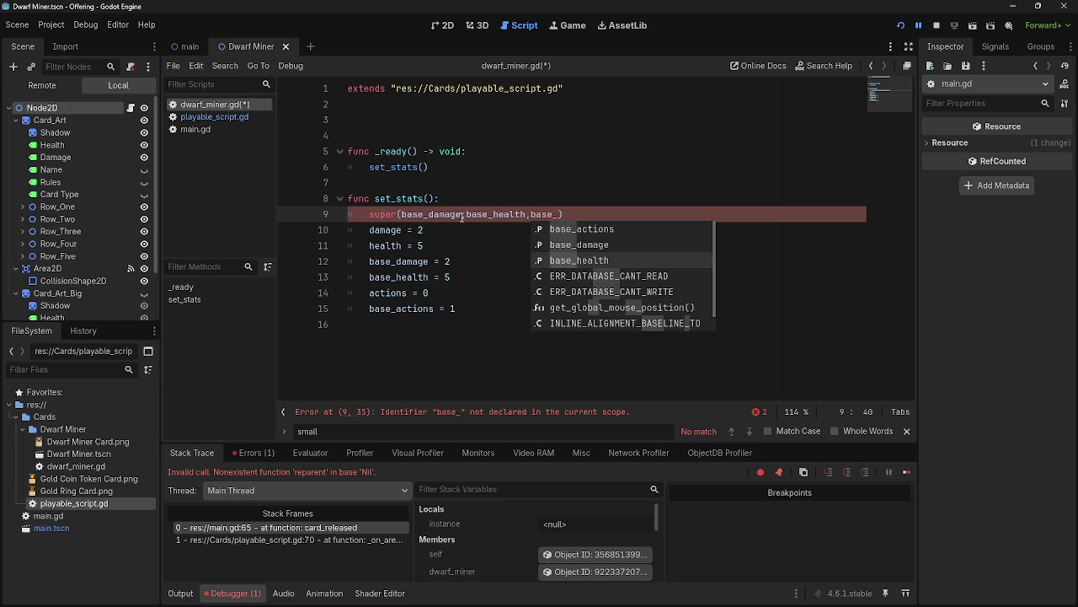
key(Up)
key(Up)
key(Return)
Delete the old damage, health and actions assignment lines, then view main.gd.
triple_click(430, 292)
key(BackSpace)
drag(430, 246, 348, 230)
key(BackSpace)
key(BackSpace)
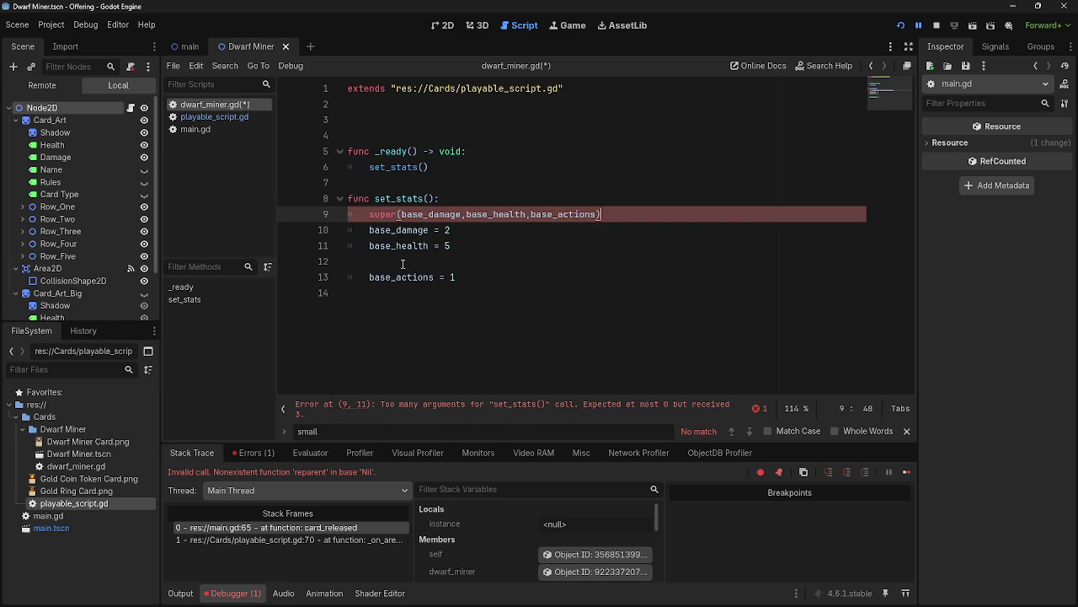
click(413, 264)
key(BackSpace)
click(490, 230)
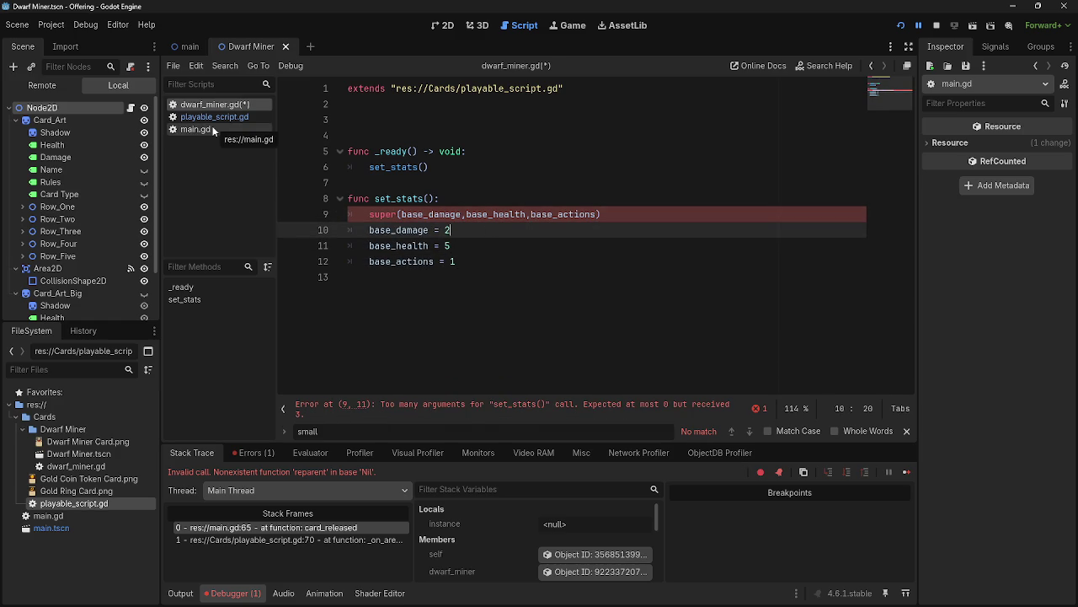
click(214, 130)
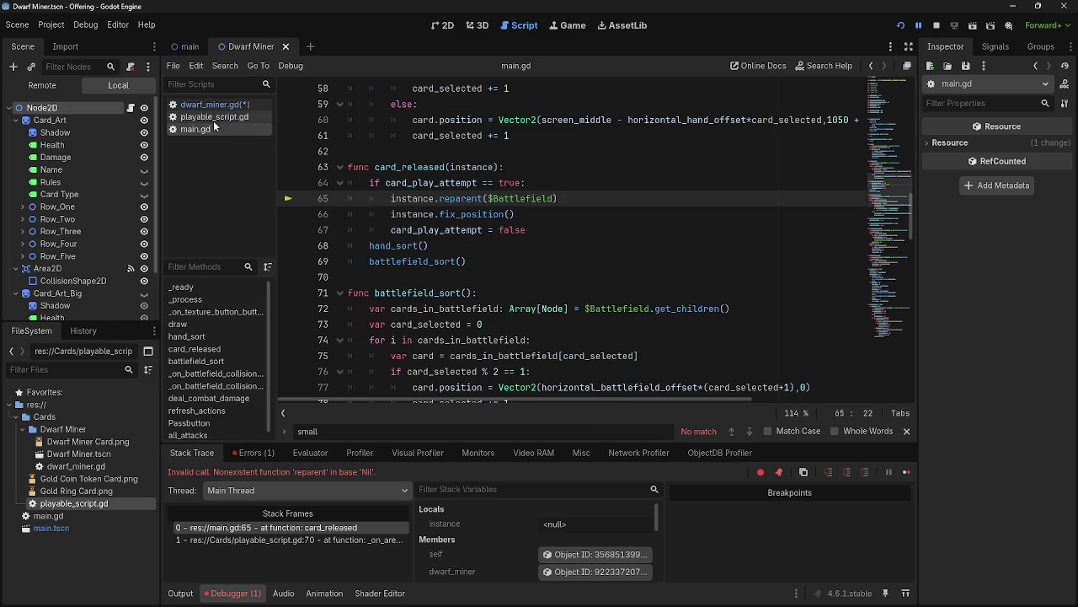
Type base_health, base_damage and base_actions parameters into playable_script's set_stats on line 77.
click(215, 117)
click(427, 245)
text(base_)
text(health)
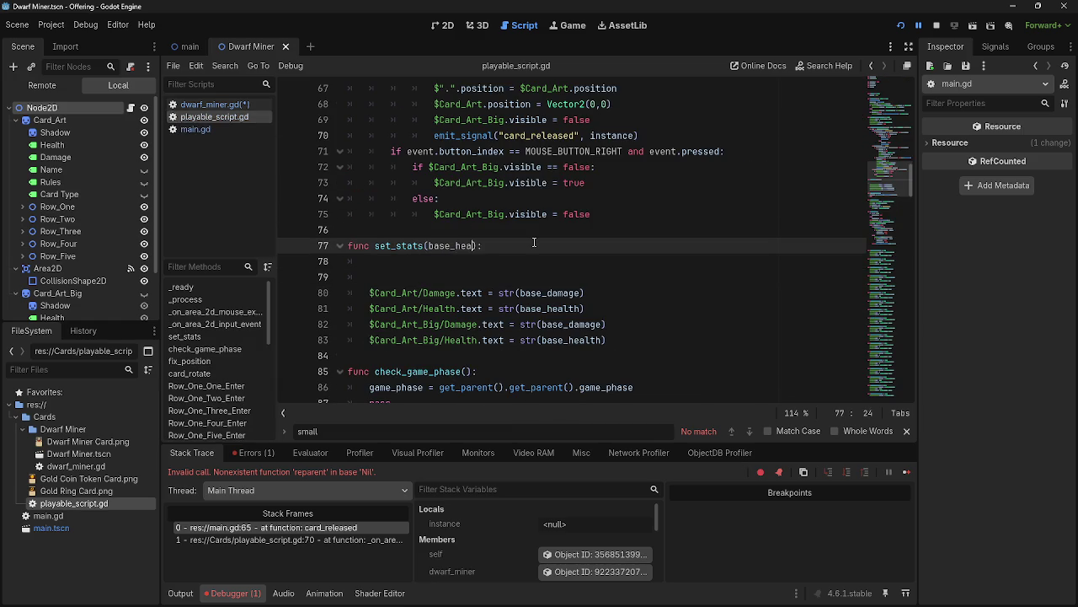
text(,)
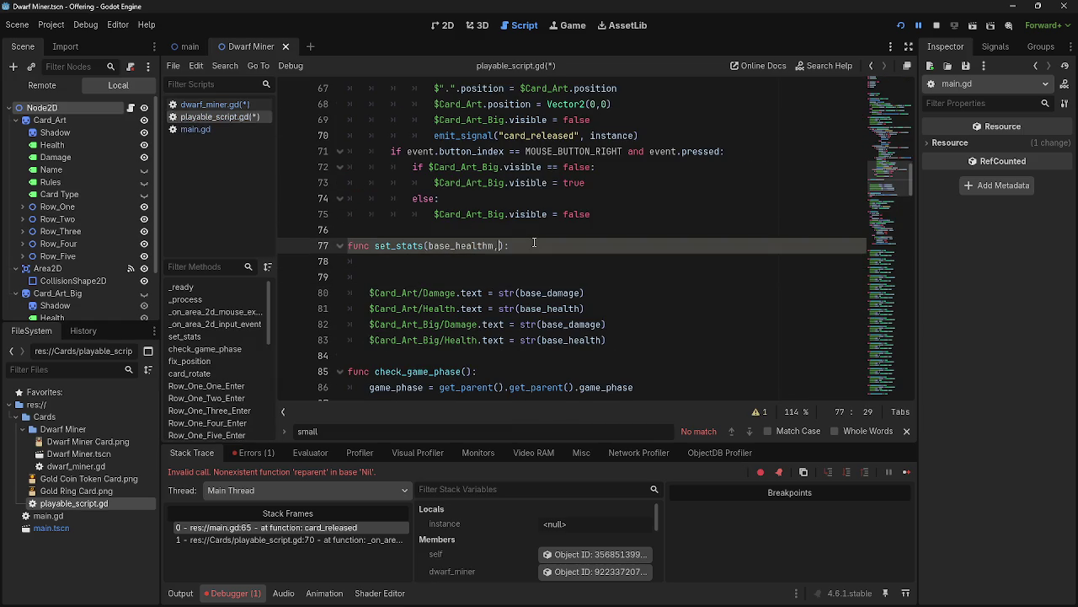
text(Bb)
key(BackSpace)
key(BackSpace)
text(base_damage,)
key(BackSpace)
key(BackSpace)
text(base_actions)
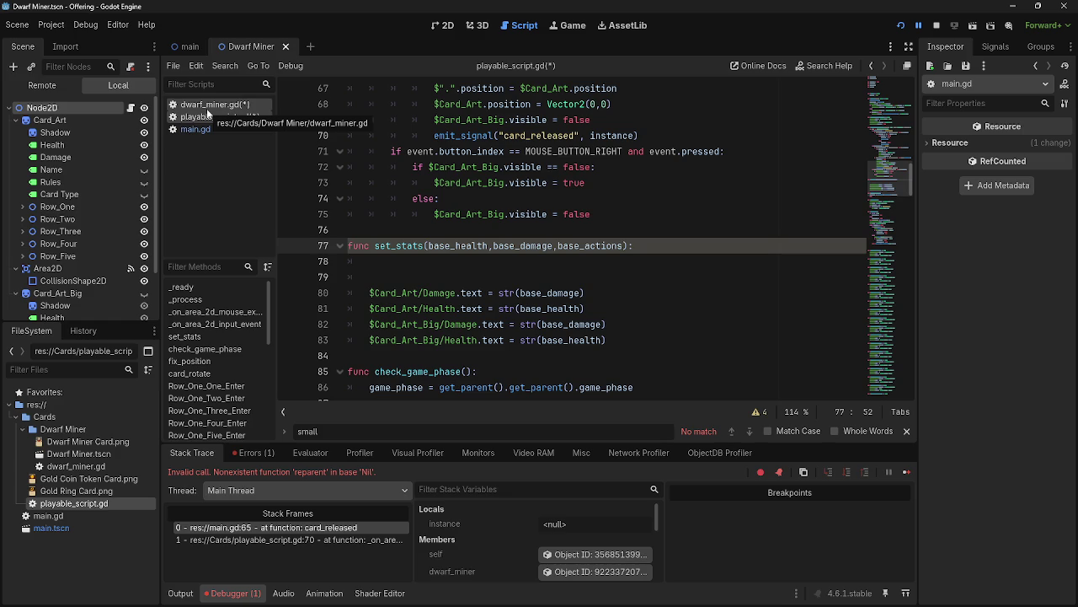
Fix the parameter names and order to base_damage, base_health, base_actions, then return to dwarf_miner.gd.
click(208, 109)
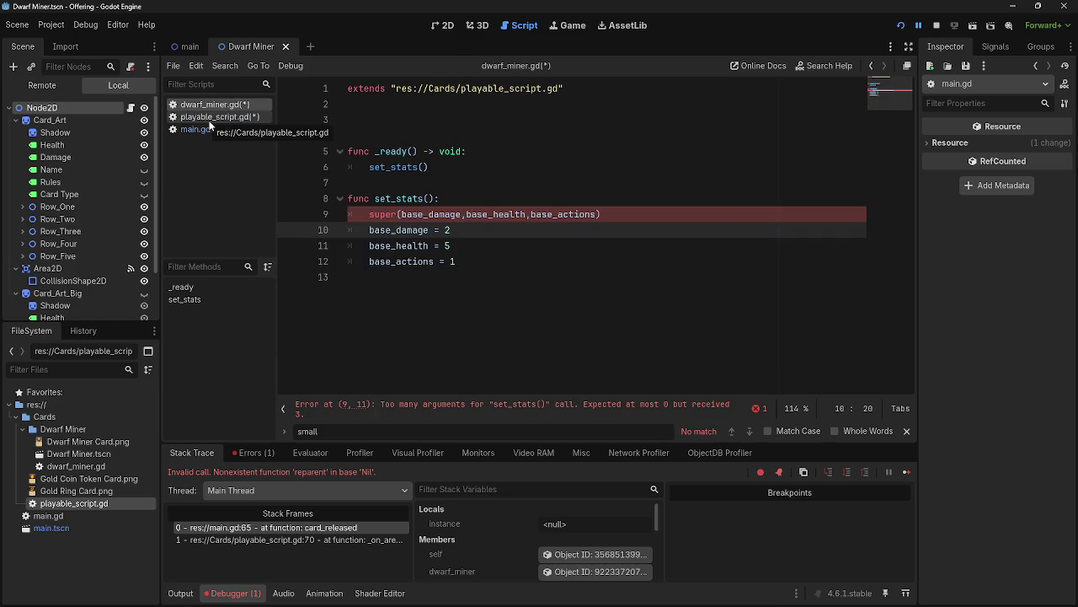
click(210, 117)
click(211, 103)
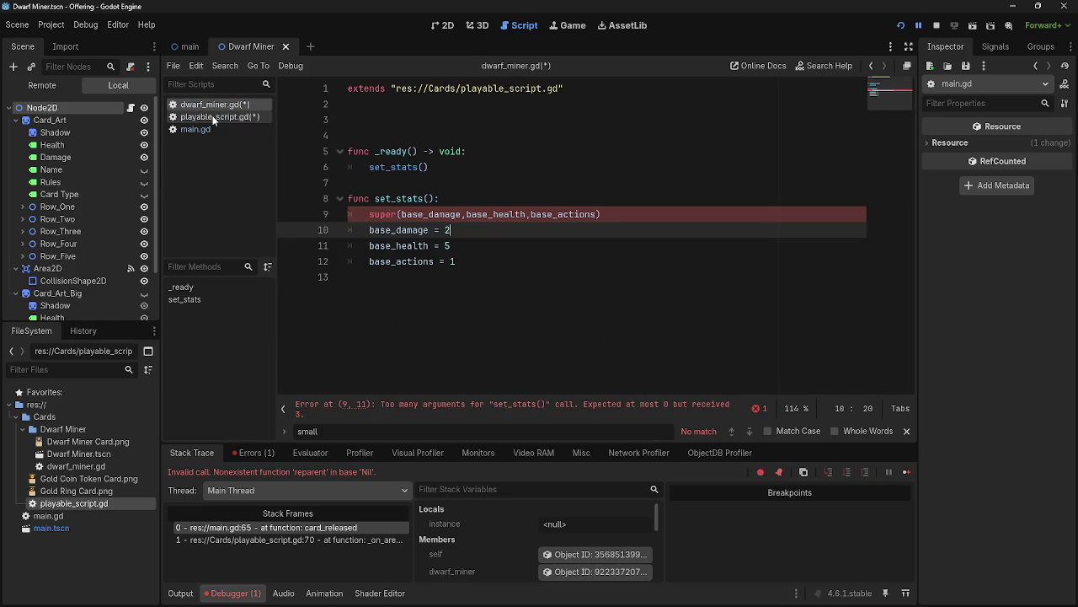
click(210, 117)
drag(553, 246, 520, 246)
text(heakth)
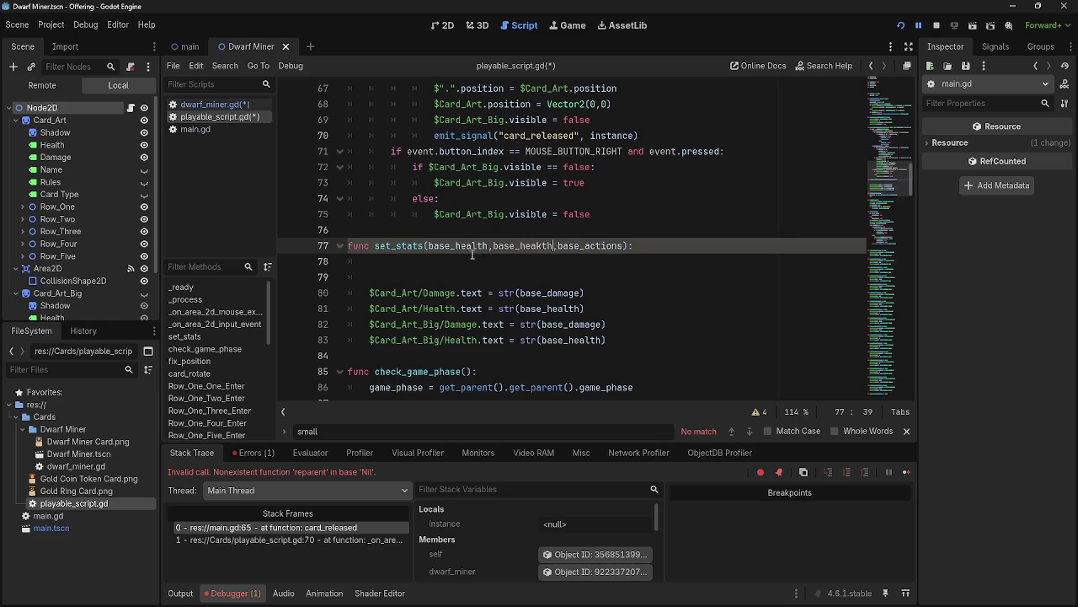
click(537, 246)
key(Delete)
text(l)
drag(489, 247, 456, 246)
text(dam)
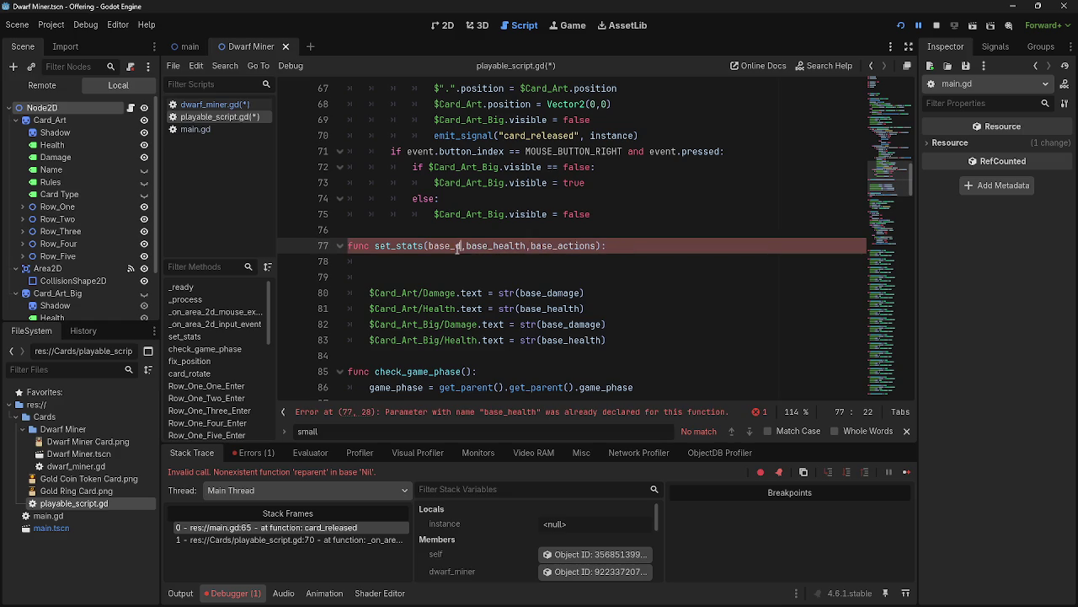
text(age)
click(684, 245)
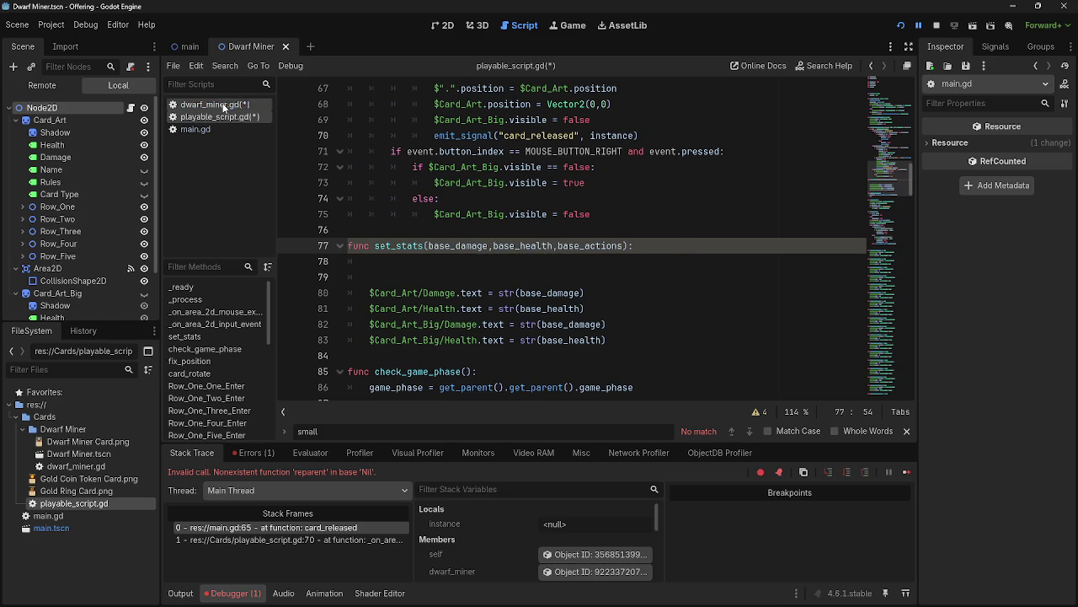
click(569, 265)
click(211, 104)
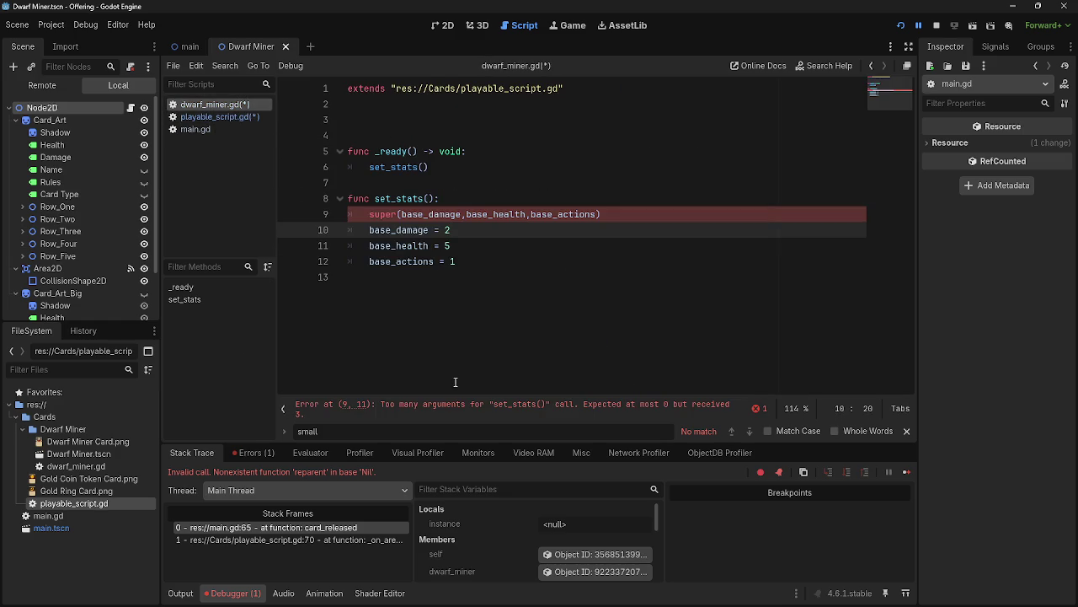
Save, then give dwarf_miner's set_stats the parameters base_damage, base_health, base_actions.
click(476, 410)
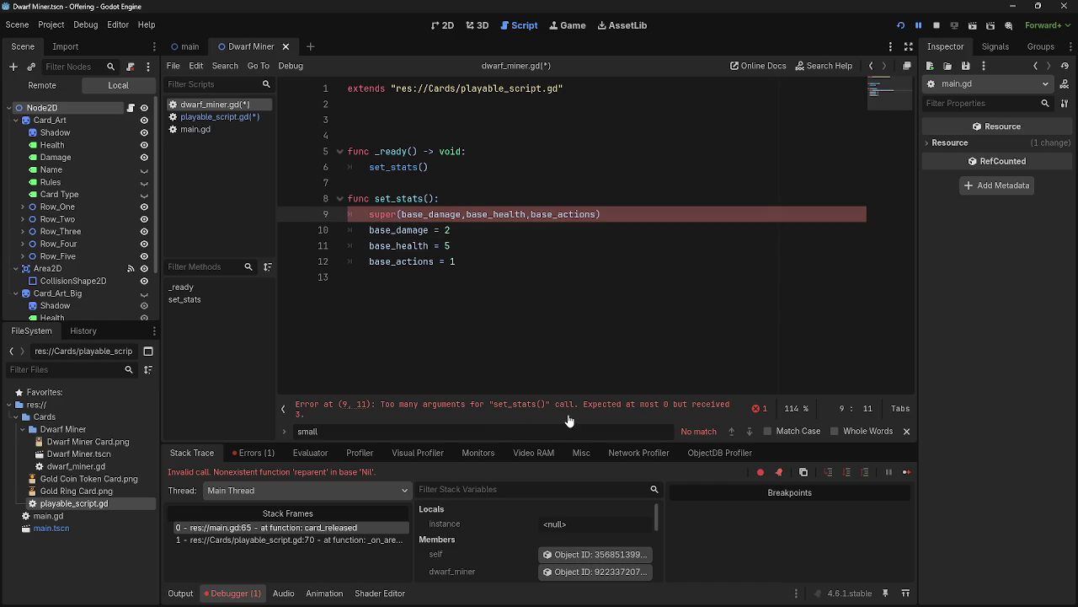
key(ctrl+s)
click(217, 116)
click(218, 111)
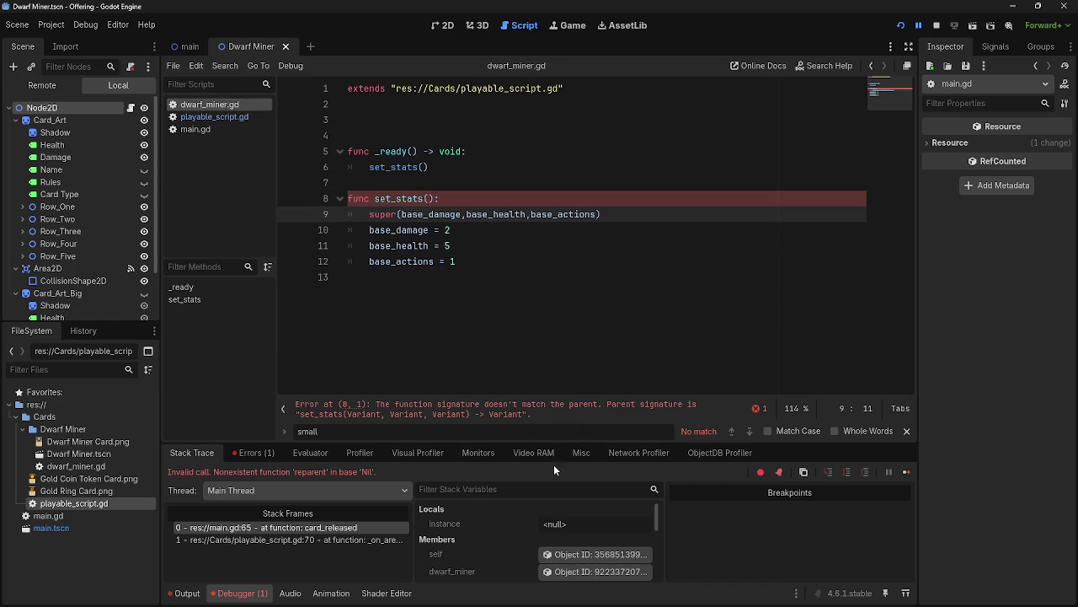
click(540, 413)
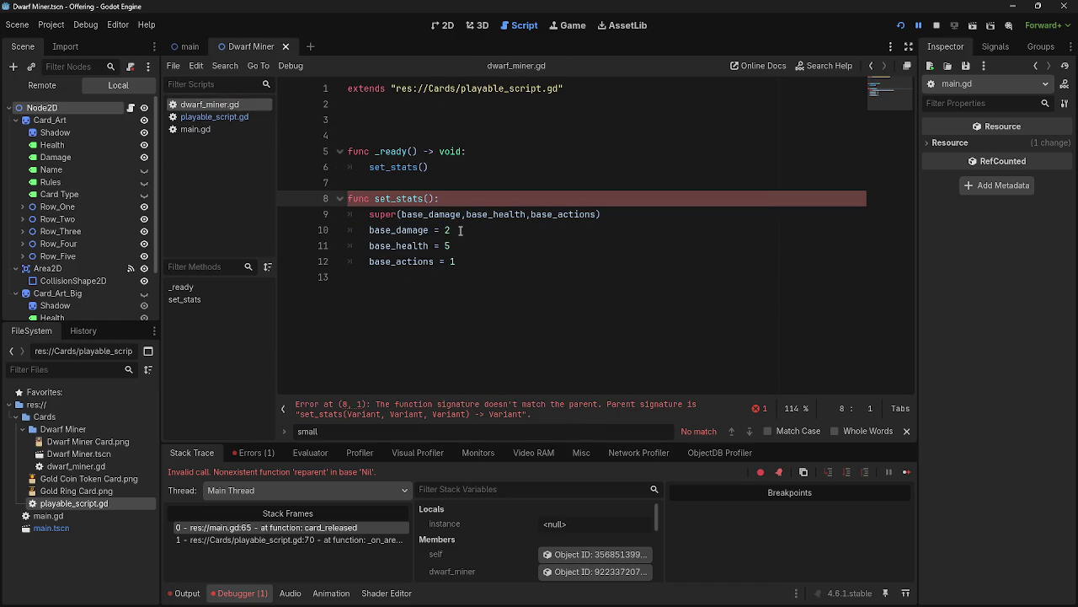
text(base)
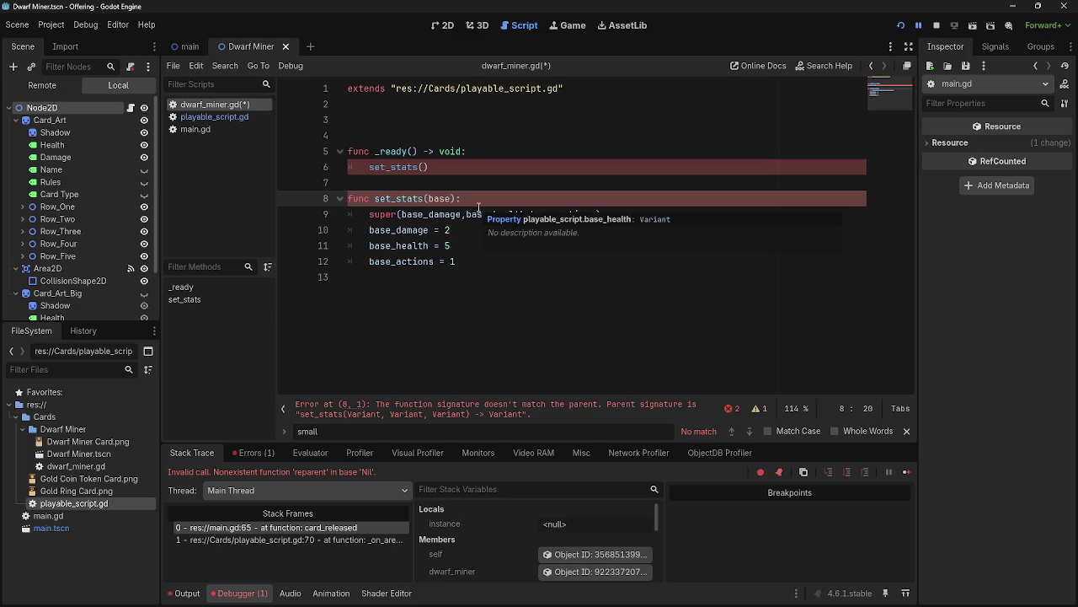
text(_damage)
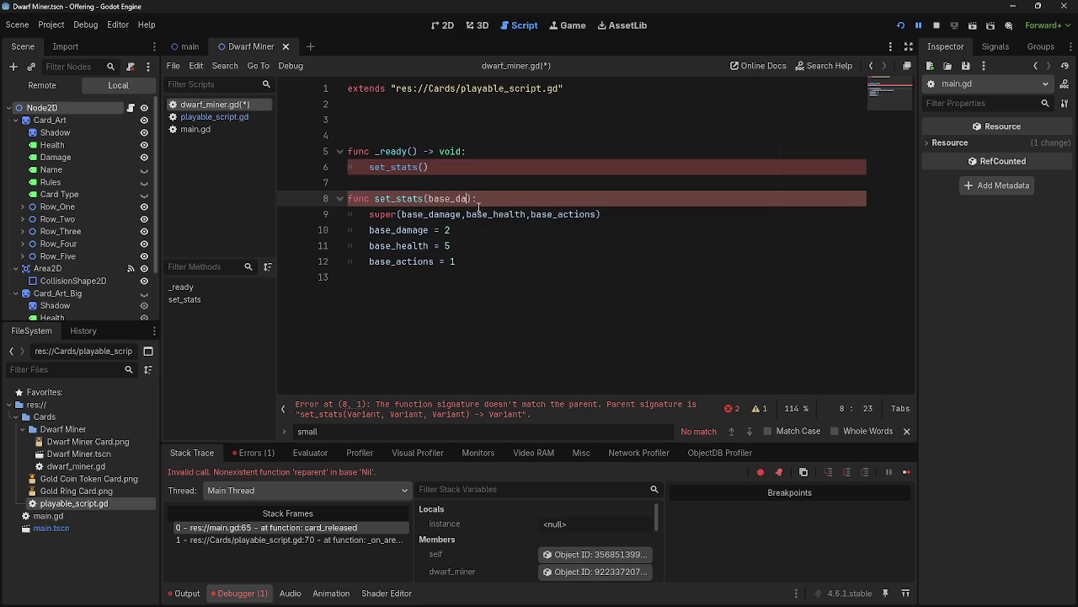
text(,base_)
text(health)
text(,ba)
text(se_actions)
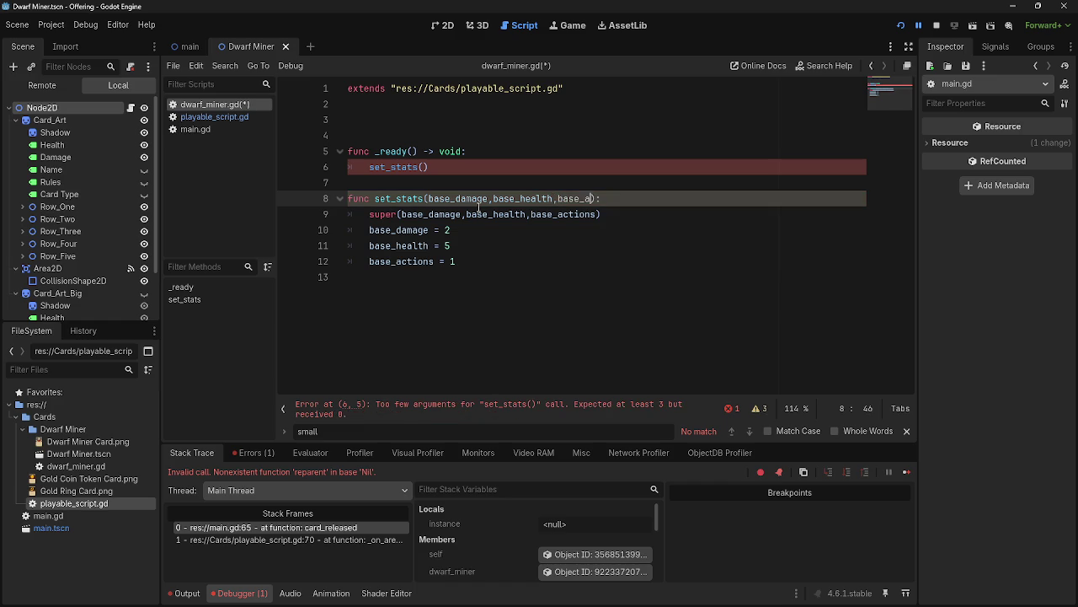
Copy that parameter list into the set_stats call inside _ready().
mouse_move(427, 199)
mouse_down()
mouse_move(582, 199)
mouse_move(615, 214)
mouse_move(623, 199)
mouse_up()
key(ctrl+c)
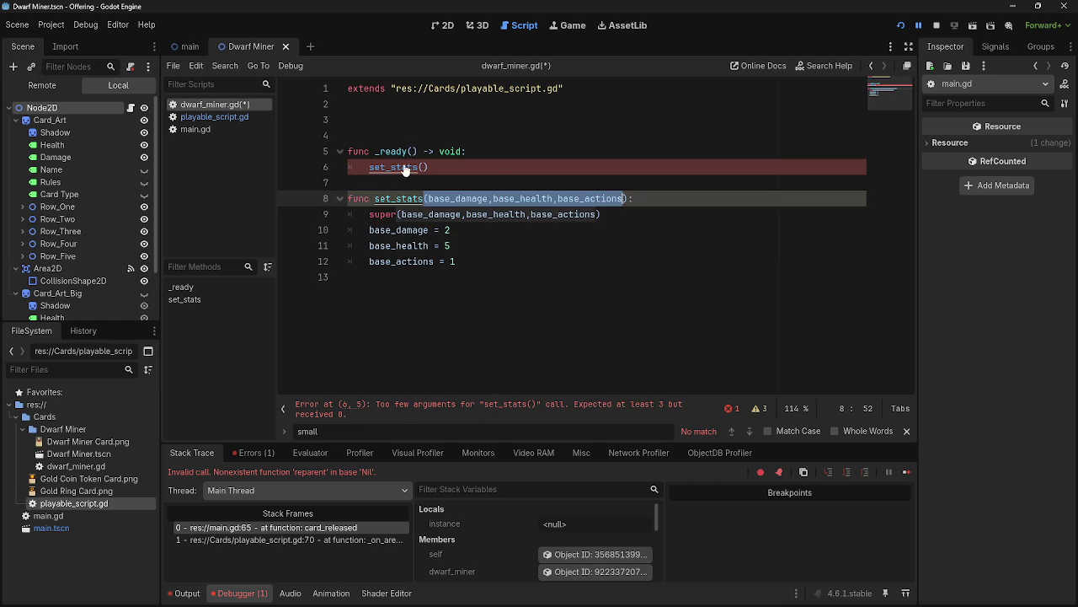
click(424, 166)
key(ctrl+v)
key(BackSpace)
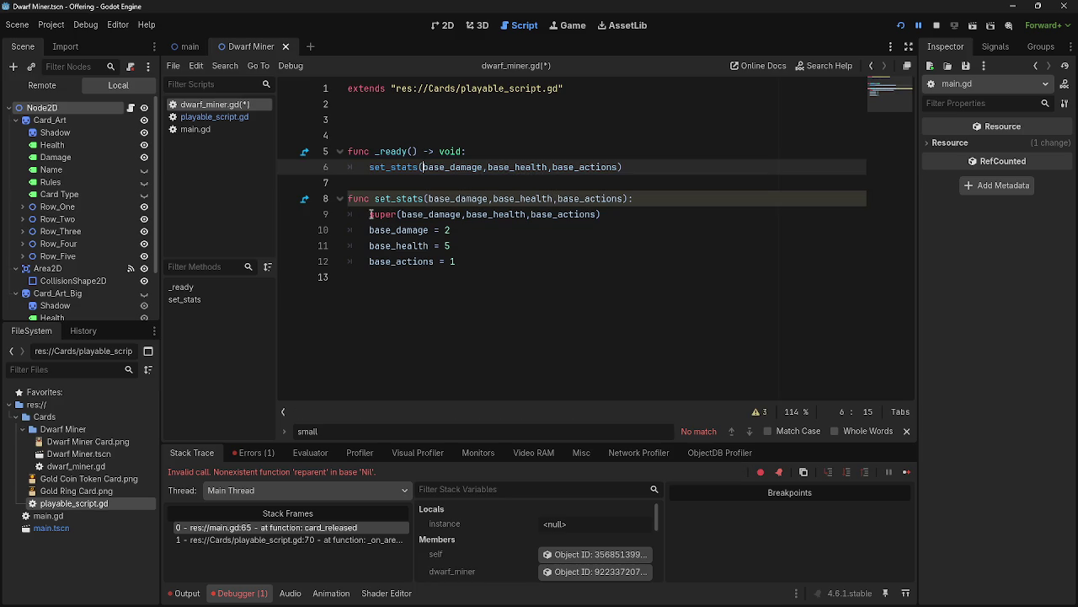
Move the super() call below the stat assignments and remove the leftover empty line.
click(540, 276)
click(518, 257)
key(Return)
drag(371, 214, 617, 220)
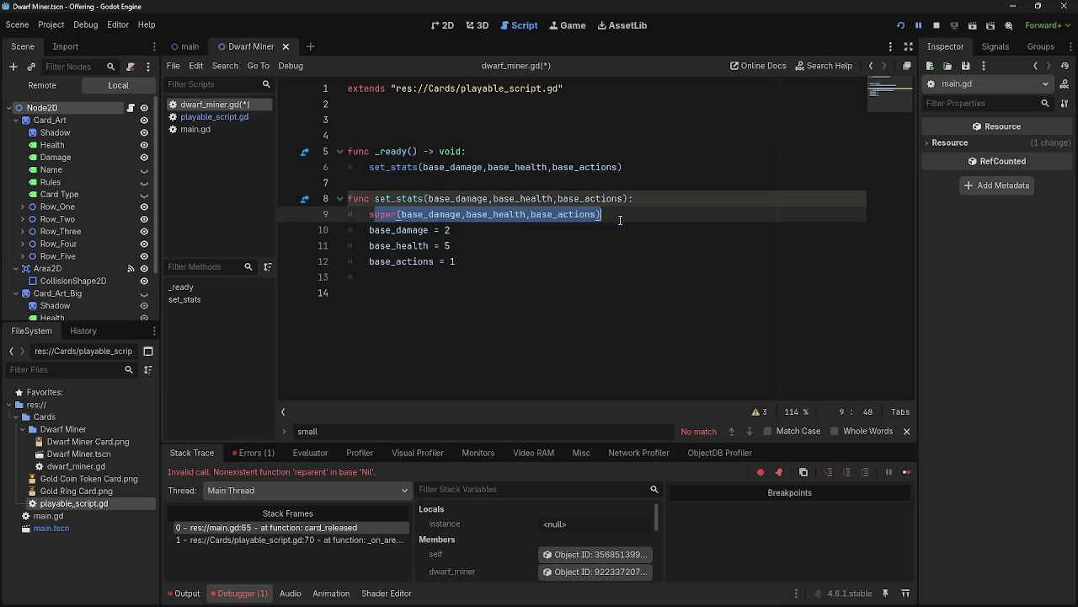
drag(411, 216, 371, 277)
click(370, 277)
text(s)
click(431, 215)
key(BackSpace)
key(BackSpace)
key(BackSpace)
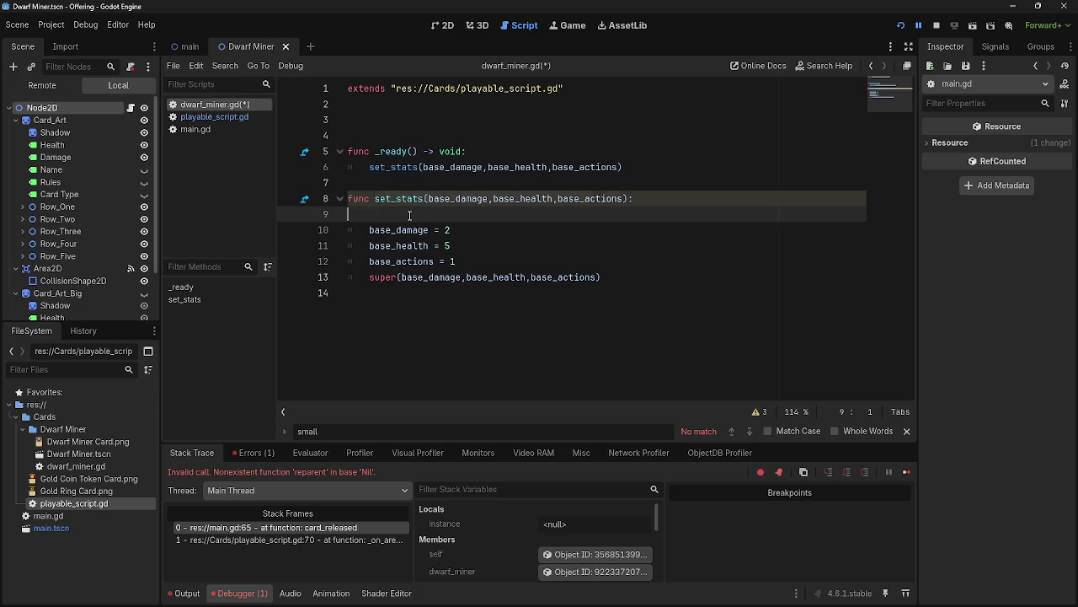
Review the stat assignments and set_stats signature, then save dwarf_miner.gd.
click(635, 242)
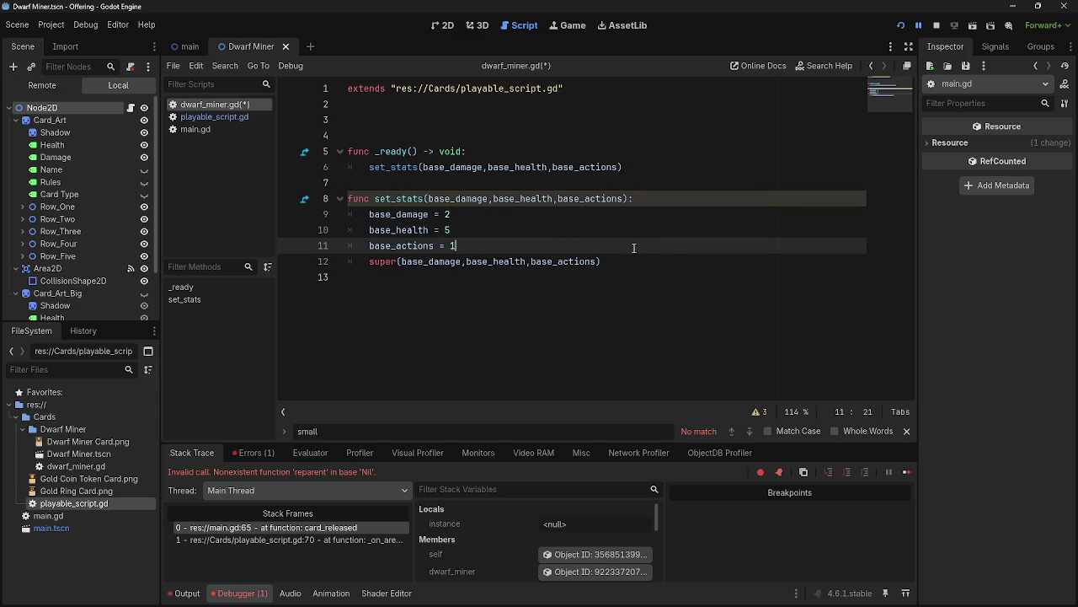
click(545, 225)
click(540, 211)
double_click(564, 198)
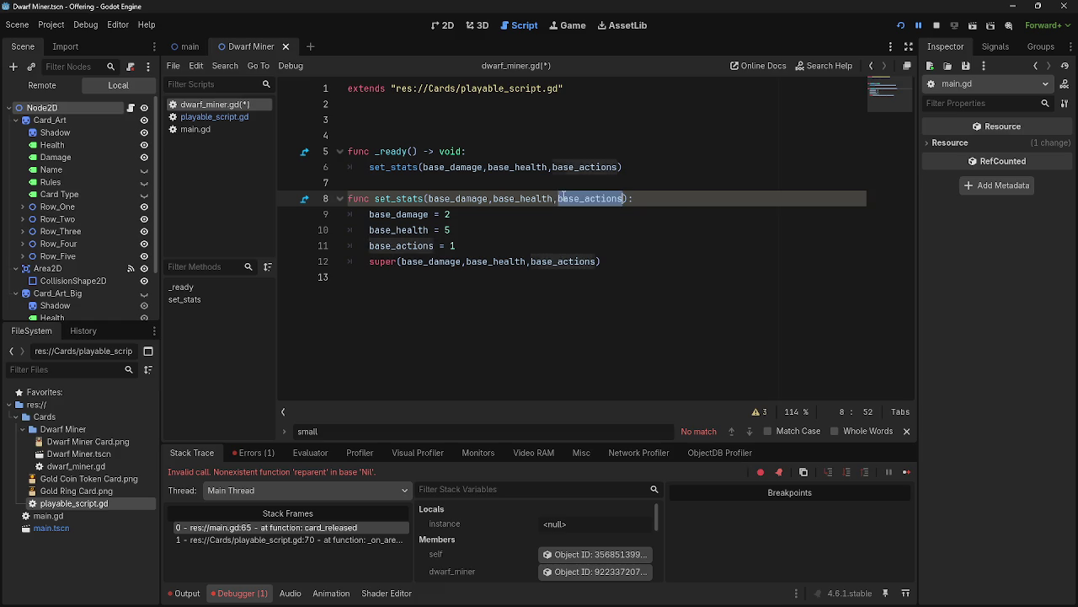
click(691, 198)
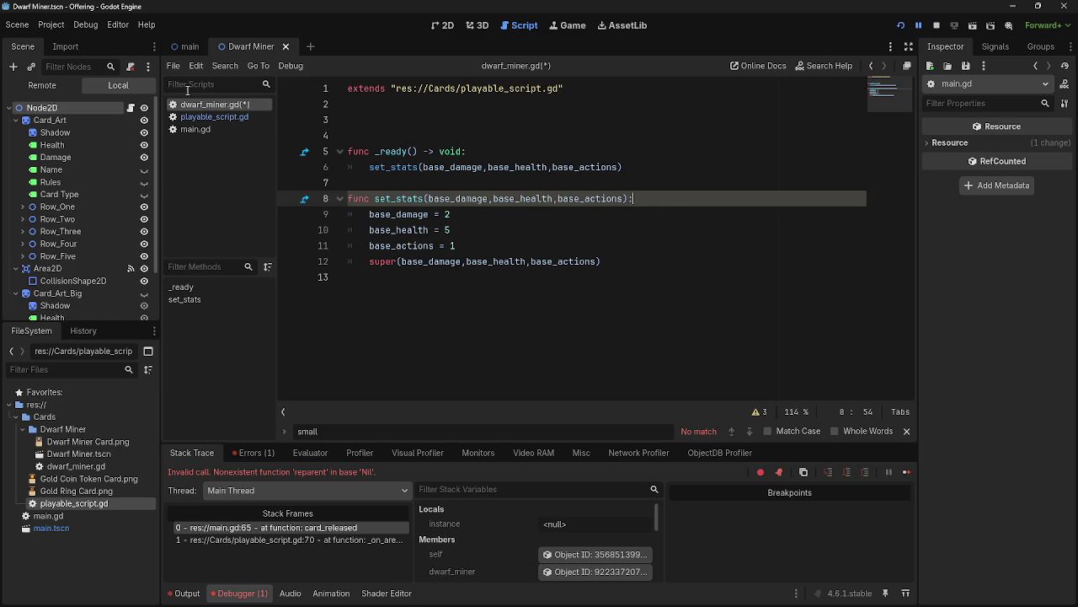
key(ctrl+s)
Try a base_damage = base_damage assignment on line 78 of playable_script's set_stats.
click(214, 116)
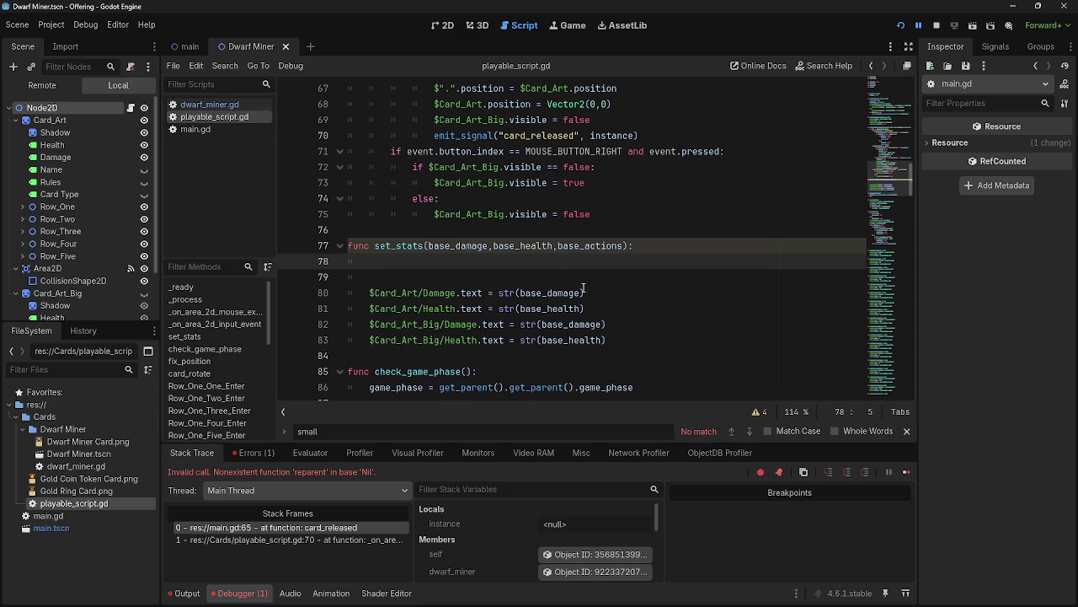
text(base_)
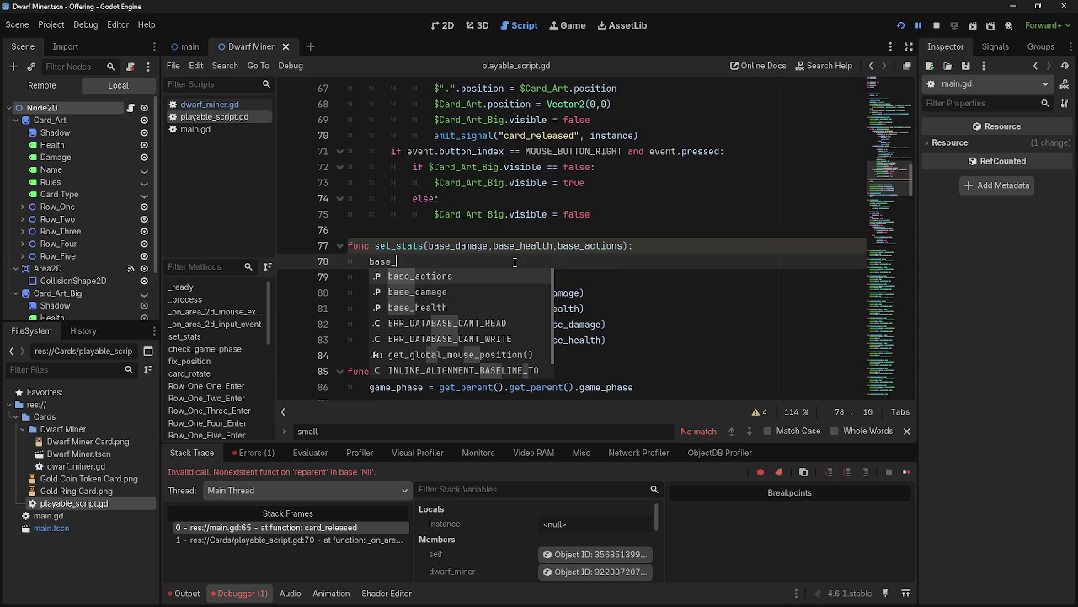
key(Down)
key(Down)
key(Up)
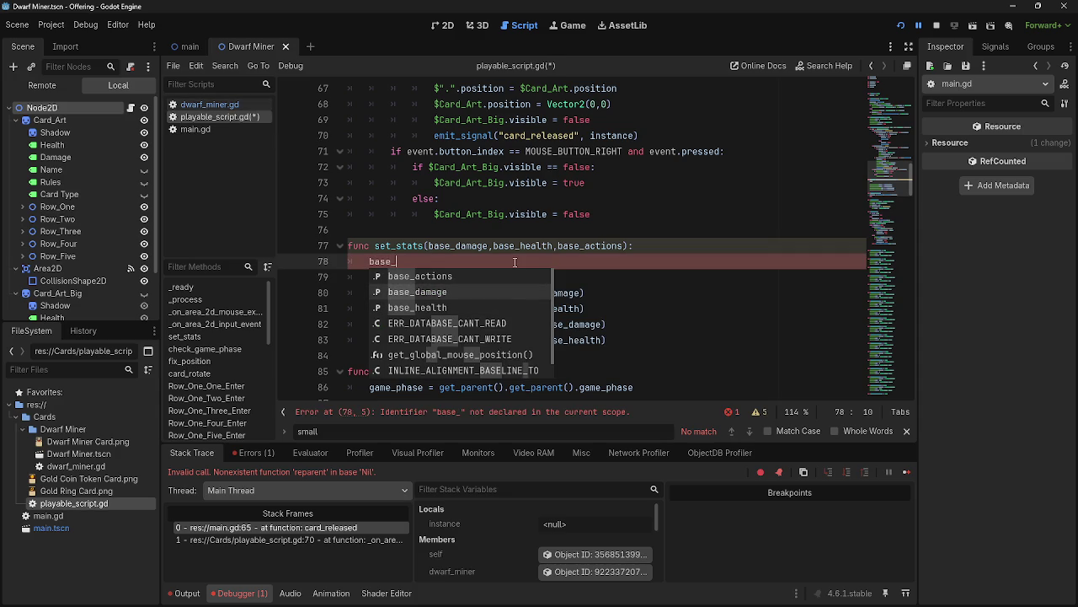
key(Return)
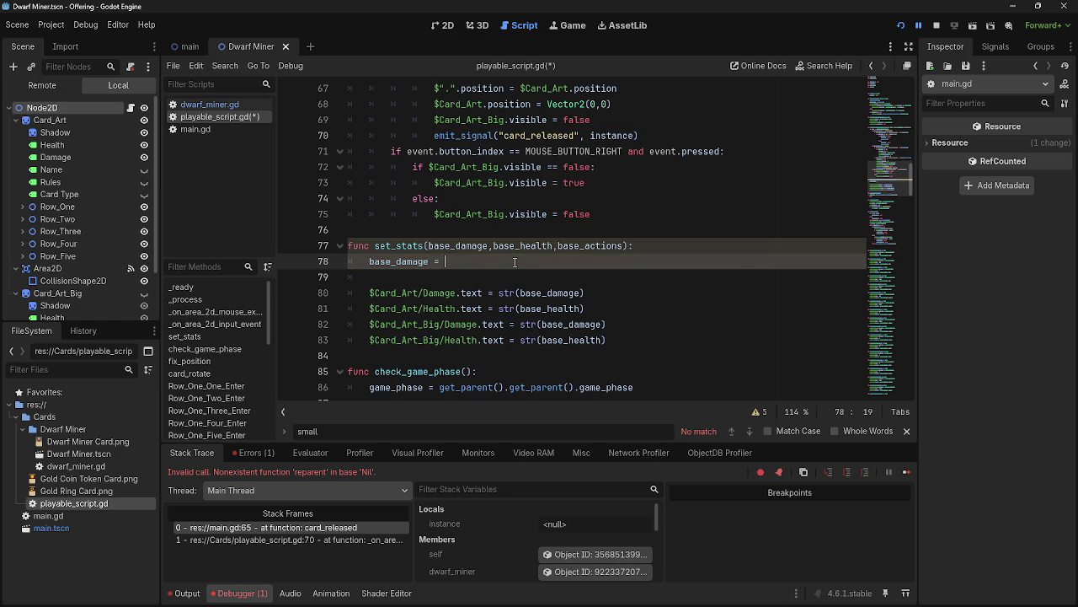
text(base)
key(Down)
key(Down)
key(Up)
key(Return)
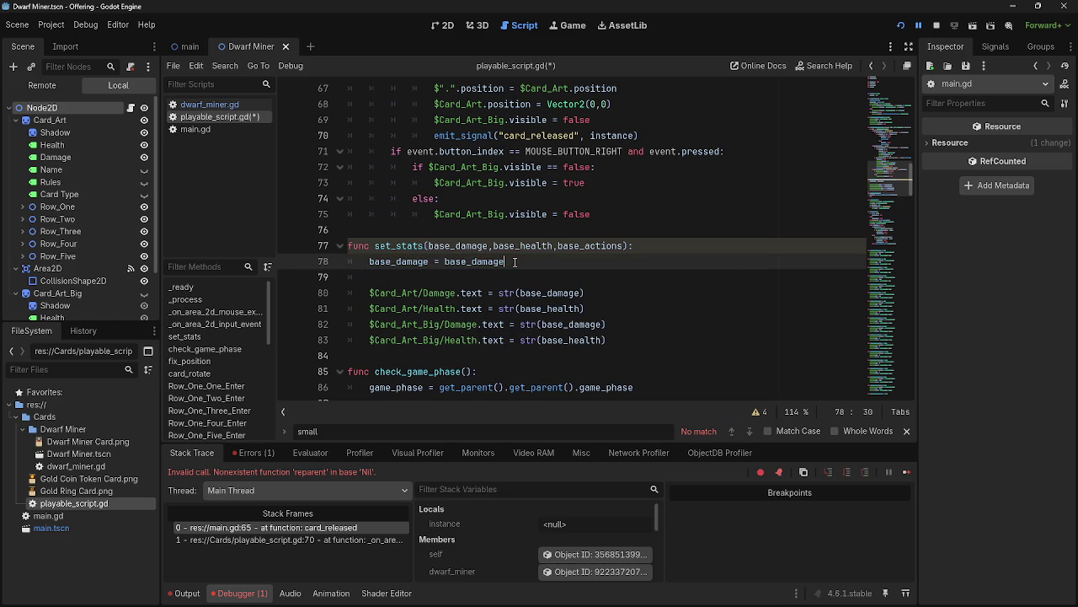
Delete the trial assignment and stop the running game.
key(Return)
text(base*)
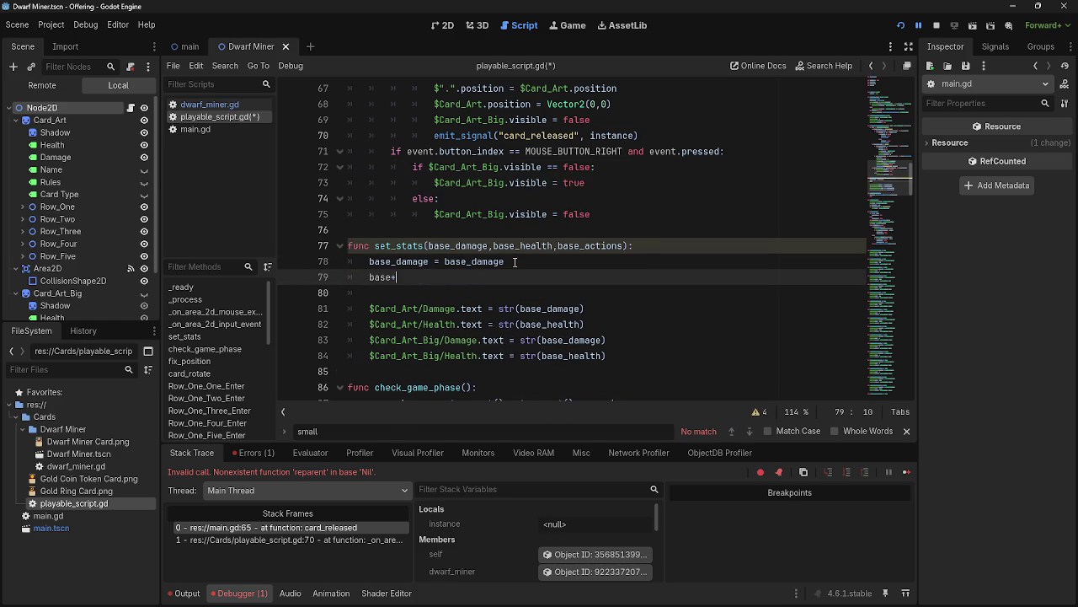
key(BackSpace)
key(BackSpace)
key(BackSpace)
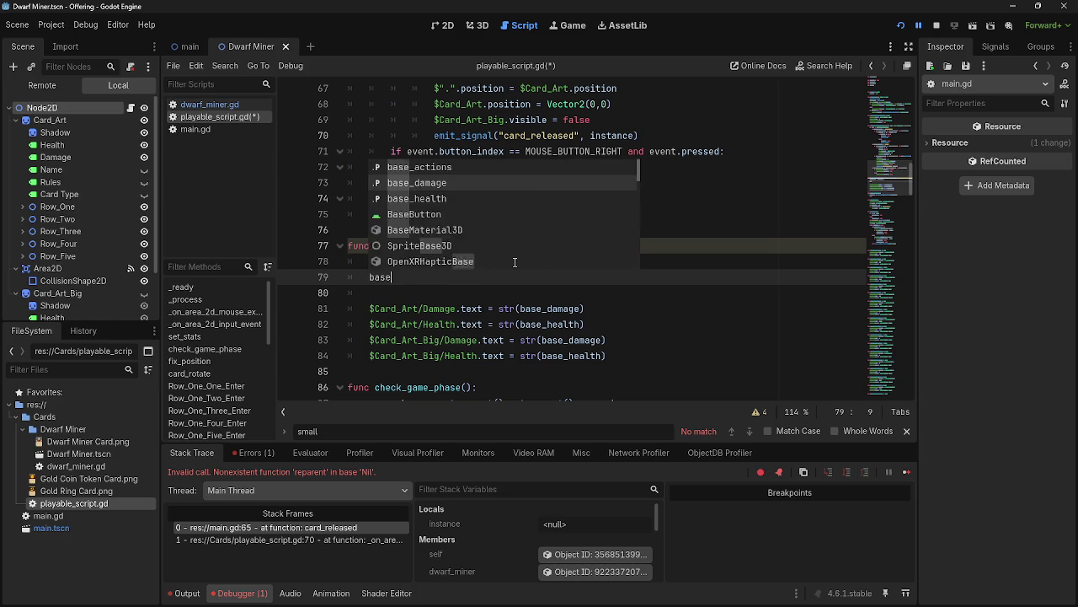
key(BackSpace)
key(BackSpace)
key(BackSpace)
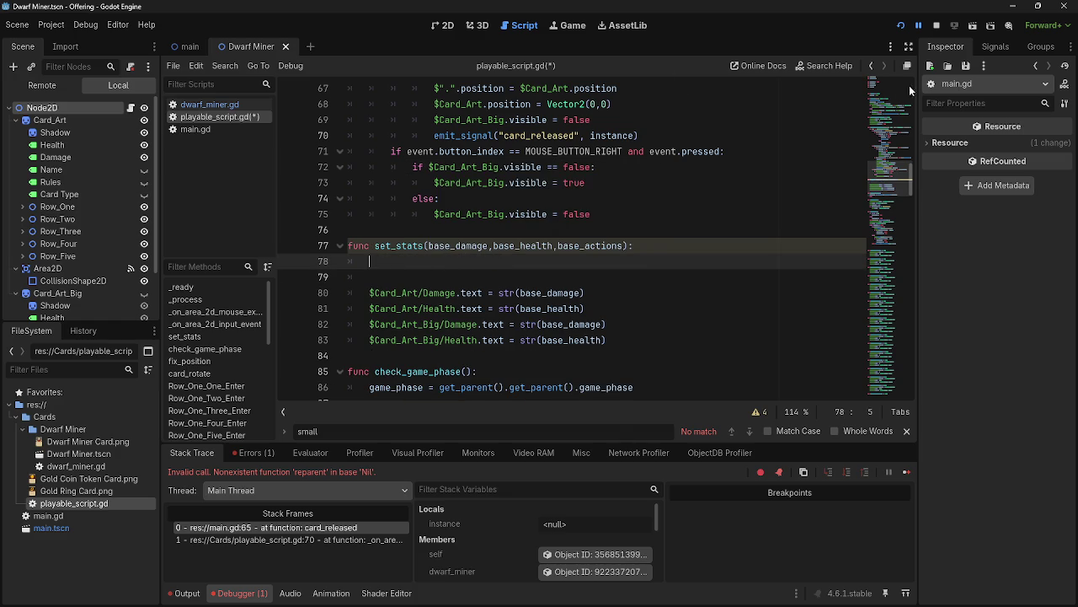
click(936, 26)
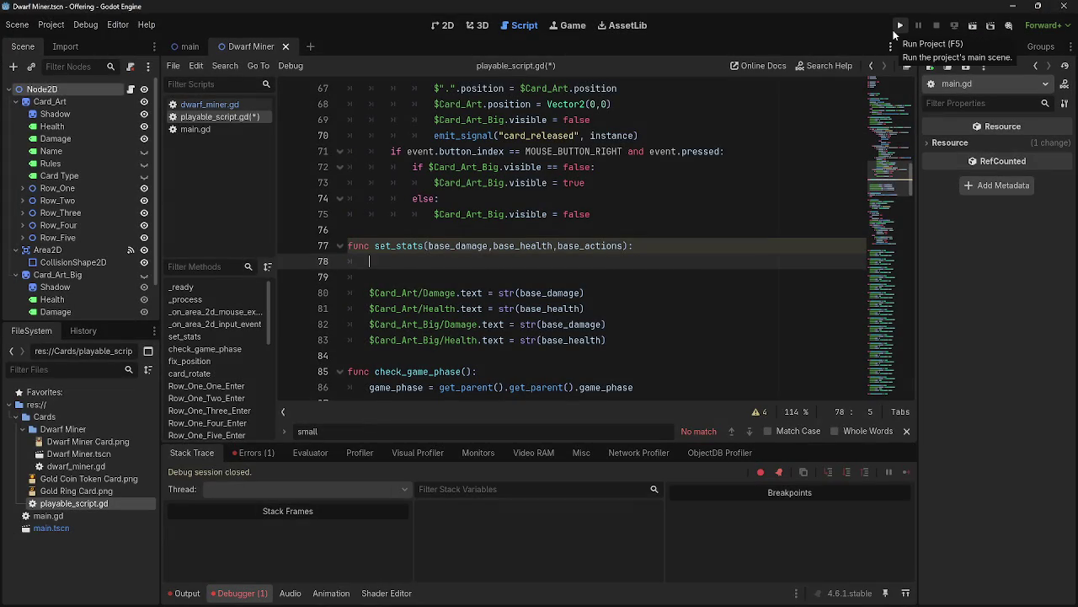
Run the game and play a hand card onto the board to trigger the reparent crash.
click(898, 27)
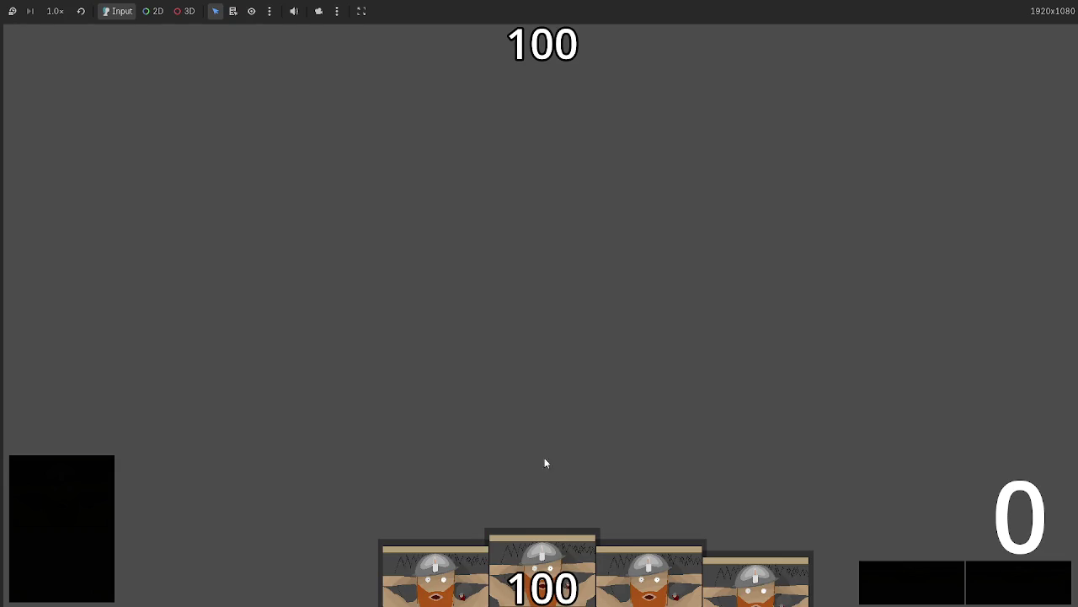
drag(552, 573, 517, 309)
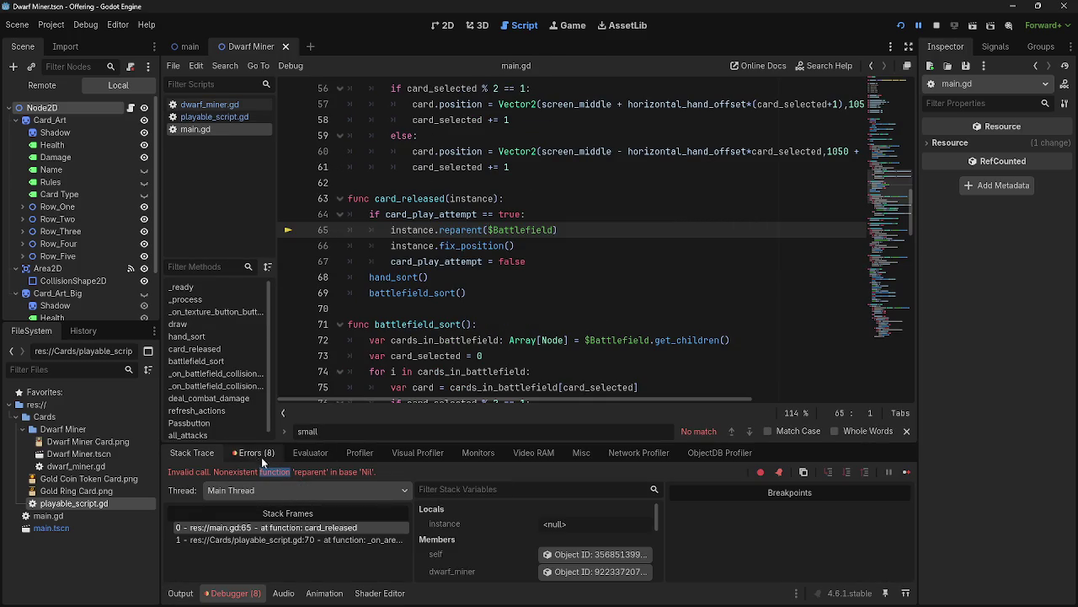
click(516, 245)
double_click(441, 230)
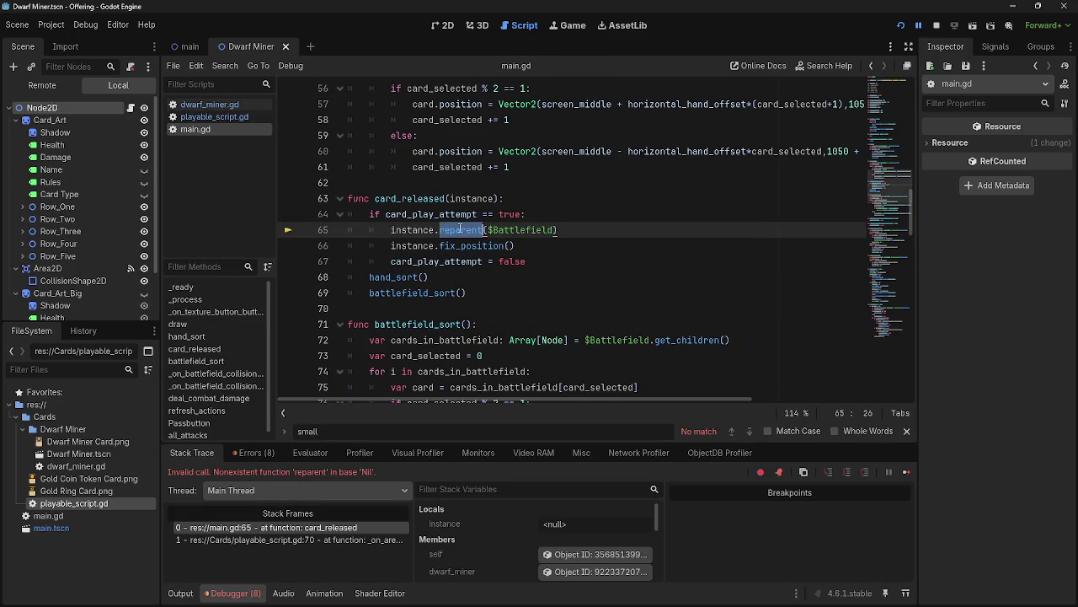
double_click(390, 229)
Examine main.gd around the failing reparent call and where dwarf_miner is instanced.
scroll(477, 279, up, 5)
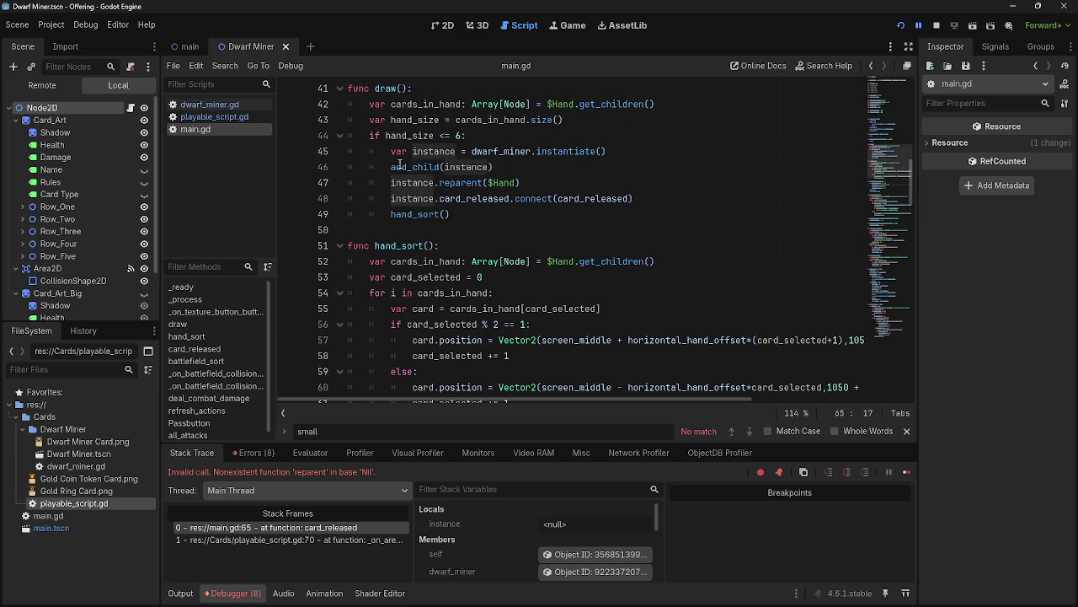
scroll(460, 290, down, 4)
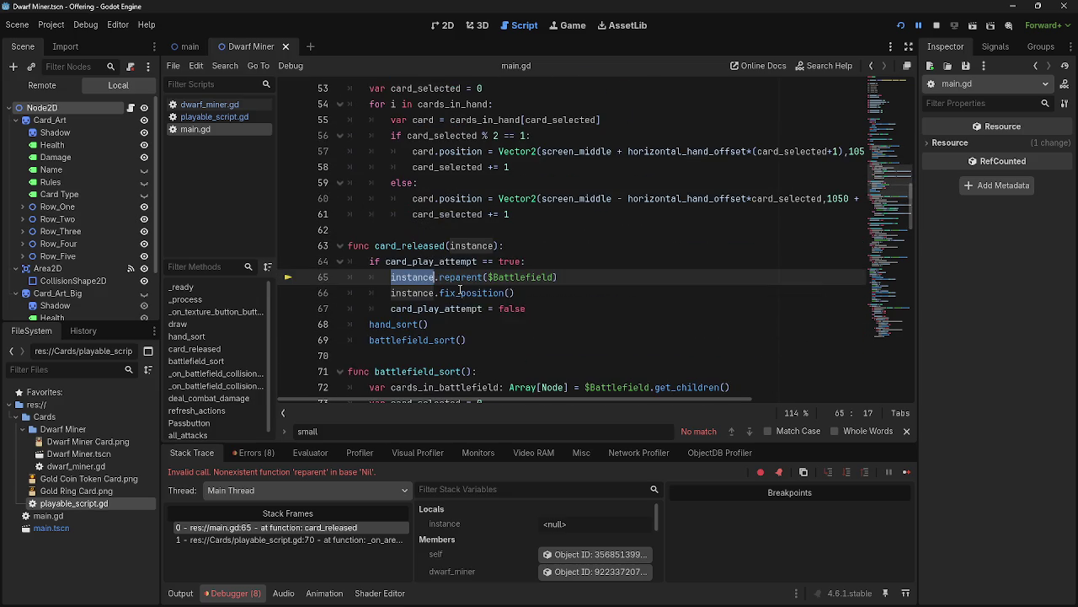
scroll(480, 338, up, 6)
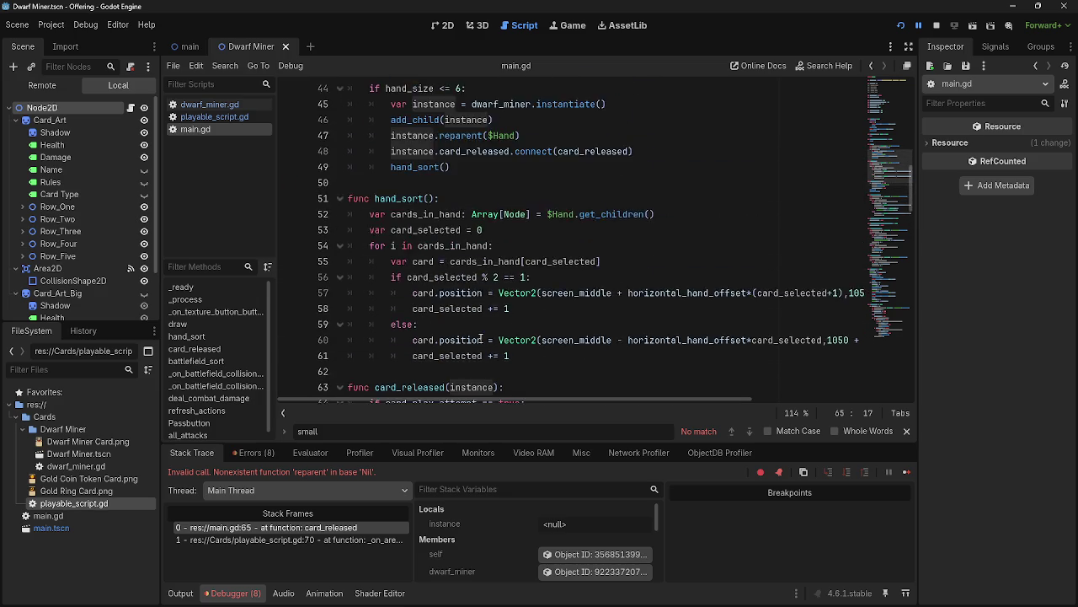
double_click(499, 245)
scroll(539, 303, up, 10)
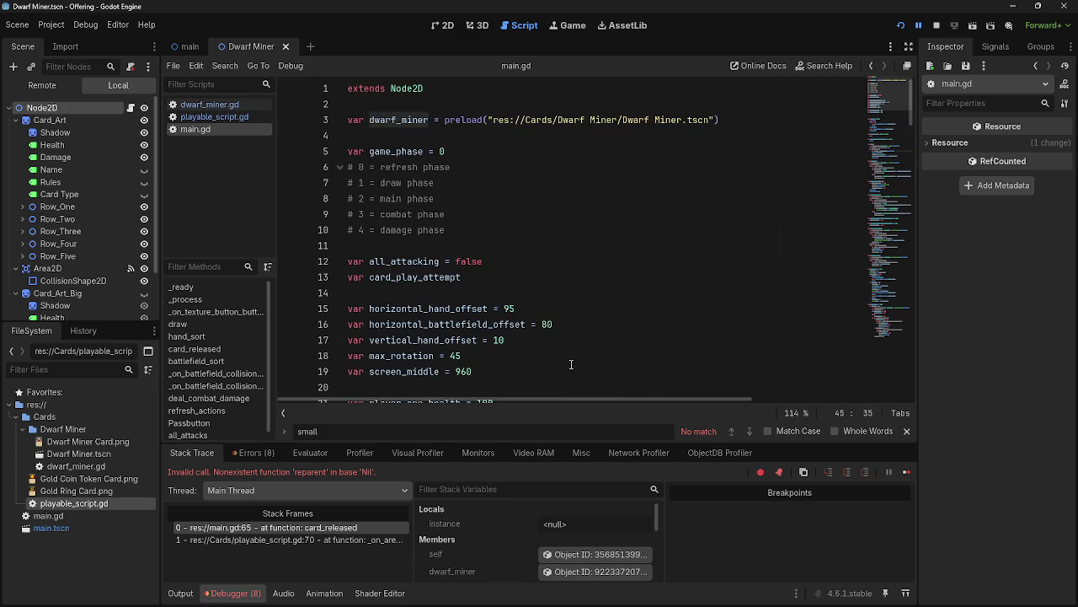
scroll(568, 355, down, 10)
scroll(571, 364, up, 8)
scroll(572, 364, up, 2)
scroll(571, 364, down, 11)
scroll(572, 364, down, 8)
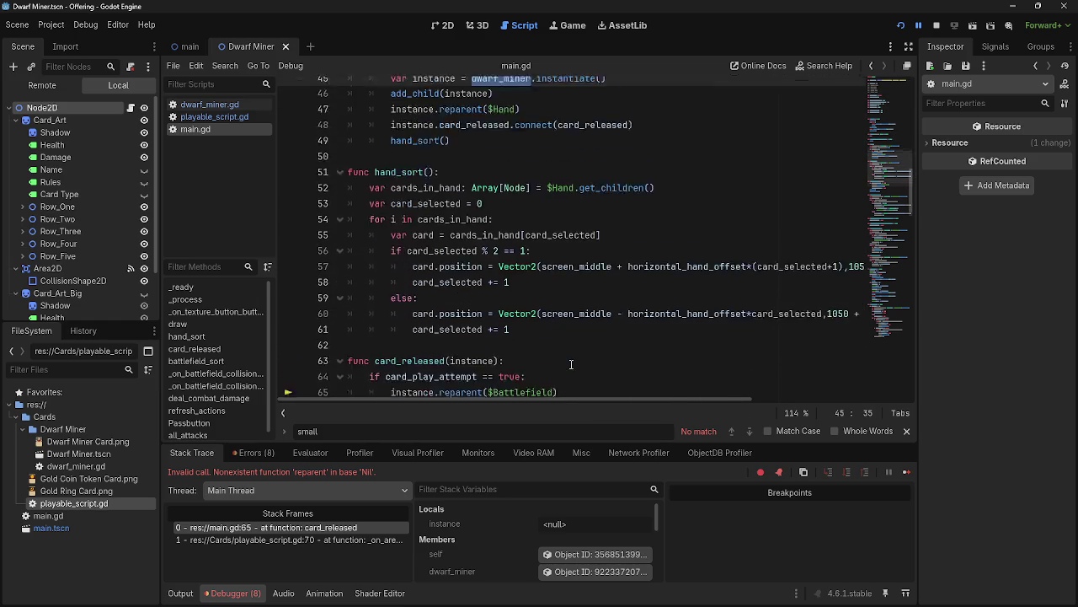
click(580, 199)
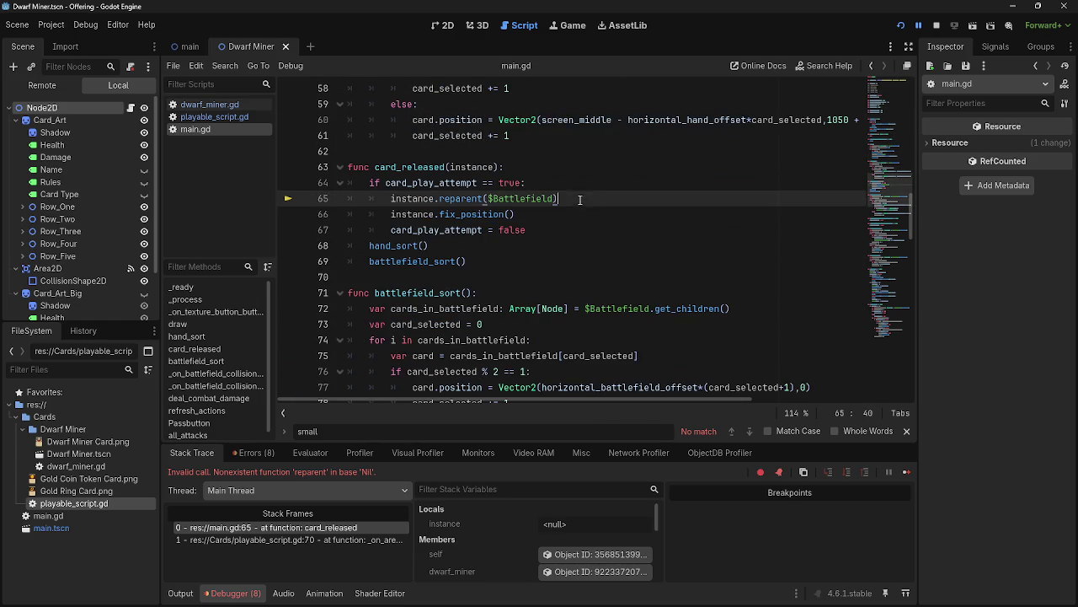
In the Remote scene tree, select the live card under Hand to see its null stats.
click(63, 84)
click(20, 120)
click(22, 145)
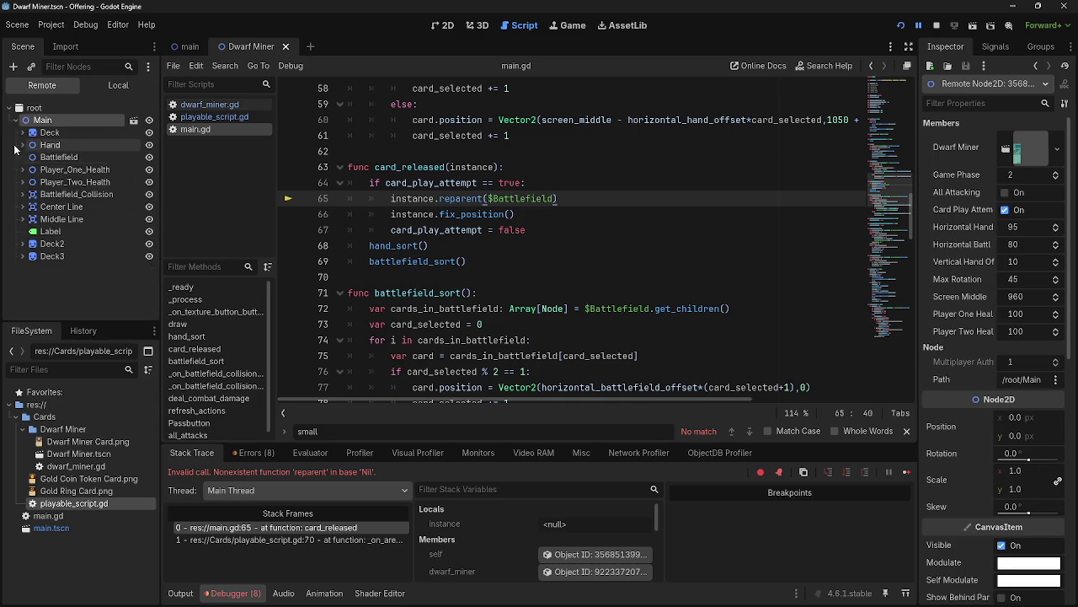
click(30, 157)
click(61, 157)
Undo the accidentally dropped node path in line 67 and save main.gd.
mouse_move(62, 158)
mouse_down()
mouse_move(558, 222)
mouse_move(584, 241)
mouse_up()
key(ctrl+z)
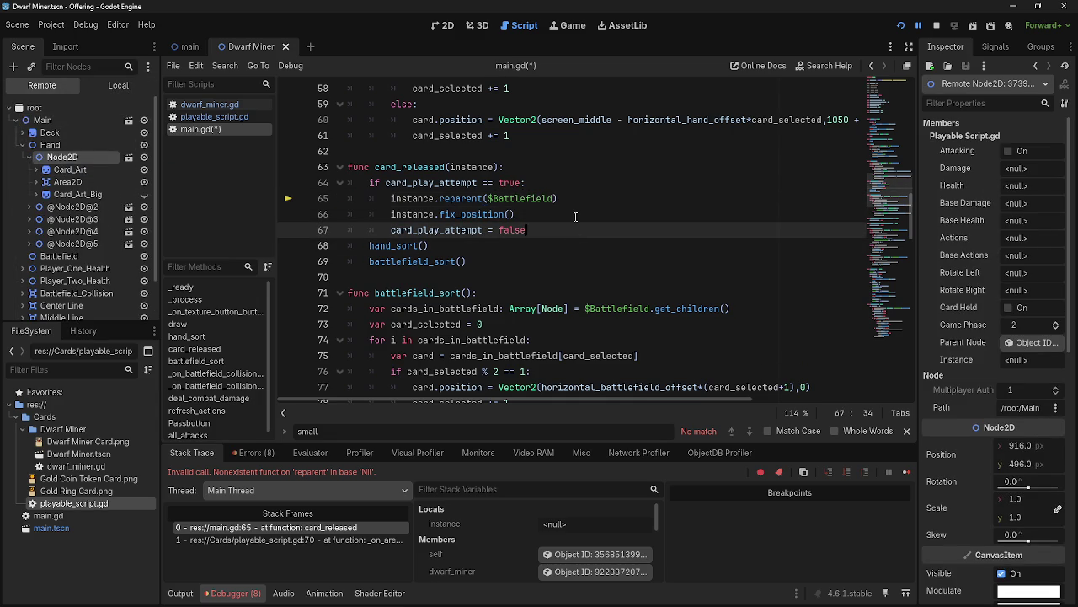
key(ctrl+s)
scroll(479, 258, up, 7)
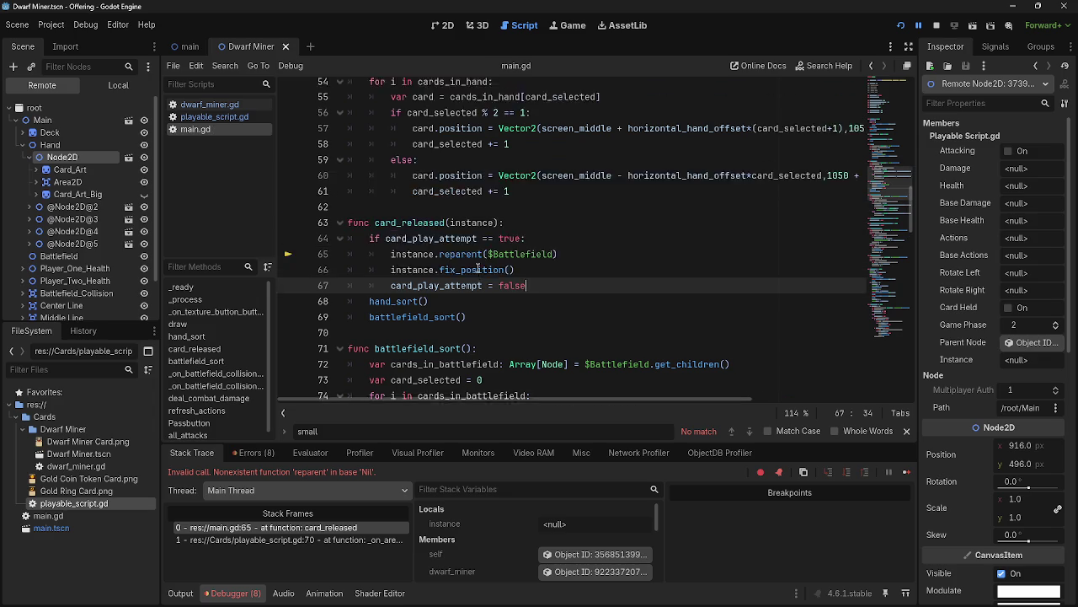
Stop the running game after glancing between dwarf_miner.gd and playable_script.gd's set_stats.
click(209, 105)
click(210, 121)
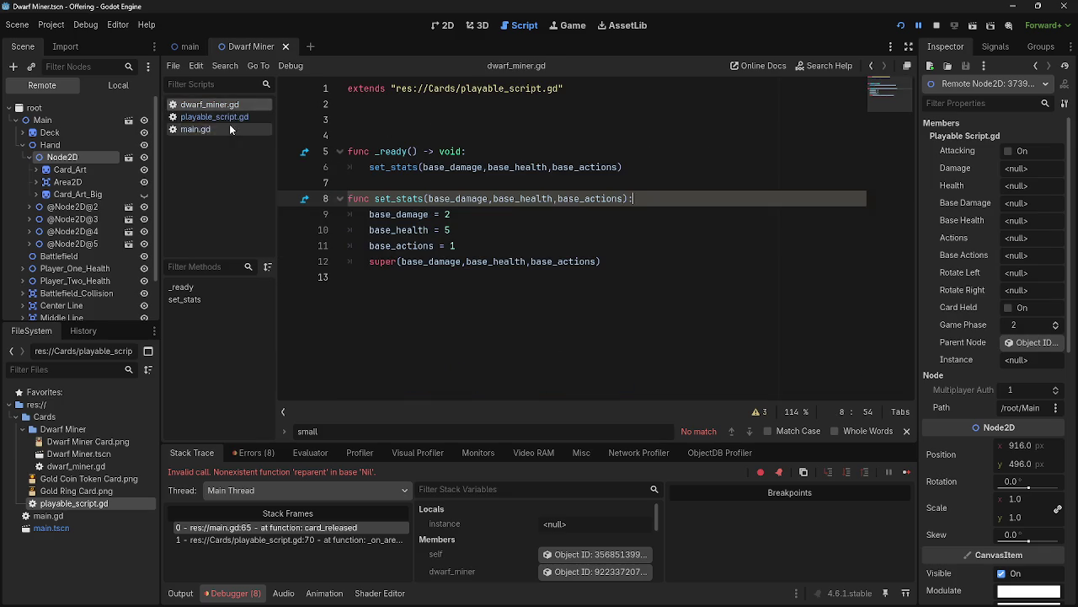
click(220, 117)
click(935, 27)
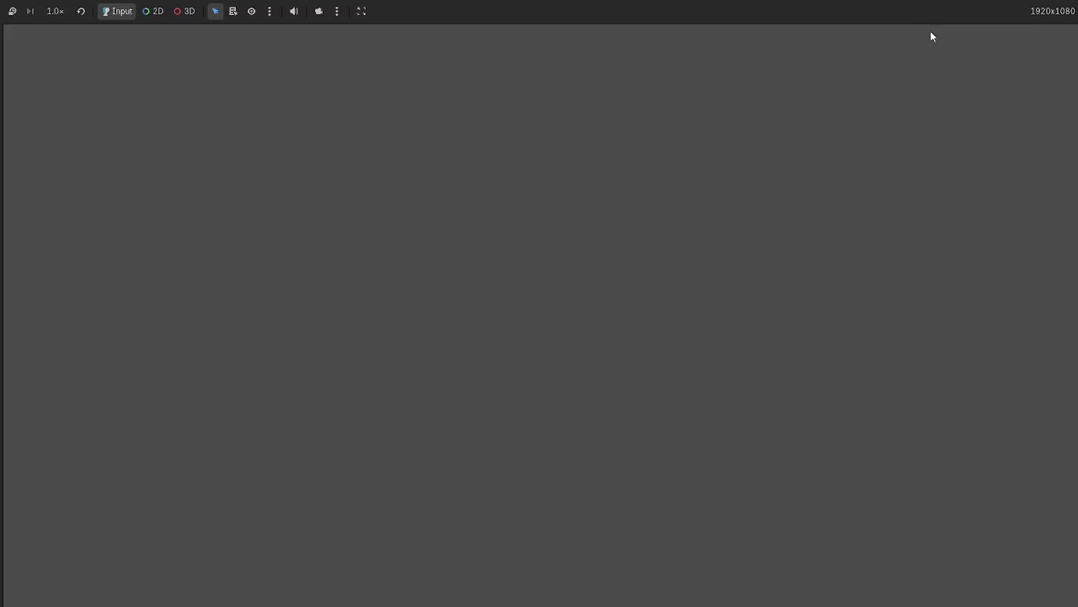
Fold the Row_One_*_Enter and Row_Two_*_Enter functions in playable_script.gd.
scroll(396, 292, down, 15)
scroll(396, 292, down, 4)
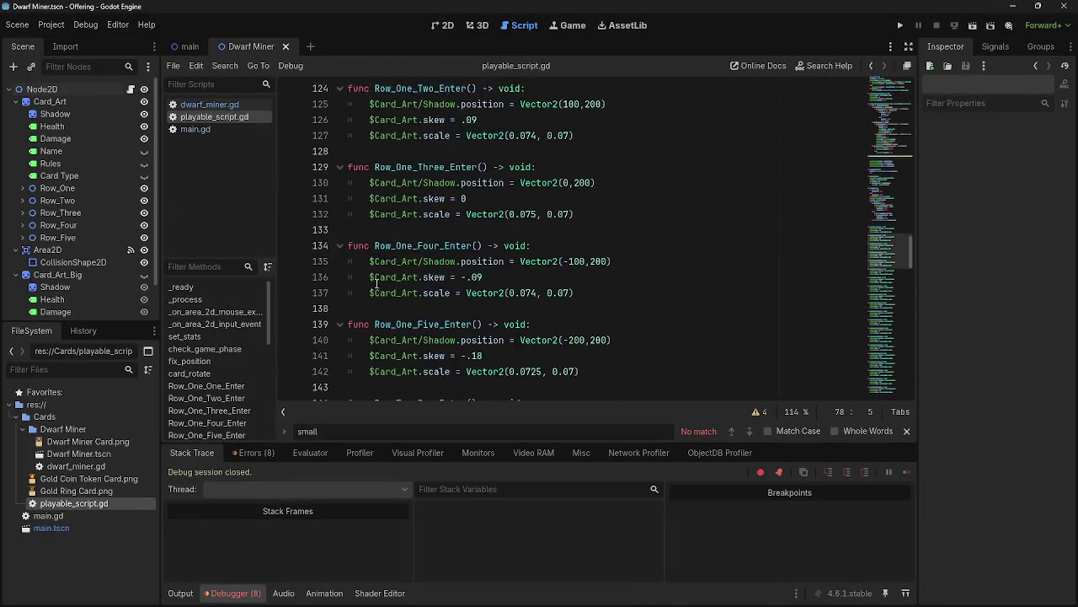
scroll(346, 166, up, 3)
click(339, 151)
click(340, 183)
click(340, 214)
click(340, 245)
click(340, 276)
click(340, 308)
click(340, 340)
scroll(340, 346, down, 2)
click(340, 276)
click(340, 309)
click(339, 339)
Fold the remaining Row_Three through Row_Five_Five_Enter functions.
scroll(362, 300, down, 3)
click(341, 230)
click(340, 261)
click(341, 292)
scroll(341, 299, down, 3)
click(341, 182)
click(341, 214)
click(343, 245)
click(339, 276)
click(339, 308)
scroll(338, 354, down, 1)
click(339, 340)
scroll(341, 253, down, 2)
click(340, 230)
click(339, 261)
click(340, 293)
click(340, 324)
scroll(363, 298, down, 2)
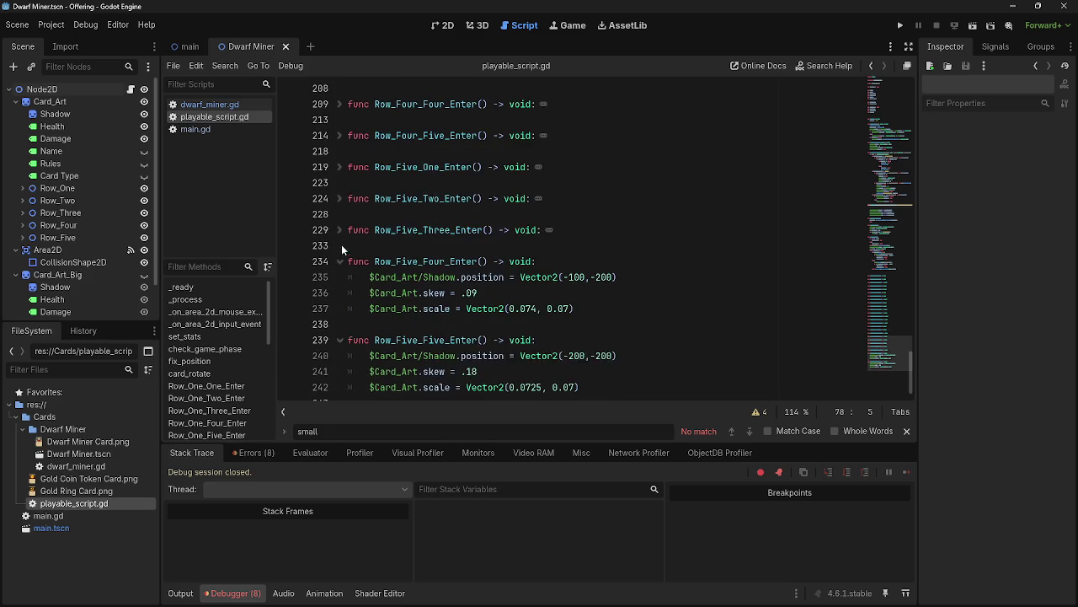
click(339, 279)
click(340, 310)
Tidy the blank line inside set_stats at line 78, then return to dwarf_miner.gd.
scroll(522, 345, up, 7)
scroll(522, 346, up, 15)
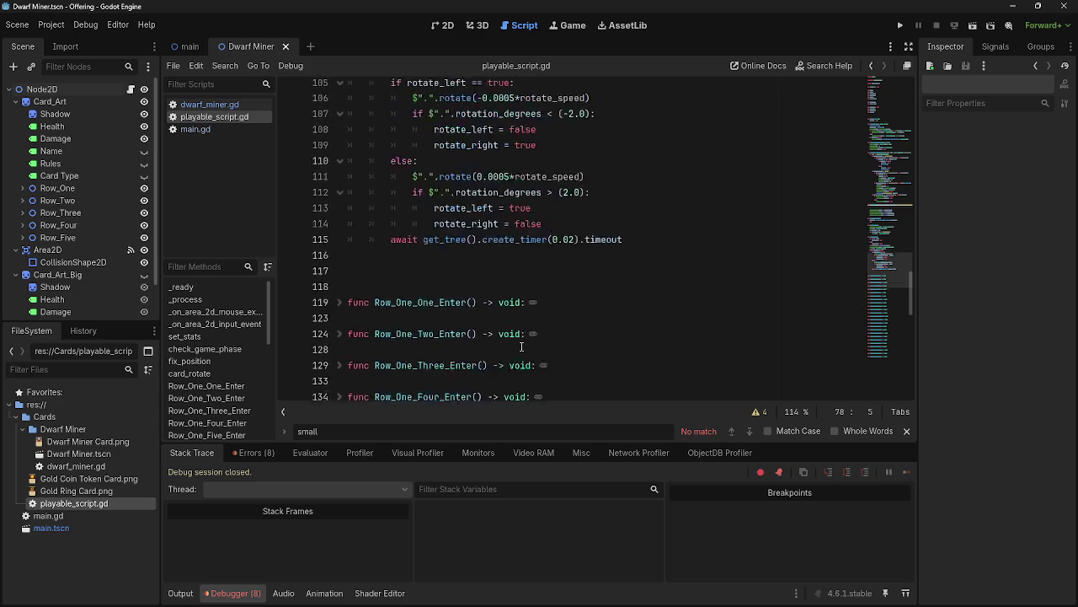
click(472, 278)
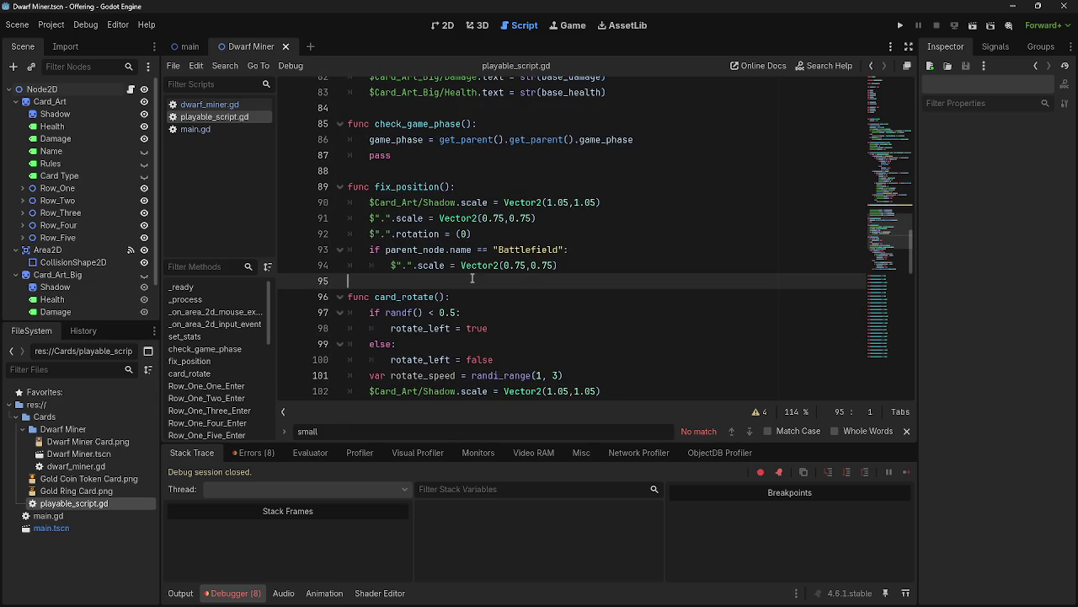
click(441, 173)
scroll(446, 220, up, 2)
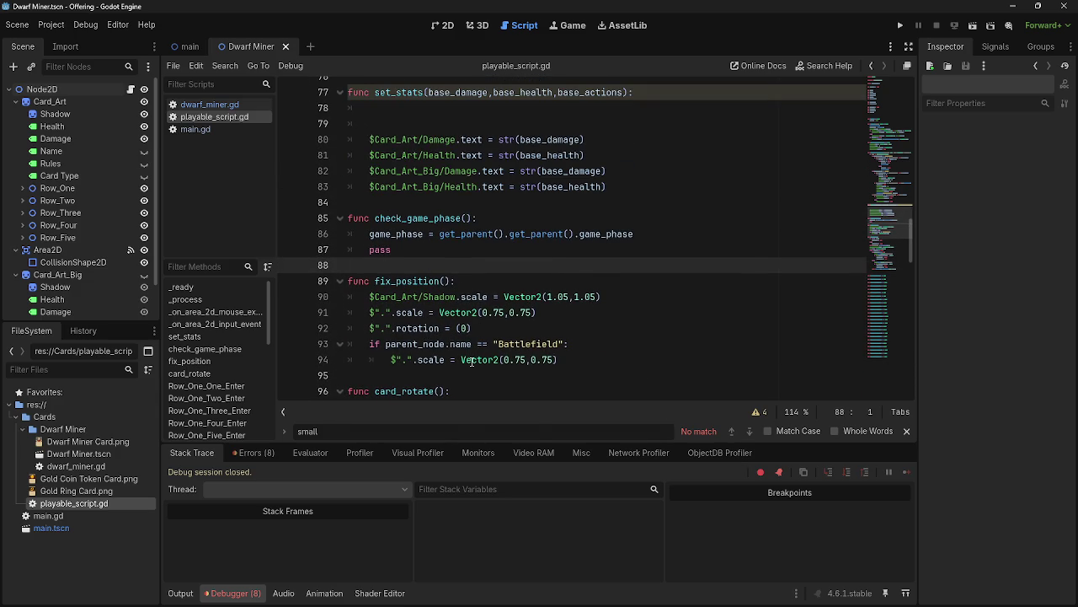
scroll(472, 360, down, 1)
scroll(472, 304, up, 4)
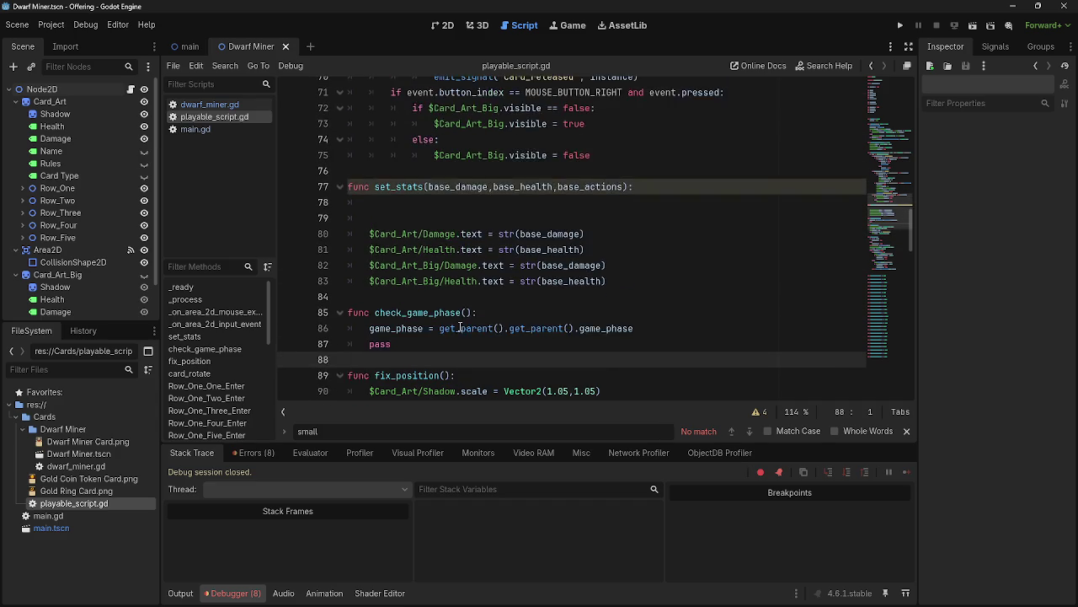
click(421, 249)
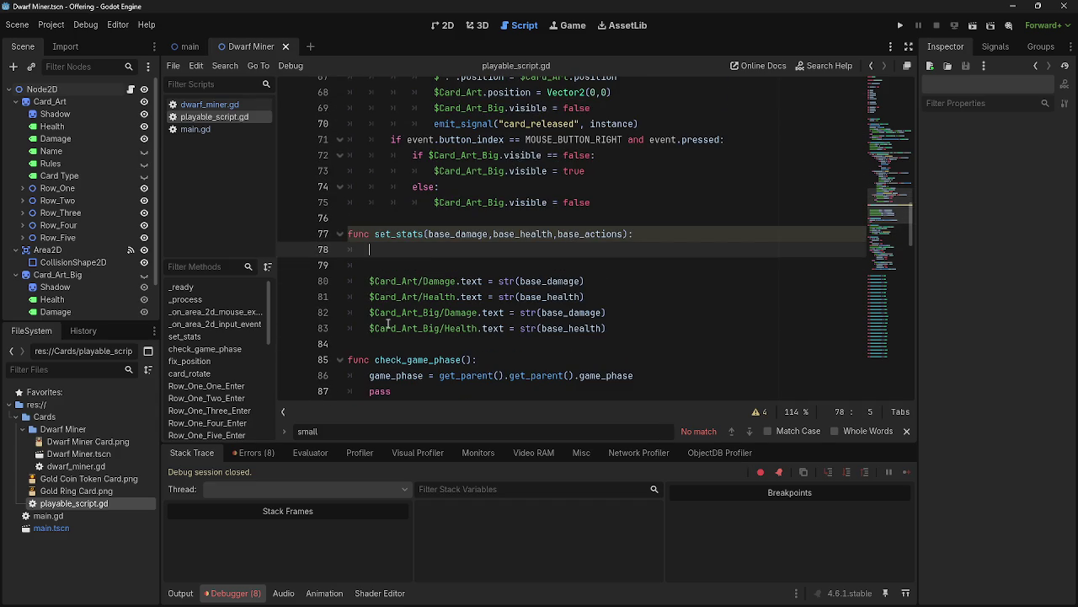
key(BackSpace)
key(BackSpace)
click(453, 250)
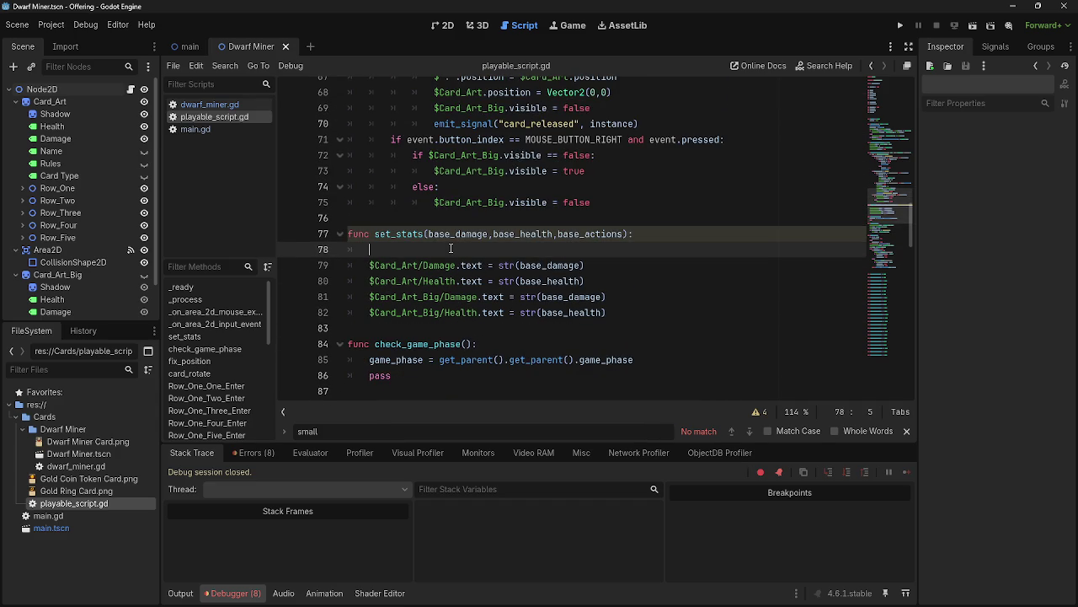
key(Return)
key(BackSpace)
scroll(448, 247, up, 12)
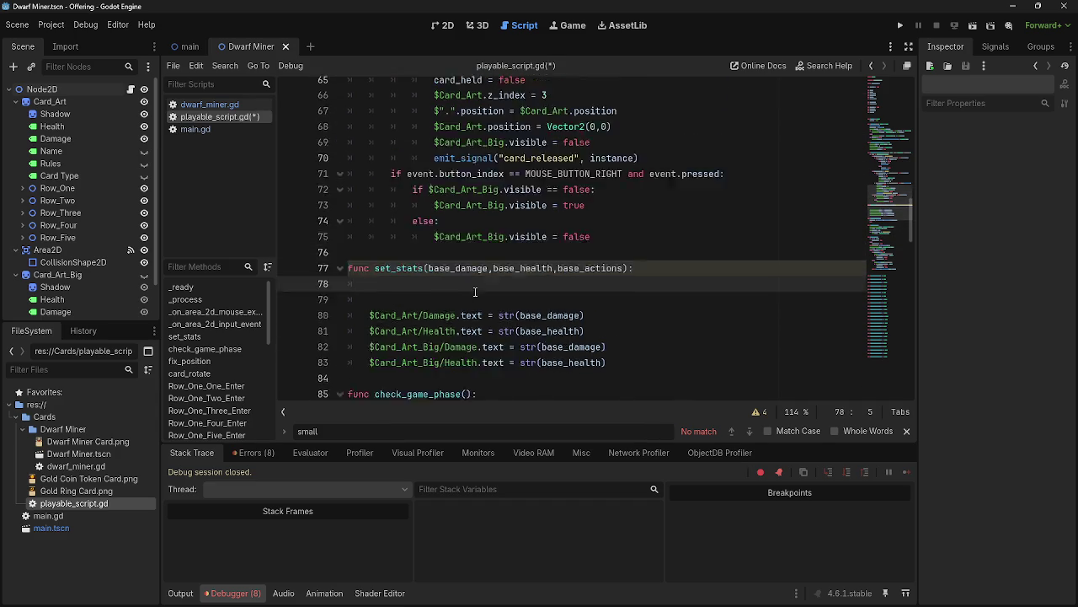
click(211, 104)
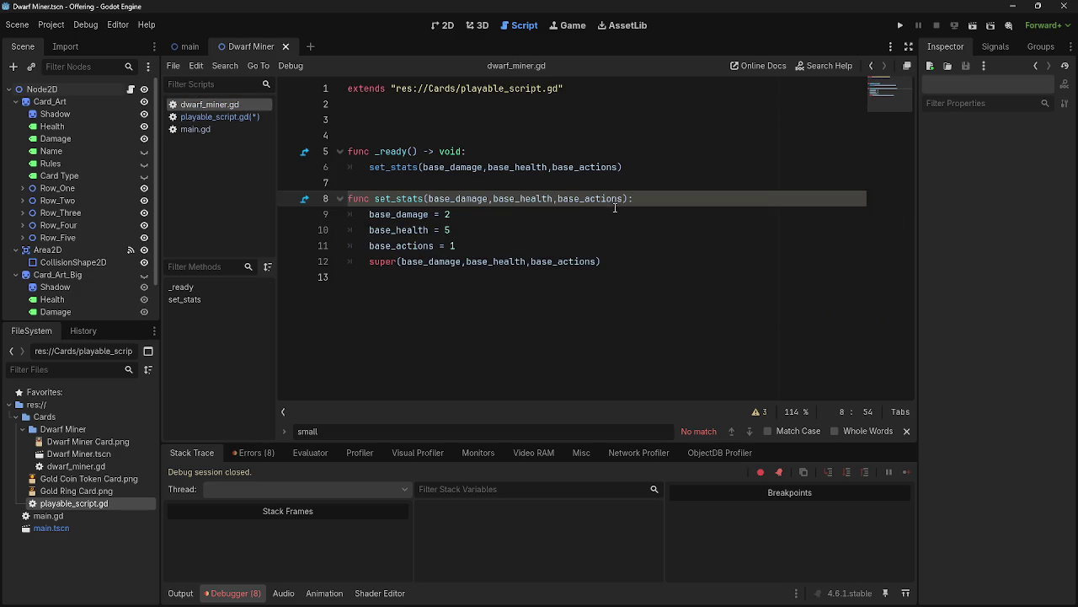
drag(581, 205, 431, 203)
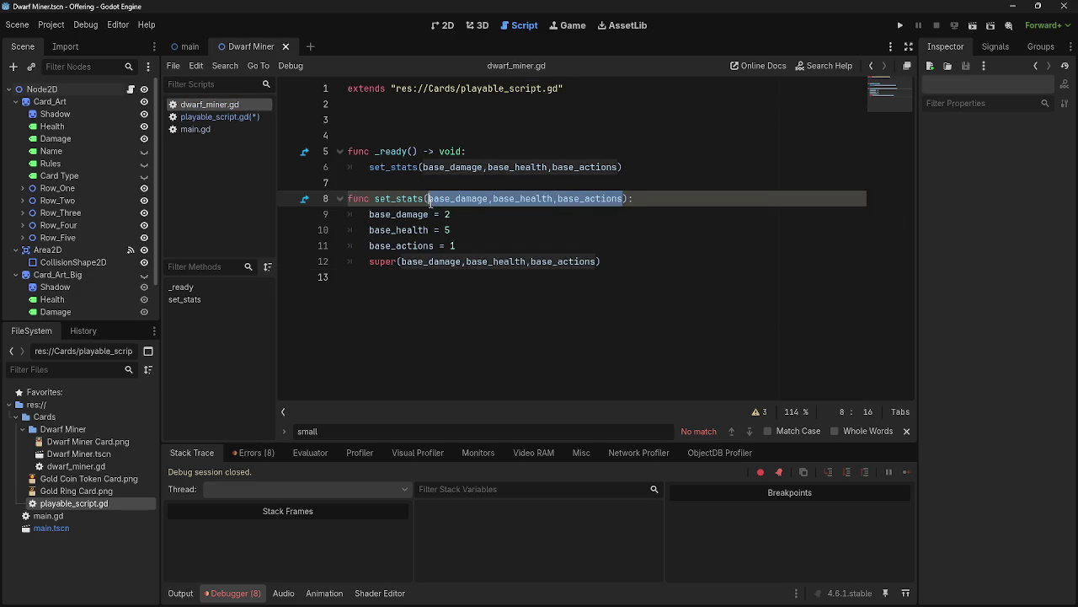
key(ctrl+a)
click(430, 203)
drag(430, 199, 622, 205)
key(BackSpace)
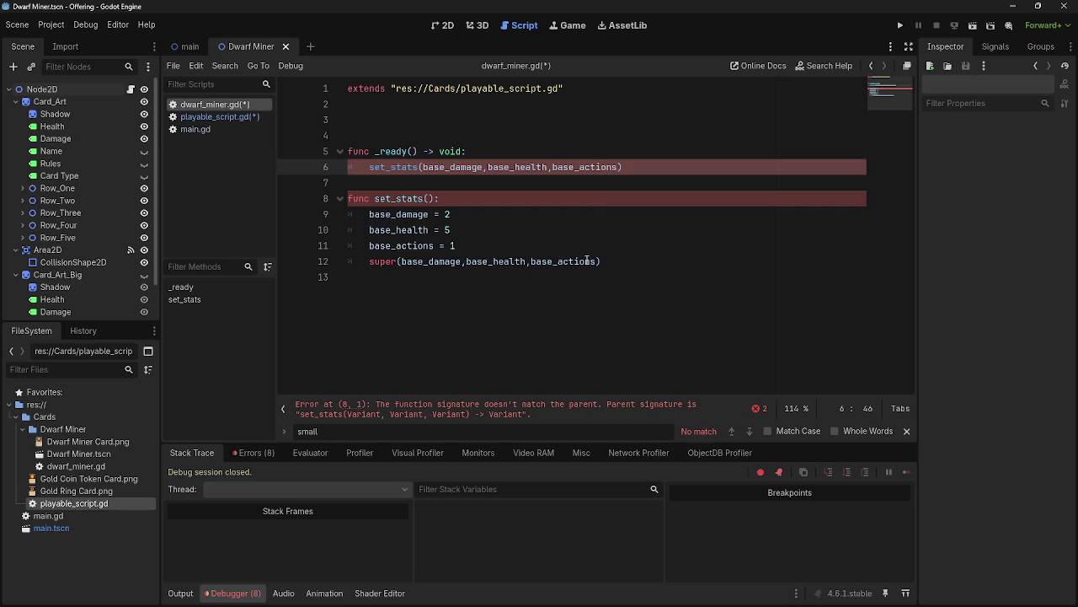
click(484, 413)
double_click(483, 414)
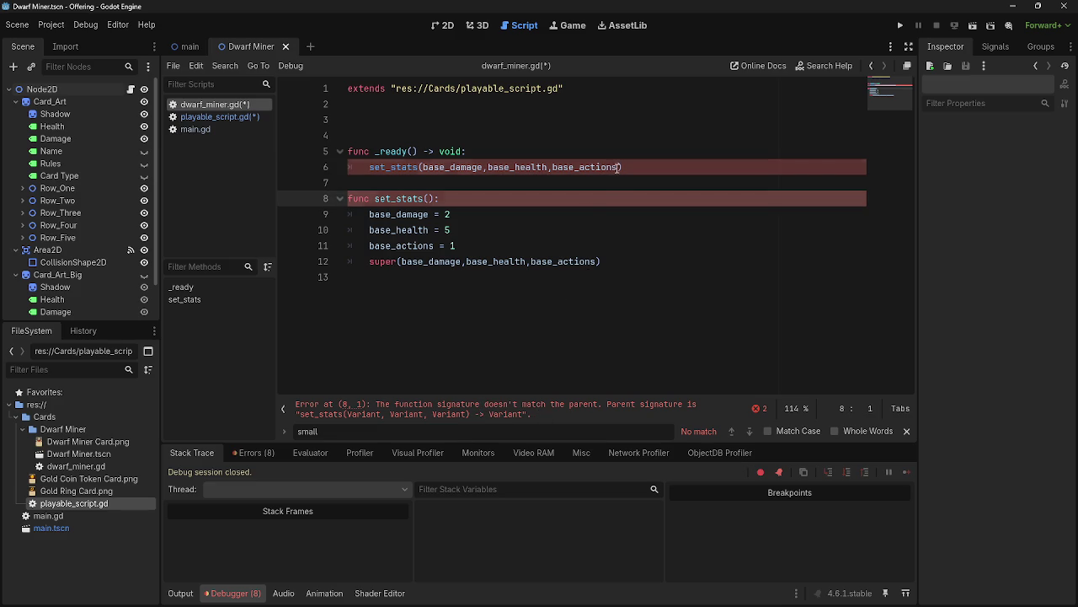
drag(622, 167, 422, 167)
key(BackSpace)
click(521, 197)
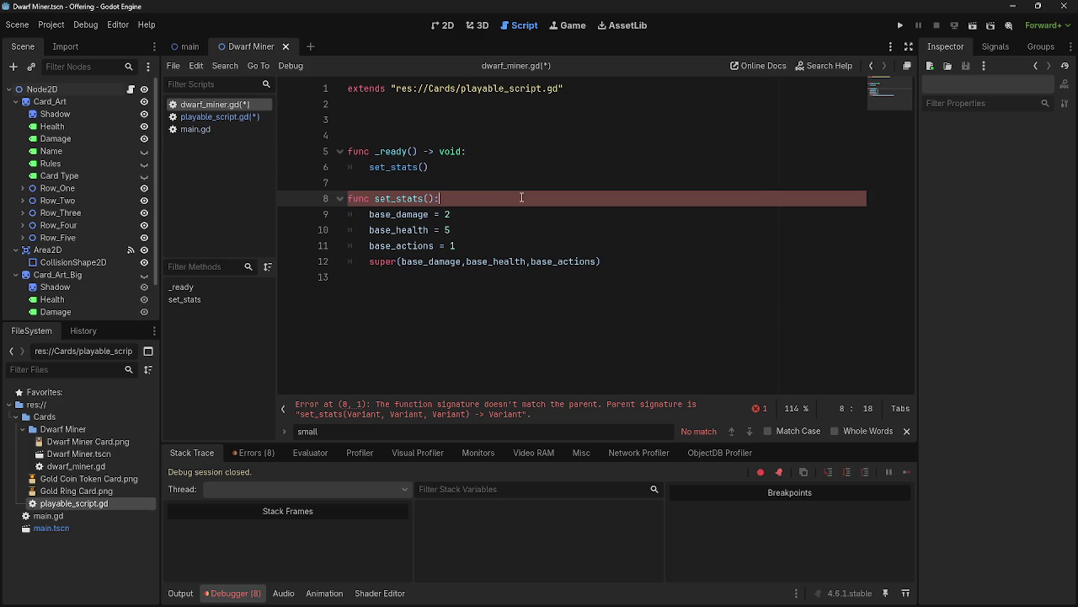
click(519, 189)
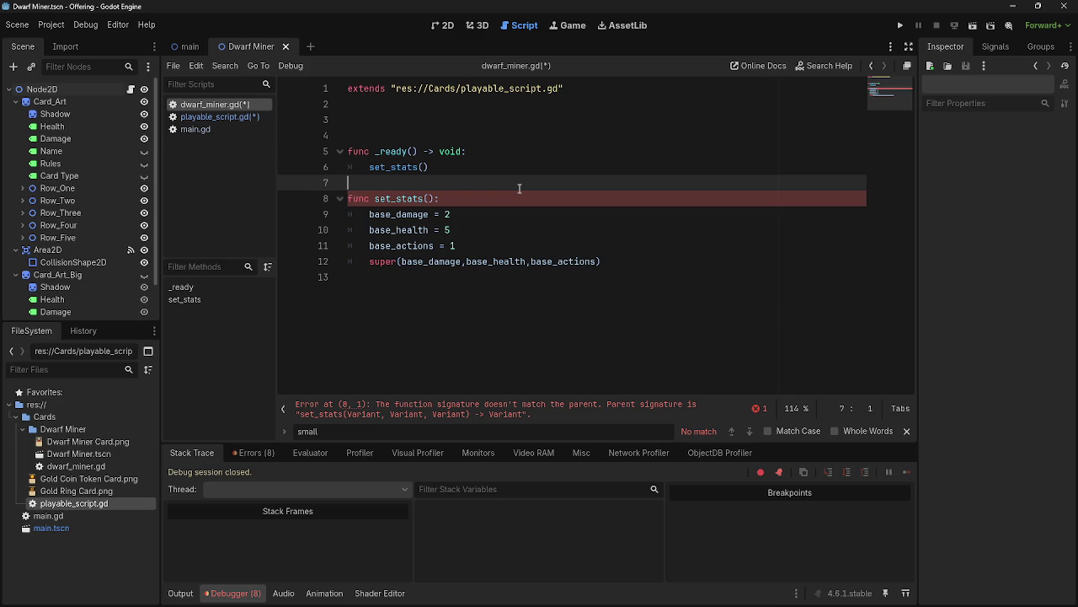
key(Down)
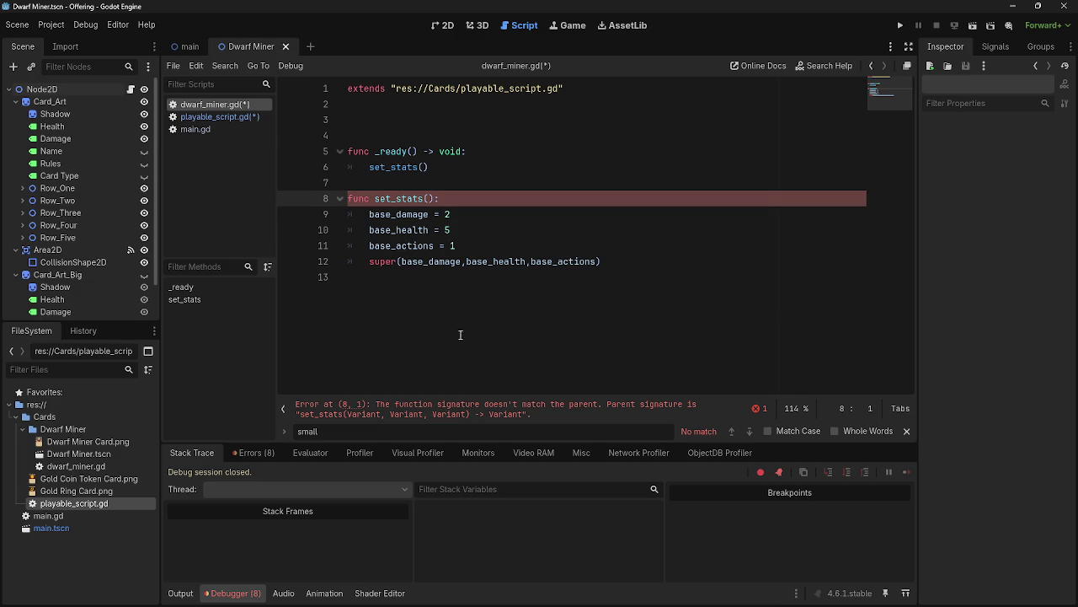
key(ctrl+y)
key(ctrl+y)
key(ctrl+s)
click(498, 187)
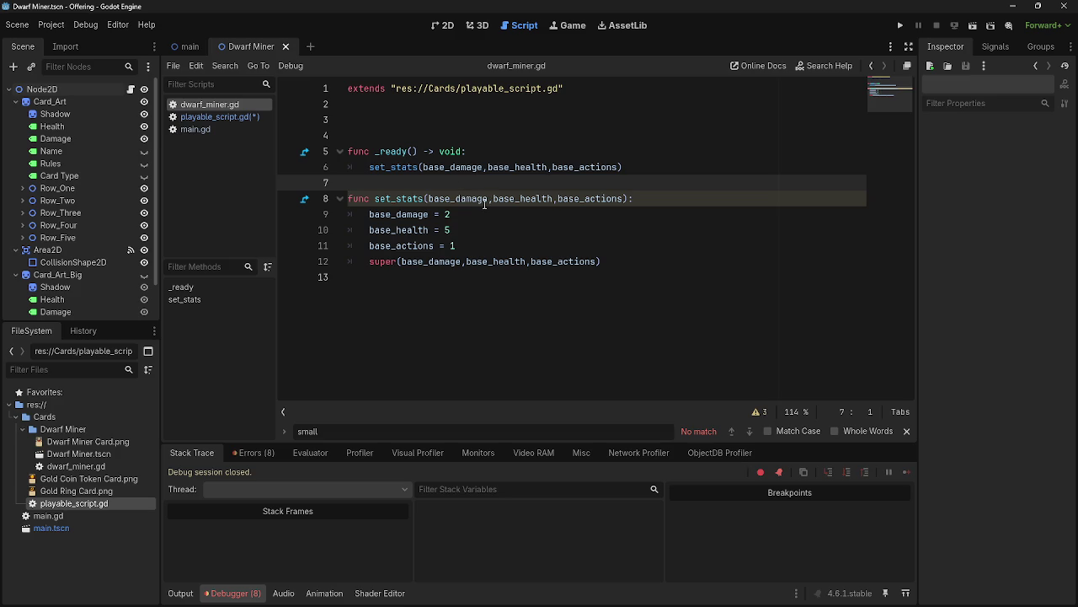
Open playable_script.gd and look through its code.
click(217, 116)
scroll(511, 268, down, 3)
scroll(511, 268, down, 6)
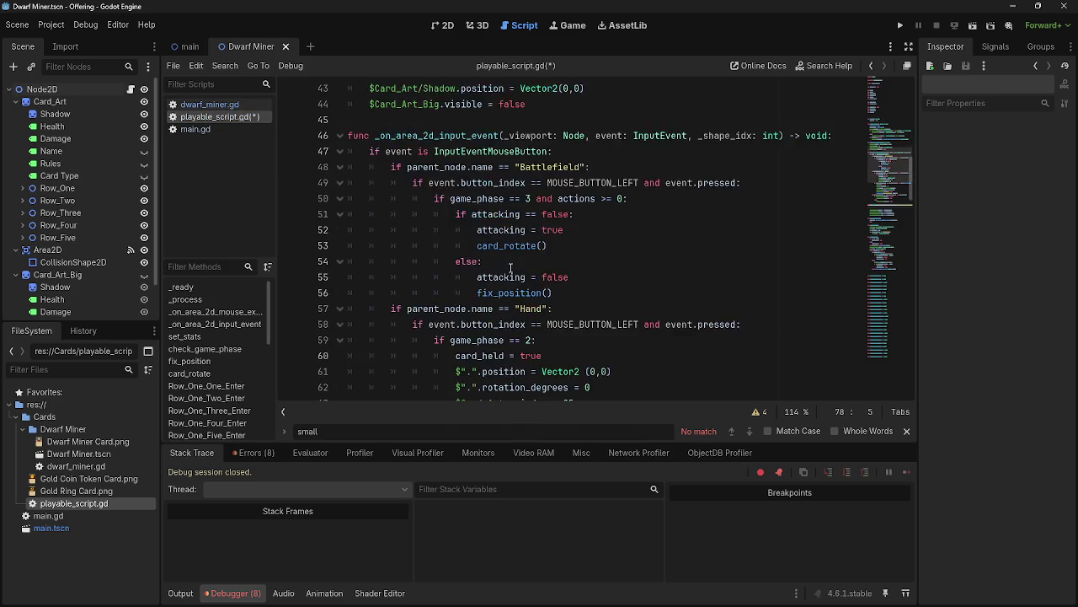
scroll(511, 268, up, 8)
scroll(511, 268, up, 4)
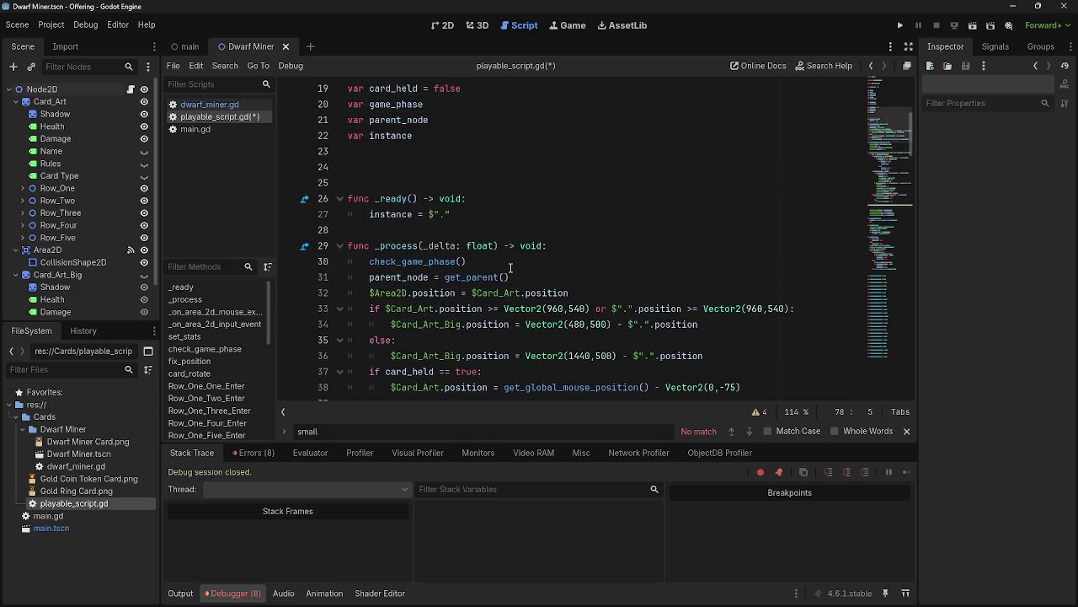
scroll(511, 268, down, 15)
scroll(510, 268, down, 3)
scroll(485, 251, up, 2)
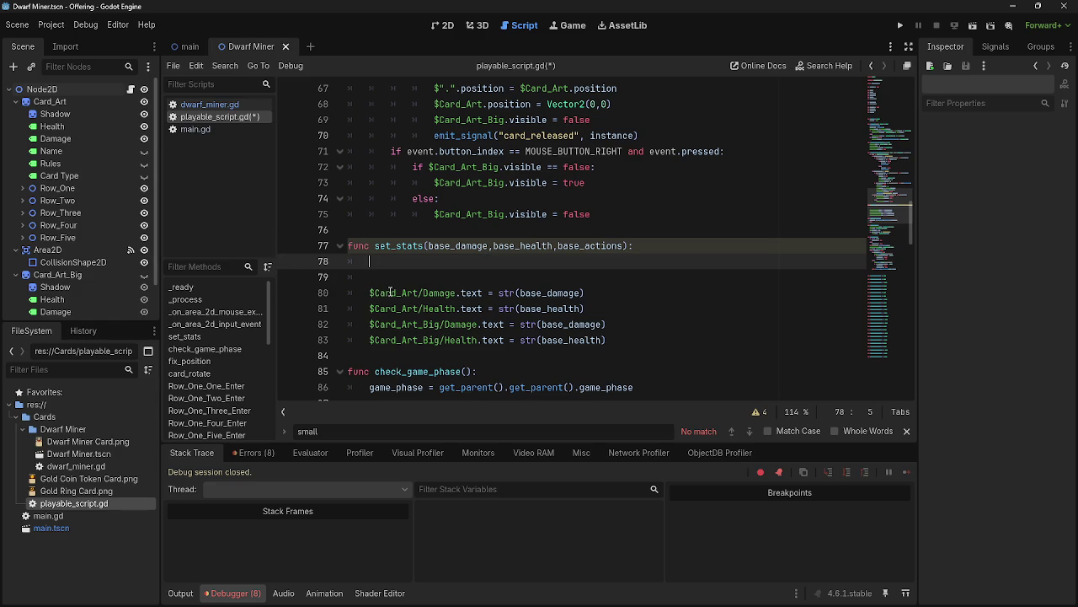
Check base_damage's uses in dwarf_miner.gd, then clear line 78's indent in set_stats.
click(219, 106)
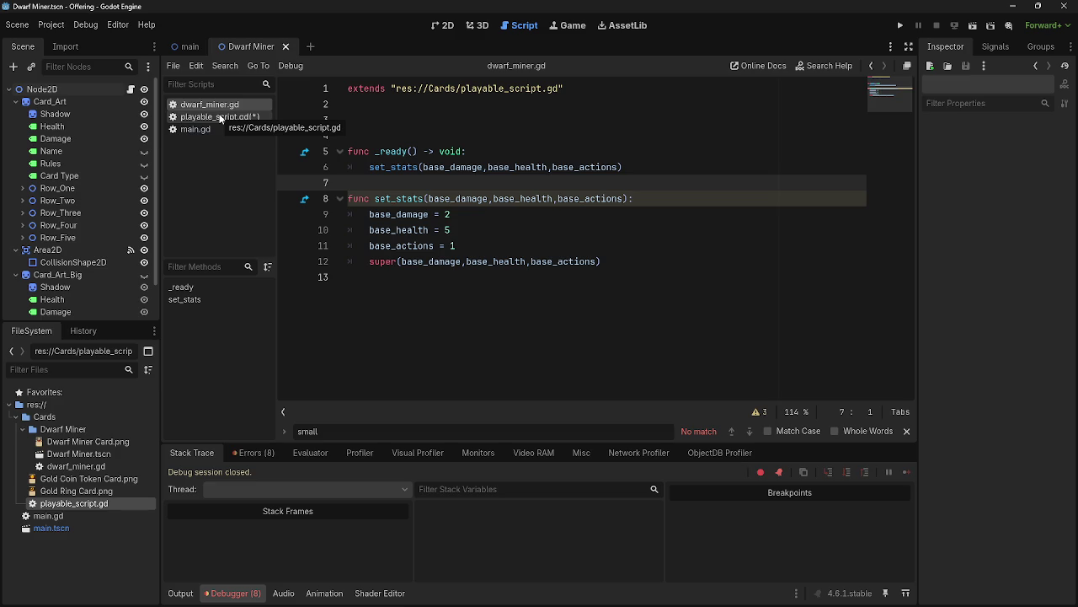
double_click(446, 199)
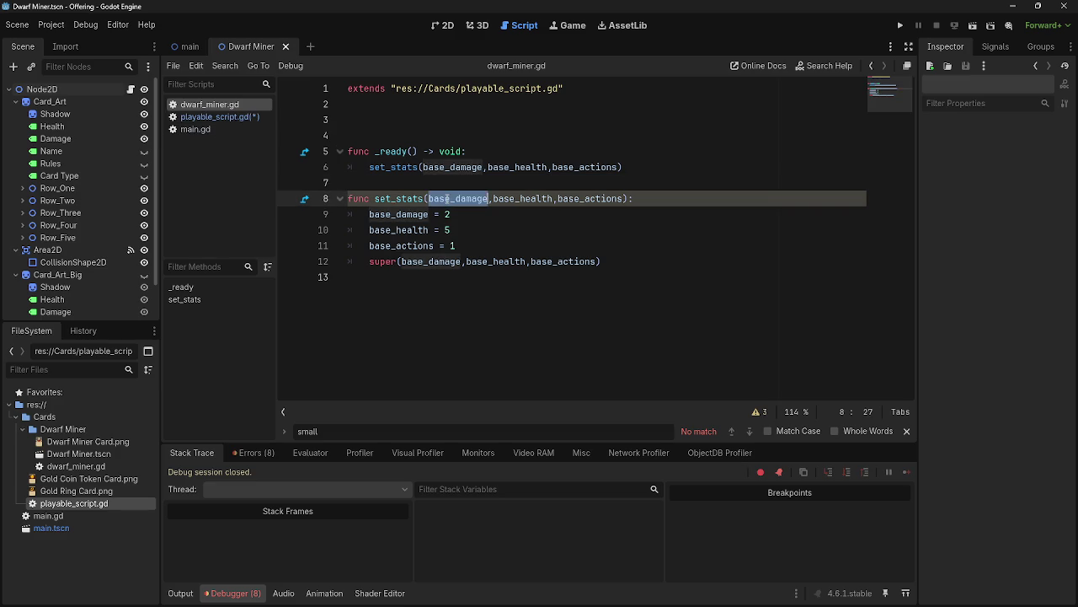
click(230, 117)
scroll(523, 295, up, 4)
scroll(524, 296, up, 12)
scroll(523, 295, down, 12)
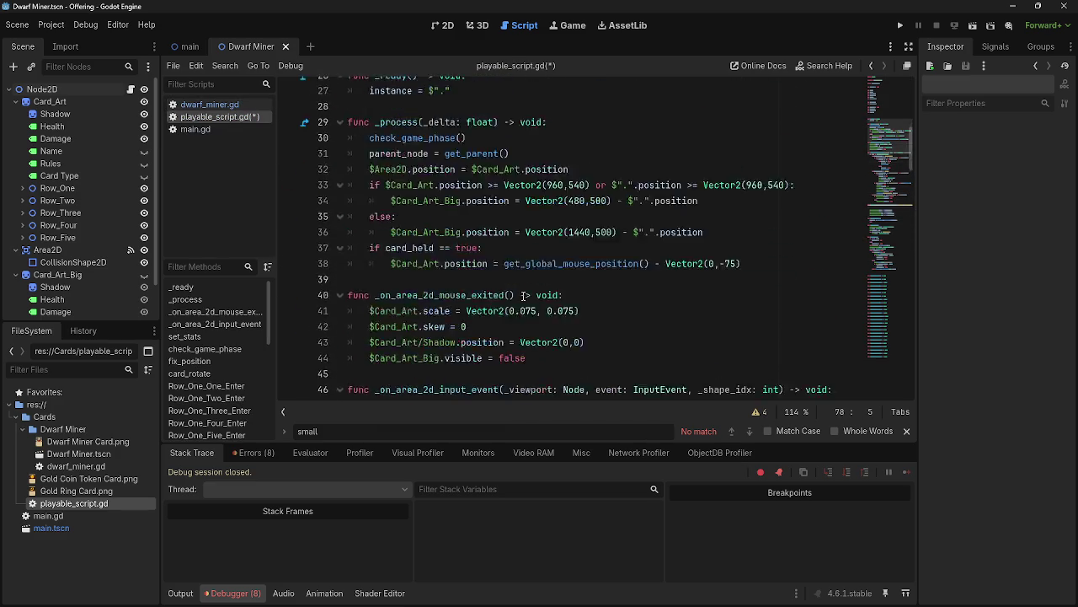
scroll(523, 296, down, 5)
scroll(523, 295, up, 2)
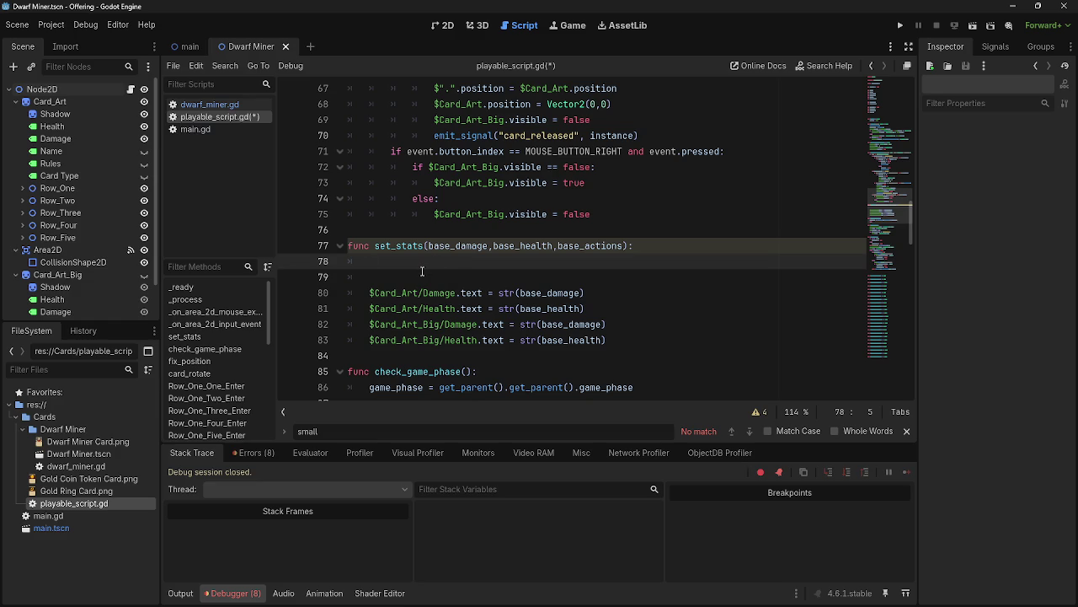
key(BackSpace)
Add 'base_damage = base_damage' and 'base_health = base_health' at the top of set_stats.
key(Tab)
text(base_da)
key(Return)
text(base)
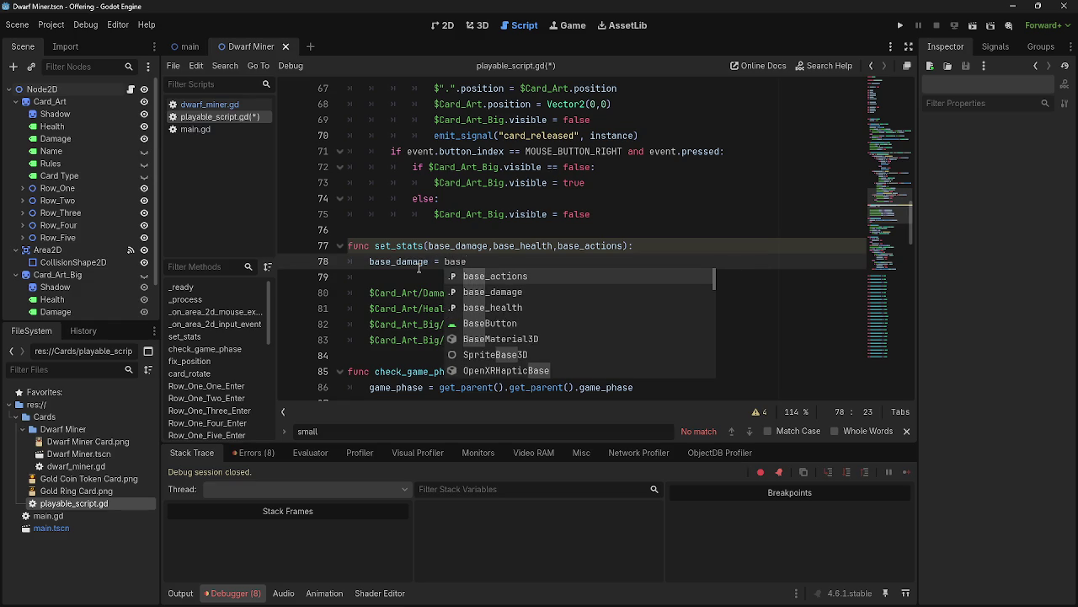
key(Down)
key(Return)
key(Return)
text(base)
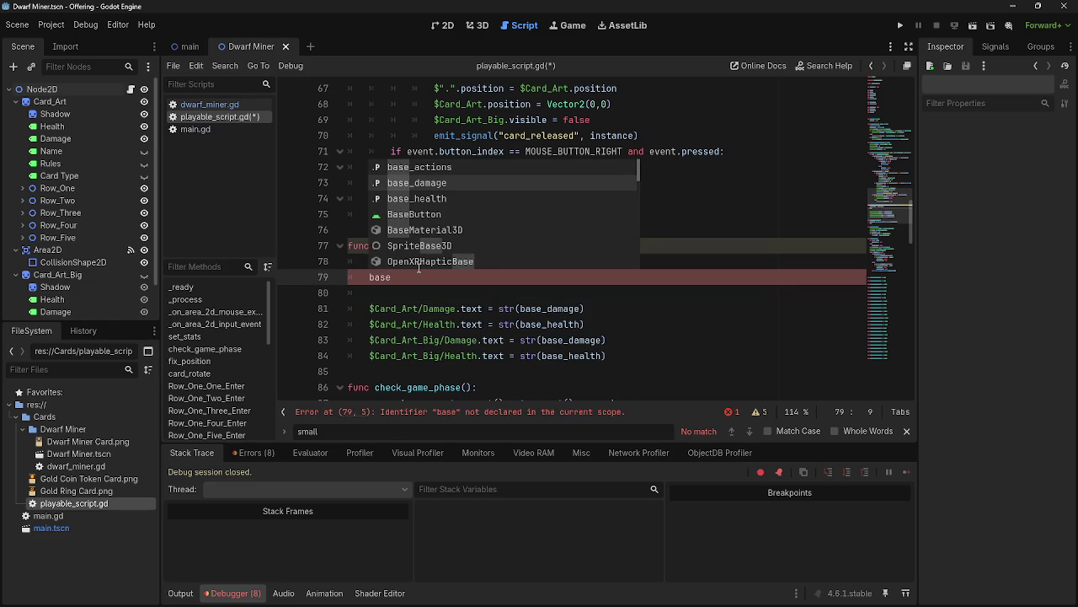
key(Down)
key(Return)
text(base_hae)
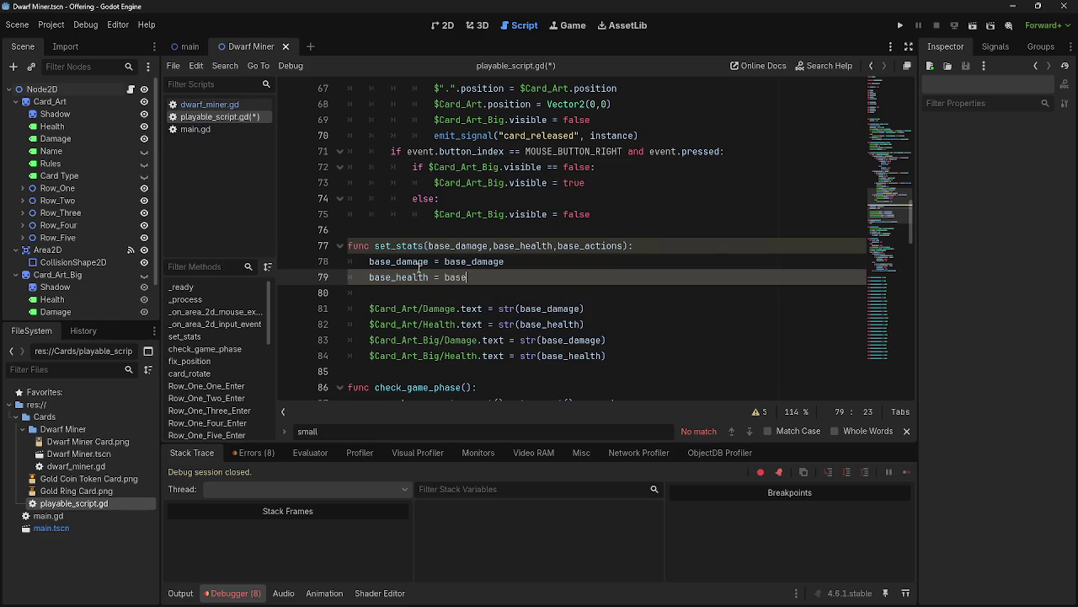
key(BackSpace)
key(BackSpace)
text(ea)
key(Return)
Add 'base_actions = base_actions', remove the blank line after it, and rerun the project.
key(Return)
text(base_ac)
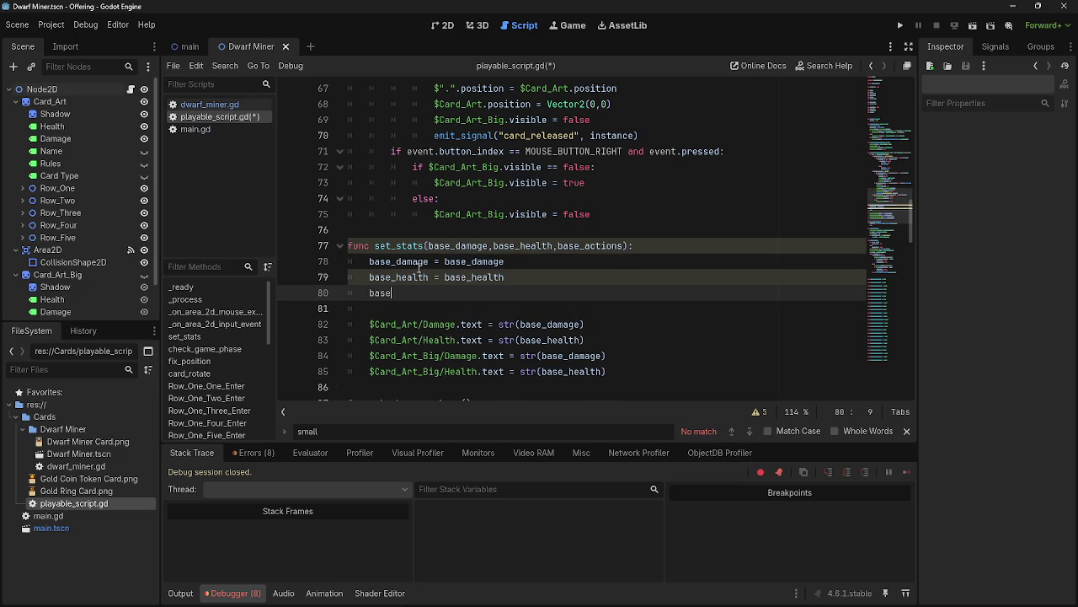
key(Return)
text(base_ca)
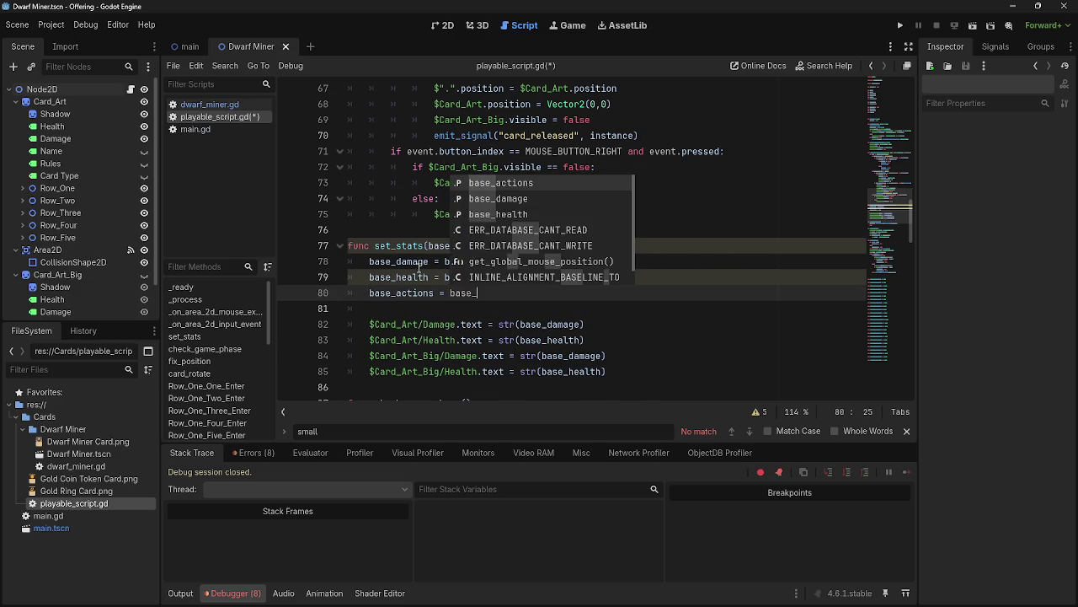
key(BackSpace)
key(BackSpace)
text(ac)
key(Return)
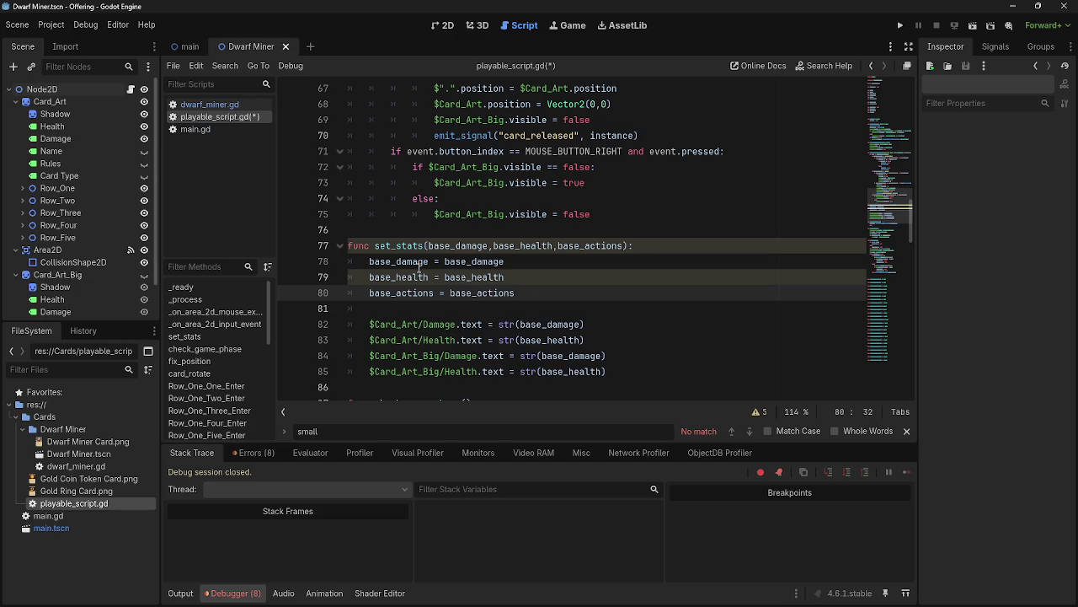
key(Delete)
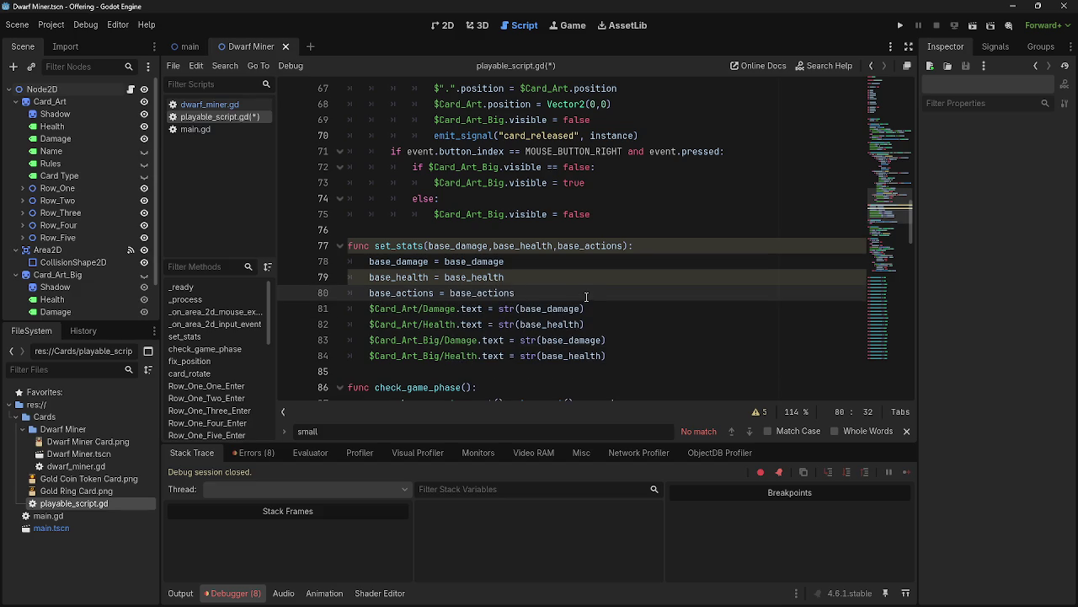
click(900, 25)
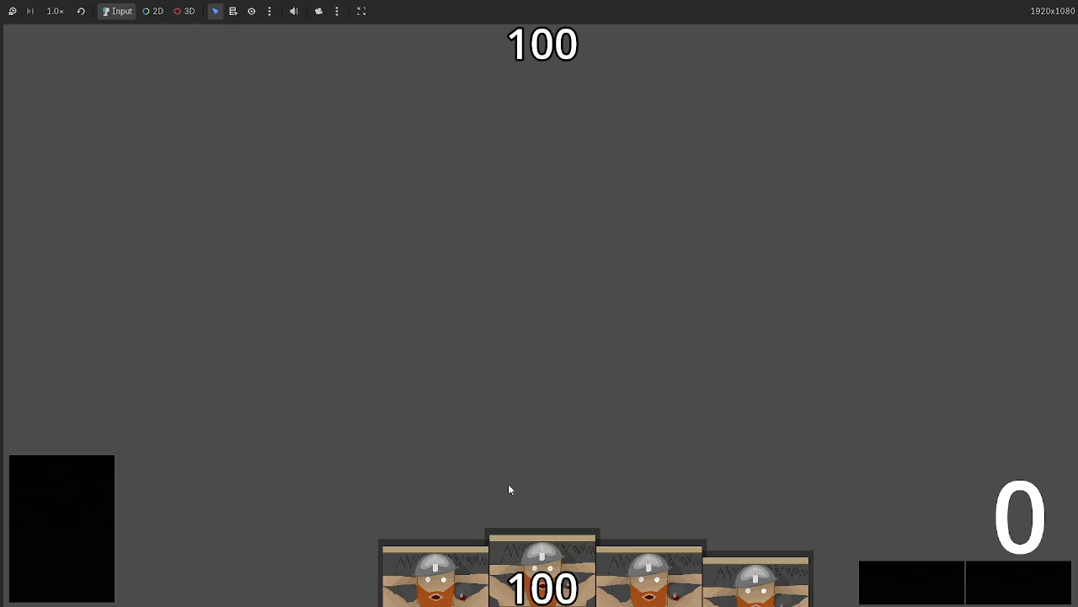
Play the middle Dwarf Miner card and inspect the crashing reparent call on main.gd line 65.
drag(511, 540, 452, 288)
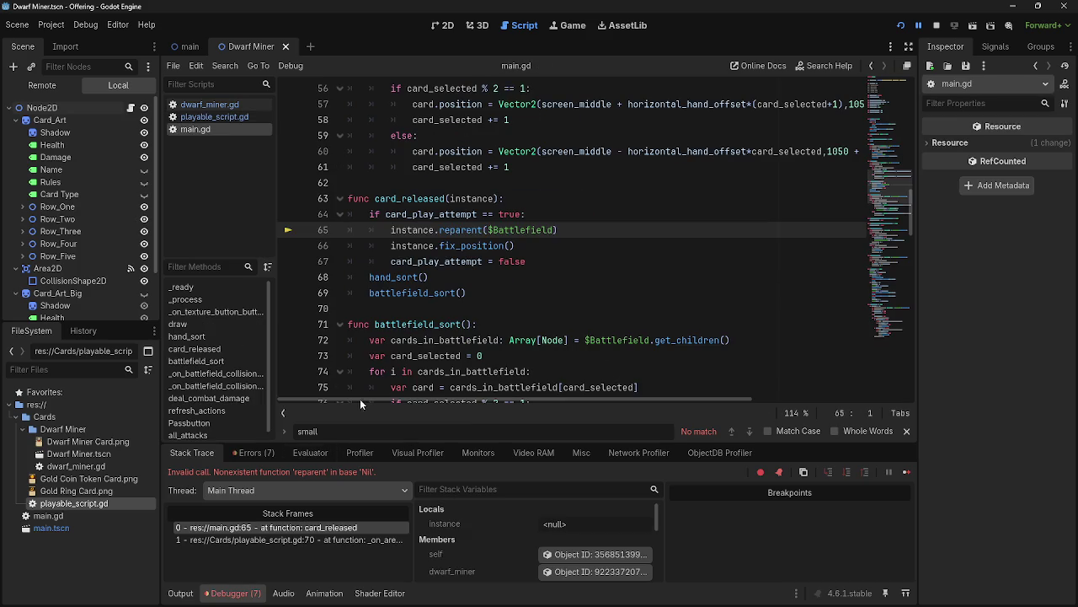
drag(391, 228, 590, 228)
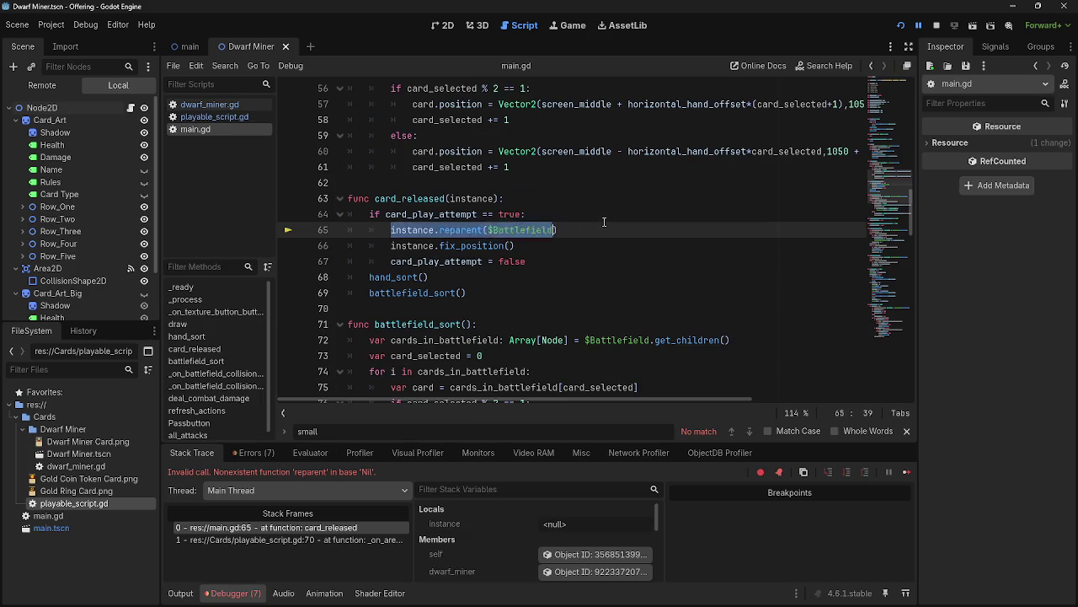
click(608, 222)
double_click(413, 230)
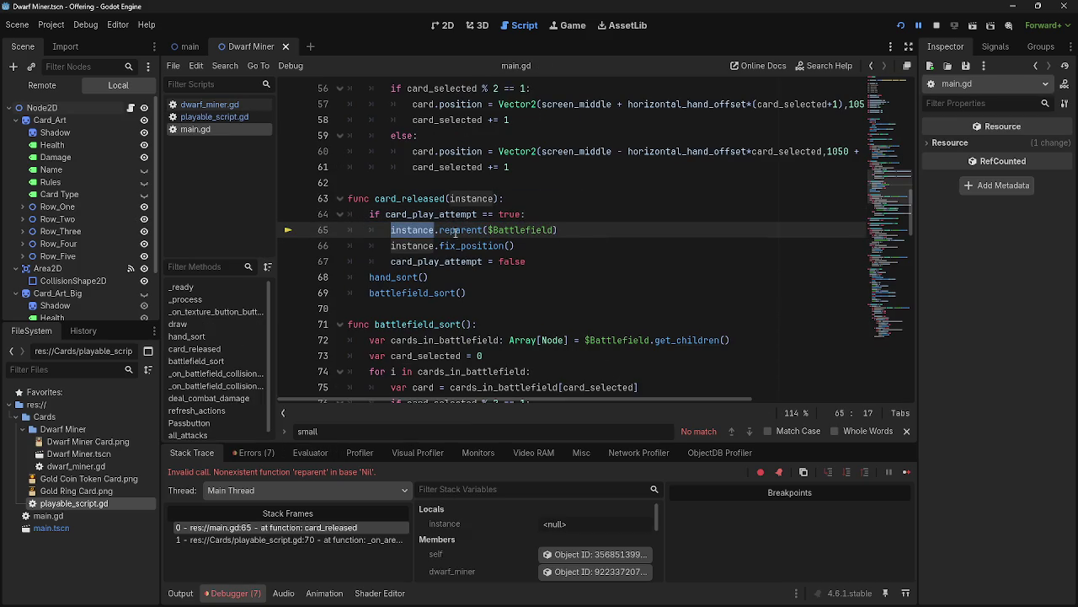
click(370, 235)
Compare main.gd, dwarf_miner.gd and playable_script.gd, ending on playable_script.gd.
click(214, 116)
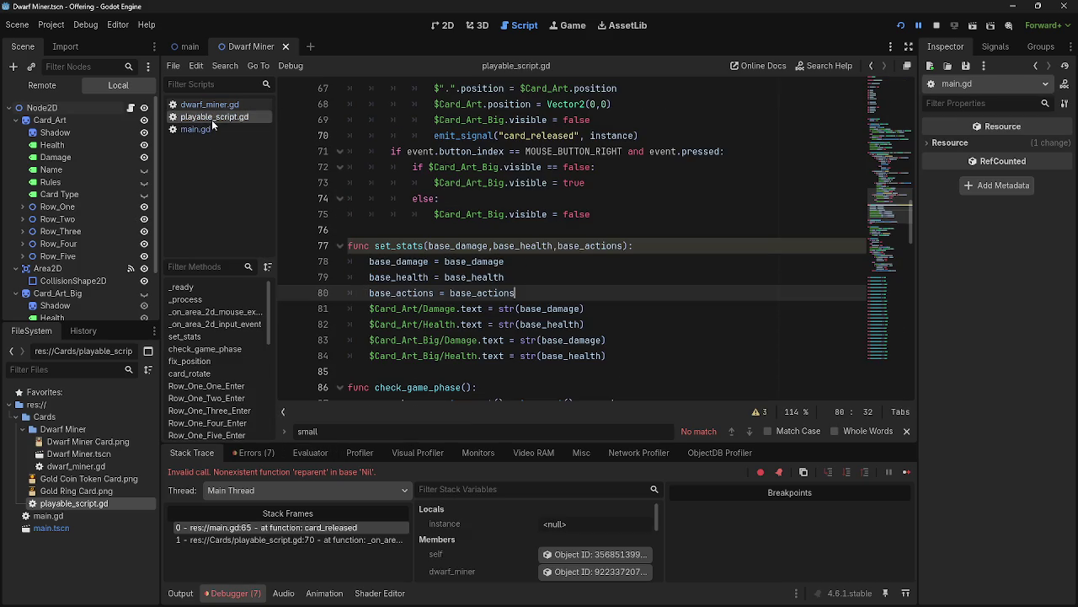
click(212, 129)
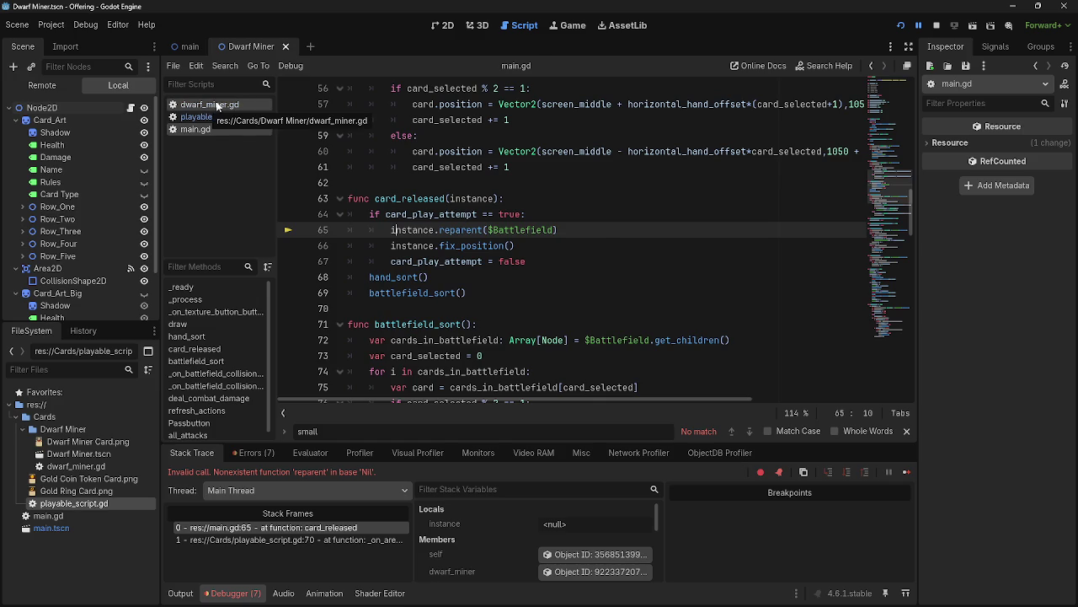
click(209, 107)
click(215, 116)
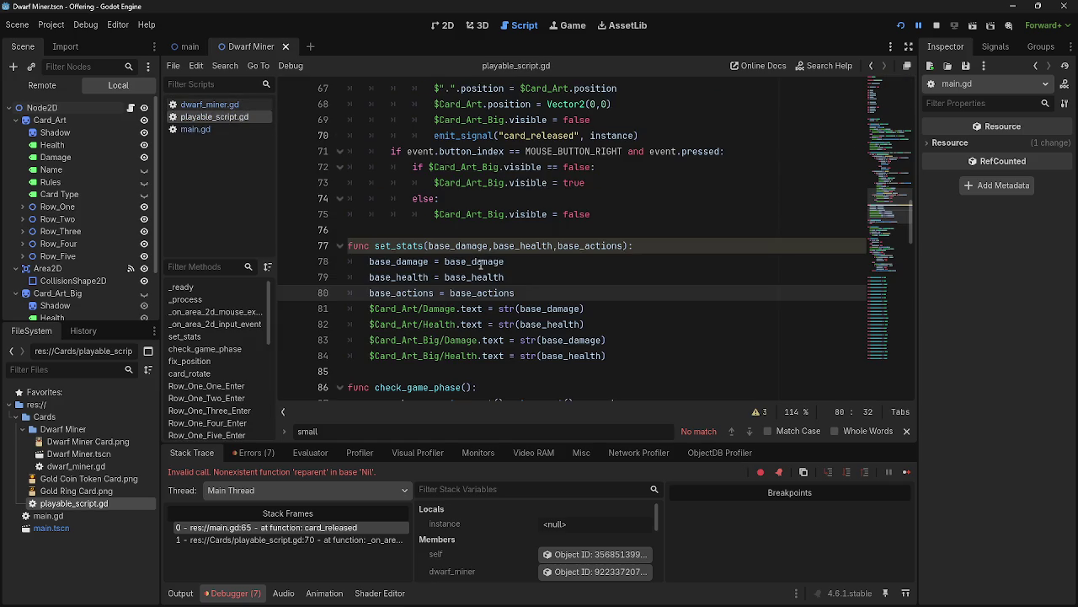
click(200, 104)
click(206, 117)
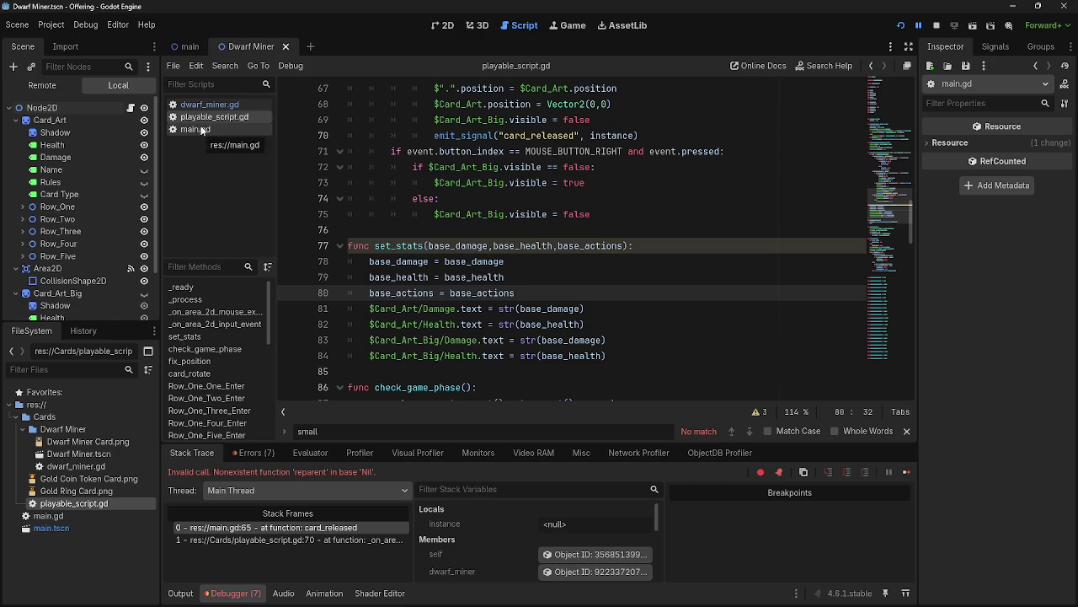
Find the card_released signal declaration at the top of playable_script.gd.
scroll(433, 261, up, 4)
scroll(433, 261, up, 11)
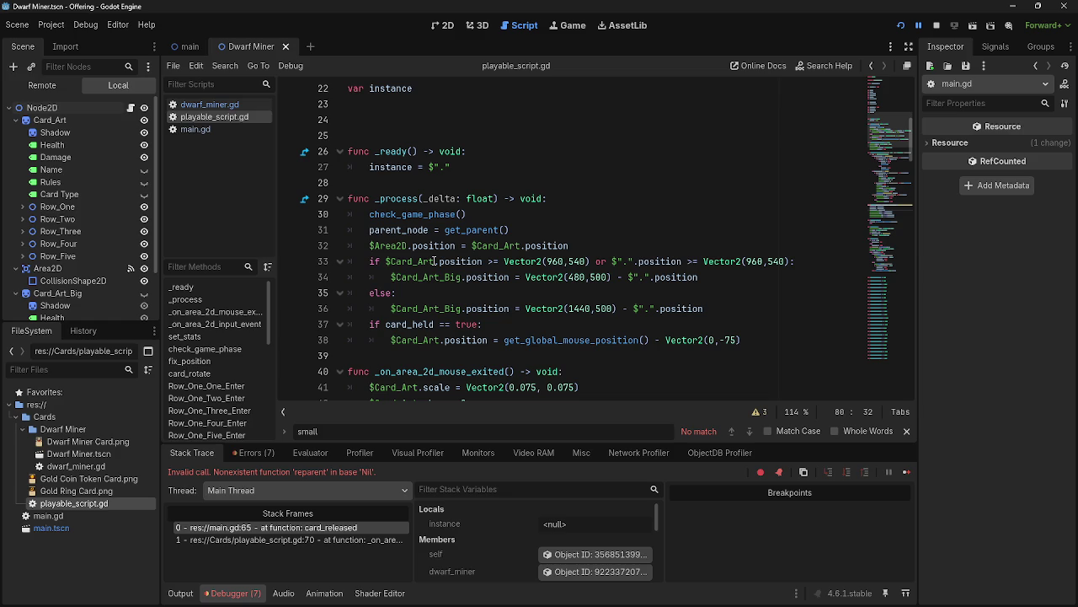
scroll(434, 261, up, 7)
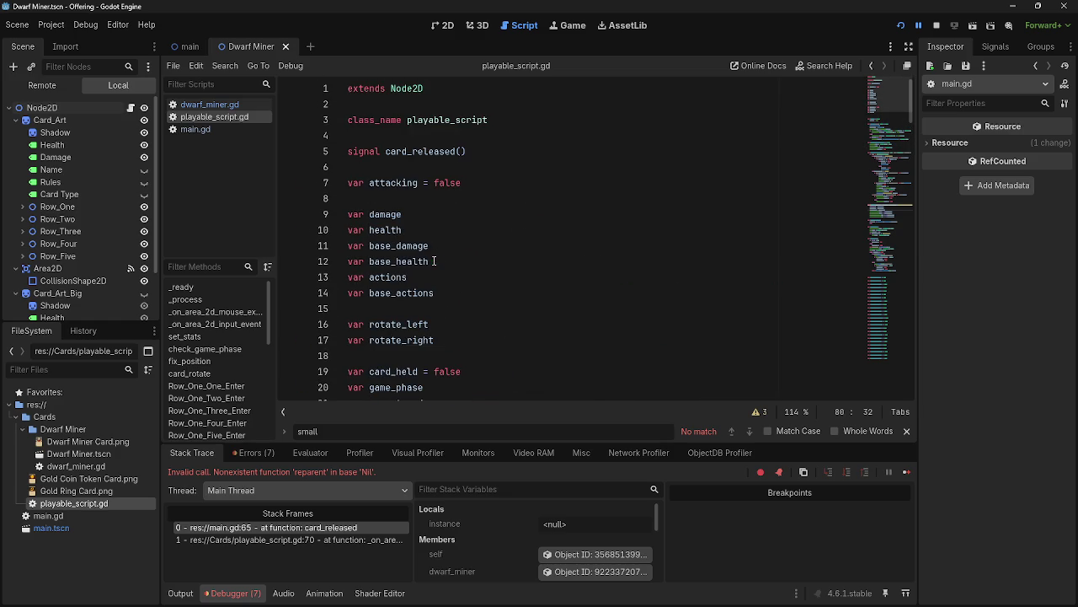
double_click(409, 154)
scroll(456, 243, down, 13)
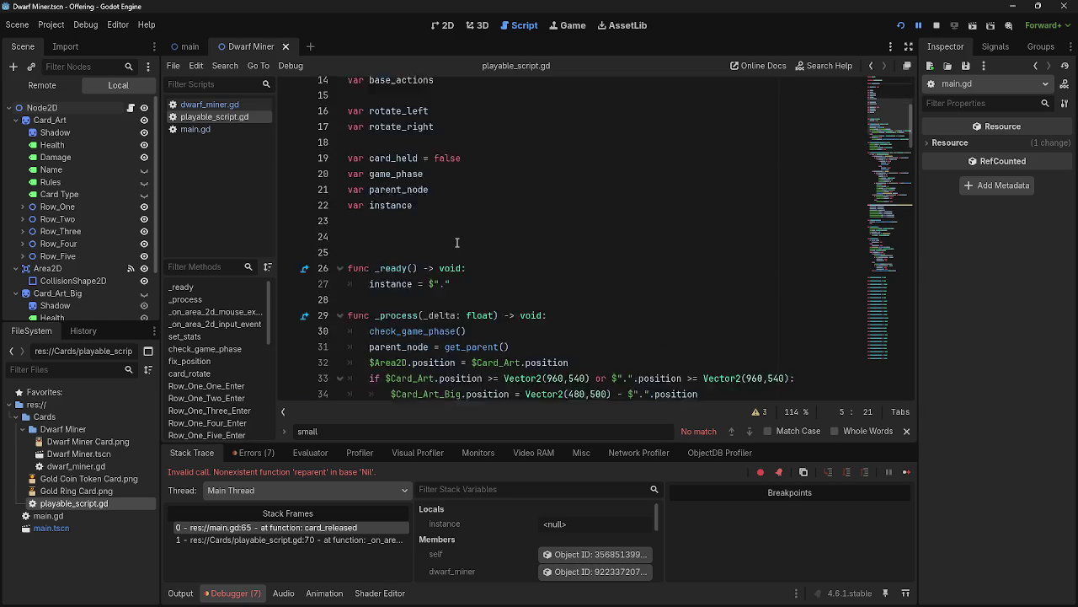
scroll(456, 244, down, 12)
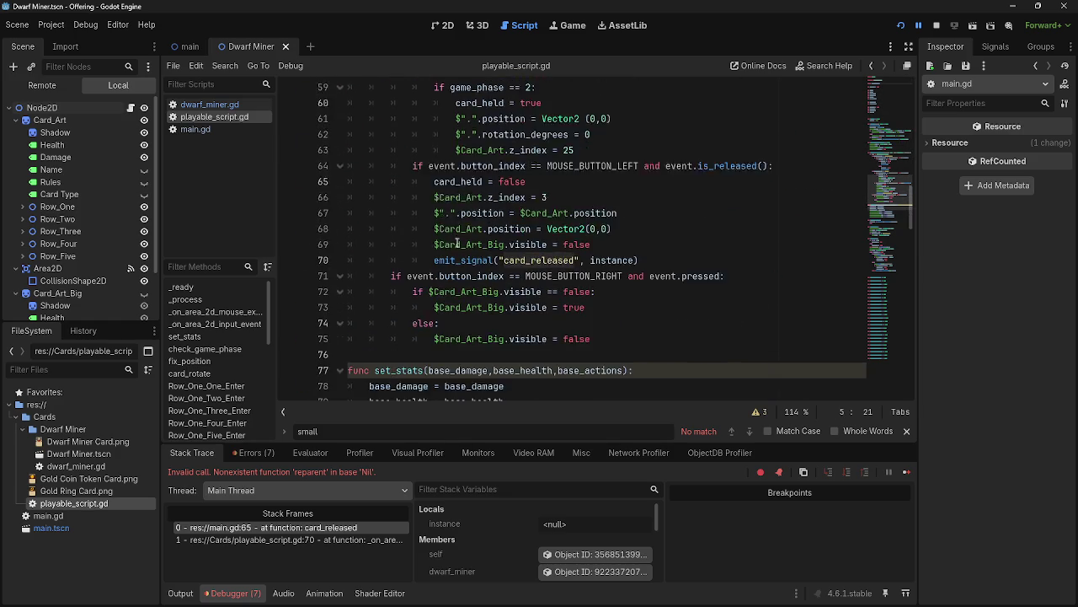
scroll(457, 243, down, 7)
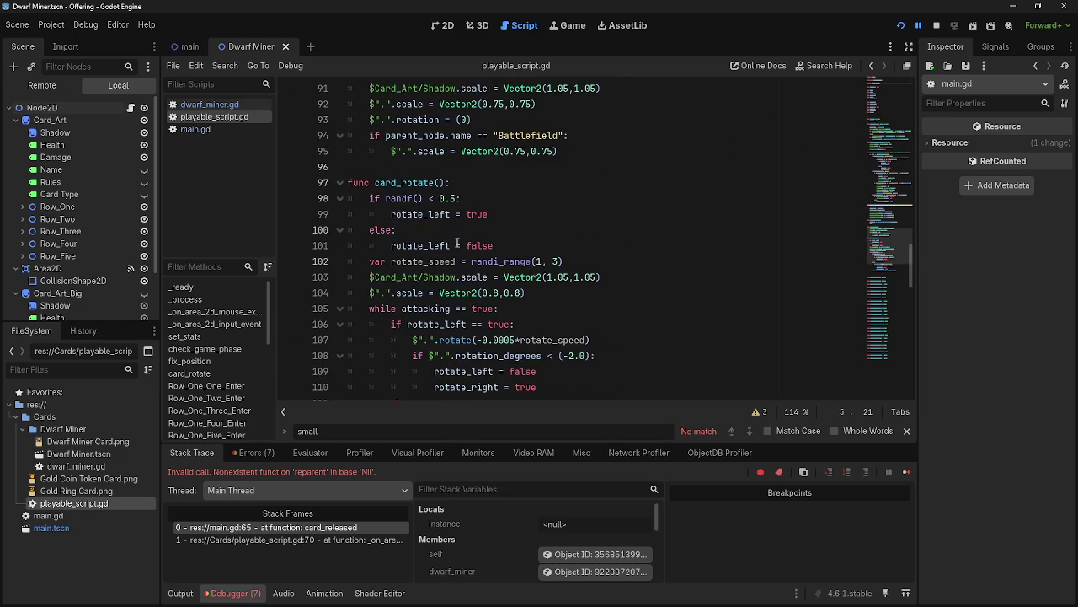
scroll(456, 243, up, 10)
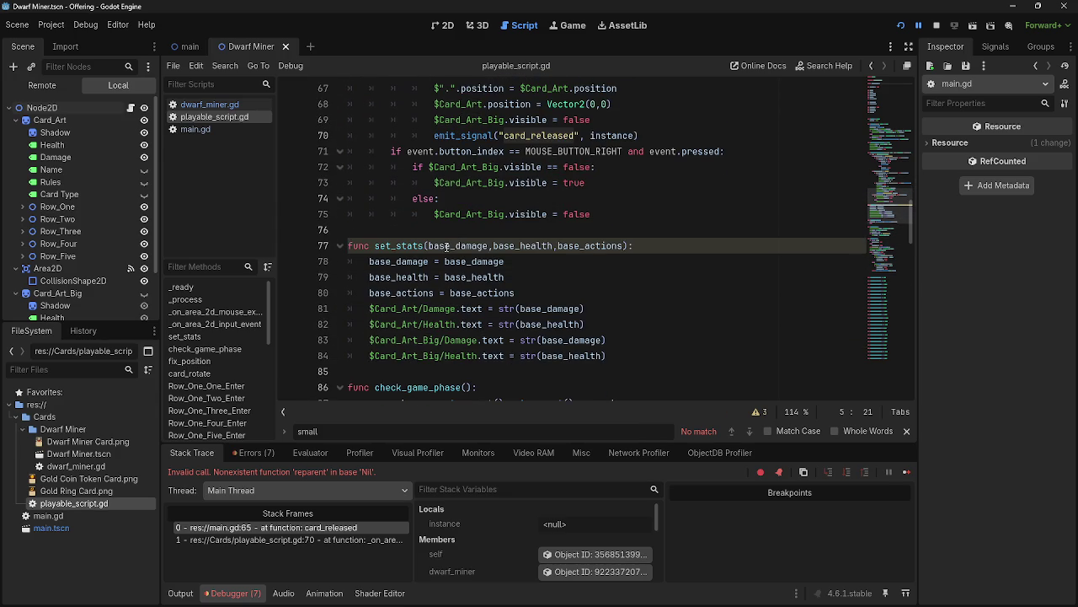
Try deleting set_stats' base_actions parameter, undo it, and save playable_script.gd.
double_click(591, 250)
key(BackSpace)
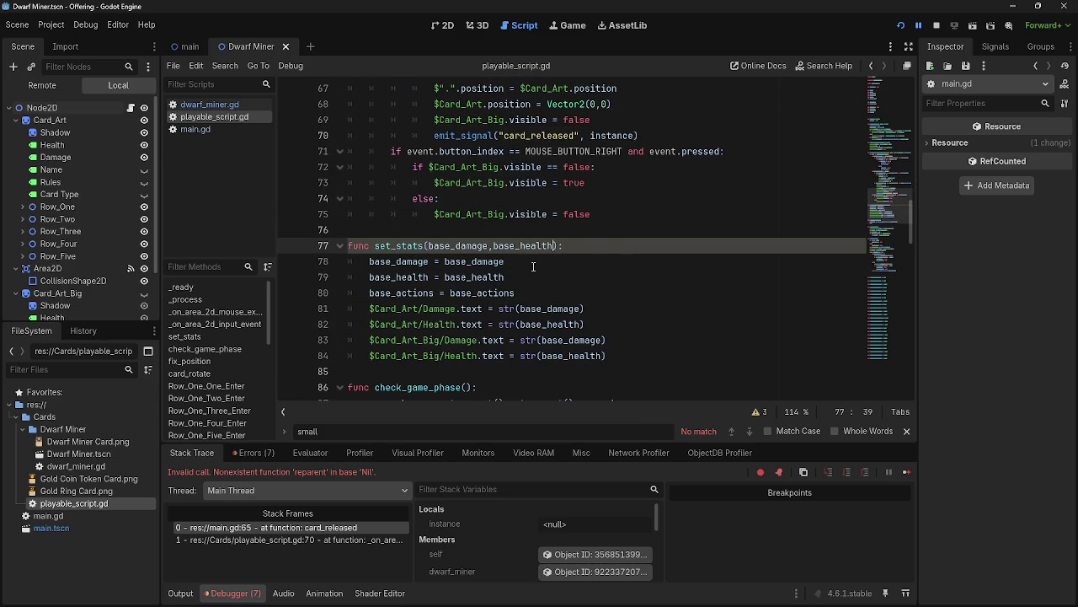
key(ctrl+z)
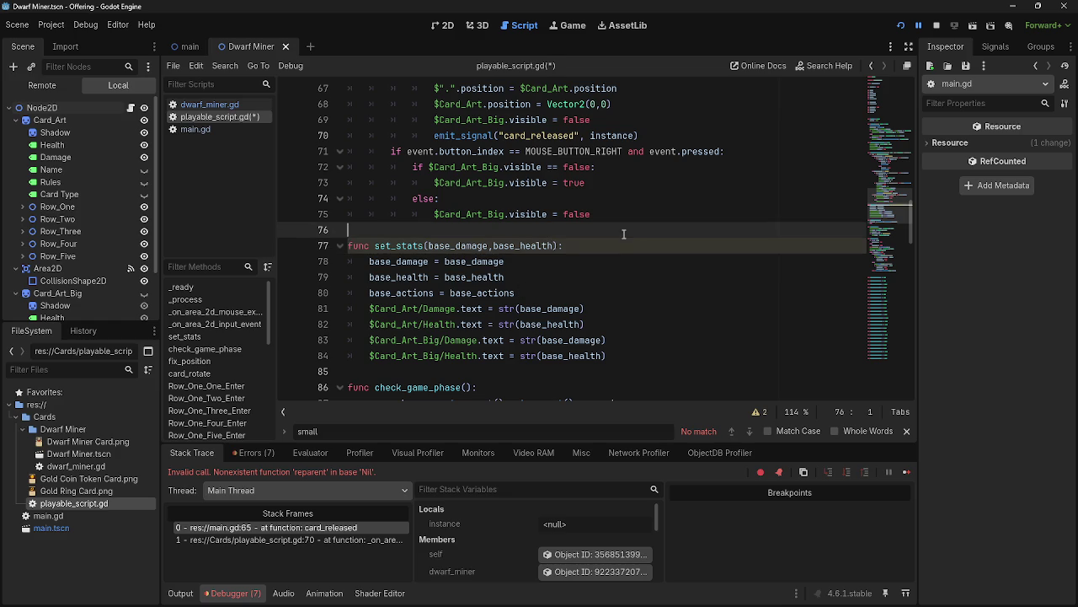
click(581, 281)
key(ctrl+s)
Inspect the line 70 emit_signal call that passes instance with card_released.
scroll(539, 253, down, 9)
scroll(522, 243, down, 5)
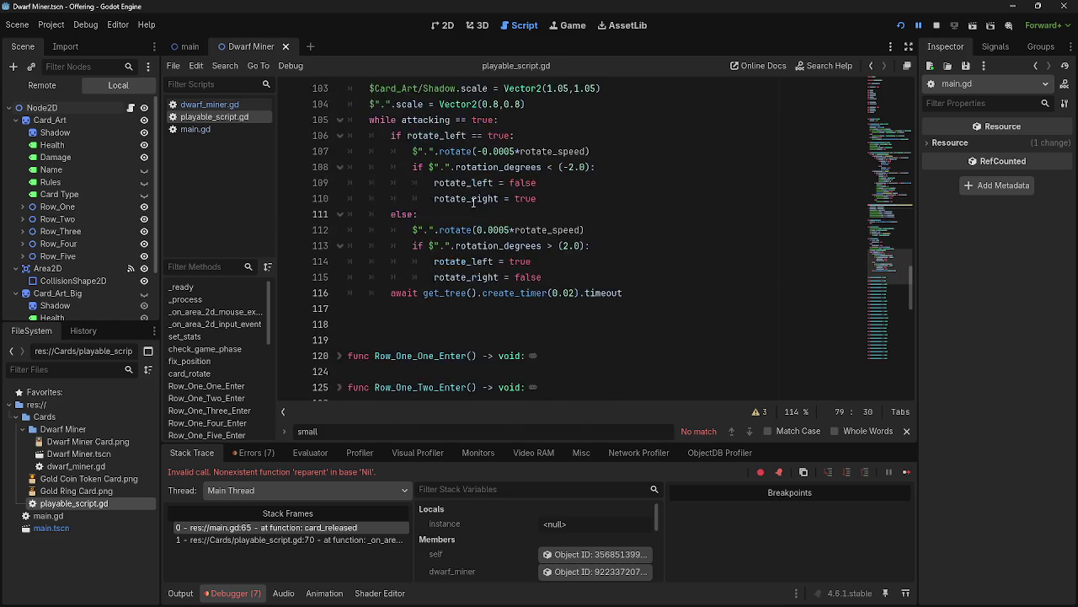
scroll(590, 237, up, 4)
scroll(603, 234, up, 20)
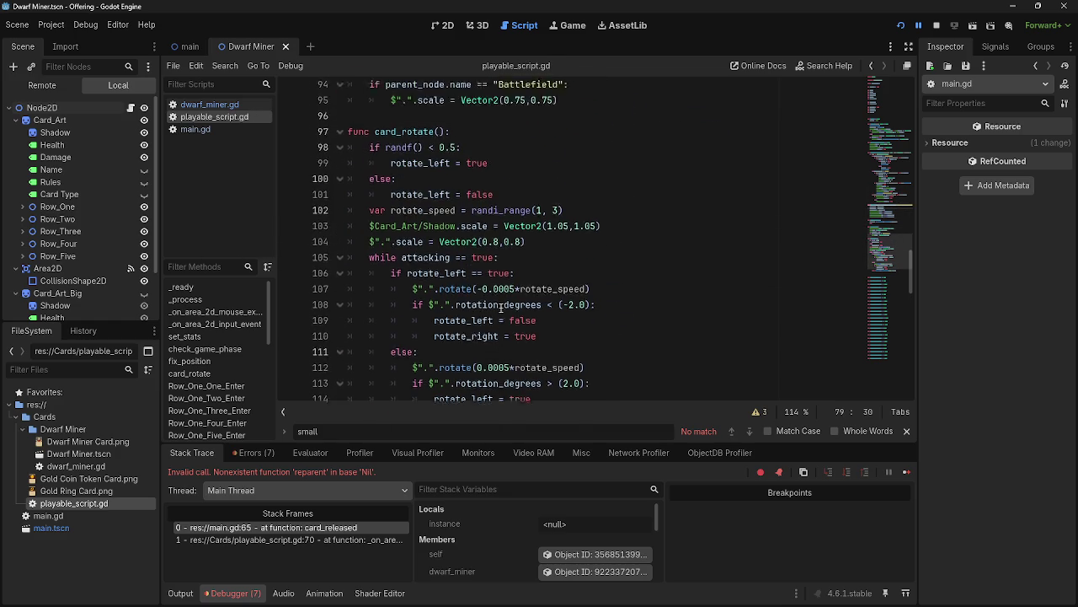
scroll(433, 305, up, 6)
click(457, 151)
scroll(506, 278, down, 8)
scroll(506, 278, down, 9)
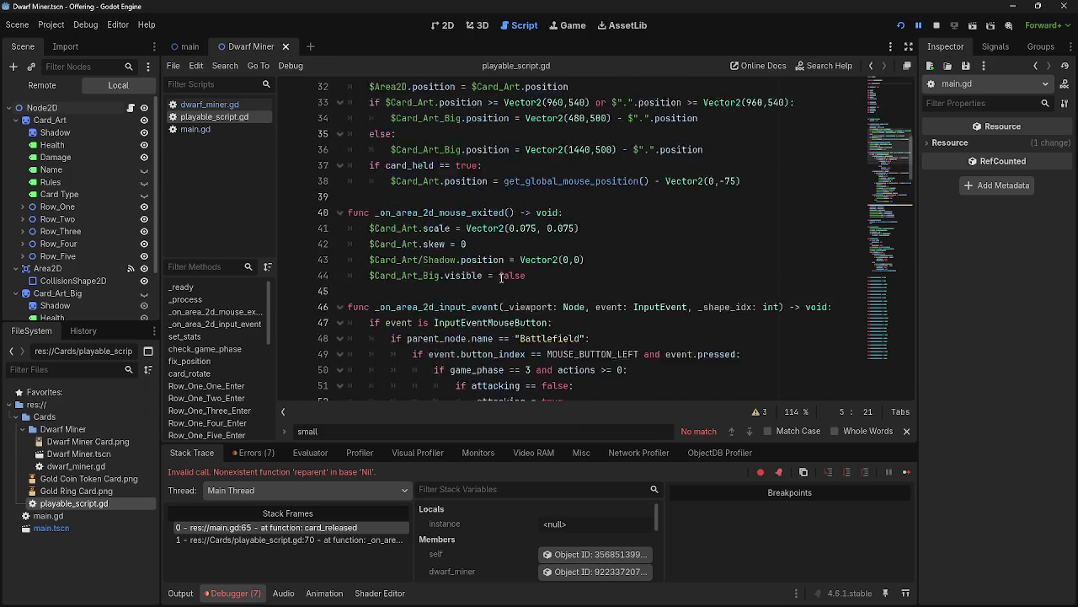
scroll(415, 249, down, 3)
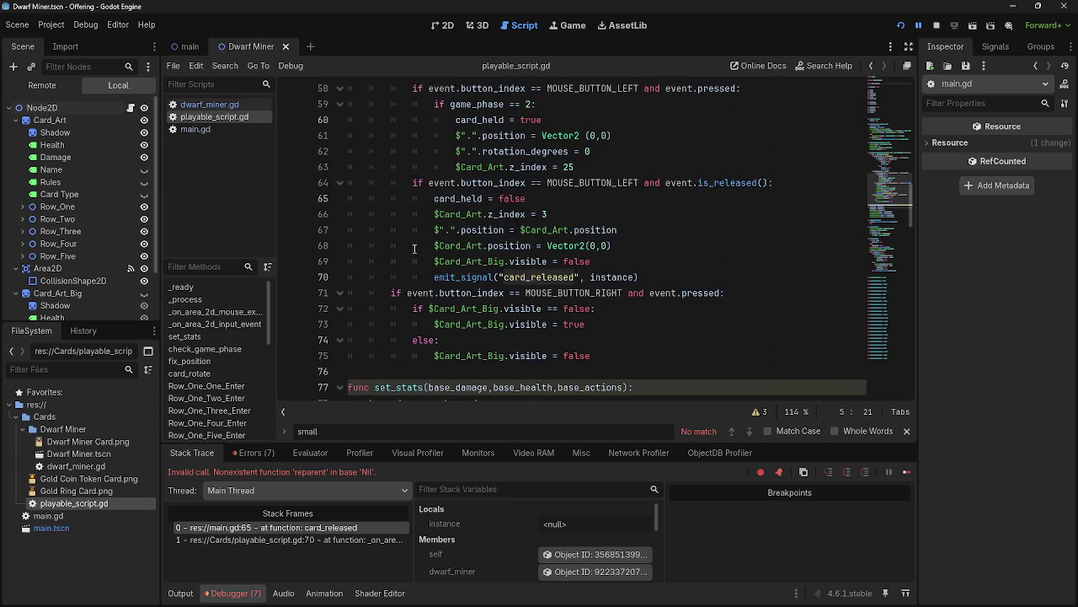
scroll(471, 262, up, 1)
double_click(600, 277)
click(656, 280)
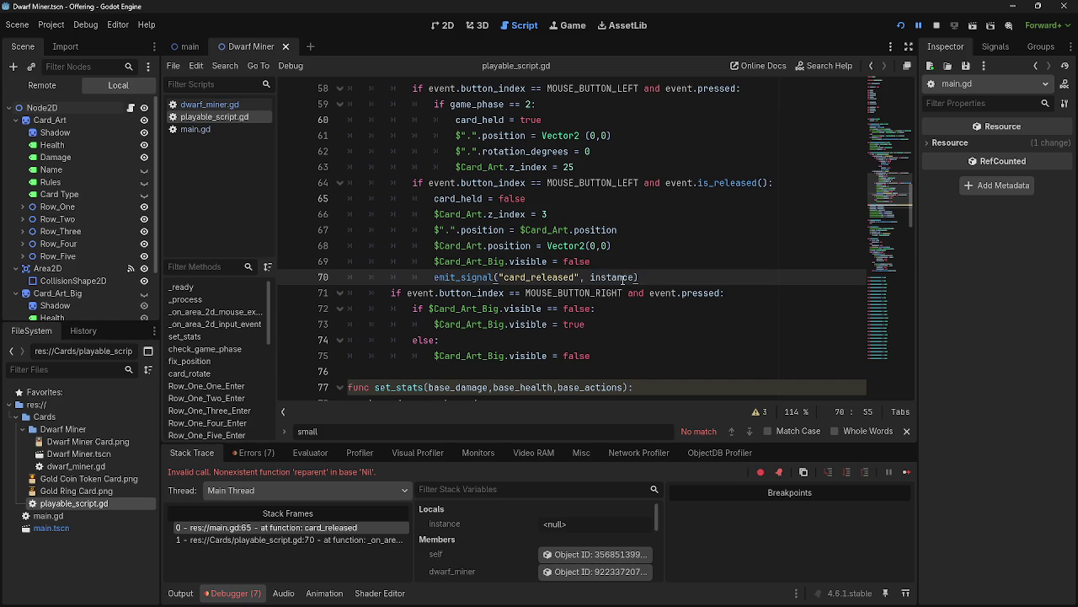
click(650, 280)
Trace instance back to its assignment in _ready and select that line.
scroll(660, 334, up, 2)
scroll(660, 338, up, 4)
scroll(653, 339, down, 3)
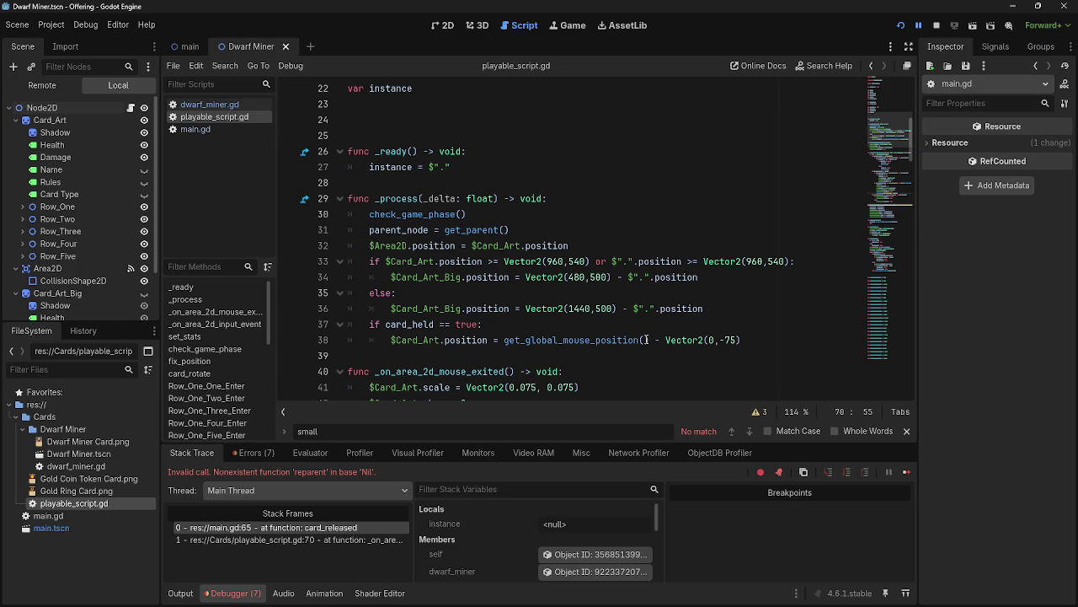
scroll(646, 340, down, 10)
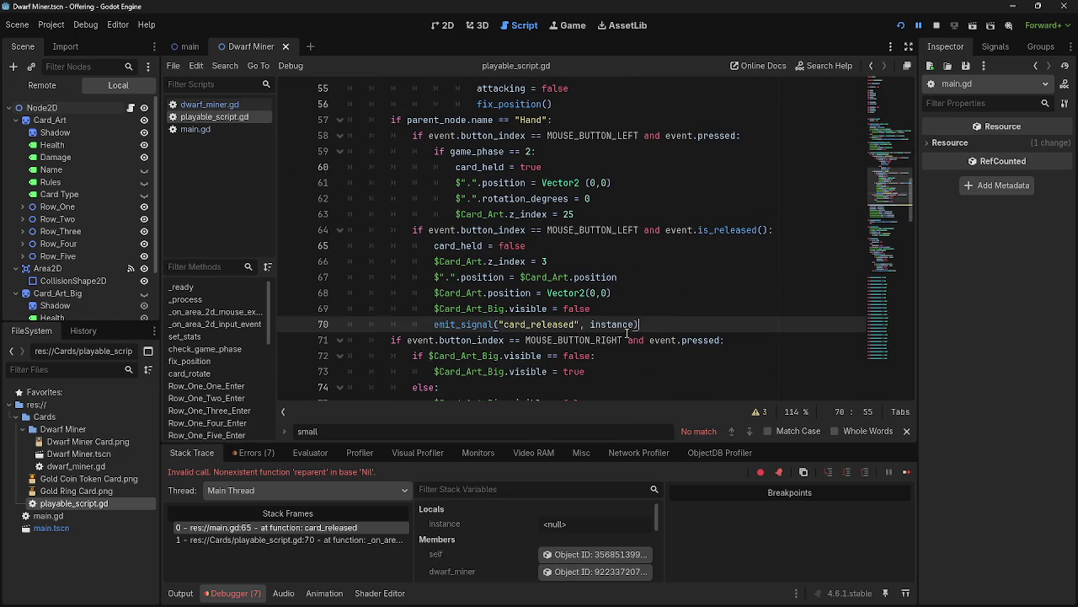
scroll(607, 337, up, 3)
scroll(607, 337, down, 3)
click(602, 324)
double_click(603, 324)
scroll(611, 337, up, 16)
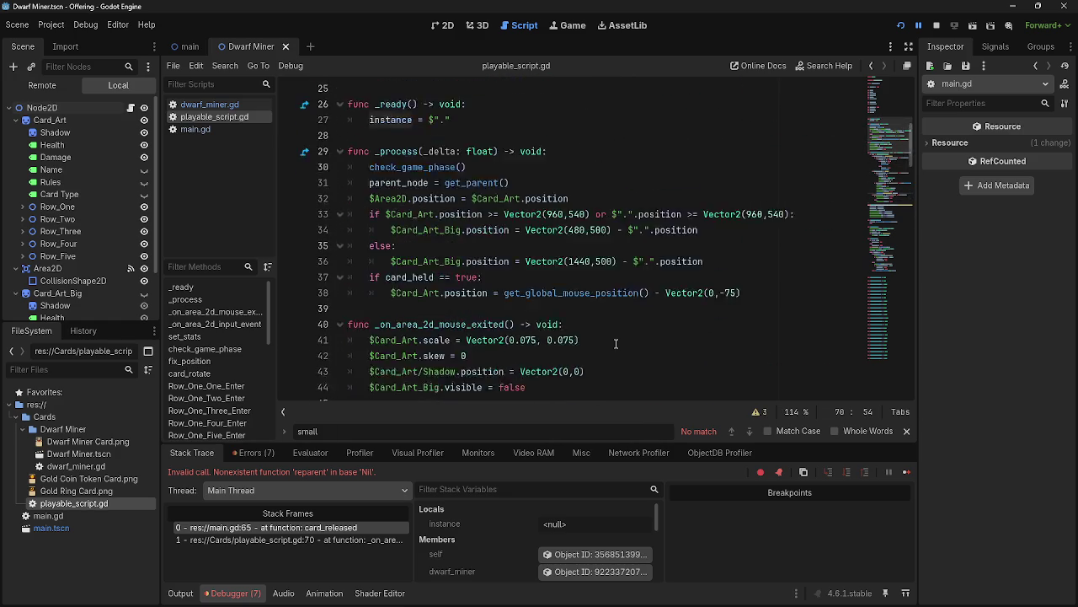
scroll(617, 347, down, 2)
drag(451, 309, 366, 316)
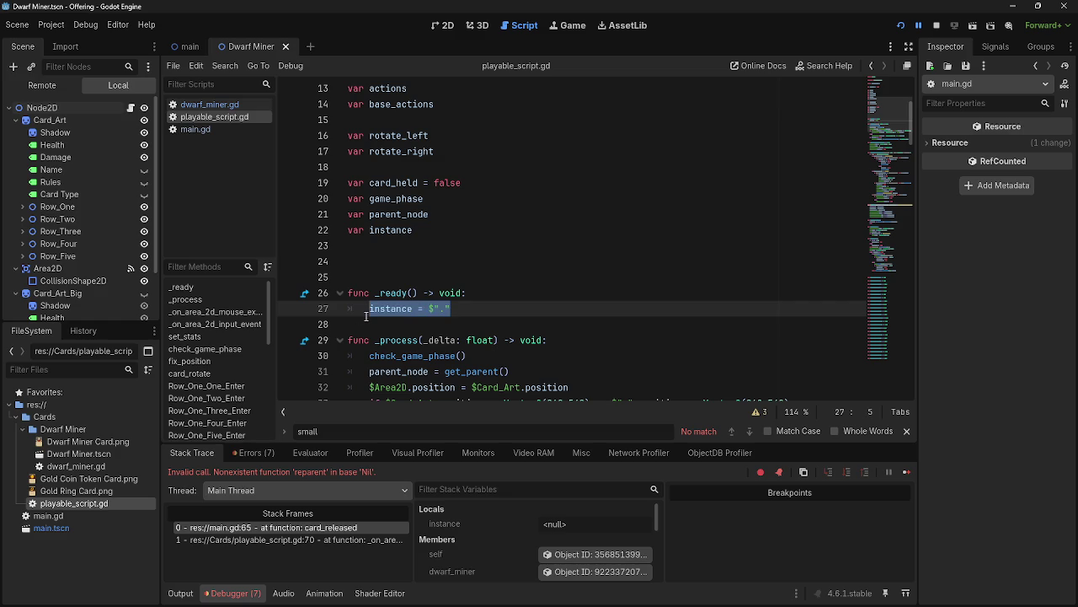
Type pass in place of the 'instance = $"."' line in _ready.
text(pass)
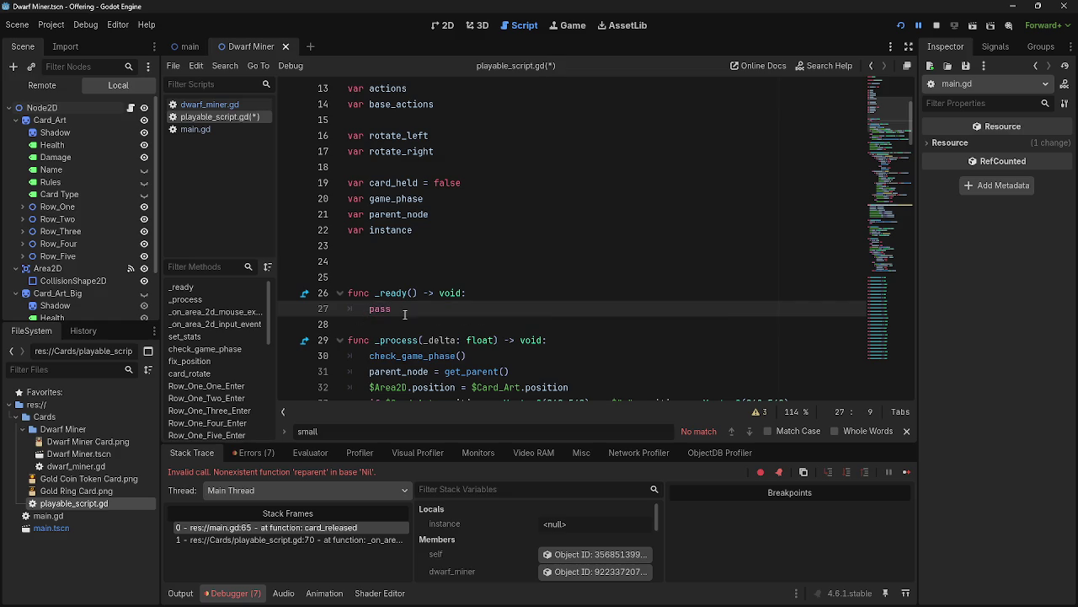
click(476, 290)
scroll(497, 346, down, 11)
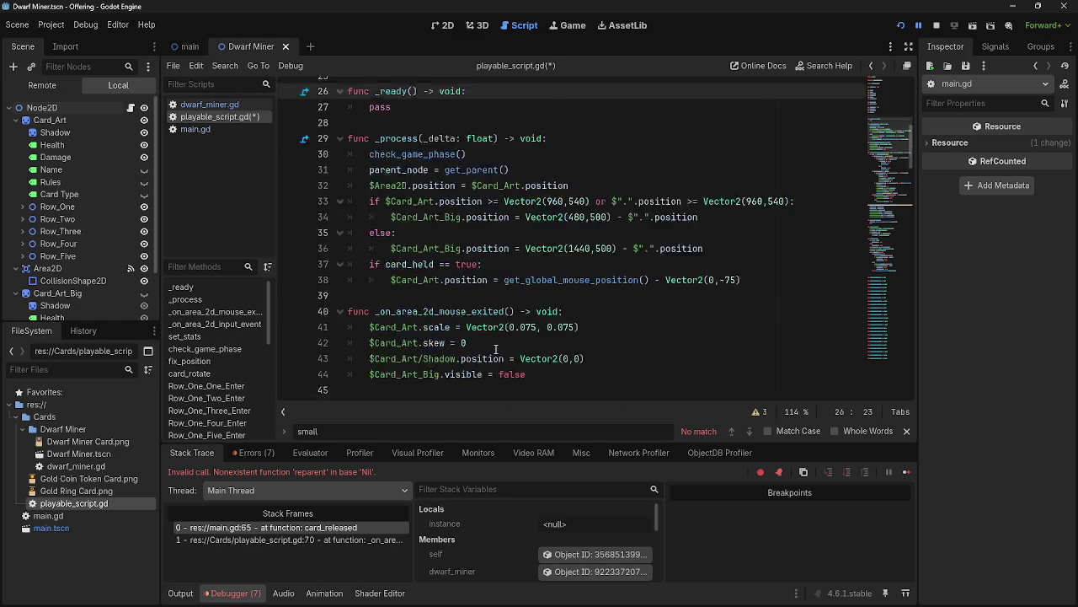
Look over main.gd, then the set_stats call in dwarf_miner.gd.
click(217, 129)
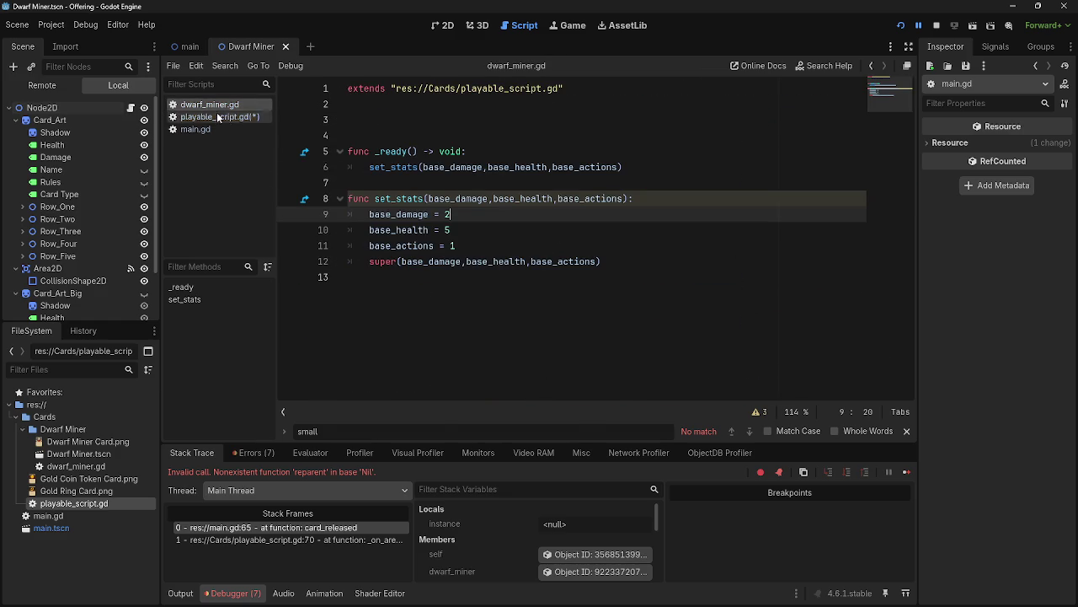
click(211, 118)
scroll(506, 296, down, 6)
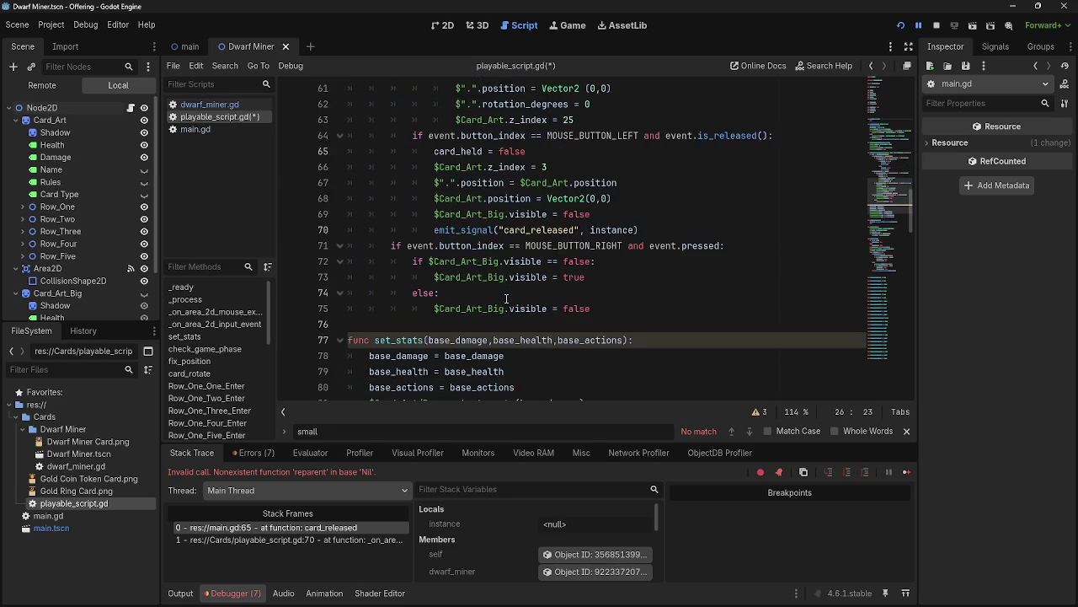
scroll(507, 297, down, 1)
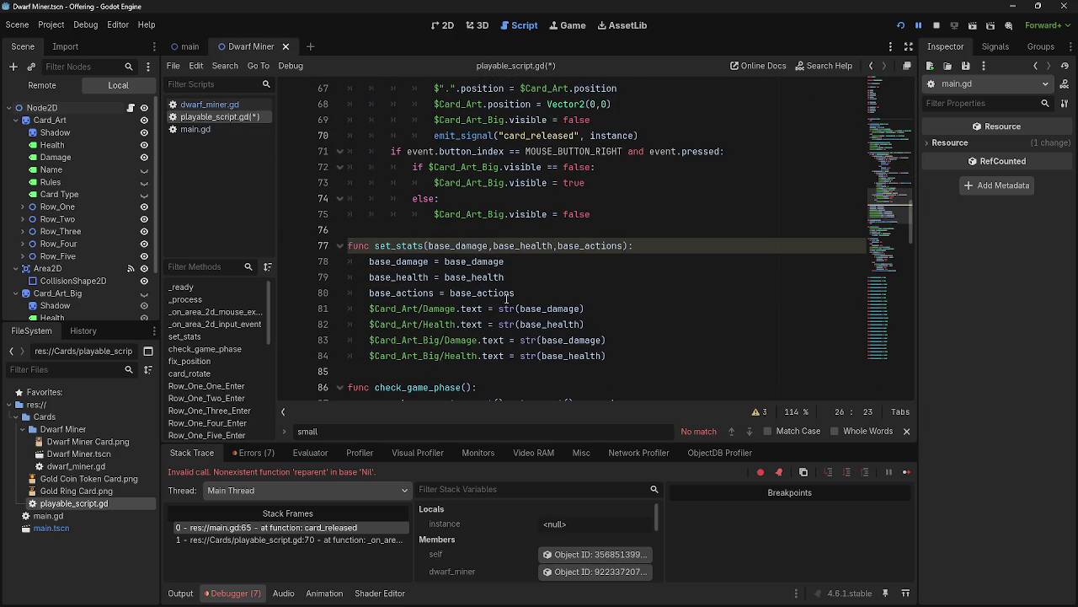
click(210, 105)
click(472, 171)
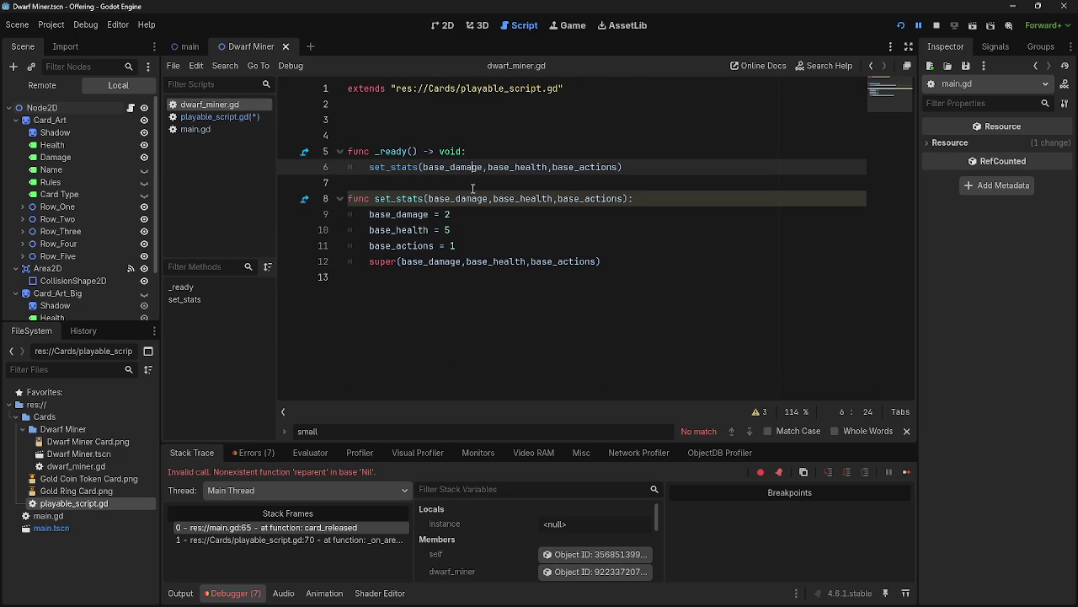
click(473, 185)
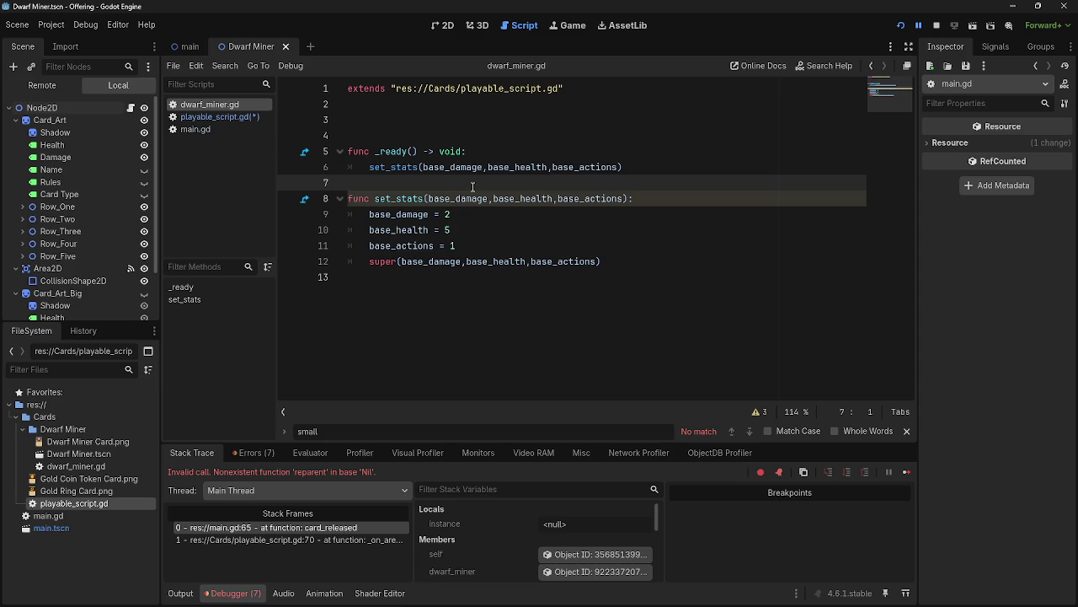
click(455, 119)
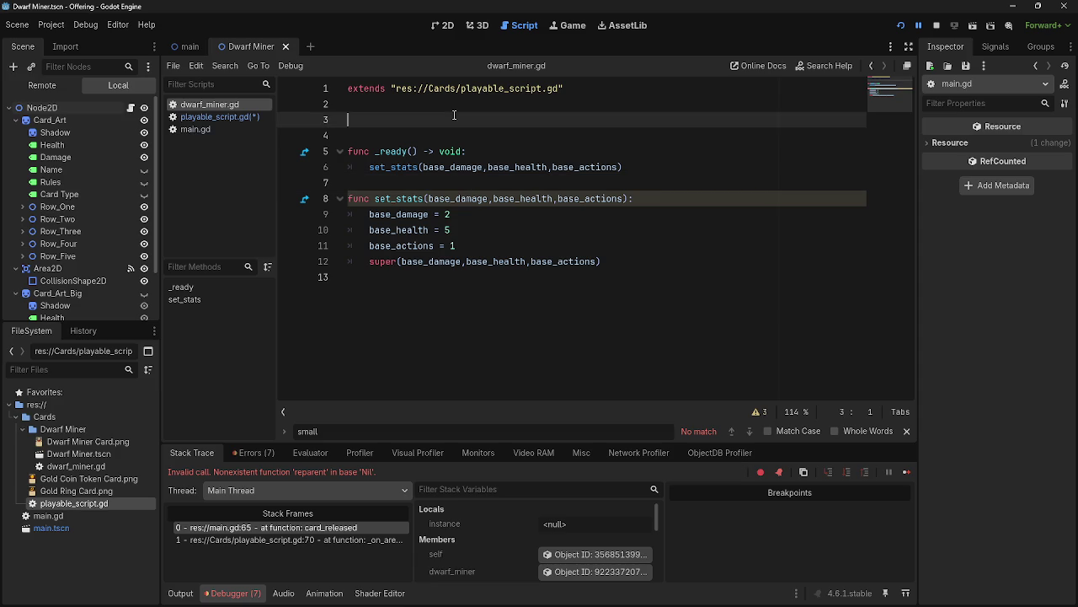
Review the set_stats function and the card_released emit in playable_script.gd.
click(215, 117)
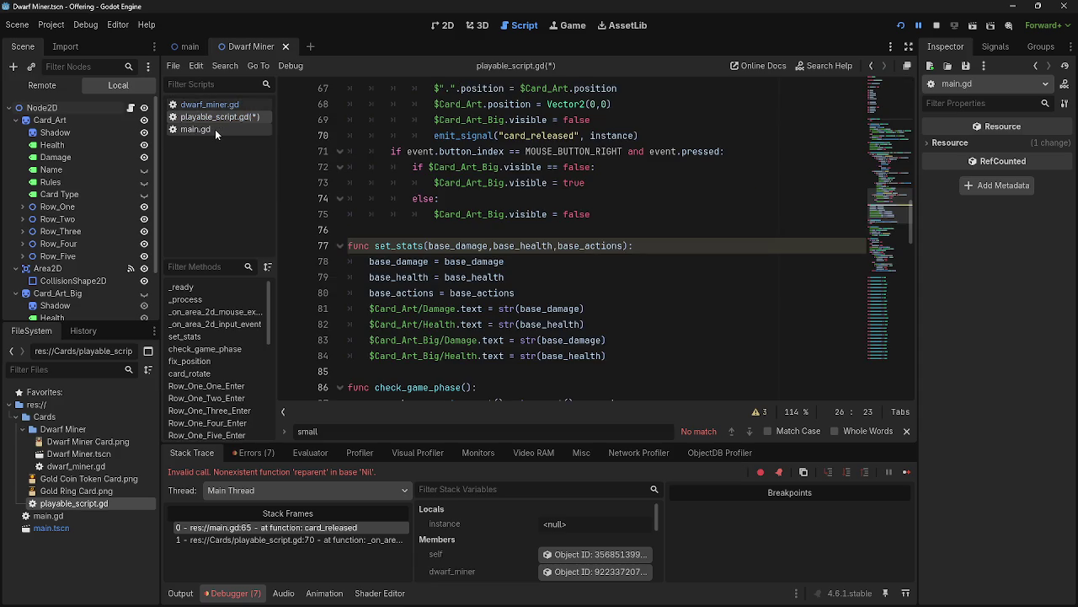
scroll(438, 179, up, 2)
scroll(438, 180, up, 1)
scroll(438, 179, down, 3)
click(674, 245)
scroll(509, 251, up, 13)
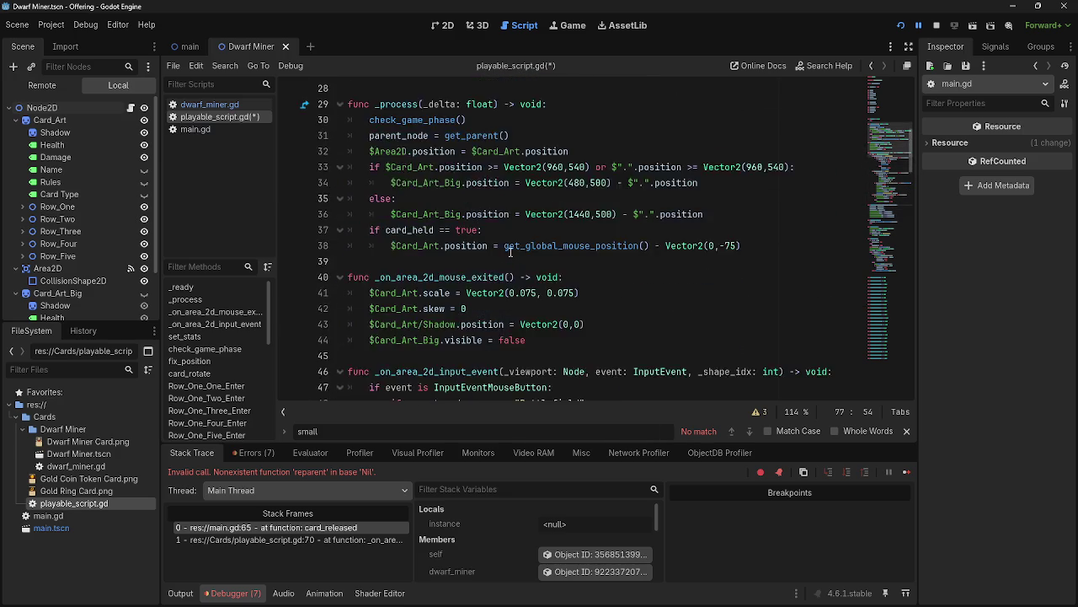
scroll(510, 251, down, 8)
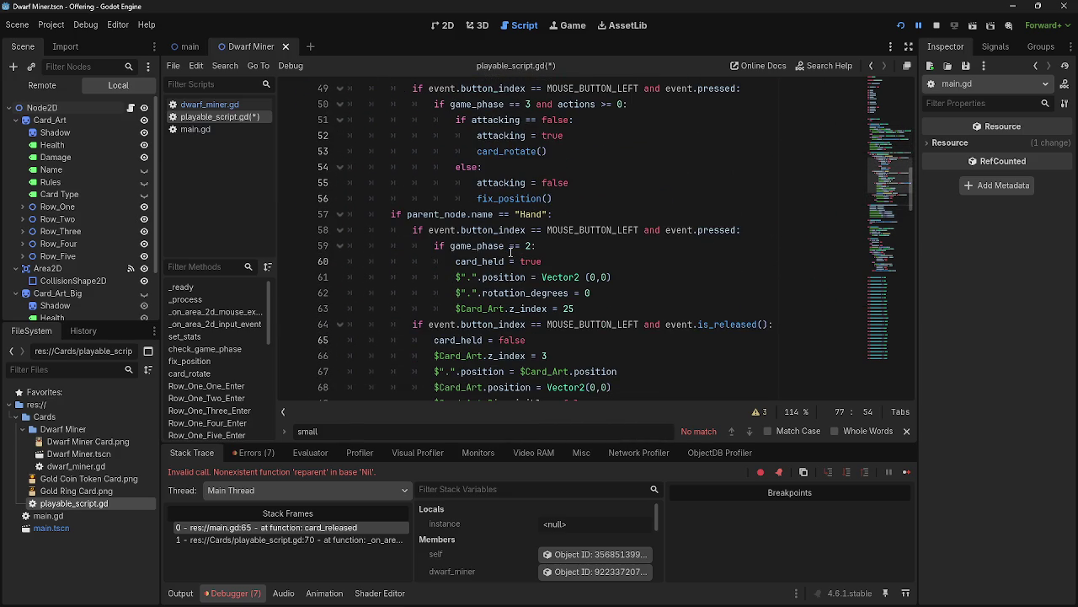
scroll(509, 251, down, 3)
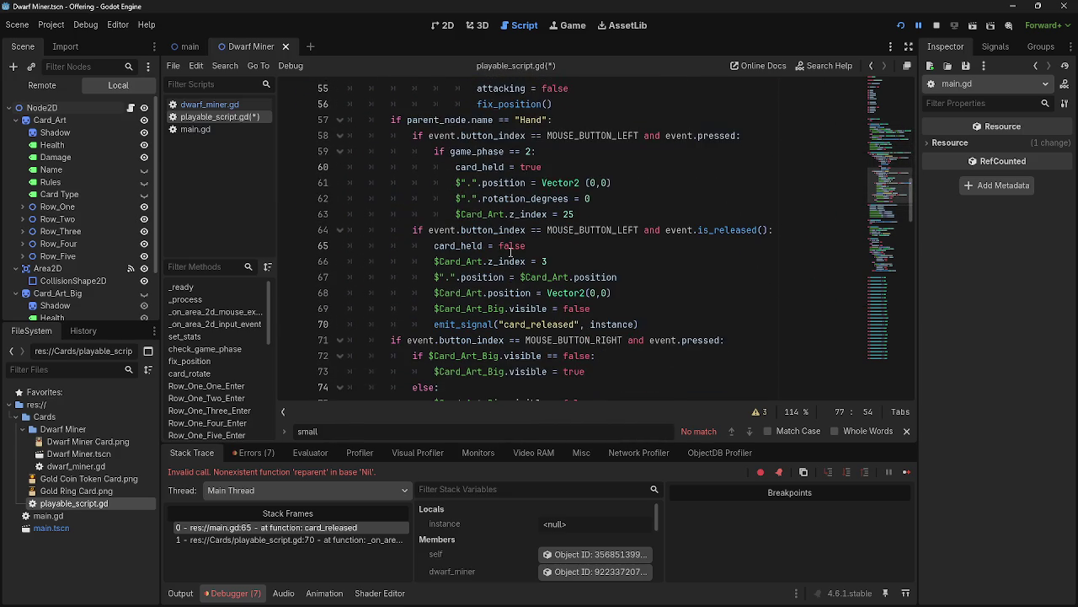
scroll(510, 251, down, 1)
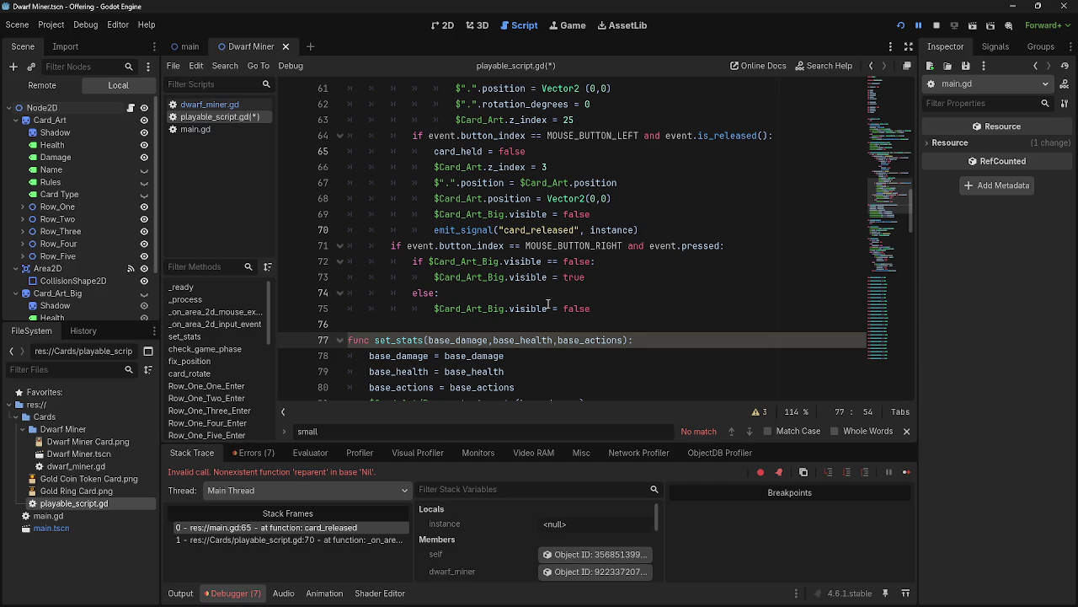
Paste instance onto a new line 78 inside set_stats, then remove the added parentheses.
key(Return)
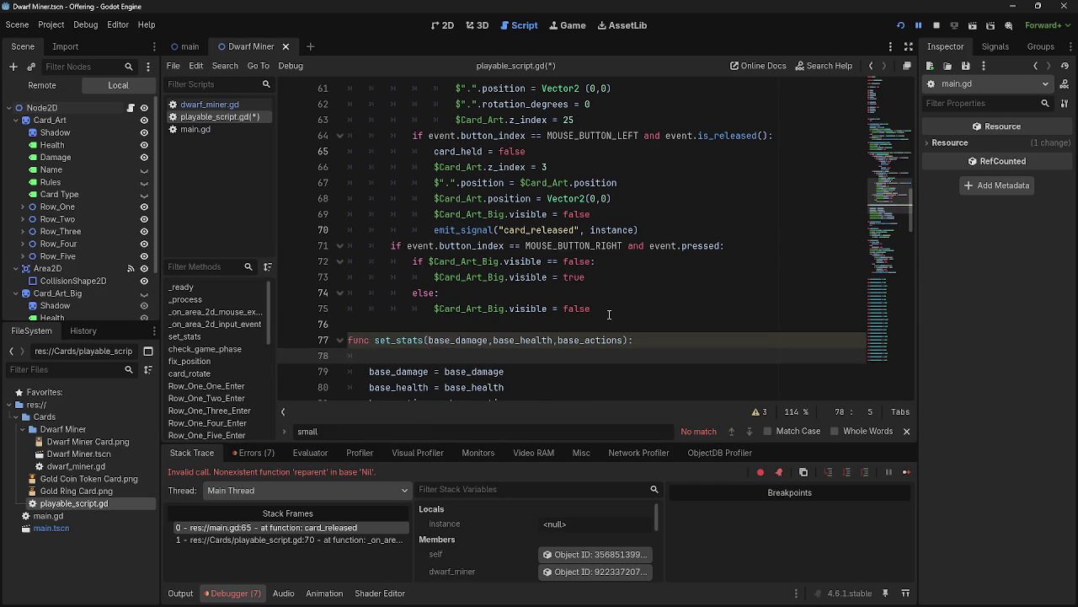
scroll(610, 314, up, 3)
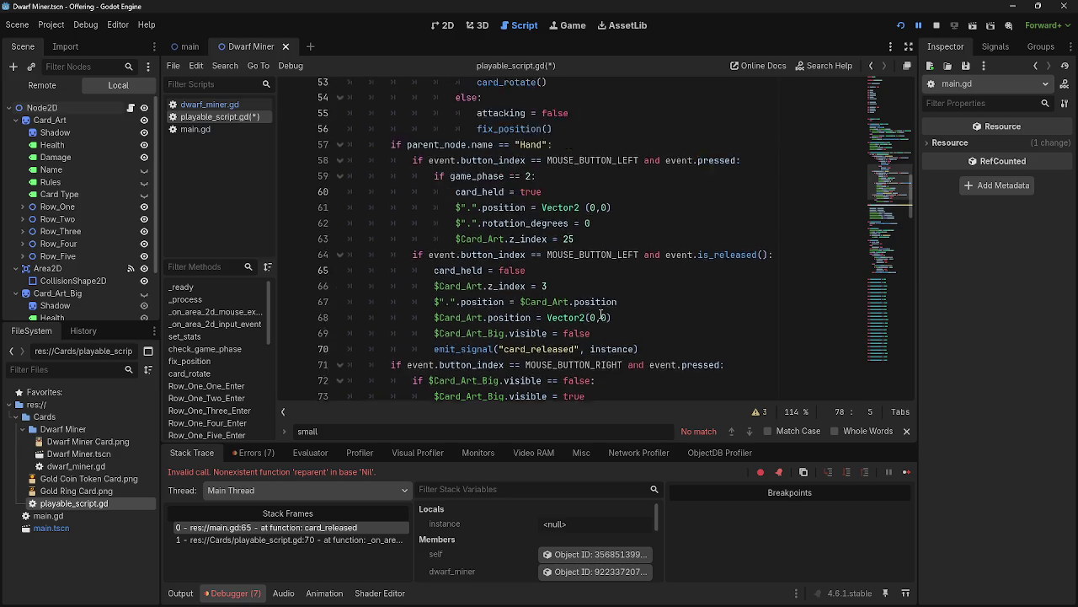
scroll(579, 295, down, 3)
mouse_move(579, 295)
scroll(579, 295, down, 1)
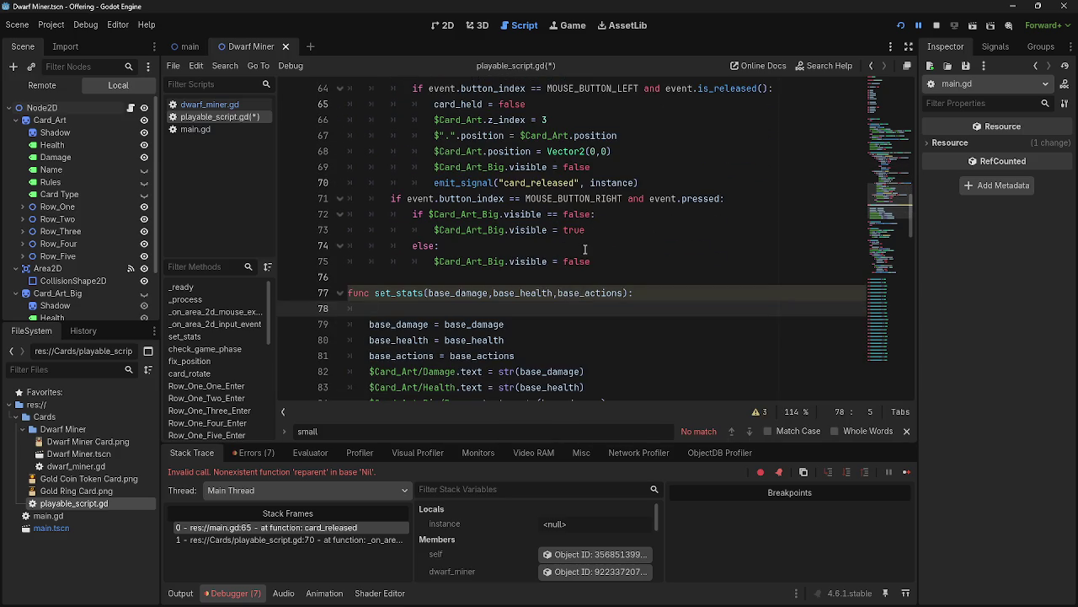
double_click(611, 182)
key(ctrl+c)
click(470, 312)
key(ctrl+v)
text(()
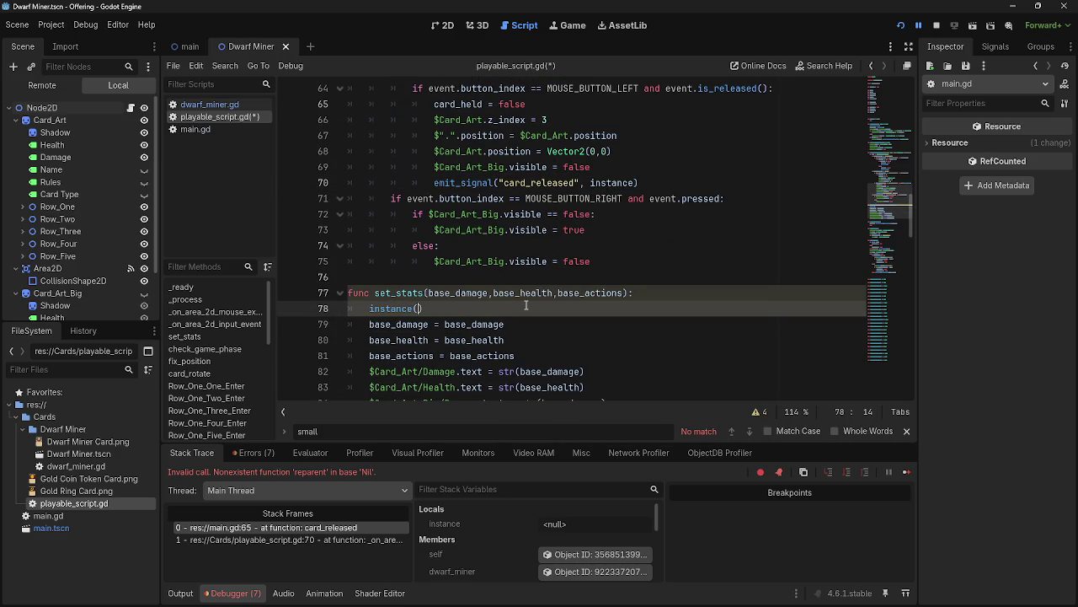
key(BackSpace)
key(BackSpace)
key(BackSpace)
key(BackSpace)
key(BackSpace)
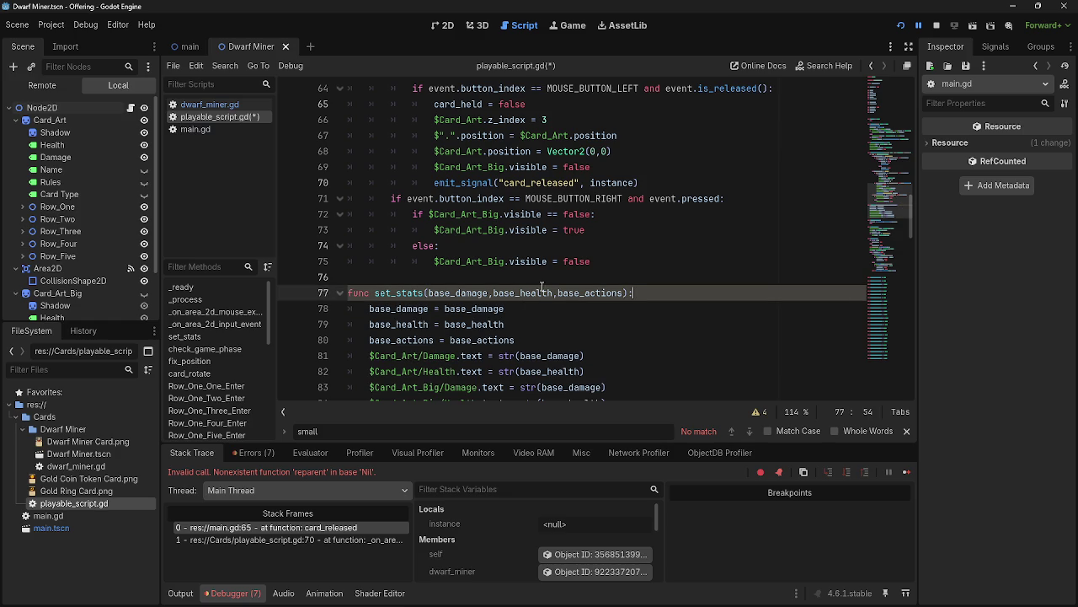
Compare the super call and base_damage/base_actions parameters in dwarf_miner.gd.
scroll(539, 291, up, 5)
click(213, 105)
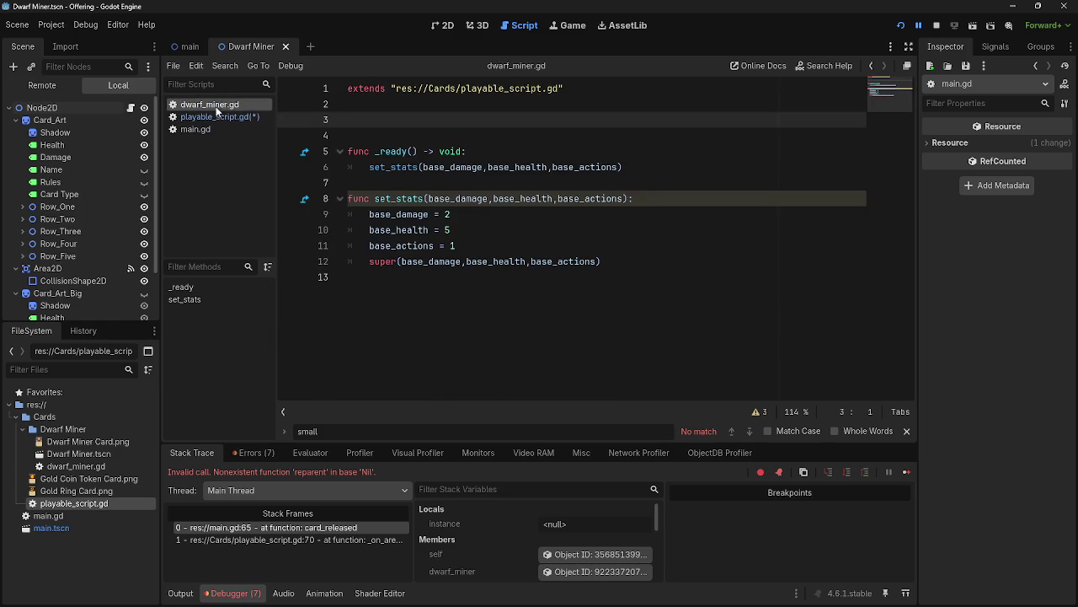
double_click(438, 262)
double_click(371, 263)
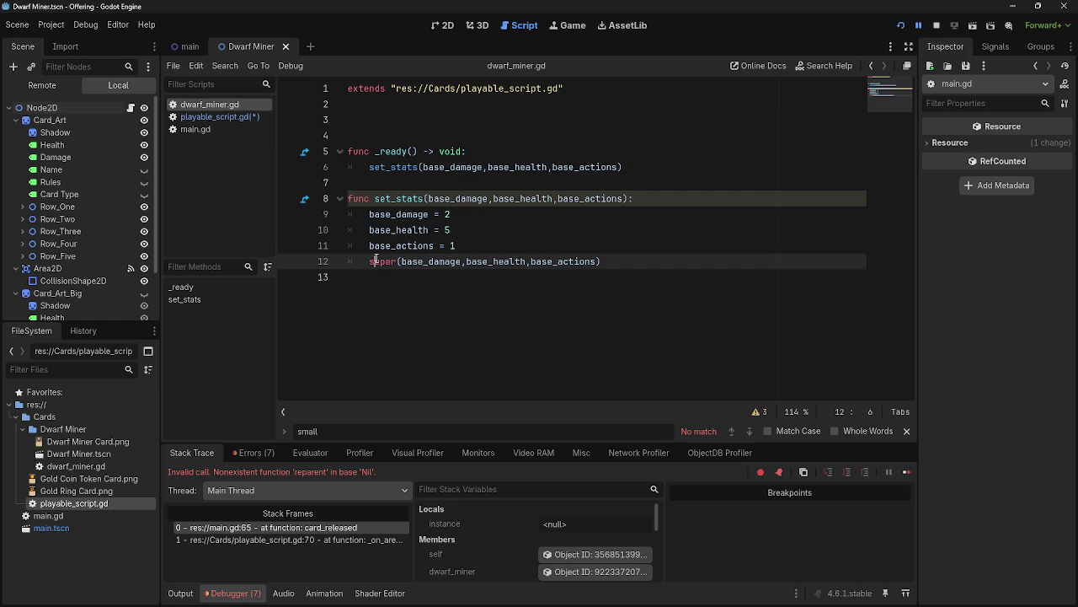
click(377, 261)
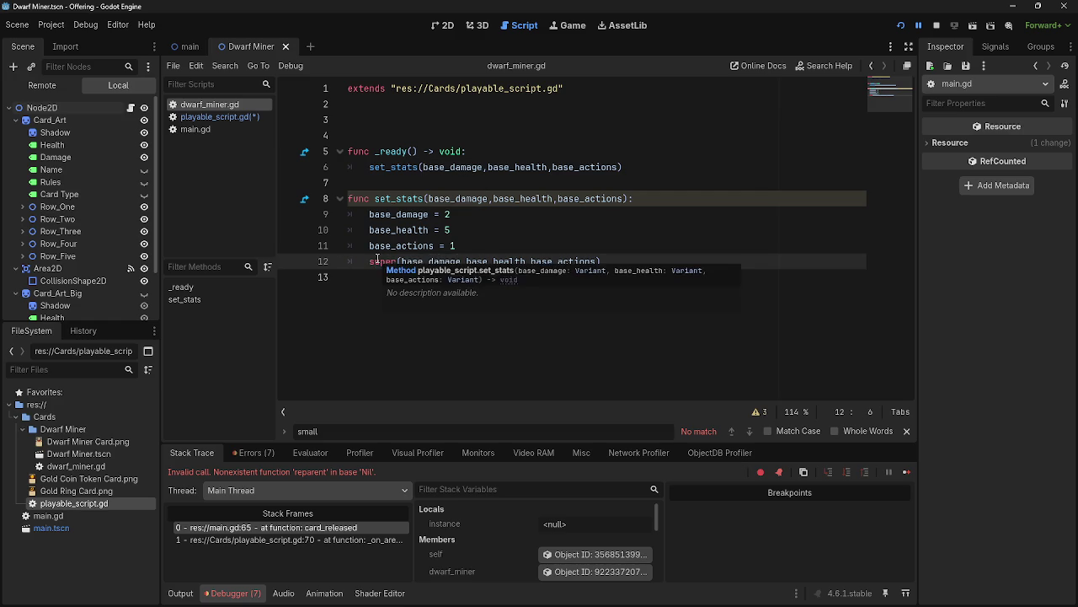
click(495, 245)
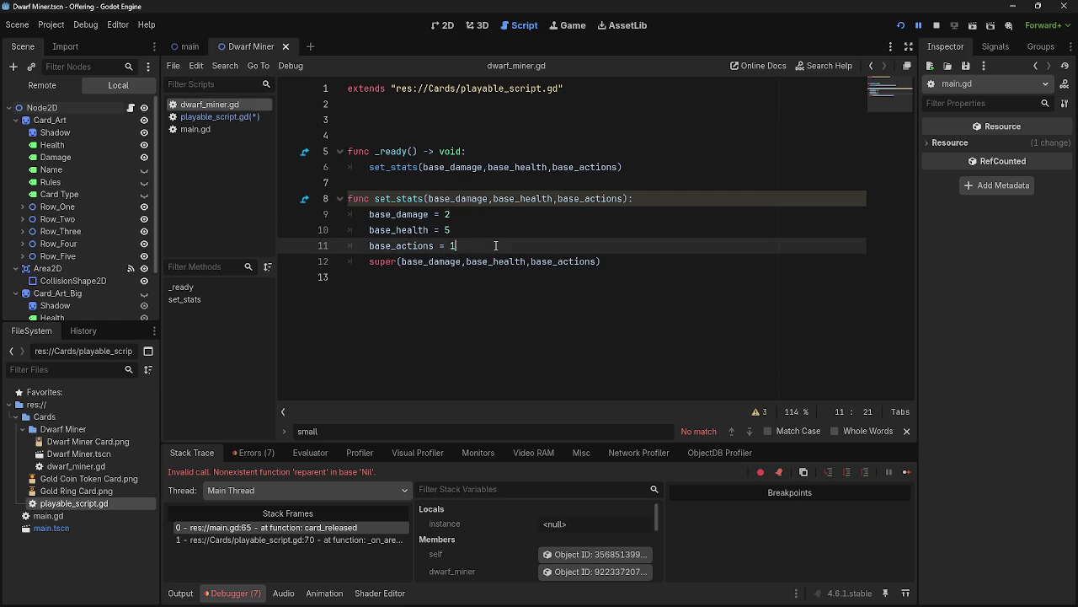
double_click(382, 245)
click(479, 244)
double_click(587, 198)
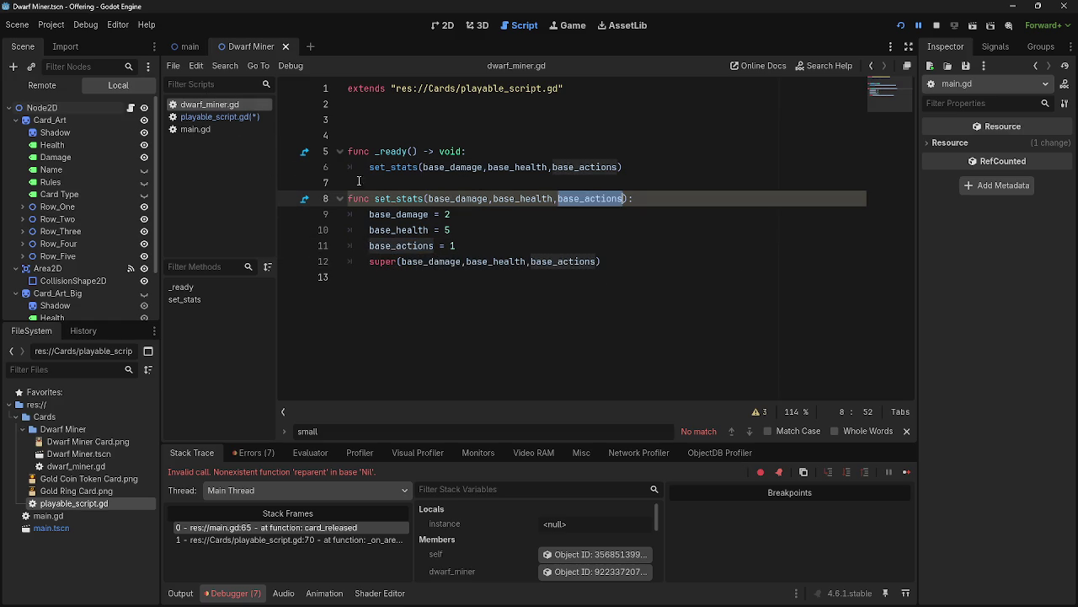
Display playable_script.gd's warnings list and scroll up to the variable declarations.
click(223, 119)
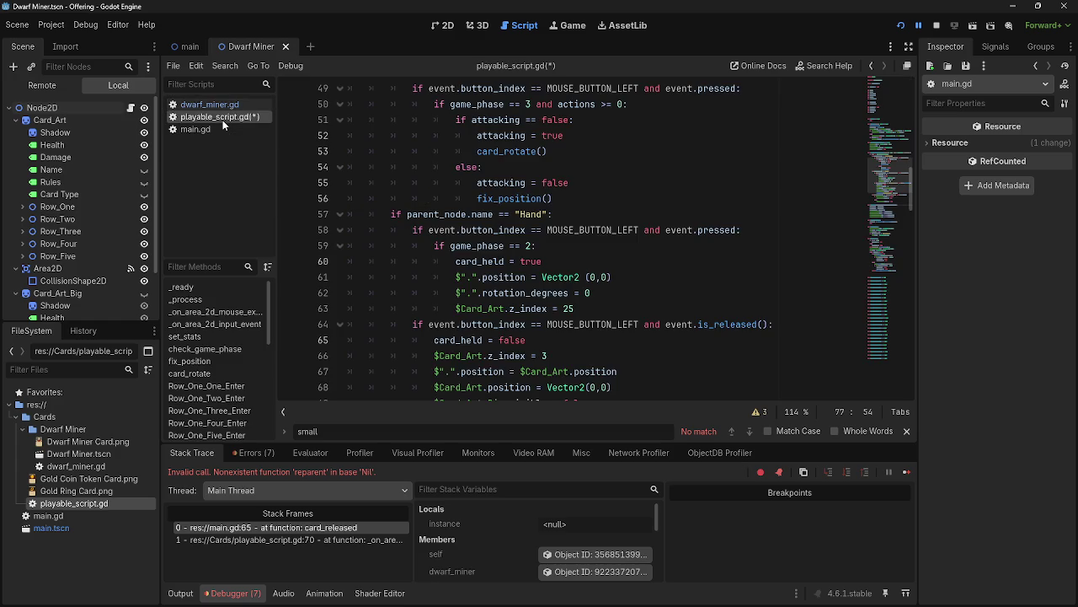
click(761, 412)
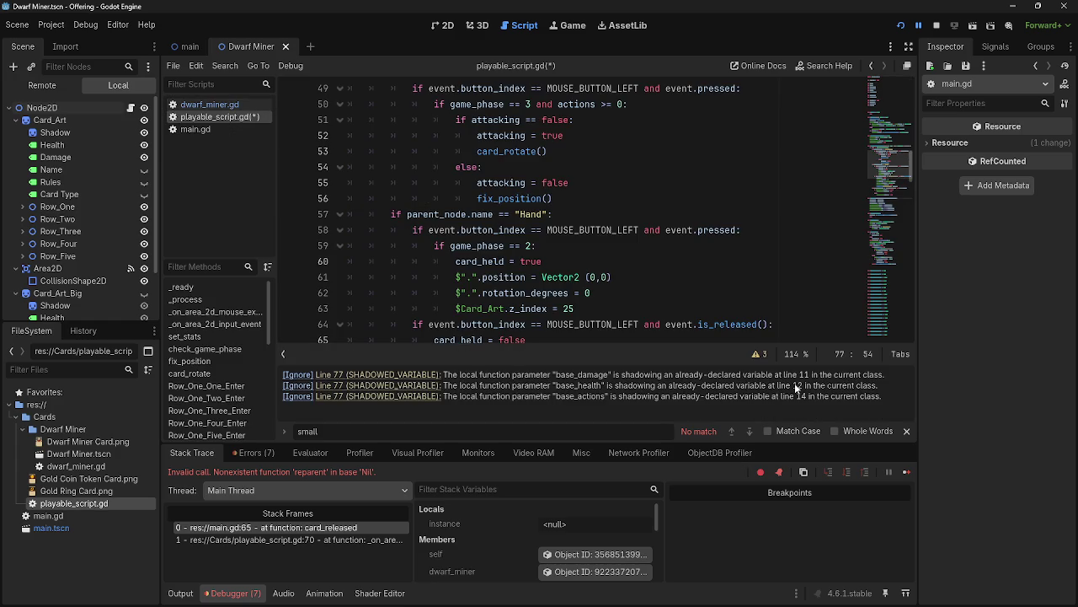
scroll(614, 269, up, 15)
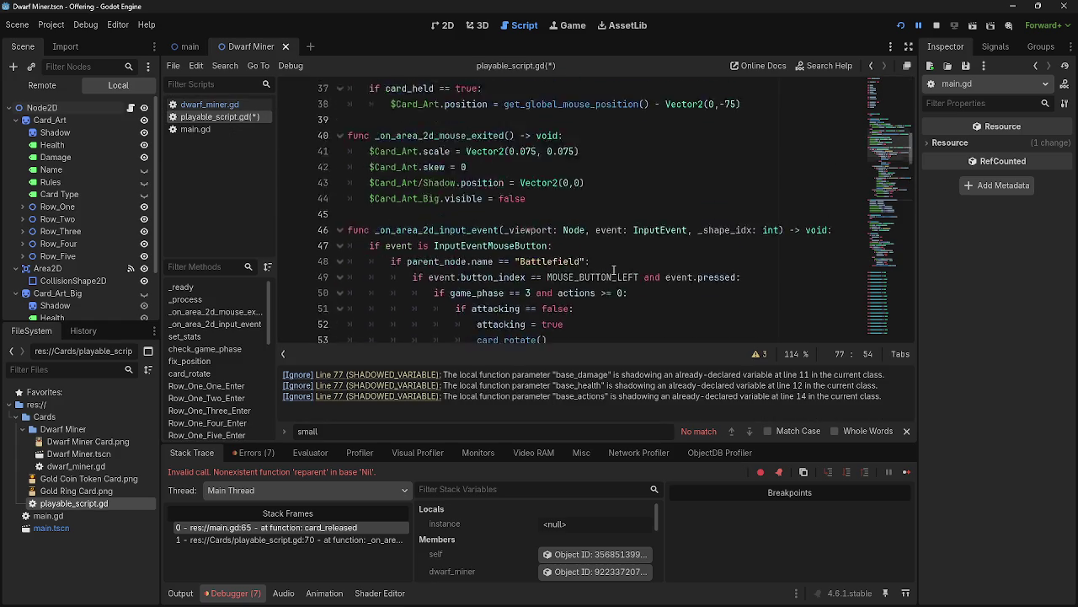
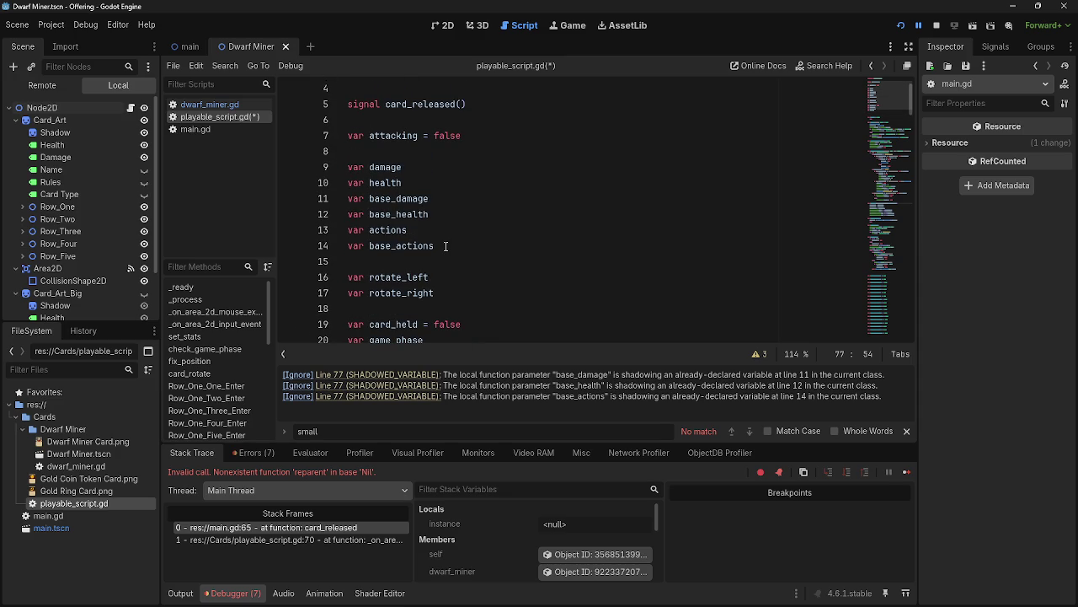
Inspect the base_actions declaration on line 14 and compare dwarf_miner.gd with playable_script.gd.
click(446, 246)
double_click(445, 245)
triple_click(446, 245)
click(445, 245)
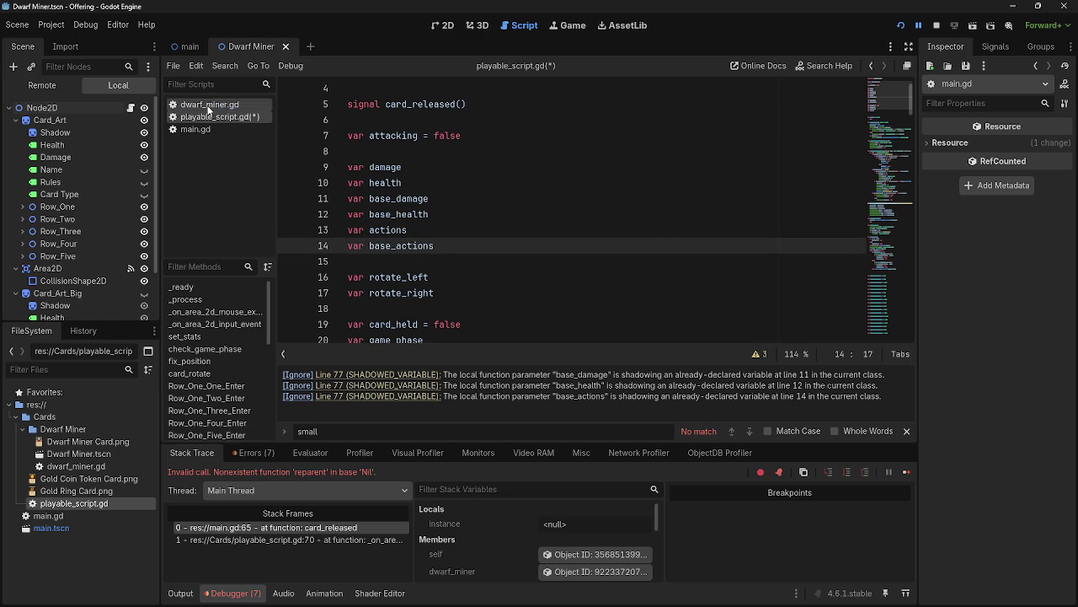
click(208, 106)
click(209, 116)
Fix the var declaration before base_damage, removing the duplicate var on line 11.
scroll(504, 305, down, 15)
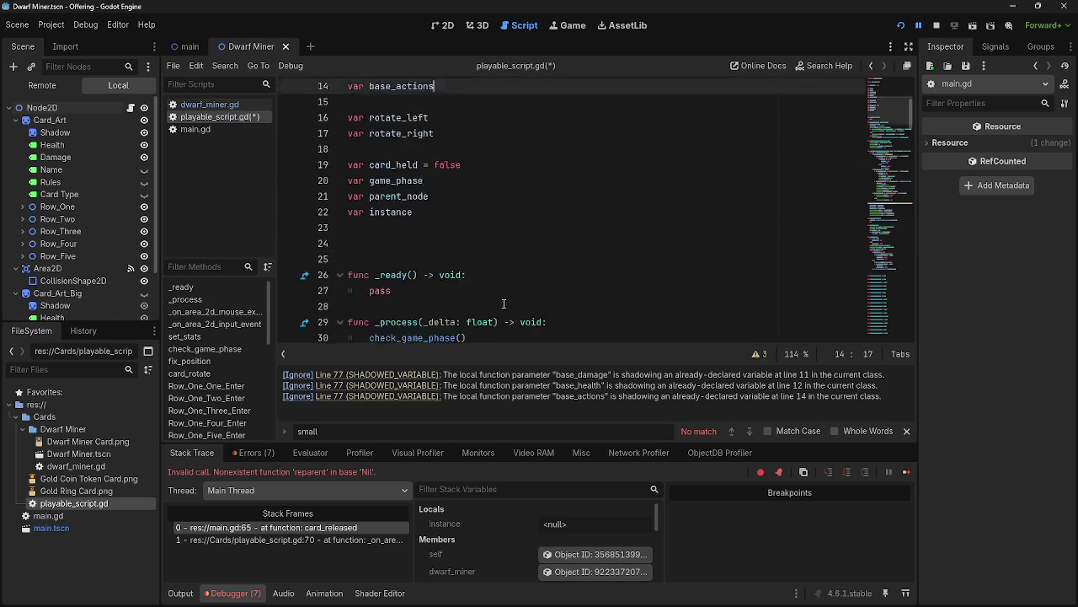
scroll(504, 305, down, 7)
scroll(503, 305, up, 3)
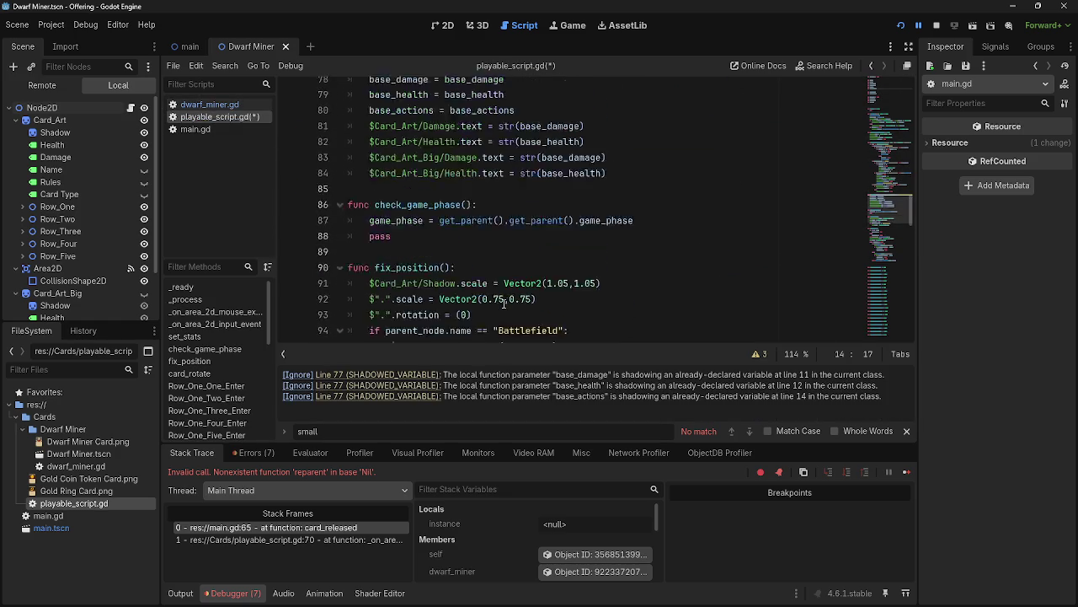
scroll(504, 305, up, 1)
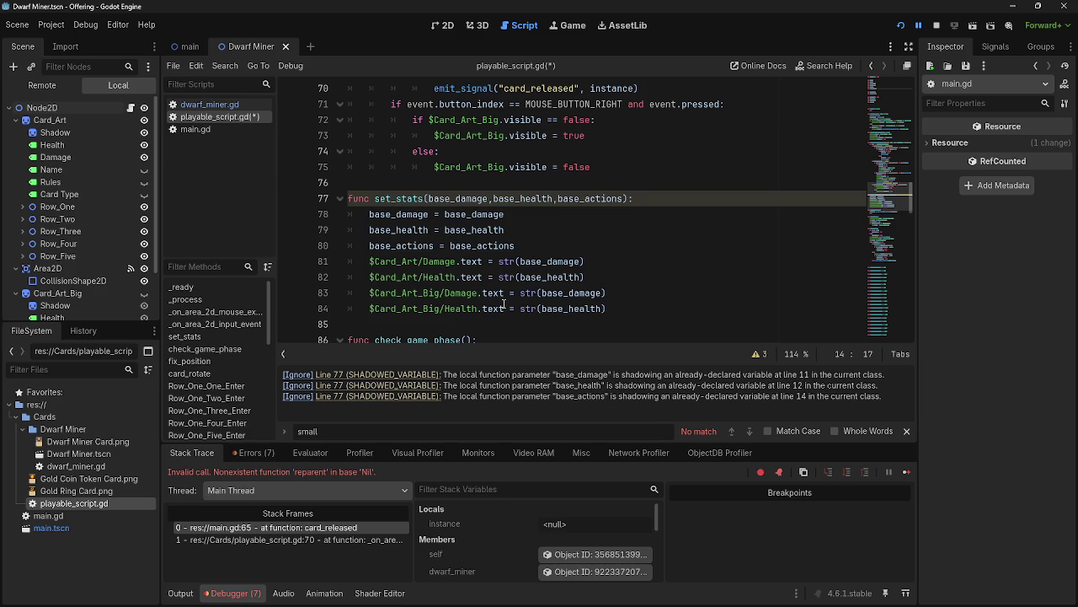
scroll(504, 305, up, 3)
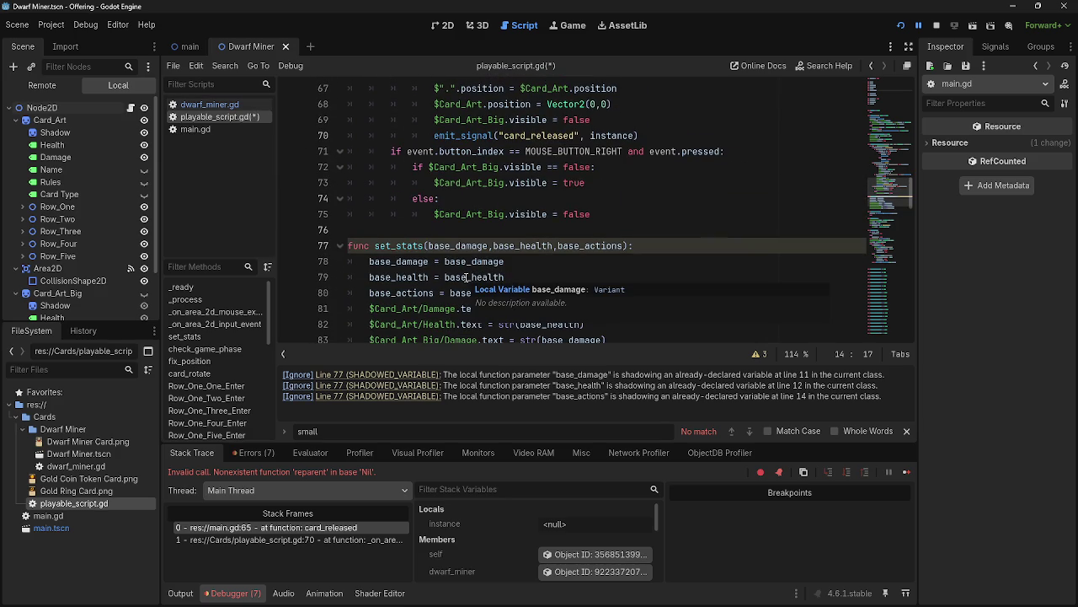
scroll(465, 277, up, 20)
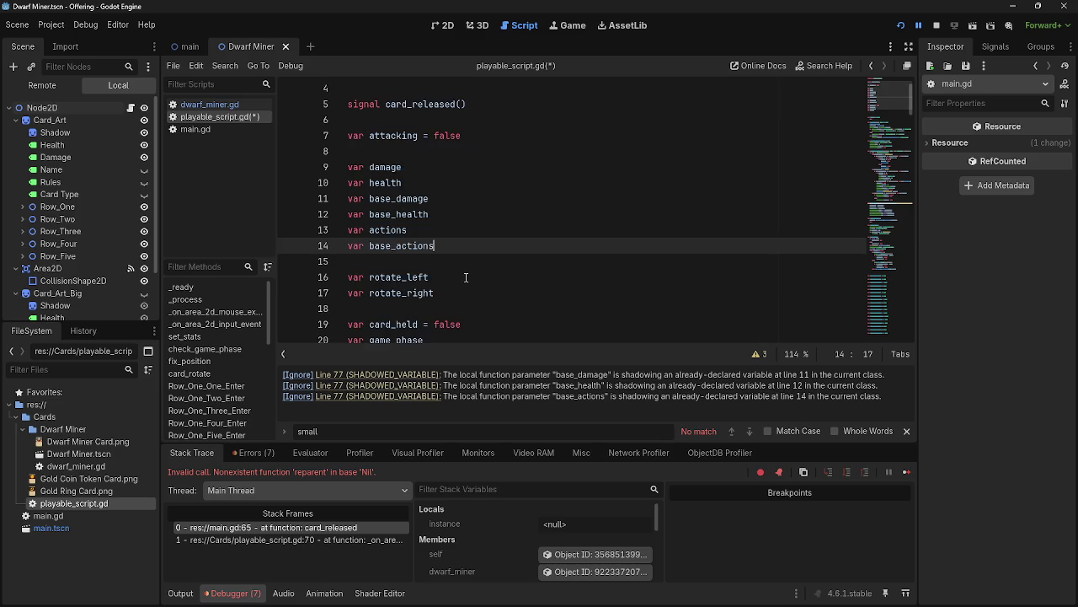
scroll(466, 277, up, 1)
click(369, 244)
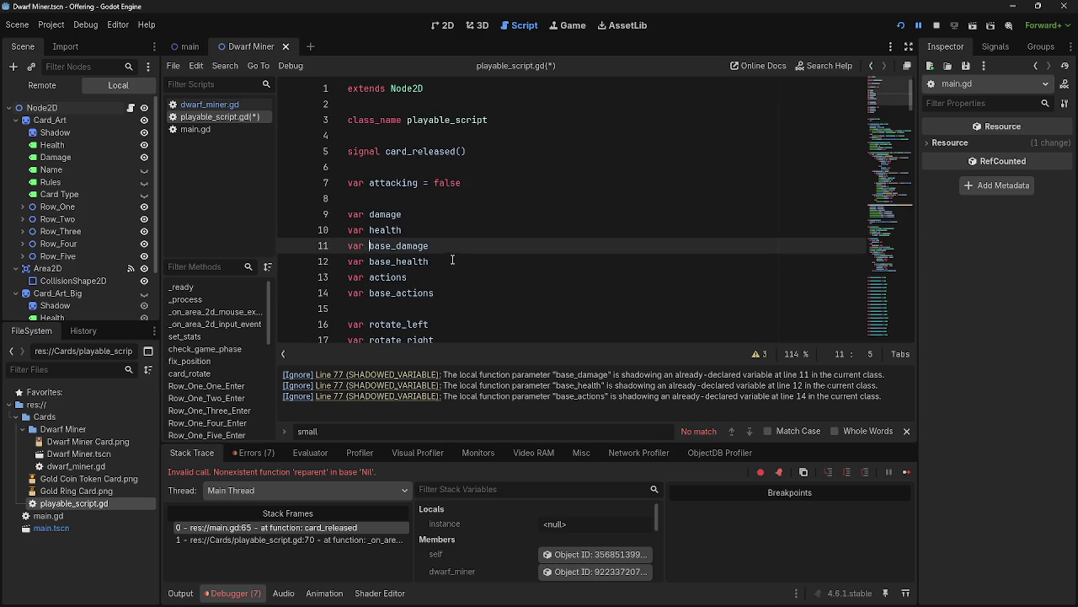
text(var)
key(BackSpace)
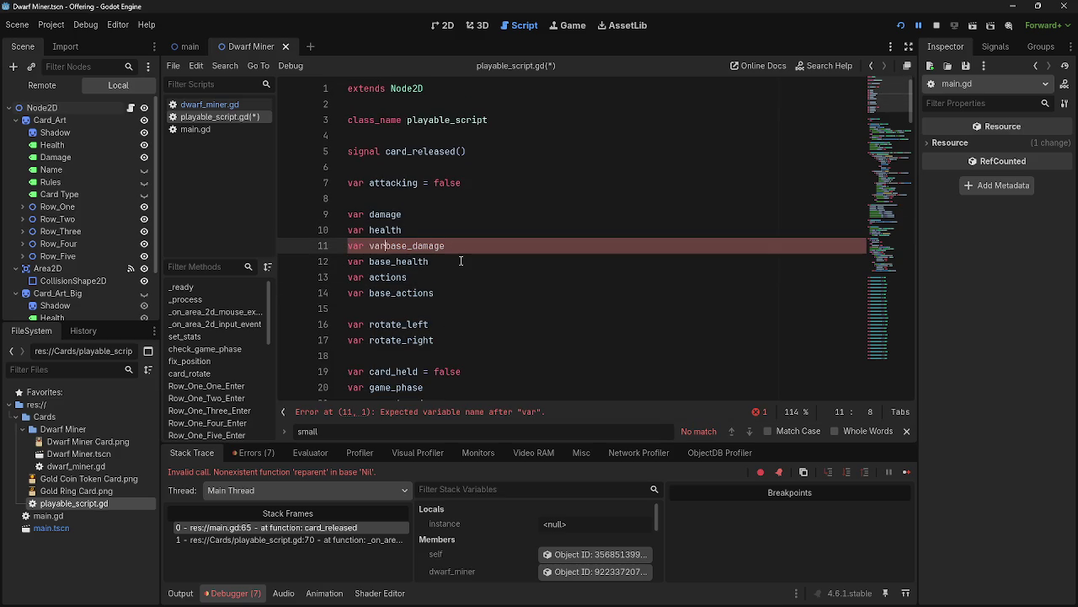
click(488, 245)
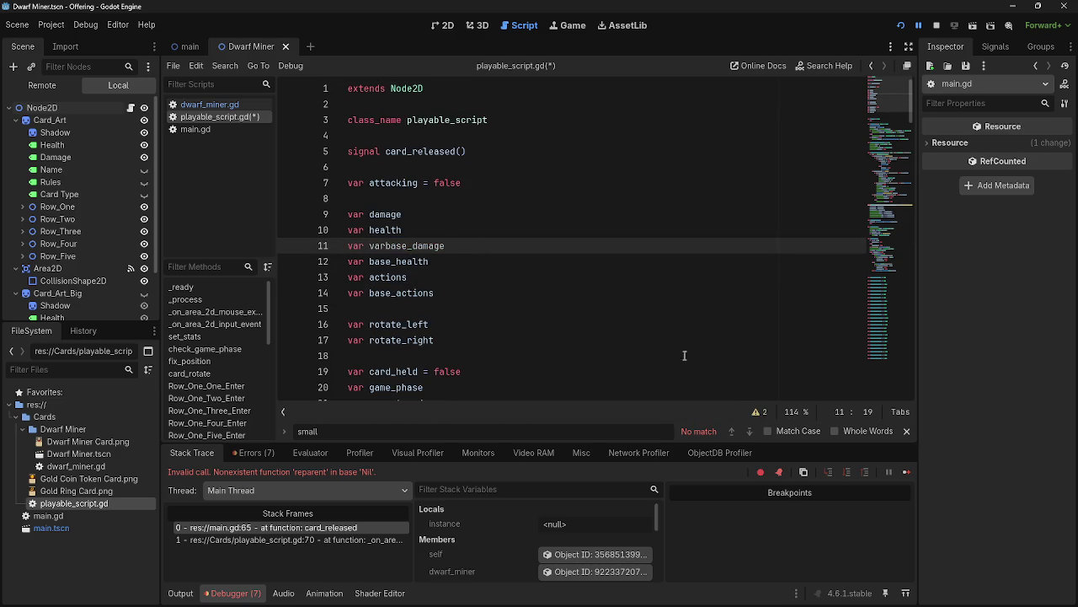
drag(369, 245, 384, 246)
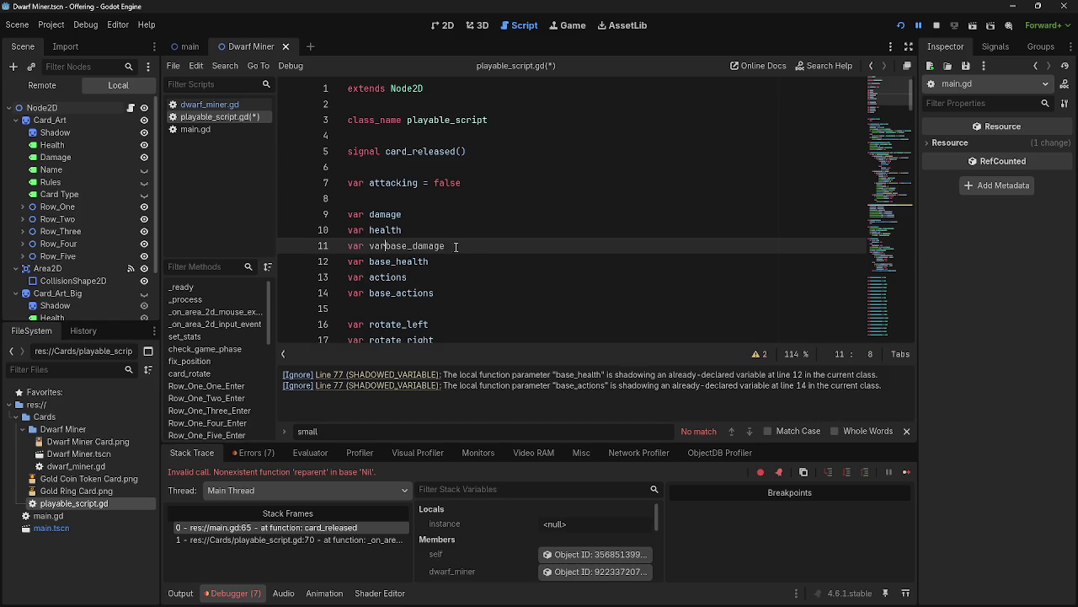
key(BackSpace)
click(475, 245)
Add a print(base_health) debug line inside _process.
scroll(475, 269, down, 2)
scroll(476, 269, down, 5)
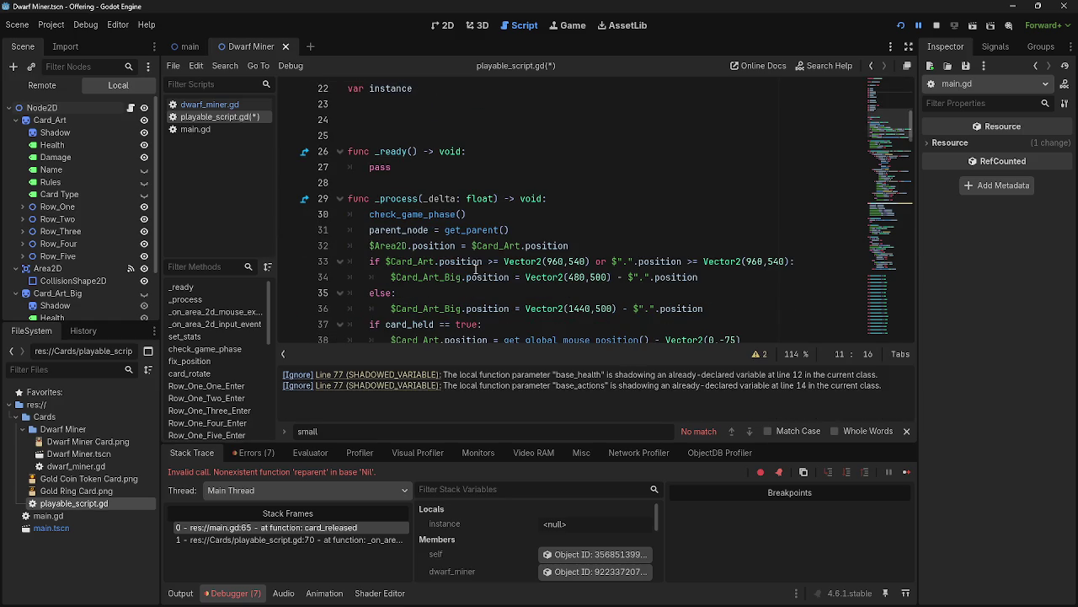
scroll(558, 220, down, 3)
scroll(573, 211, up, 3)
click(594, 198)
key(Return)
text(print)
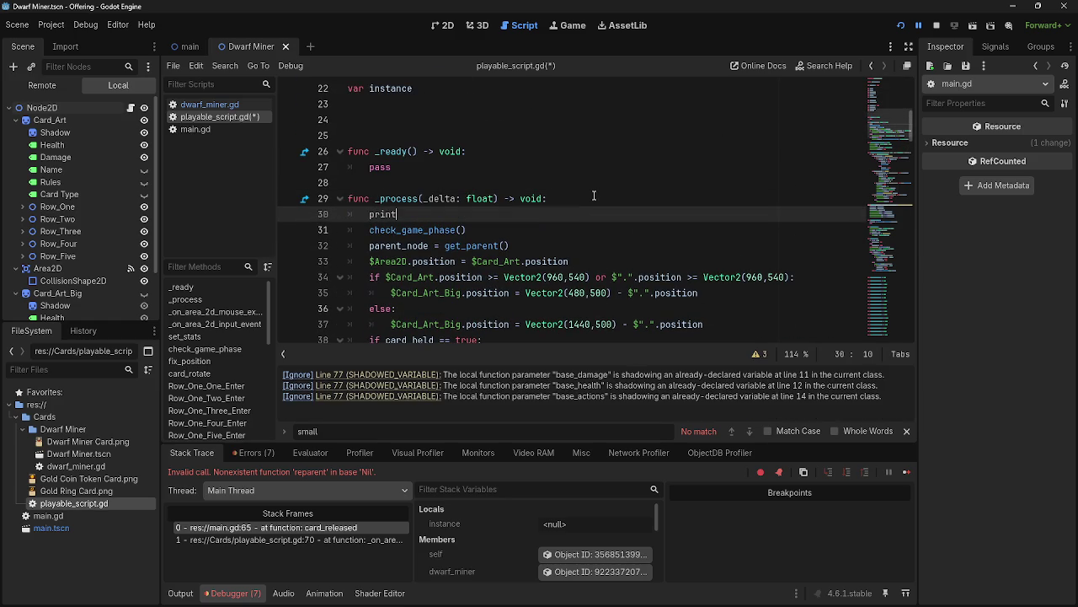
text((base_health)
Review the script, then delete the print(base_health) debug line.
click(908, 431)
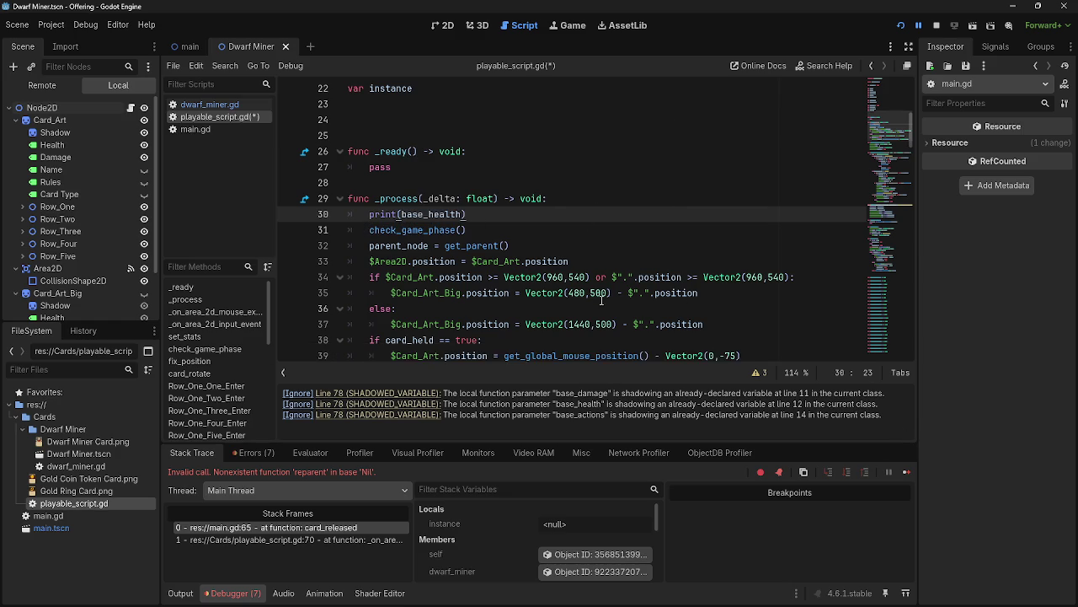
scroll(597, 298, down, 6)
scroll(596, 299, down, 11)
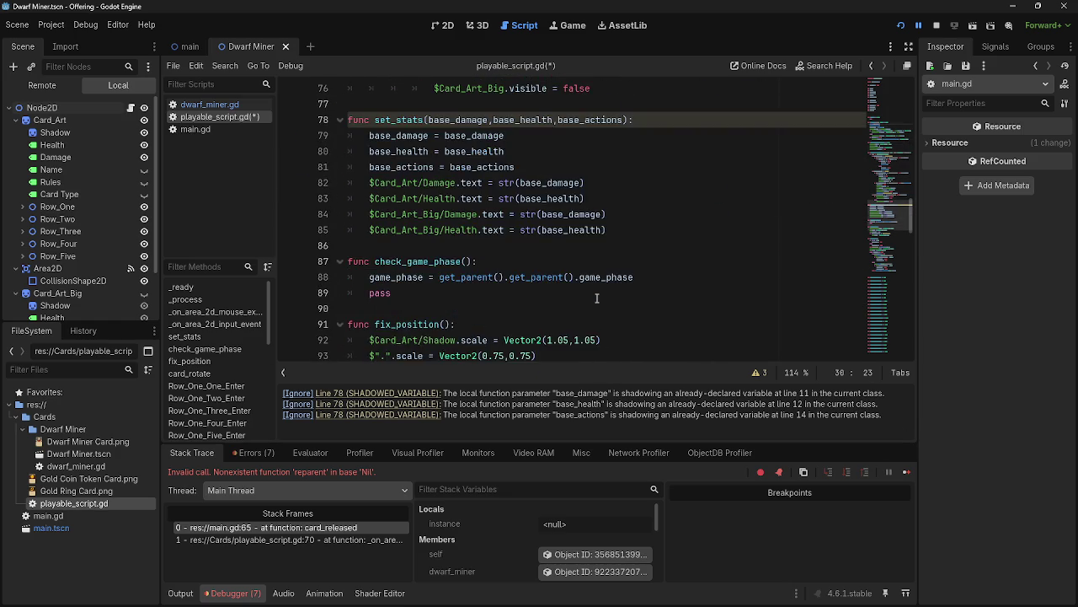
scroll(597, 298, up, 18)
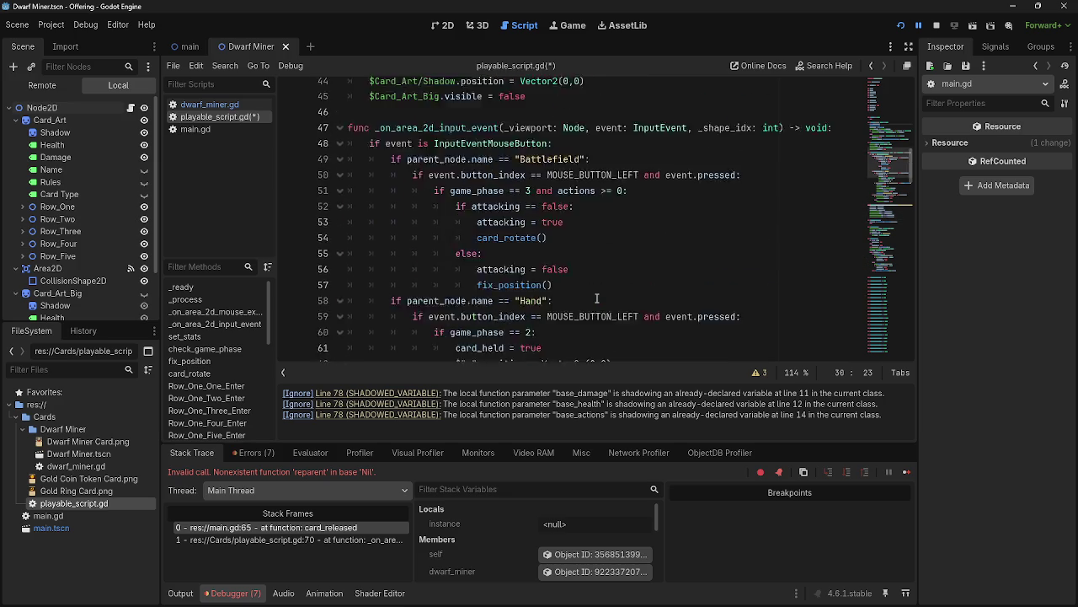
scroll(597, 298, up, 7)
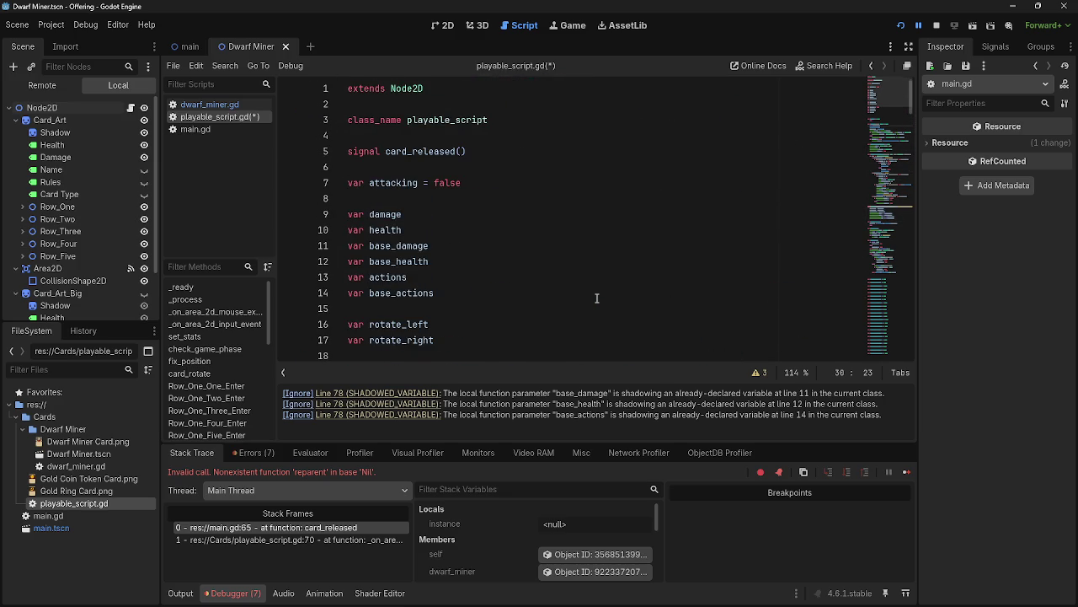
scroll(597, 298, down, 4)
key(Up)
key(Down)
scroll(573, 267, down, 4)
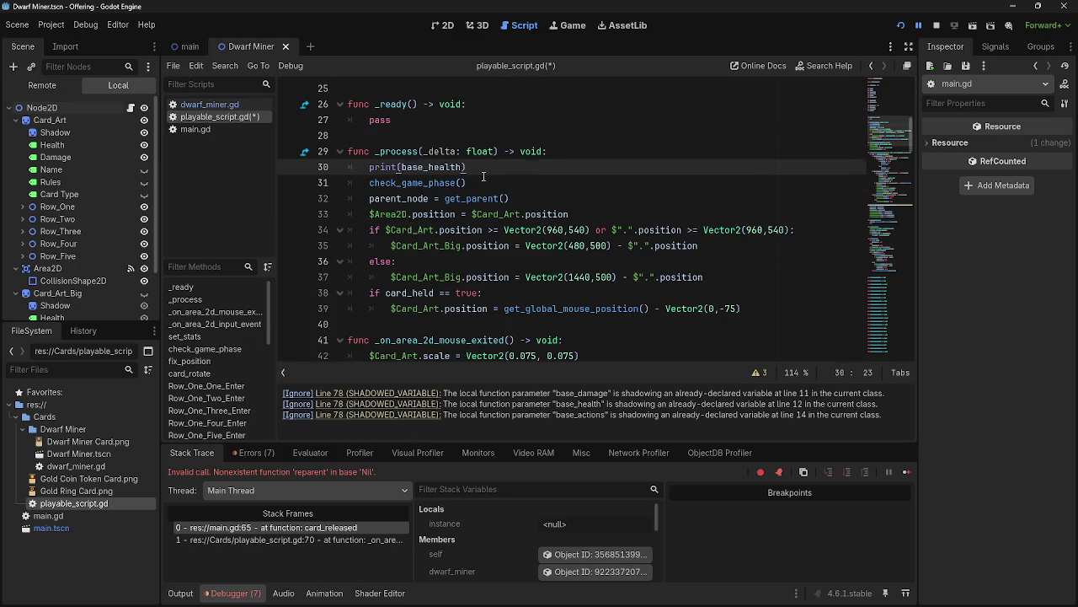
triple_click(449, 167)
key(BackSpace)
key(BackSpace)
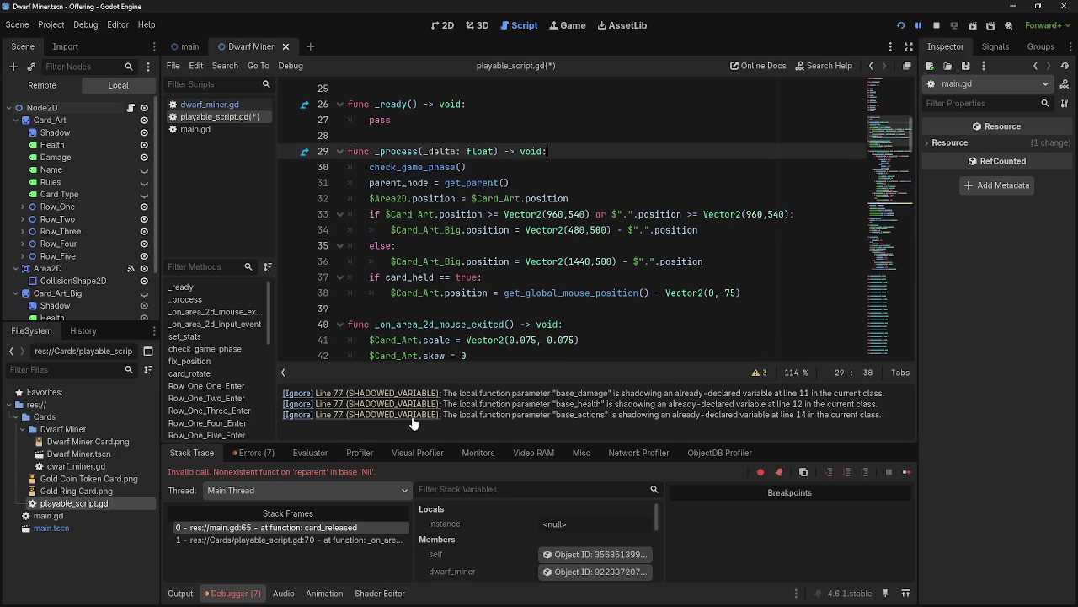
Try an 'instance = instance' line inside set_stats, then remove it again.
scroll(361, 325, down, 15)
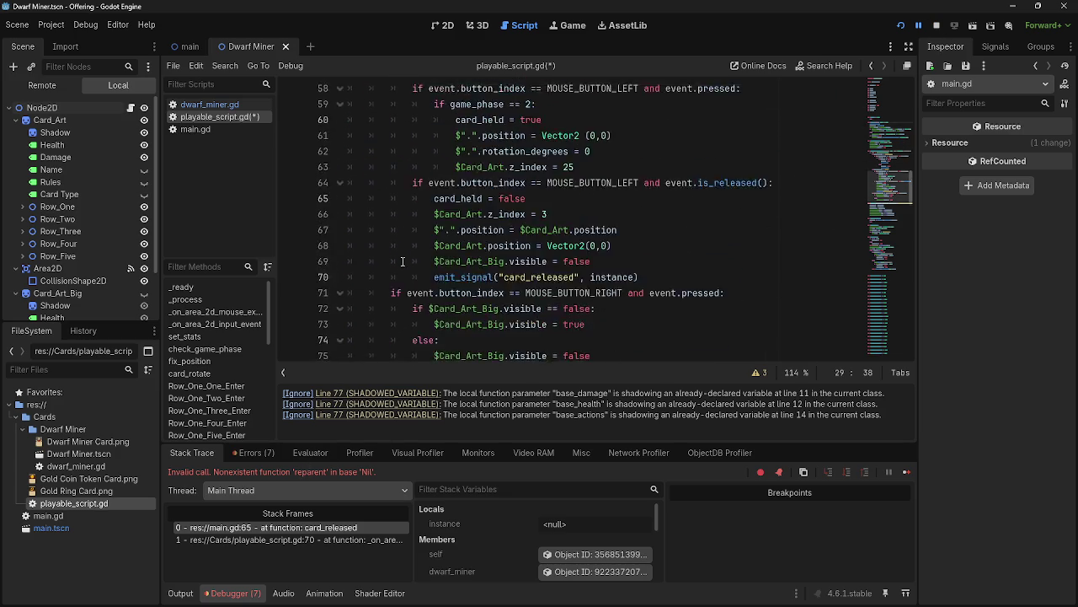
click(669, 195)
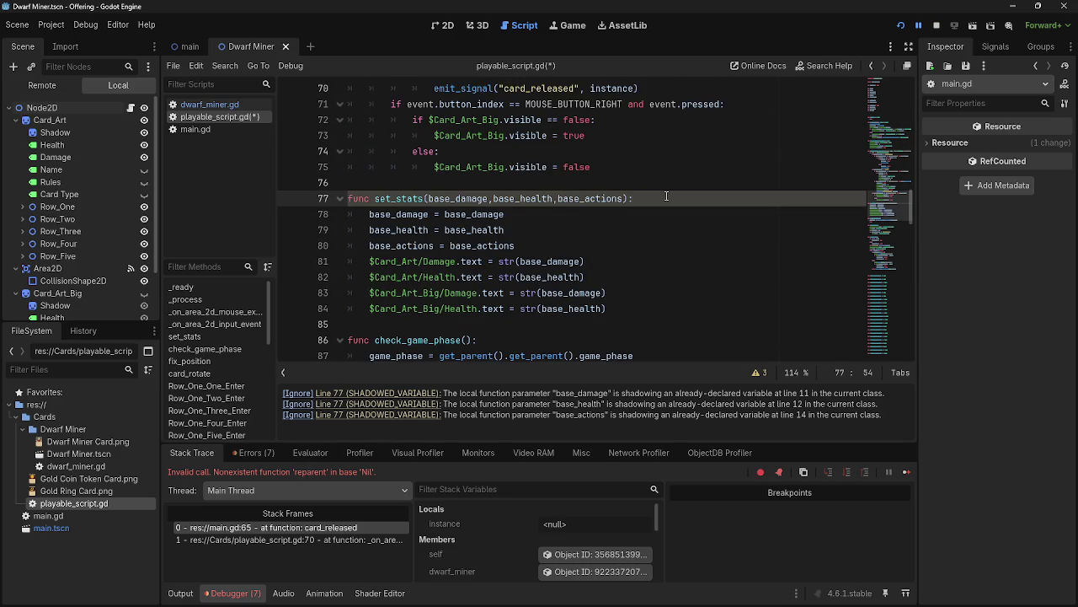
key(Return)
key(BackSpace)
text(instanc)
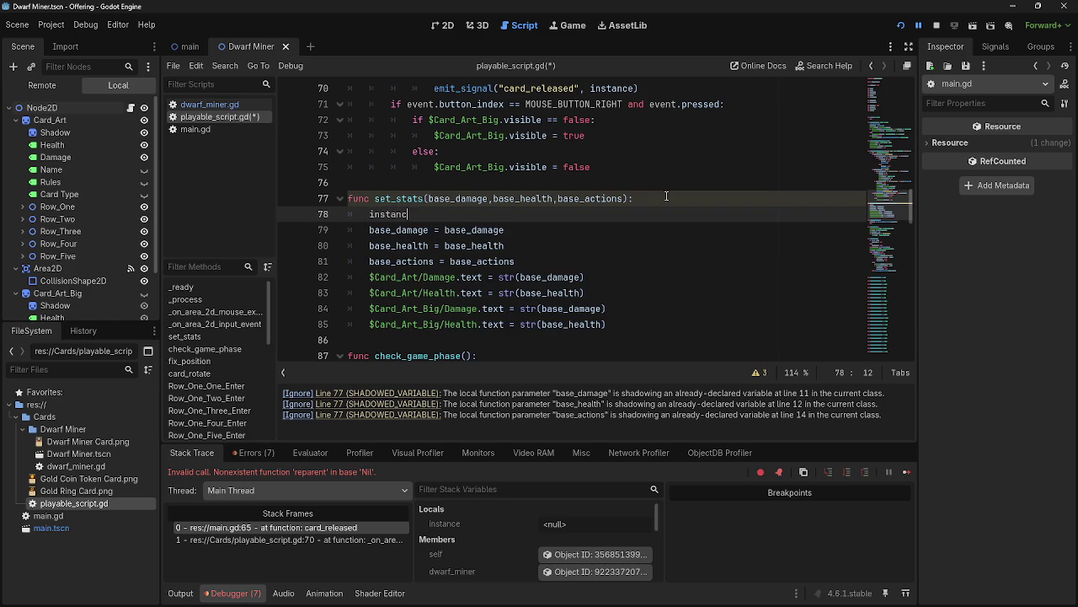
text(e = )
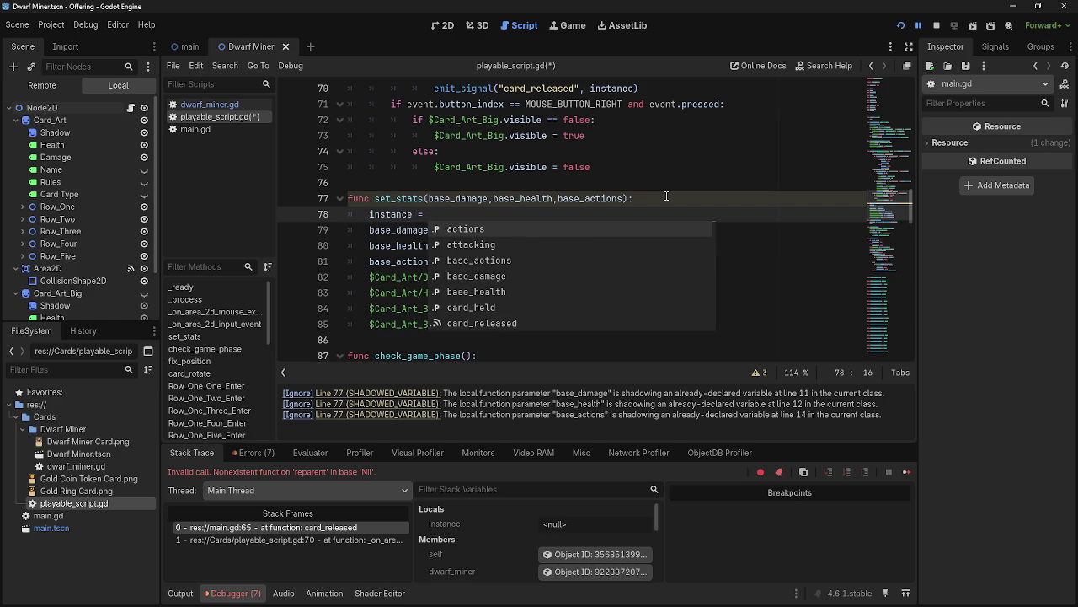
text(instance)
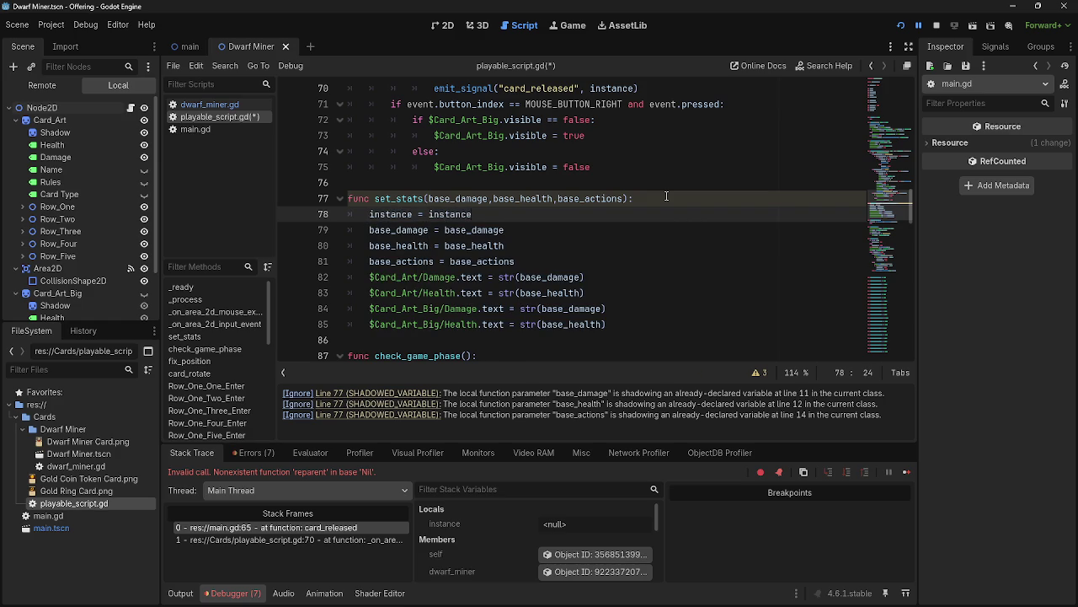
click(624, 199)
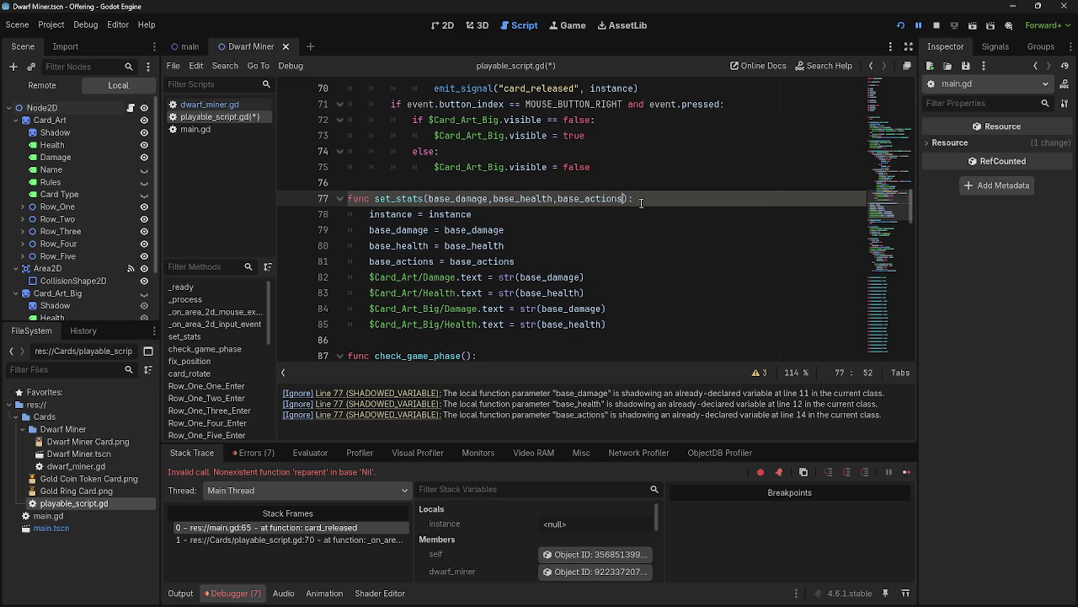
drag(484, 215, 355, 216)
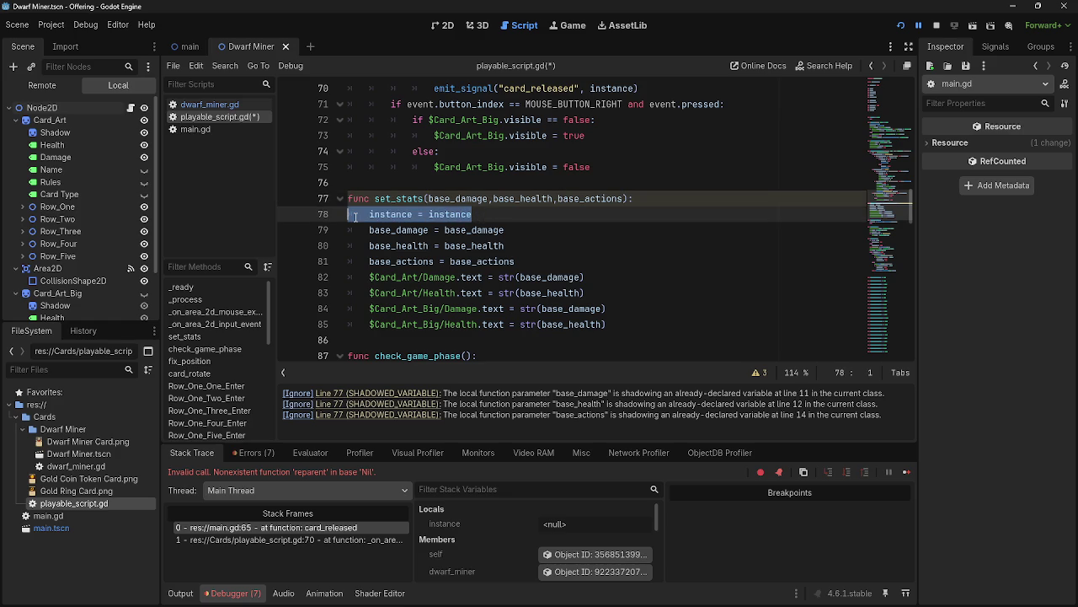
key(BackSpace)
key(BackSpace)
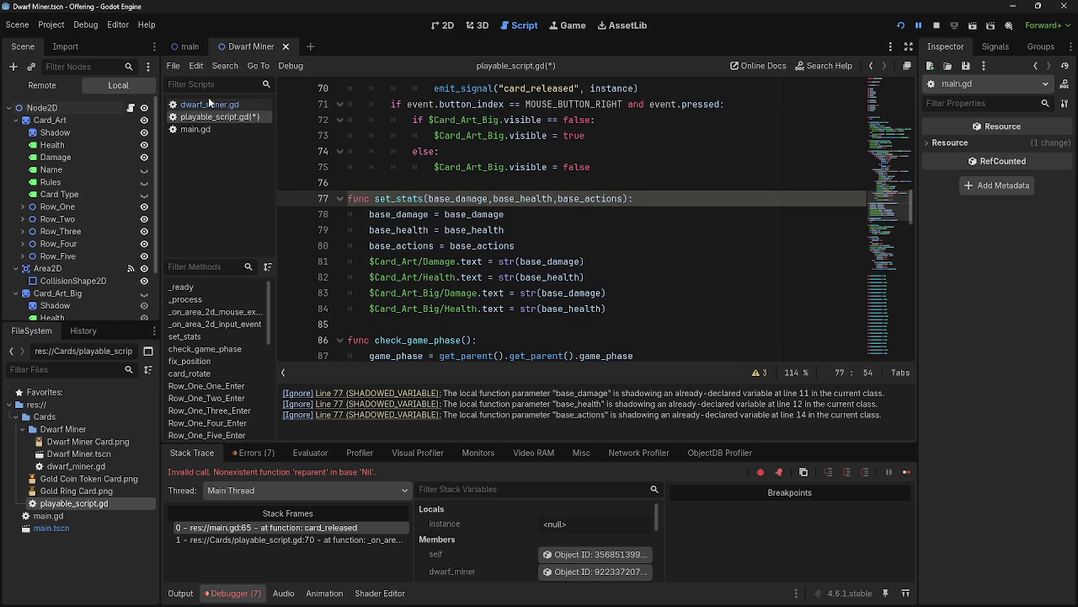
In main.gd, examine the dwarf_miner instantiation and instance uses on lines 45–48.
click(211, 104)
click(189, 131)
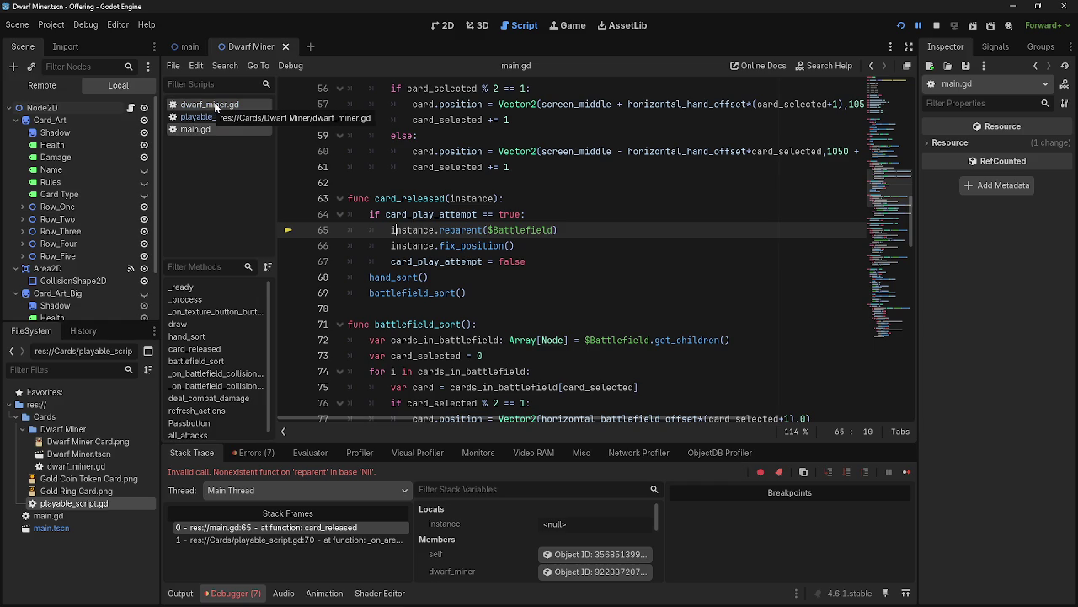
double_click(472, 198)
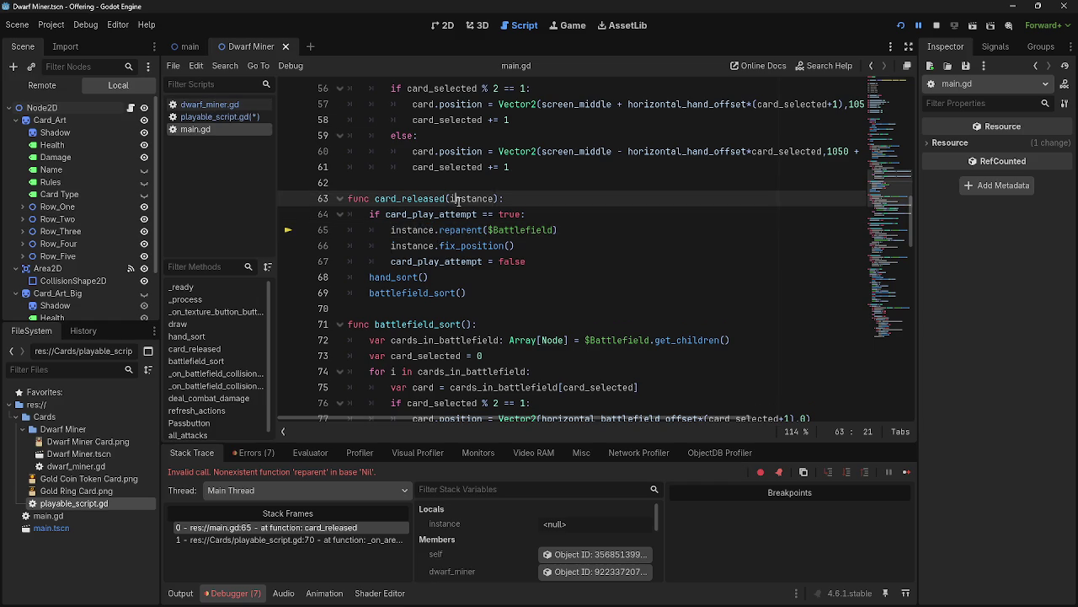
scroll(490, 274, up, 1)
scroll(490, 274, up, 5)
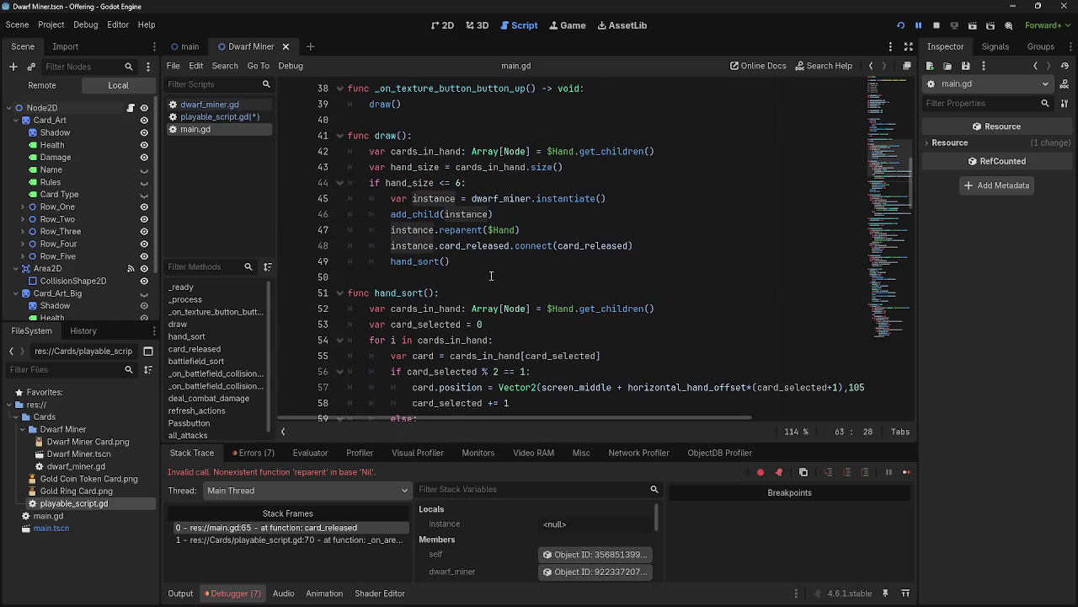
double_click(437, 199)
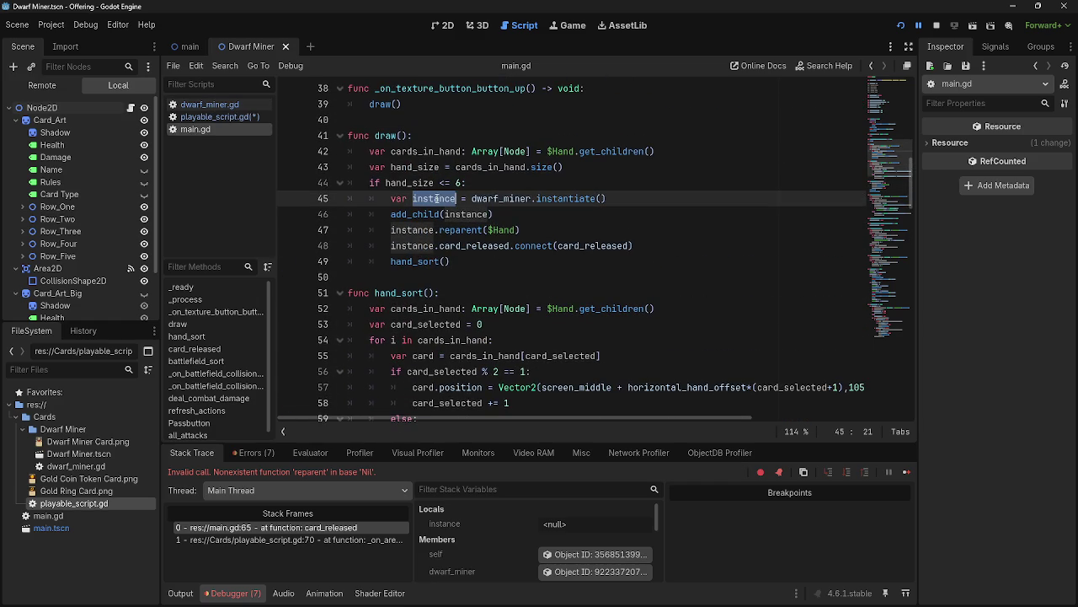
drag(462, 199, 632, 196)
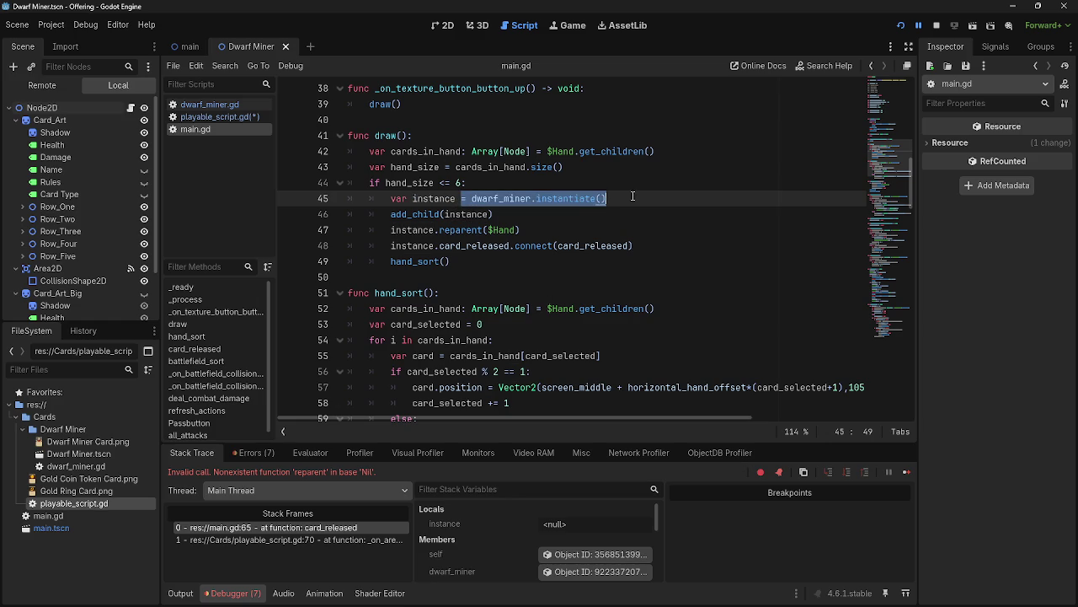
double_click(466, 214)
double_click(413, 230)
double_click(412, 245)
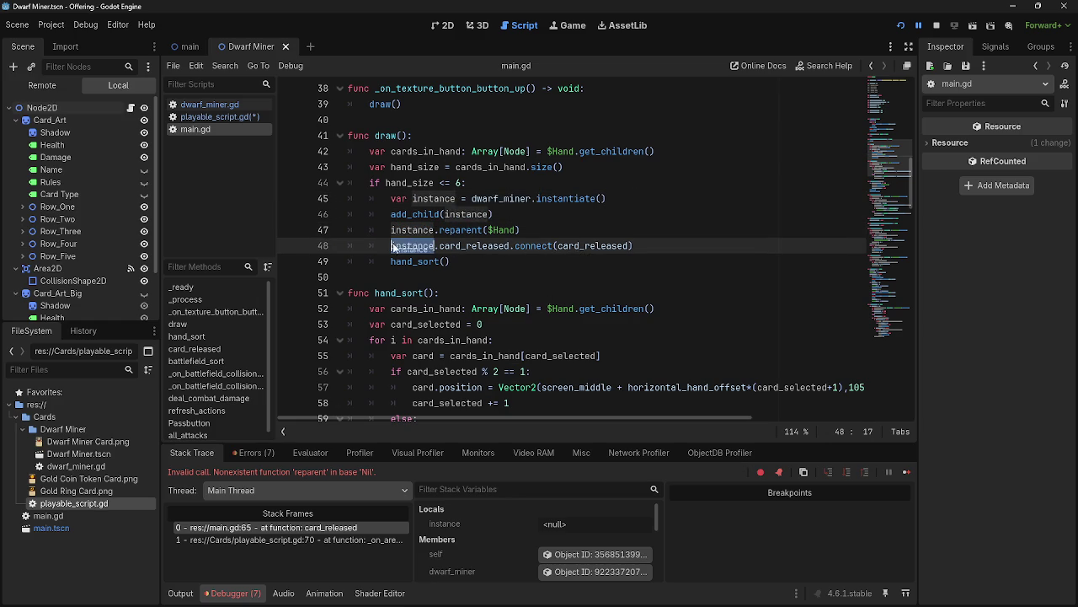
click(555, 246)
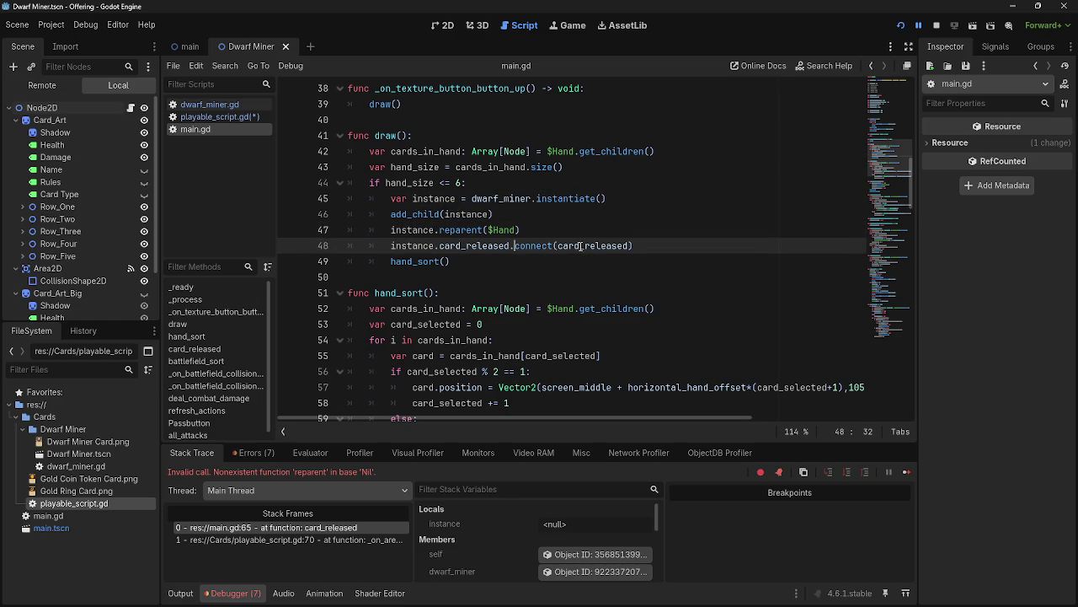
Inspect the connect call and card_released callback argument on line 48.
double_click(536, 245)
click(536, 245)
double_click(536, 245)
click(487, 245)
double_click(537, 245)
click(464, 246)
double_click(593, 245)
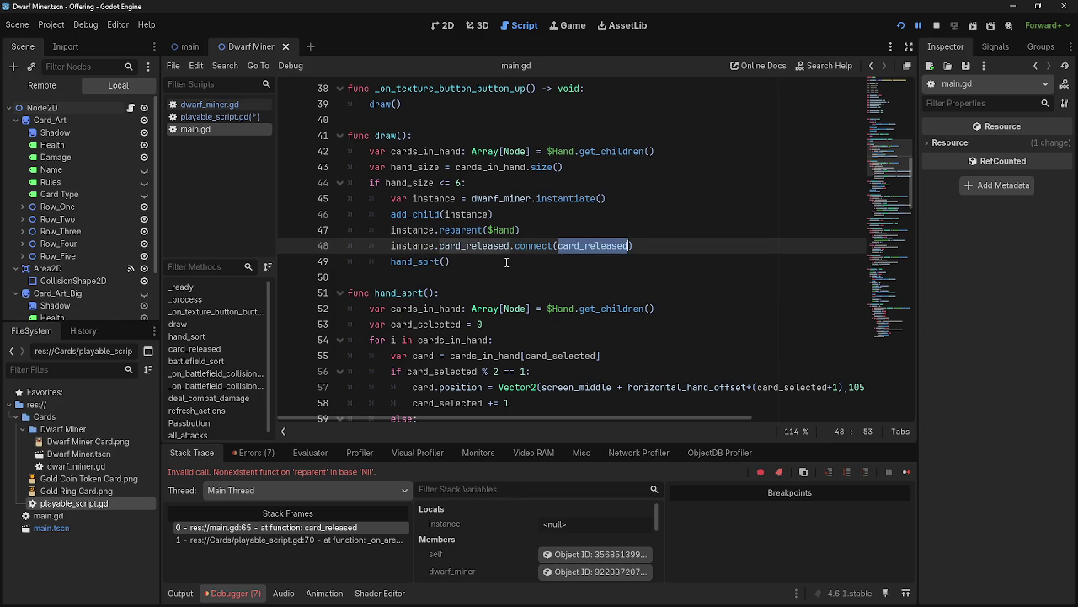
click(502, 262)
scroll(502, 262, down, 6)
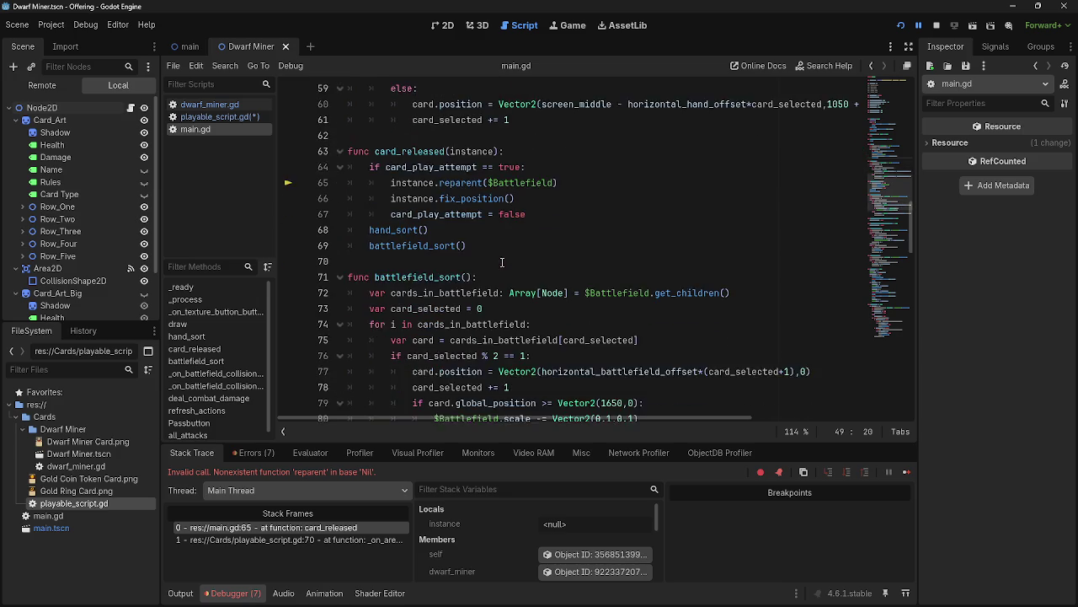
scroll(502, 262, up, 6)
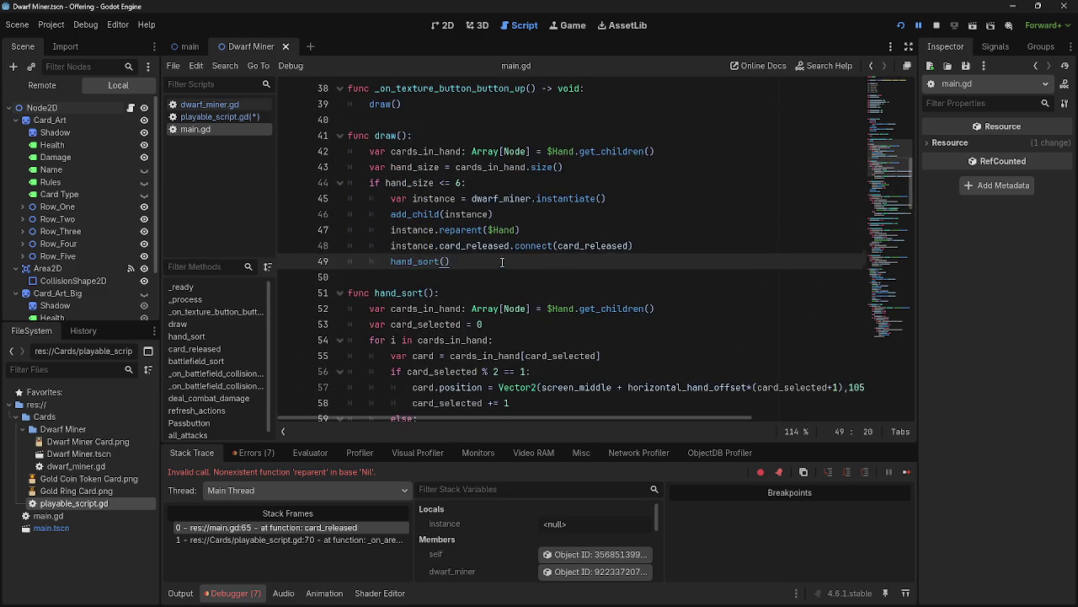
scroll(502, 262, up, 1)
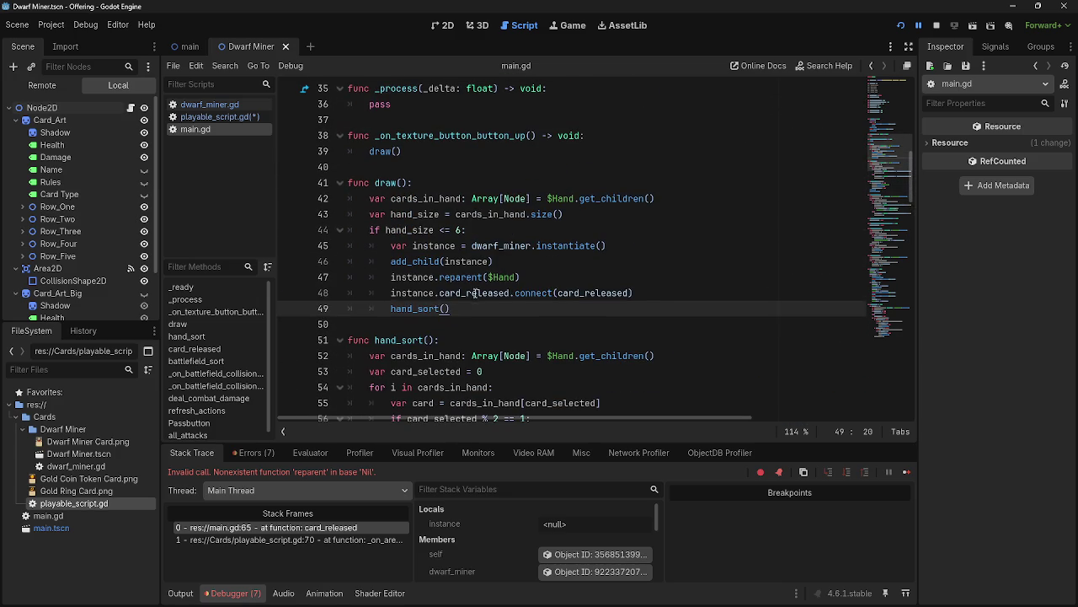
scroll(417, 293, down, 3)
Run the game with F5 and release a card to reproduce the reparent error.
key(F5)
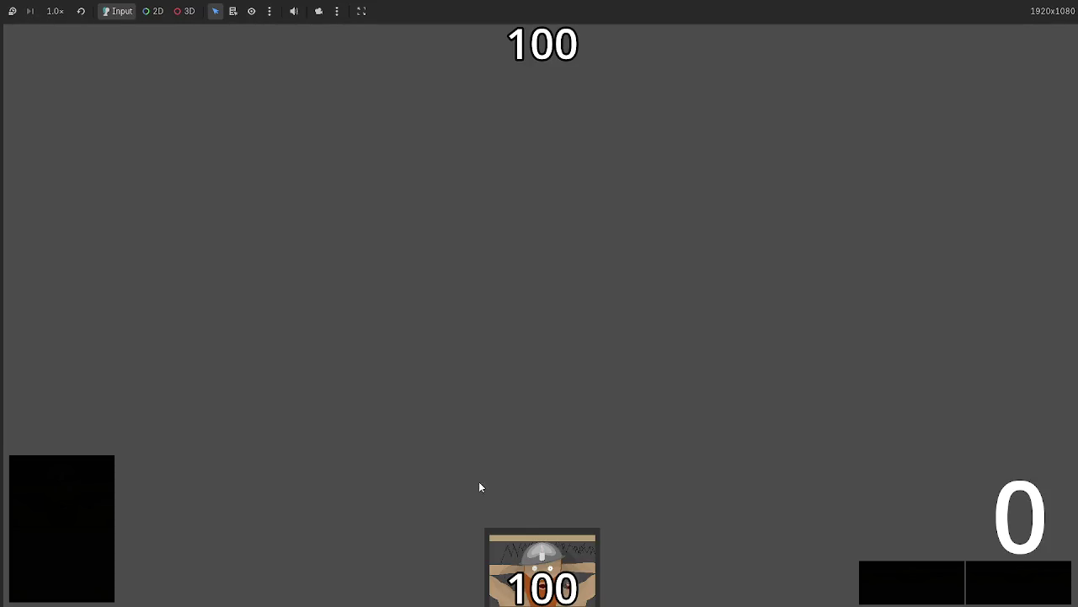
click(548, 434)
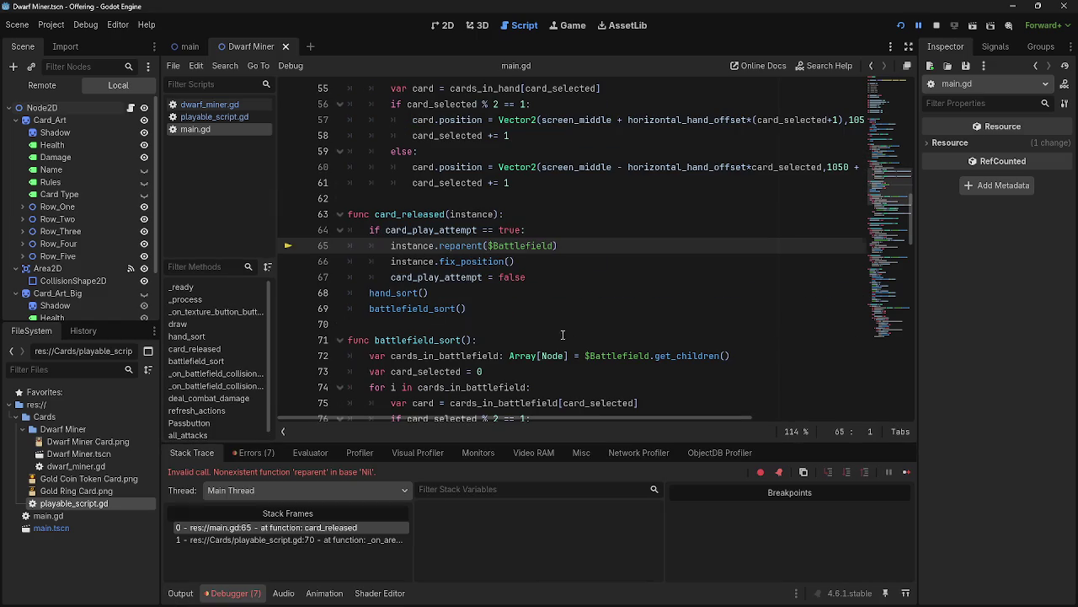
double_click(467, 215)
Delete the card_released signal declaration, save playable_script.gd, then undo the deletion.
click(209, 105)
click(214, 117)
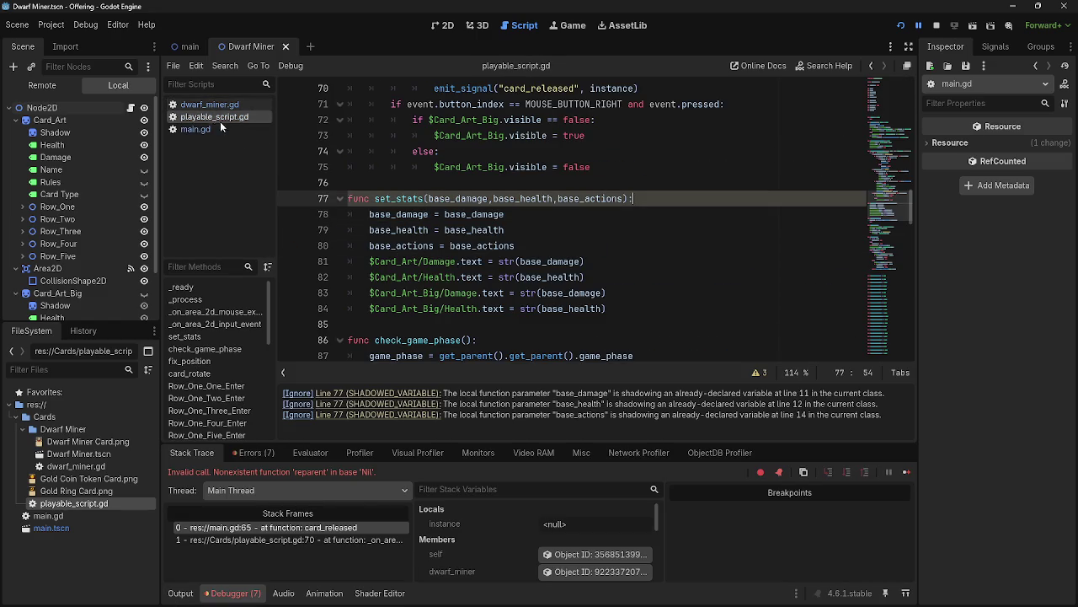
click(207, 105)
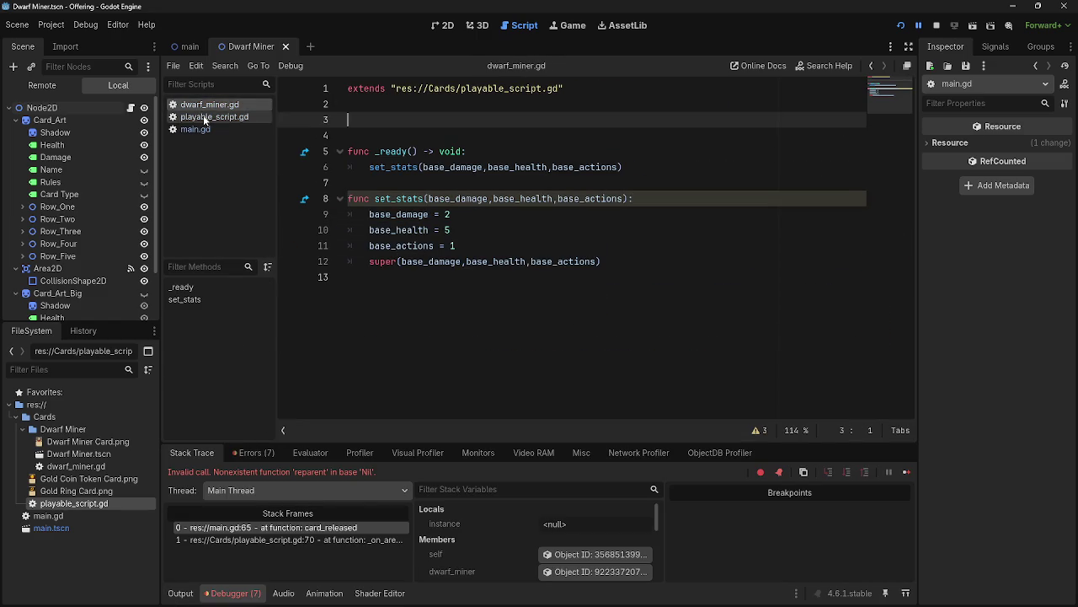
click(206, 117)
scroll(511, 281, up, 10)
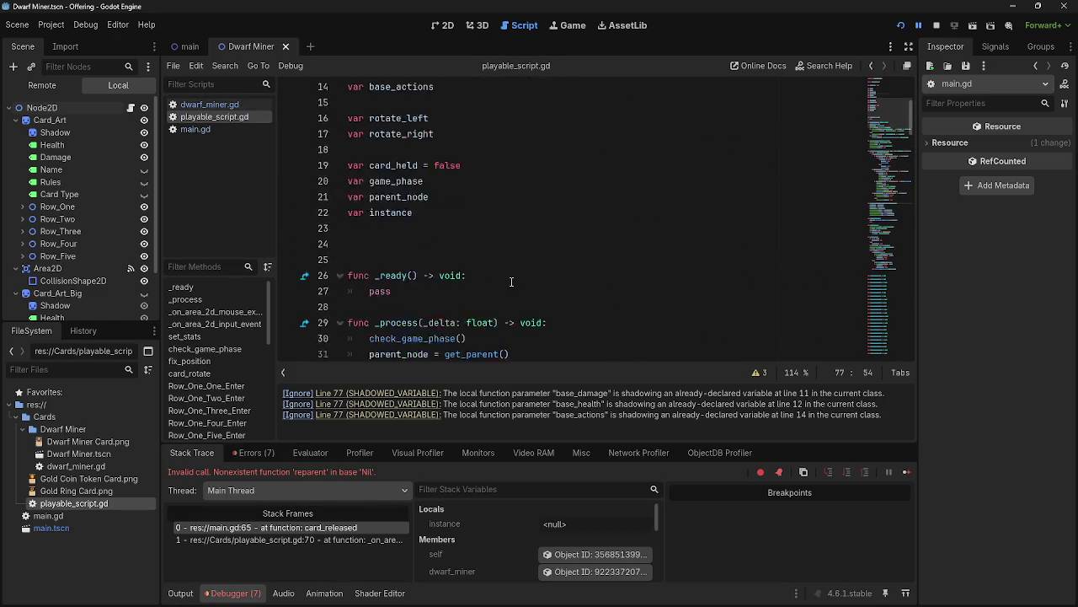
scroll(512, 282, up, 5)
drag(472, 147, 348, 151)
key(BackSpace)
key(BackSpace)
key(BackSpace)
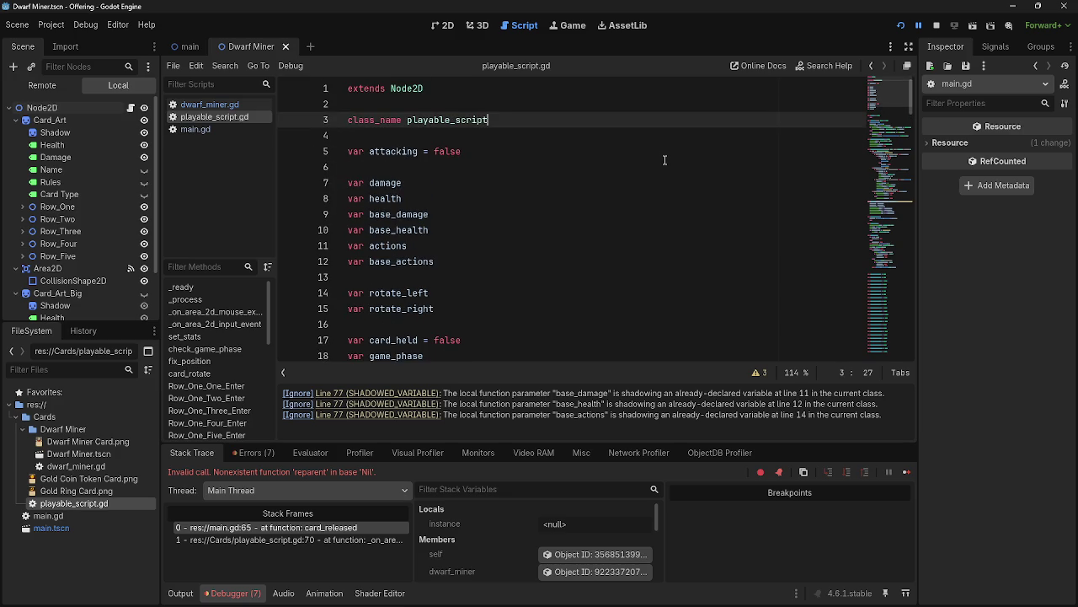
click(217, 129)
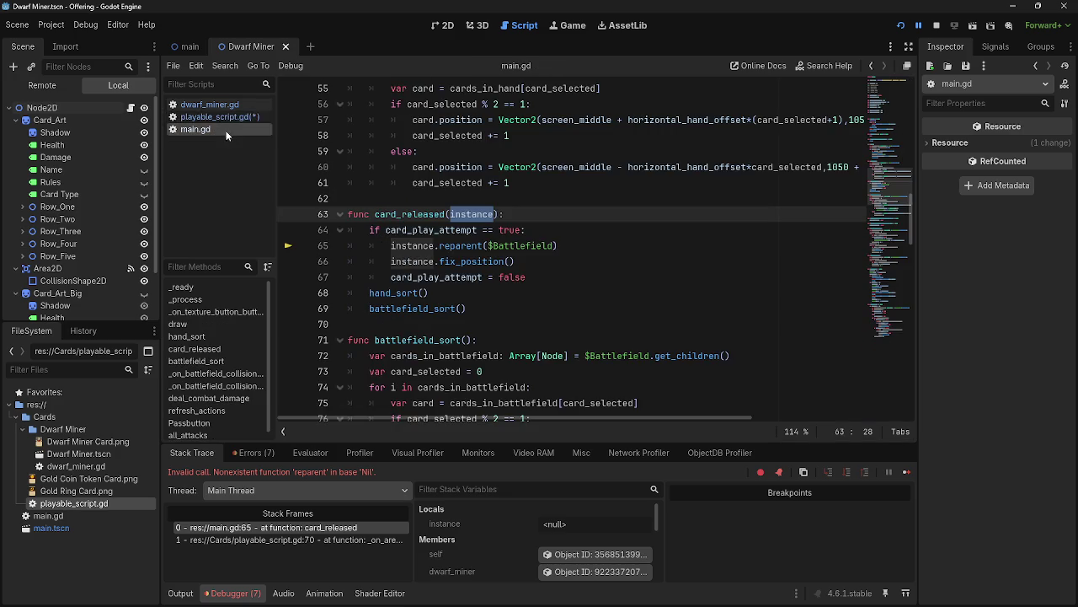
click(223, 118)
key(ctrl+s)
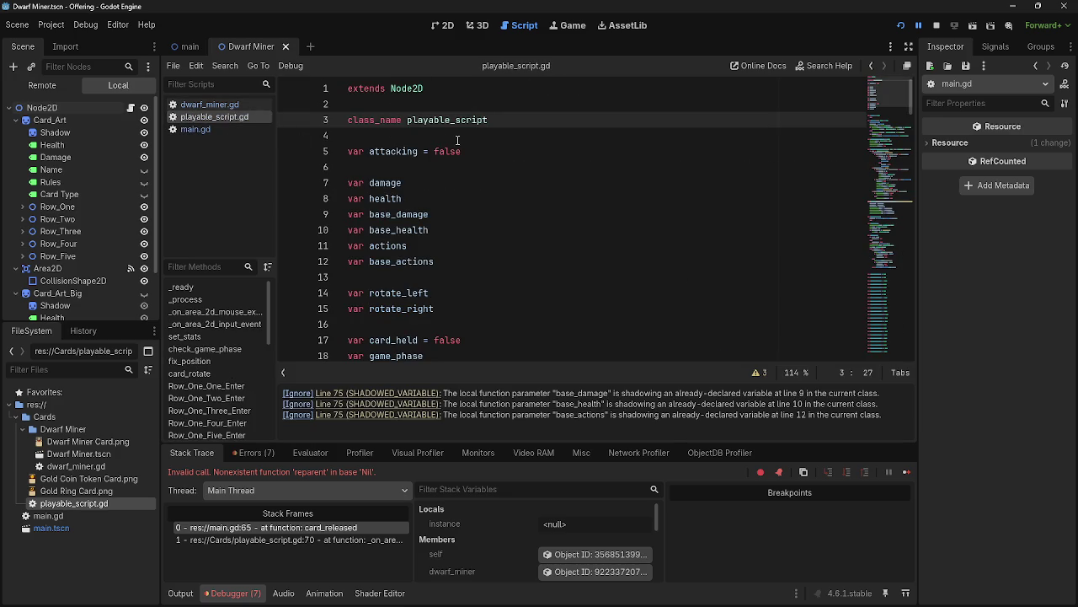
key(ctrl+z)
key(ctrl+z)
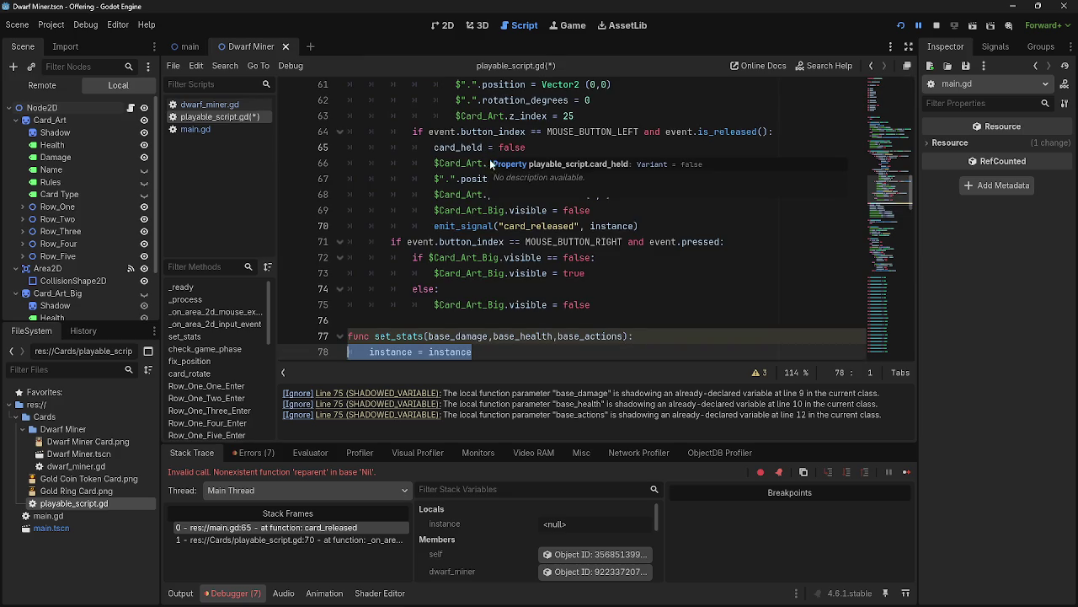
Change the value assigned on line 78 to instance.
click(487, 357)
scroll(487, 356, down, 2)
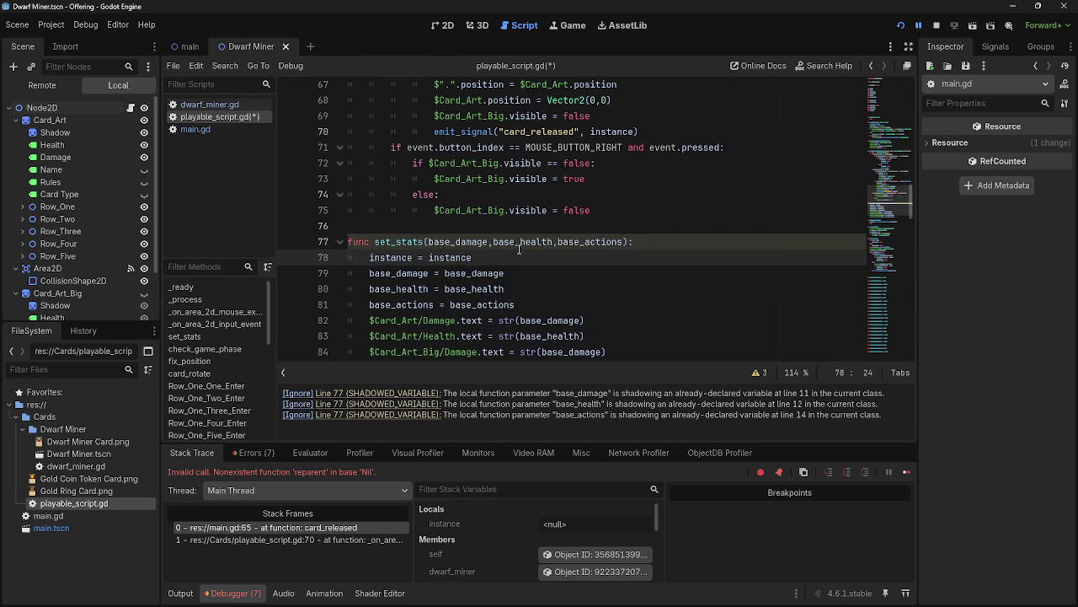
drag(504, 259, 429, 257)
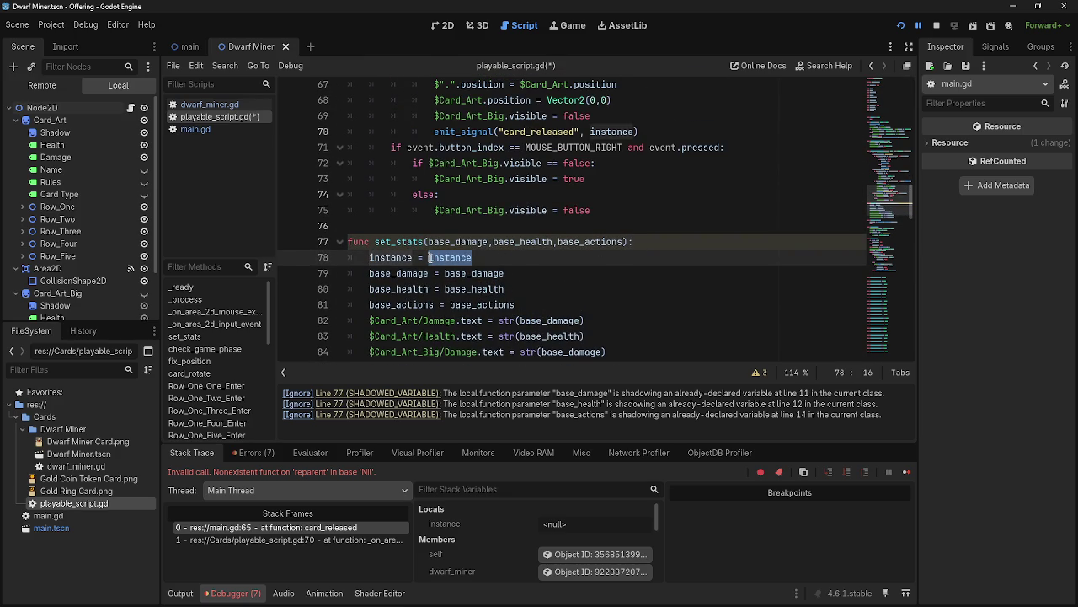
text(self)
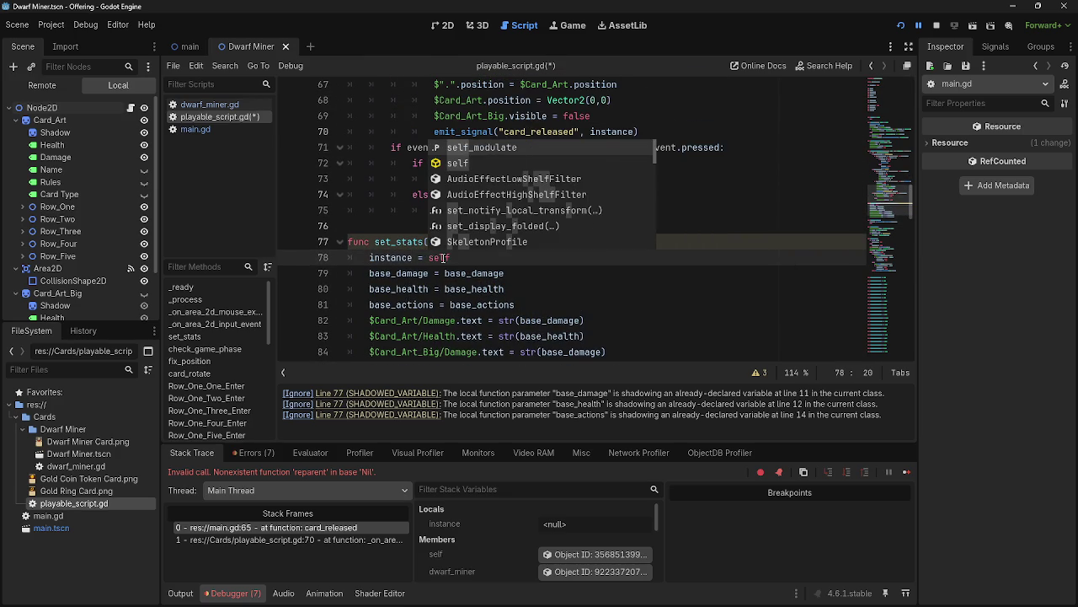
double_click(448, 258)
drag(449, 258, 430, 261)
text(instance)
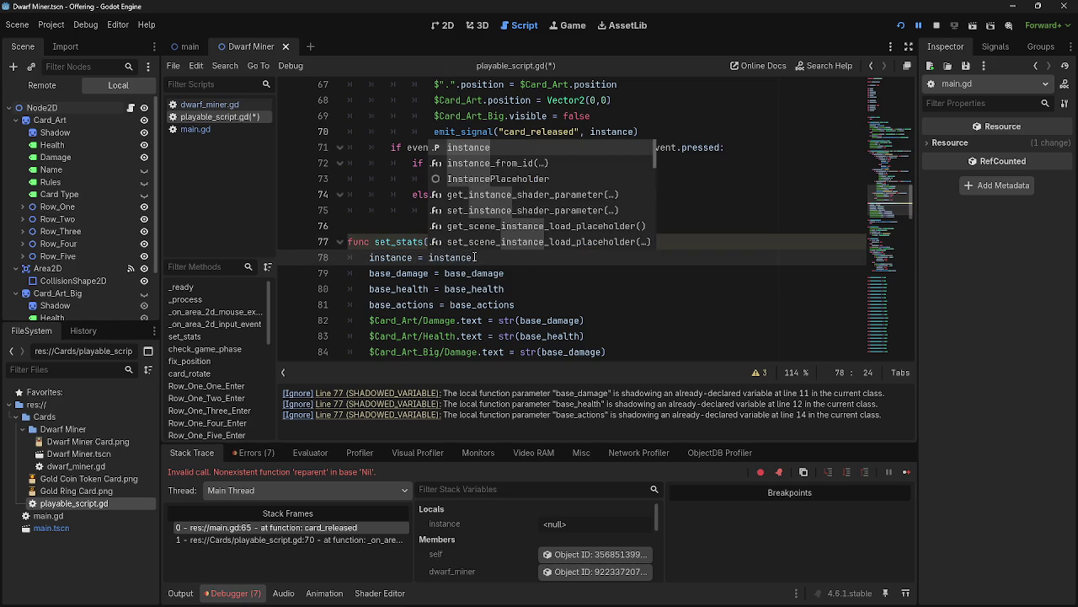
key(Escape)
Add 'instance,' as the first set_stats parameter in playable_script.gd.
click(435, 242)
key(Left)
text(instance,)
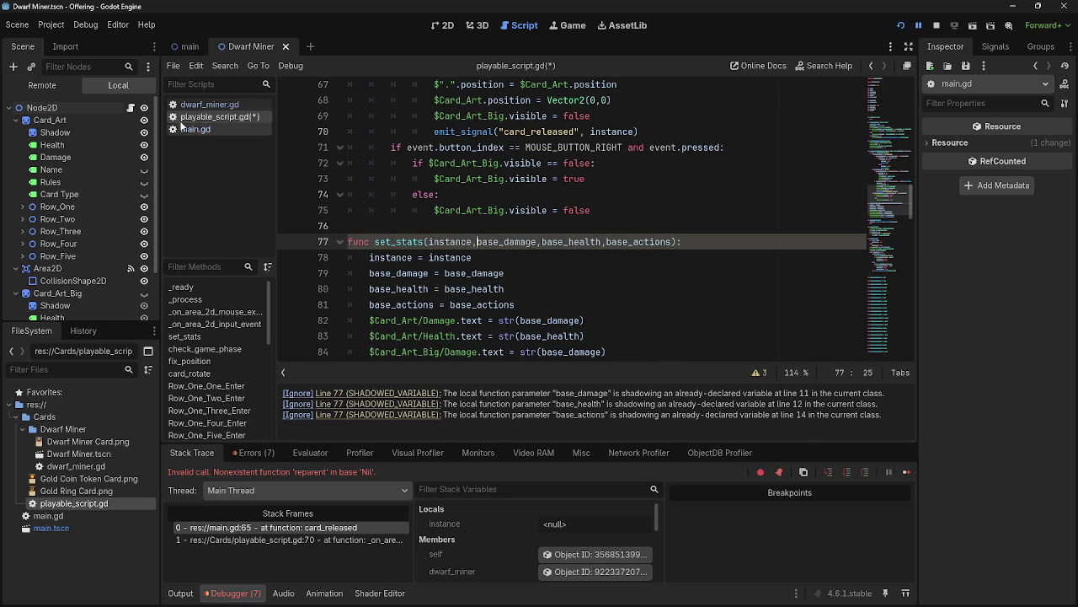
Go to set_stats' parameters in dwarf_miner.gd and rerun the game to test.
click(202, 104)
click(428, 202)
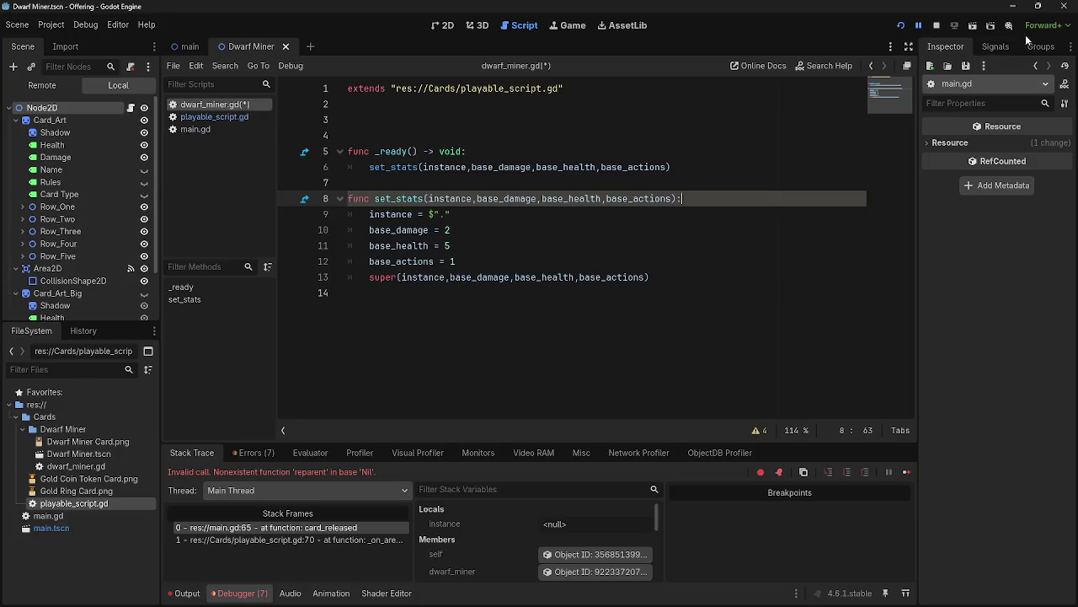
click(937, 26)
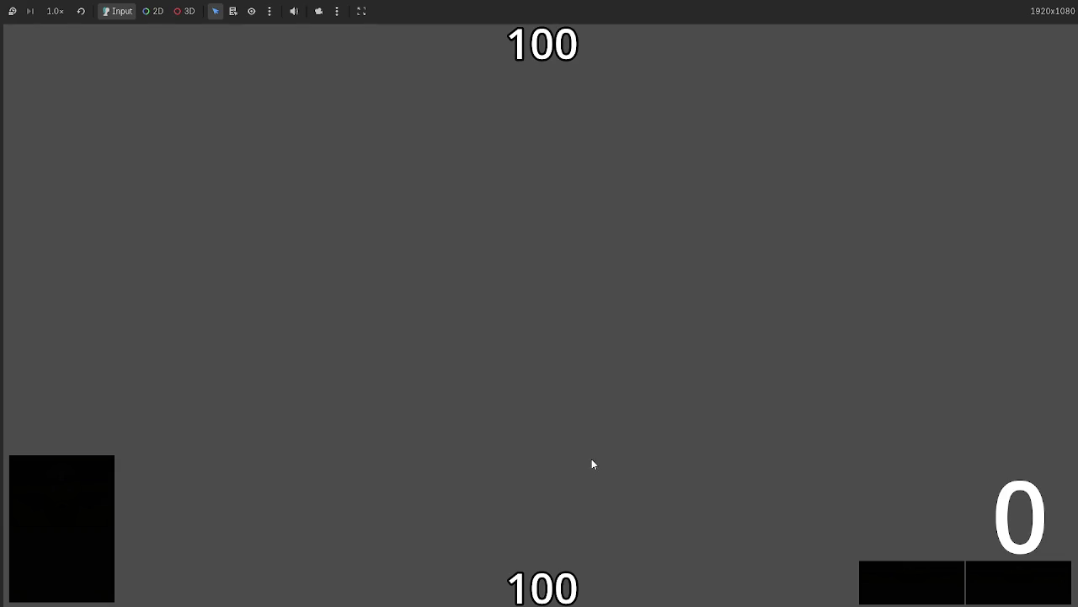
Play a card to hit the reparent error again, then check instance on line 78 of playable_script.gd.
click(535, 477)
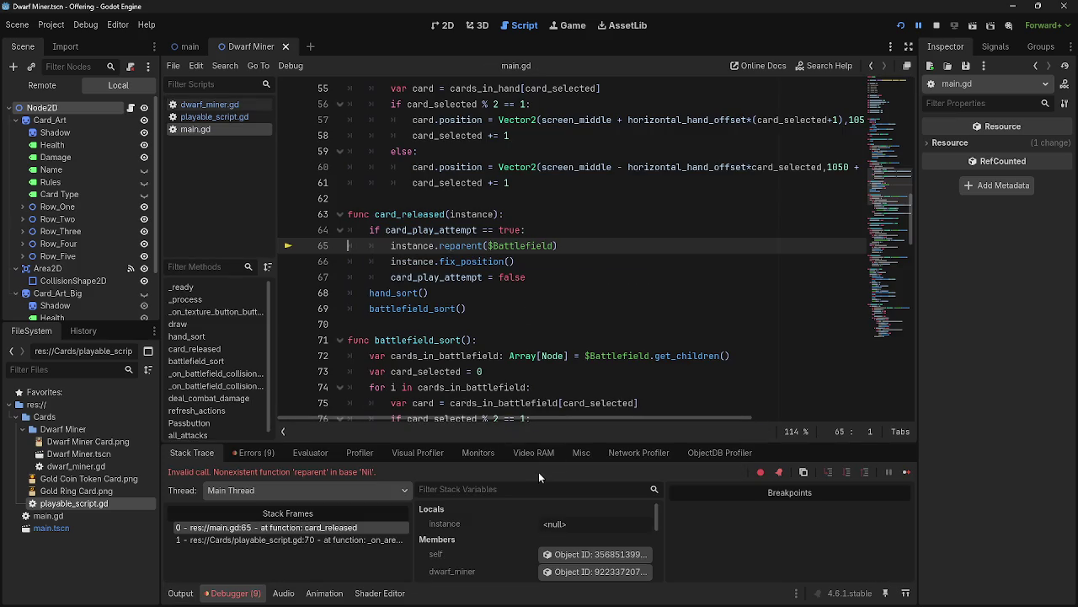
double_click(466, 213)
click(215, 116)
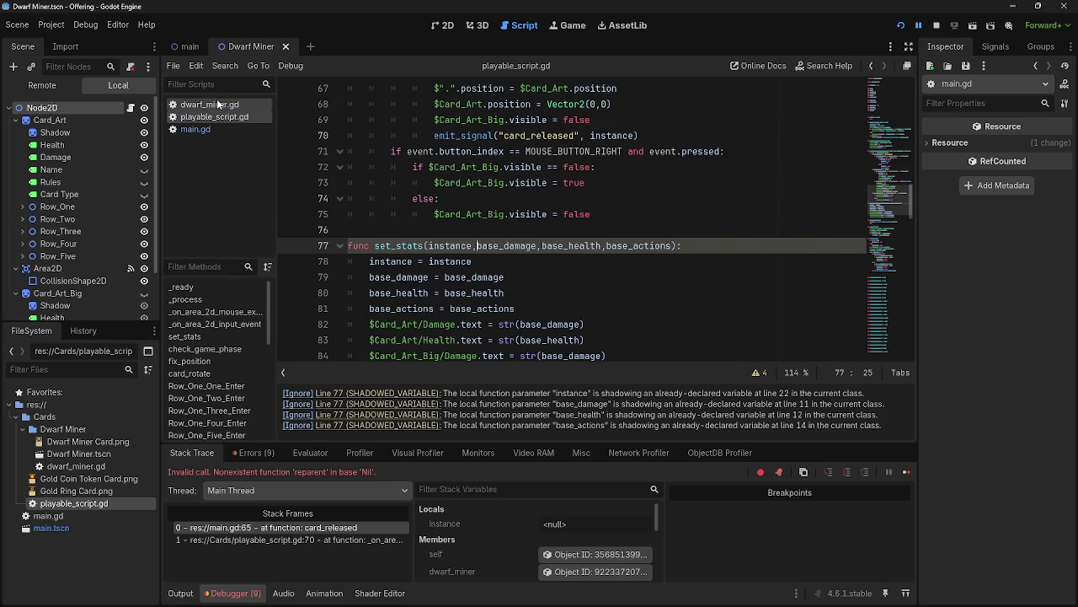
scroll(506, 268, up, 3)
scroll(505, 268, down, 3)
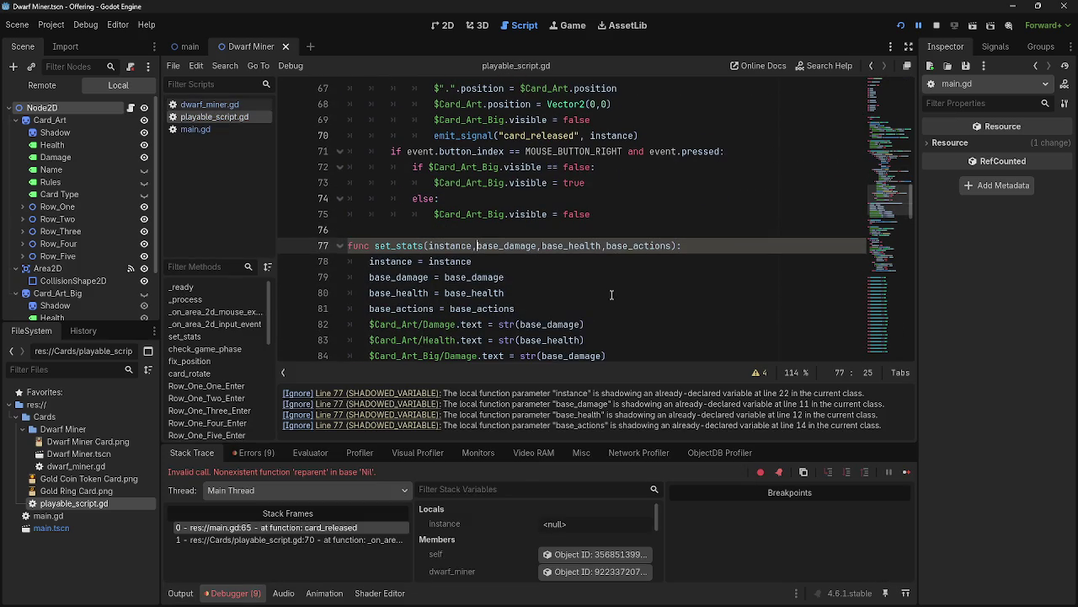
click(366, 262)
double_click(379, 262)
Trace instance through set_stats on line 77 and the card_released emission on line 69.
scroll(497, 306, up, 15)
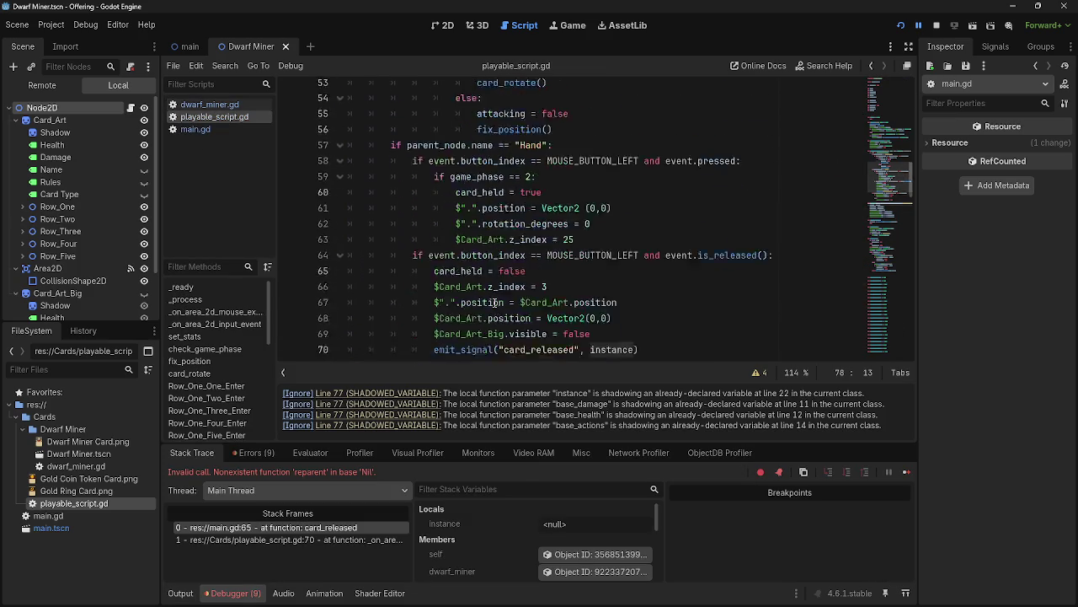
scroll(497, 306, down, 8)
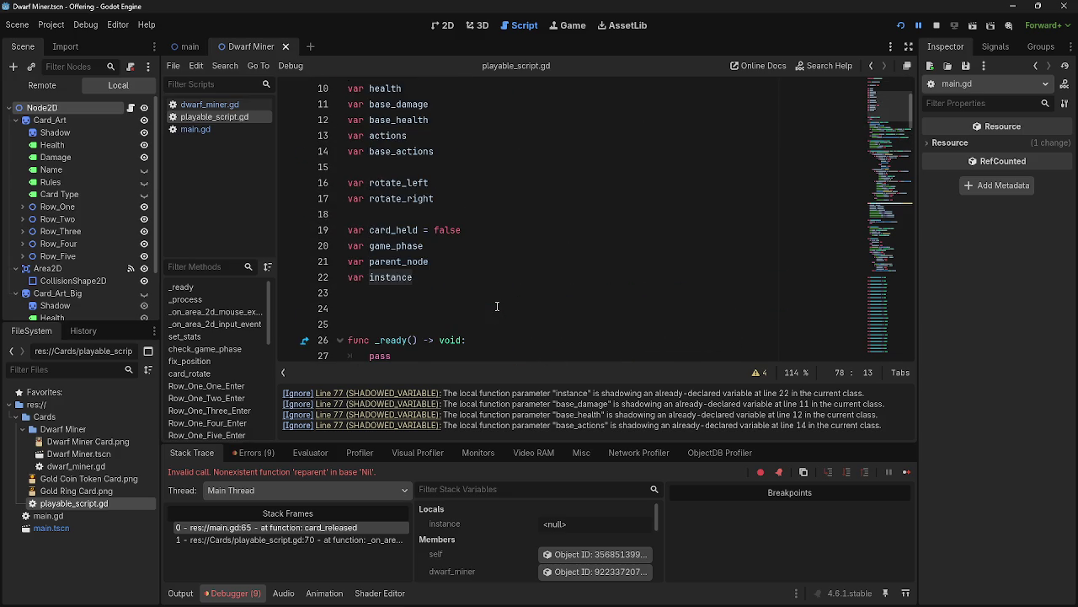
scroll(498, 308, down, 8)
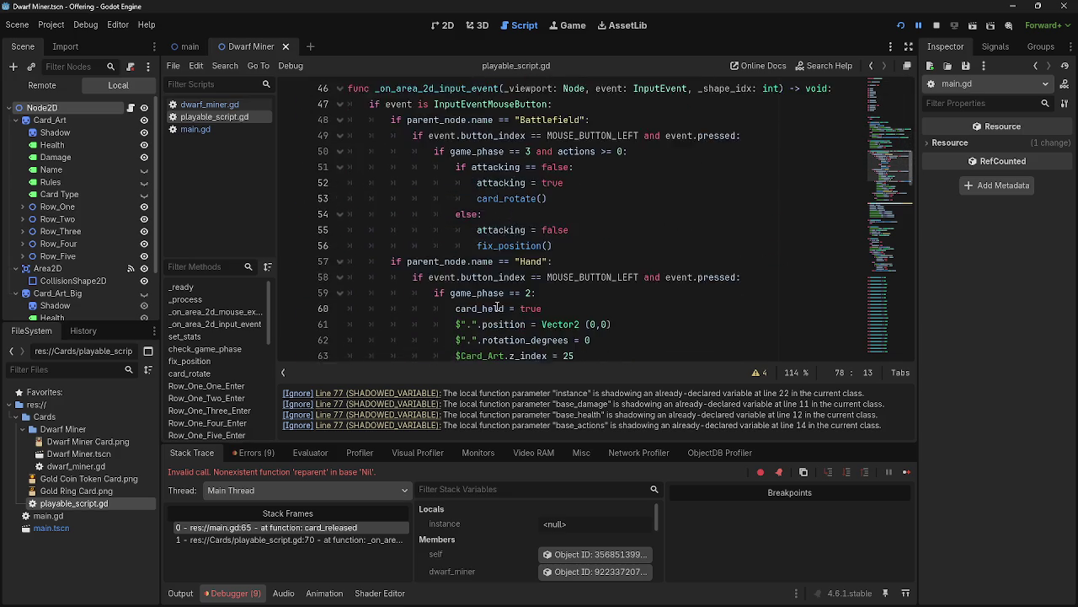
scroll(497, 306, down, 4)
scroll(497, 306, up, 2)
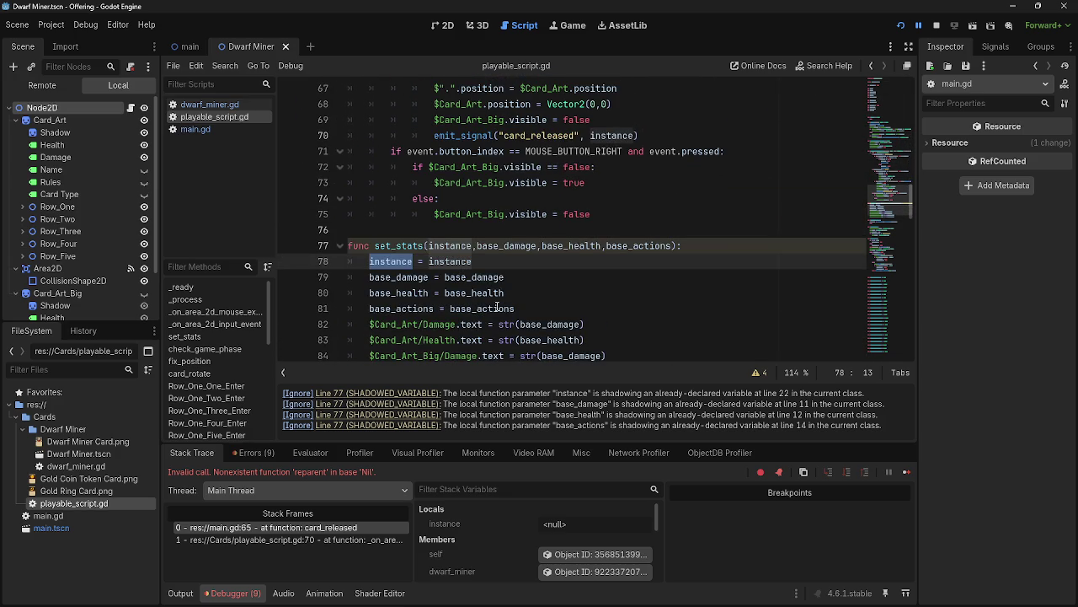
click(476, 261)
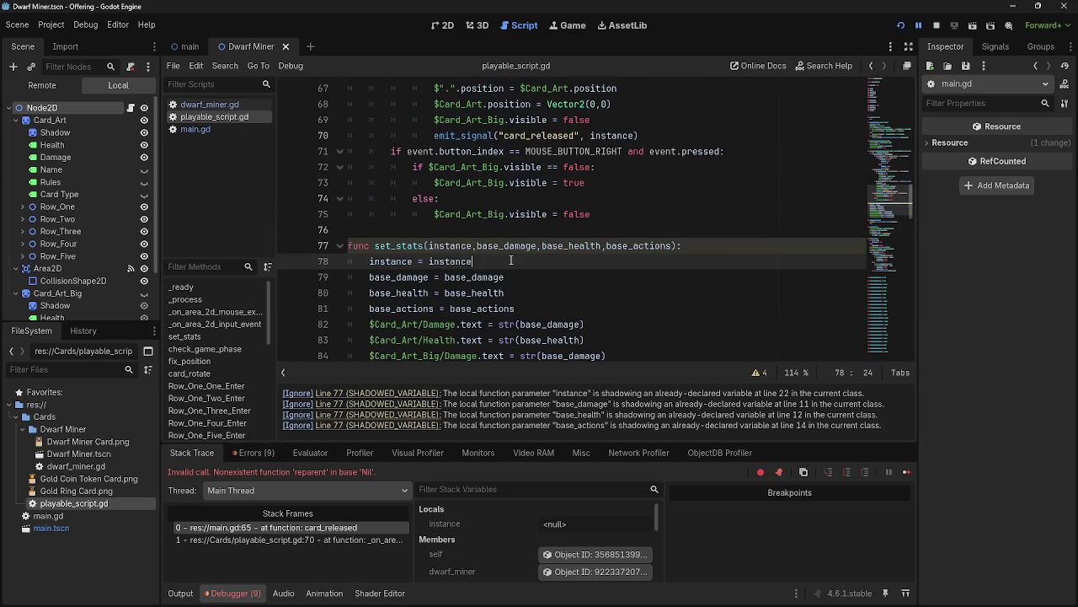
scroll(490, 261, up, 1)
scroll(490, 264, up, 1)
click(488, 283)
double_click(459, 292)
scroll(506, 287, up, 3)
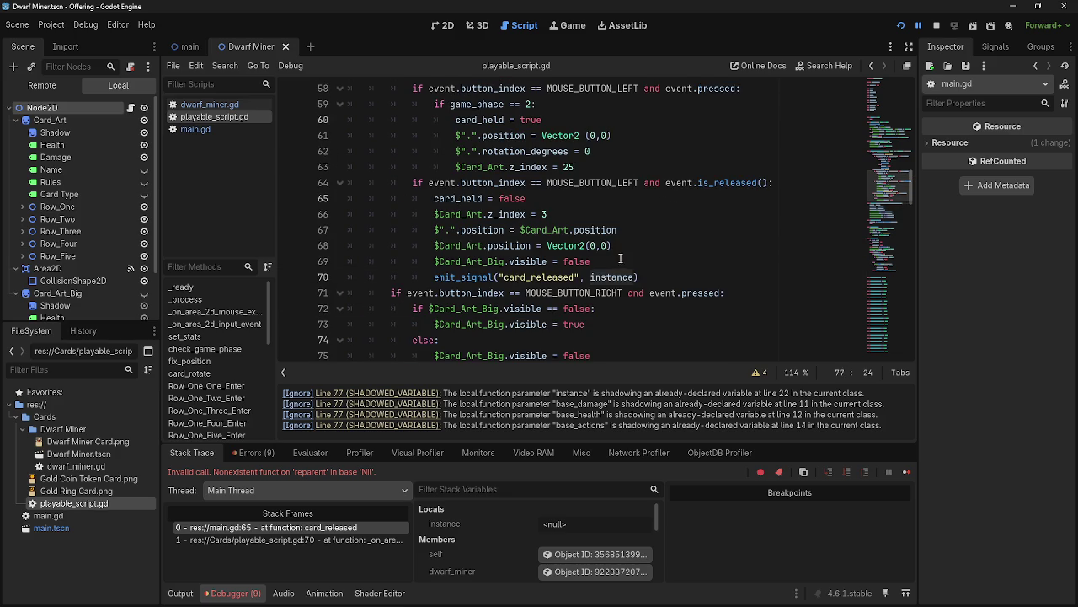
click(650, 267)
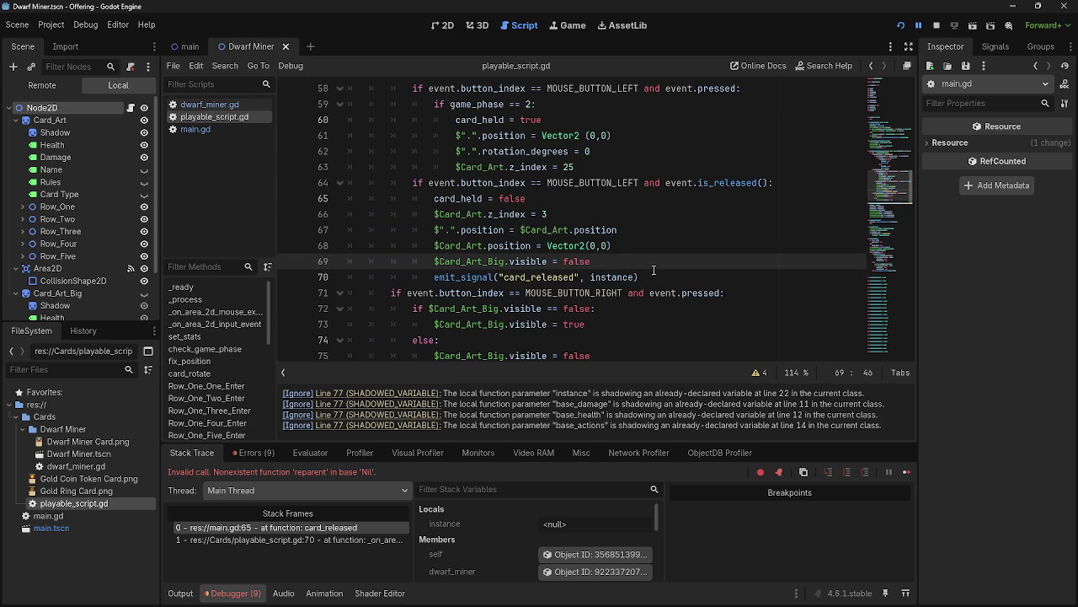
double_click(618, 278)
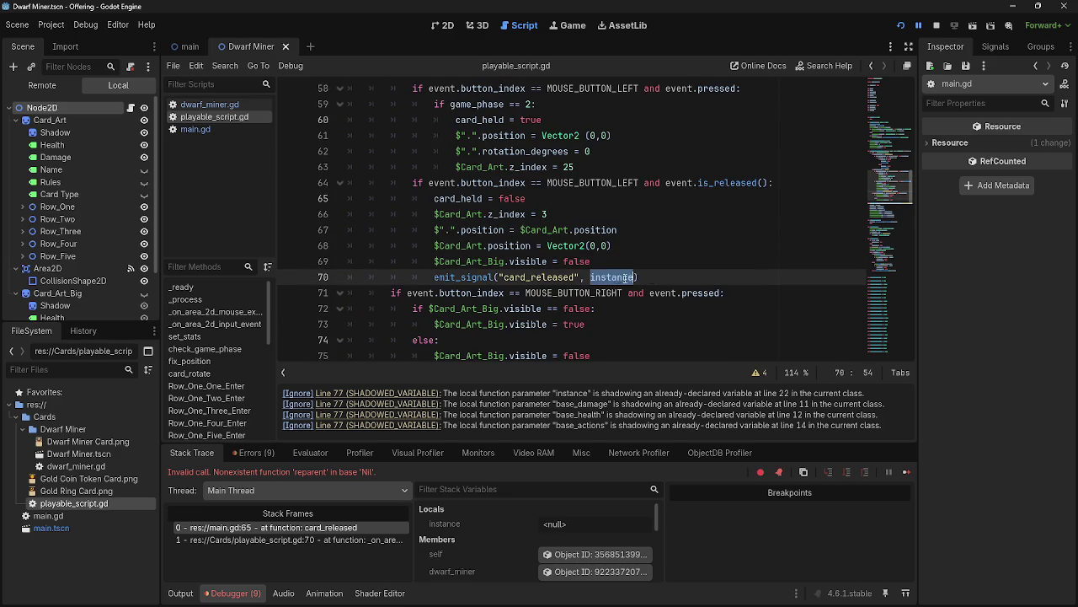
Check the card_released function header in main.gd, then return to dwarf_miner.gd.
click(210, 129)
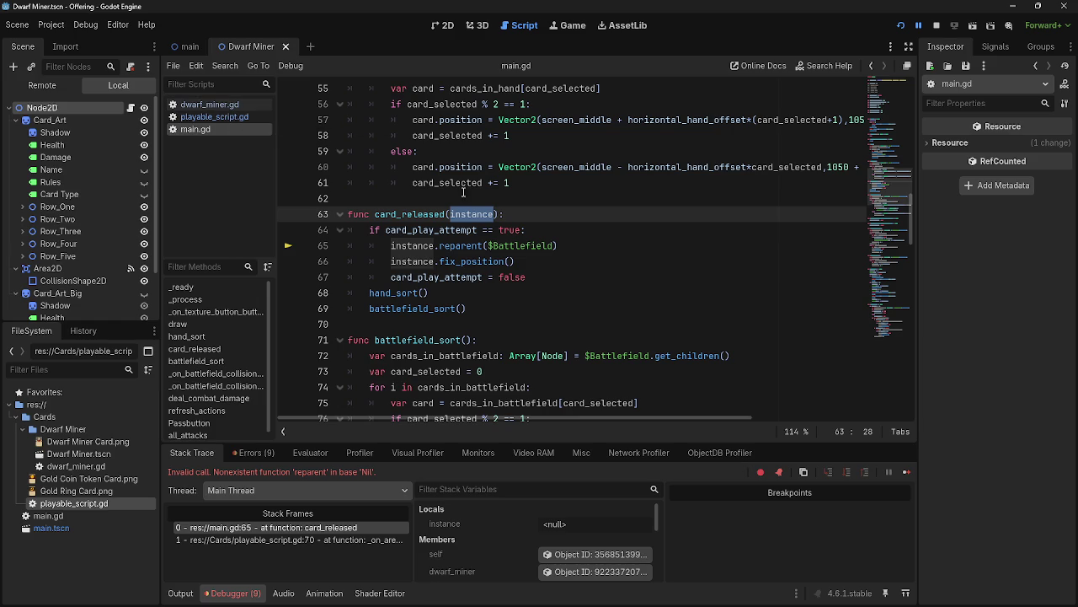
click(534, 214)
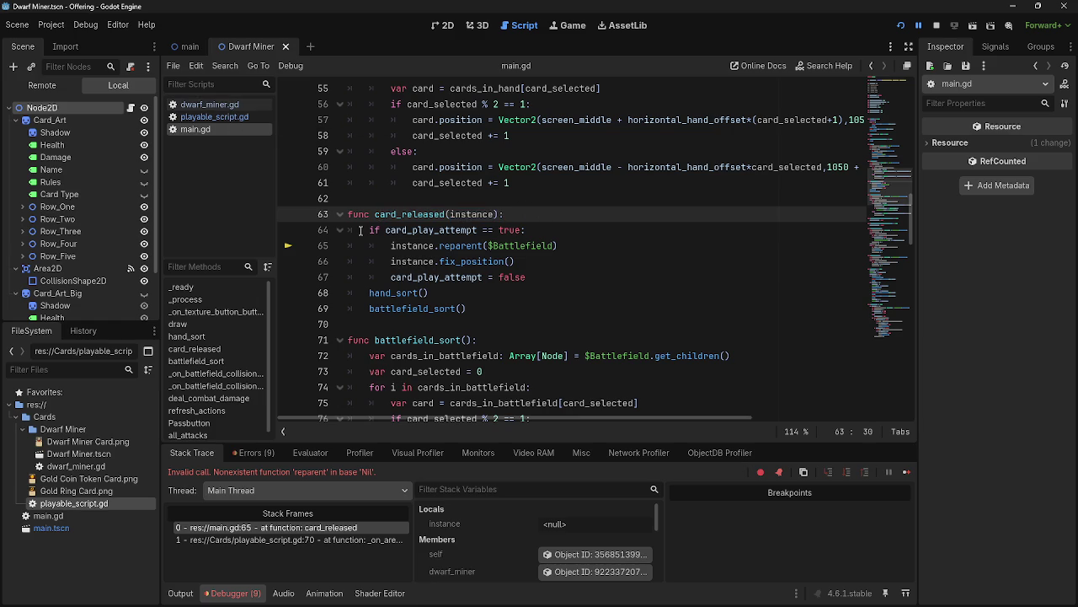
click(565, 230)
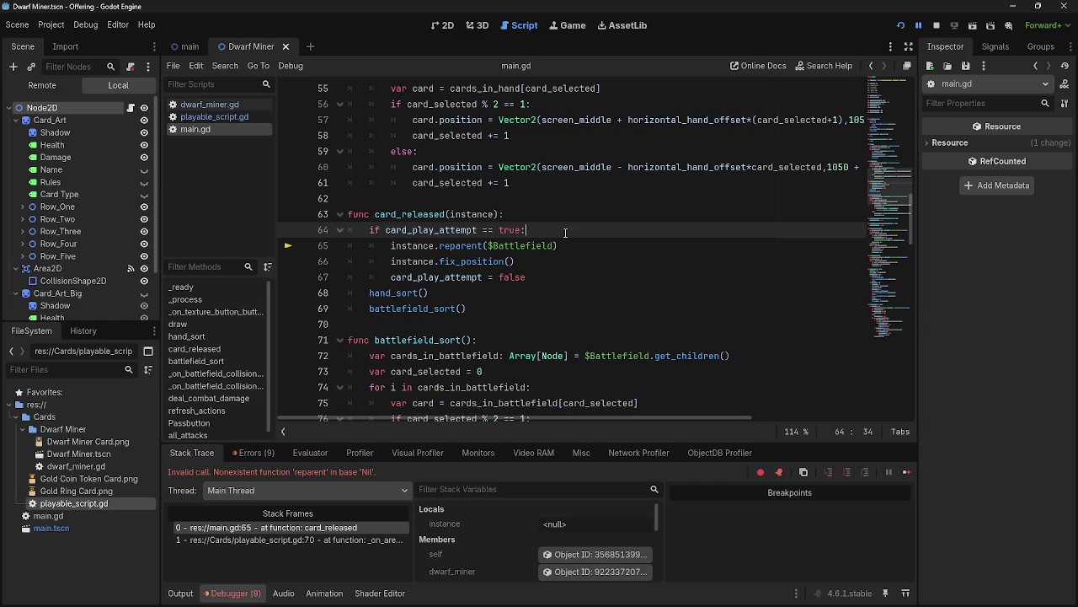
click(202, 117)
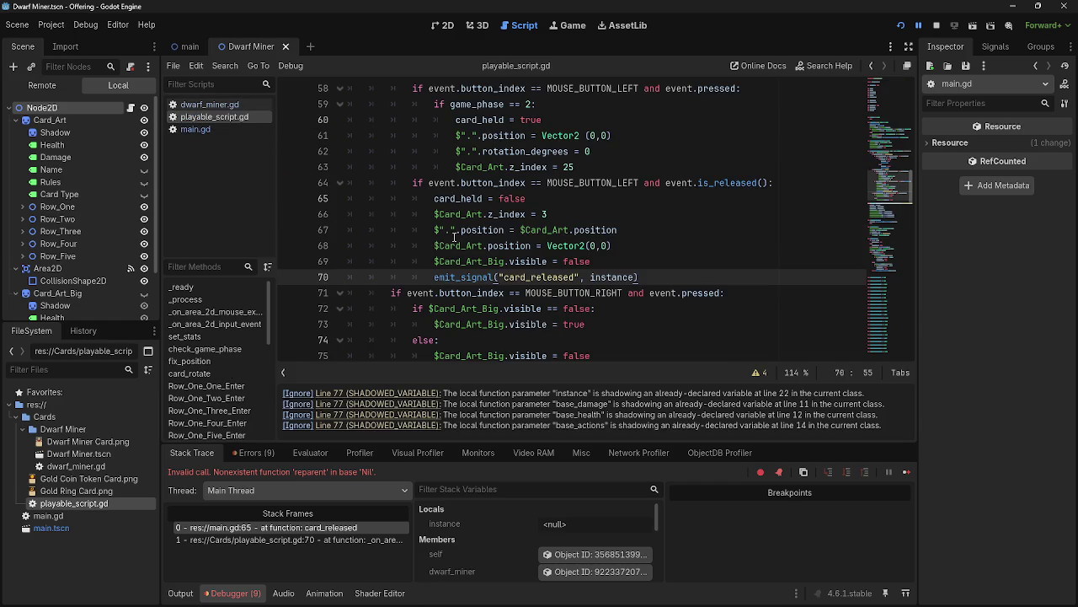
click(208, 105)
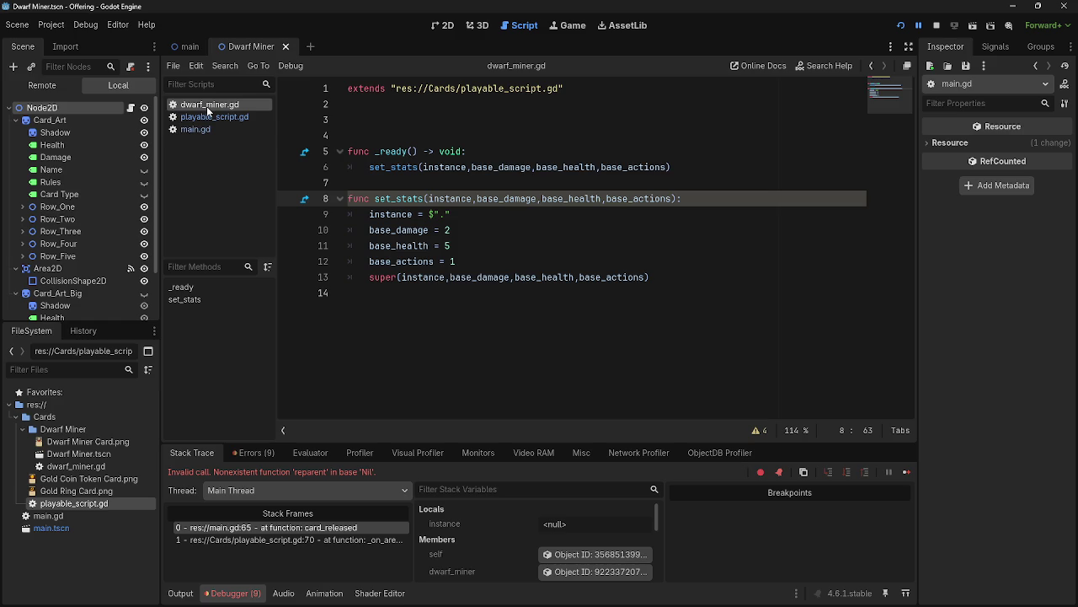
Remove instance from set_stats' parameters and move the instance = $"." assignment into _ready().
double_click(445, 199)
key(BackSpace)
key(Delete)
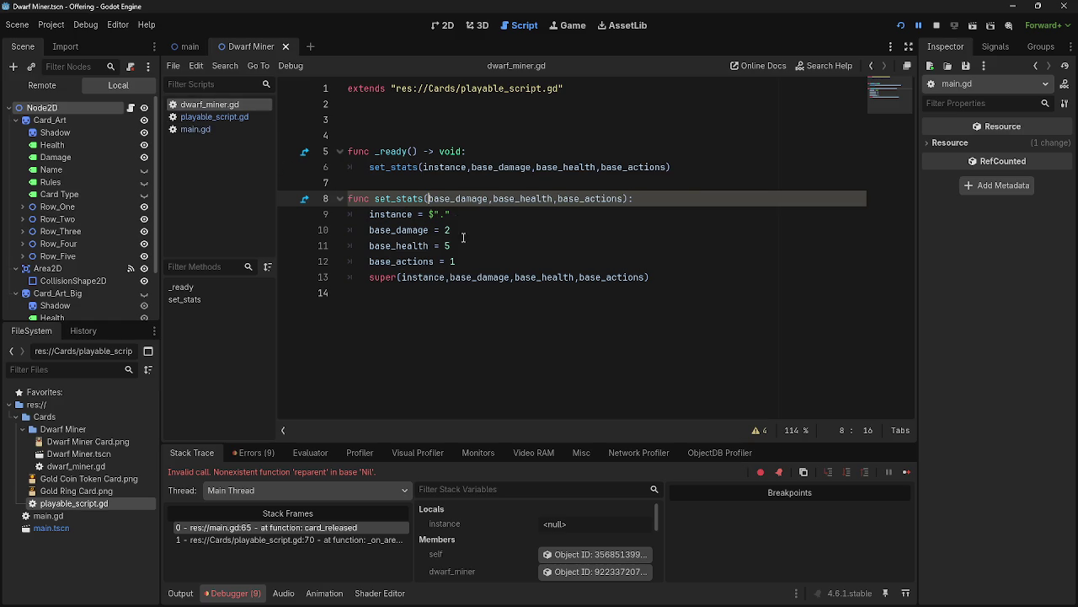
click(458, 216)
drag(458, 216, 364, 215)
click(501, 152)
key(Return)
mouse_move(451, 230)
mouse_down()
mouse_move(368, 229)
mouse_move(395, 167)
mouse_up()
click(397, 236)
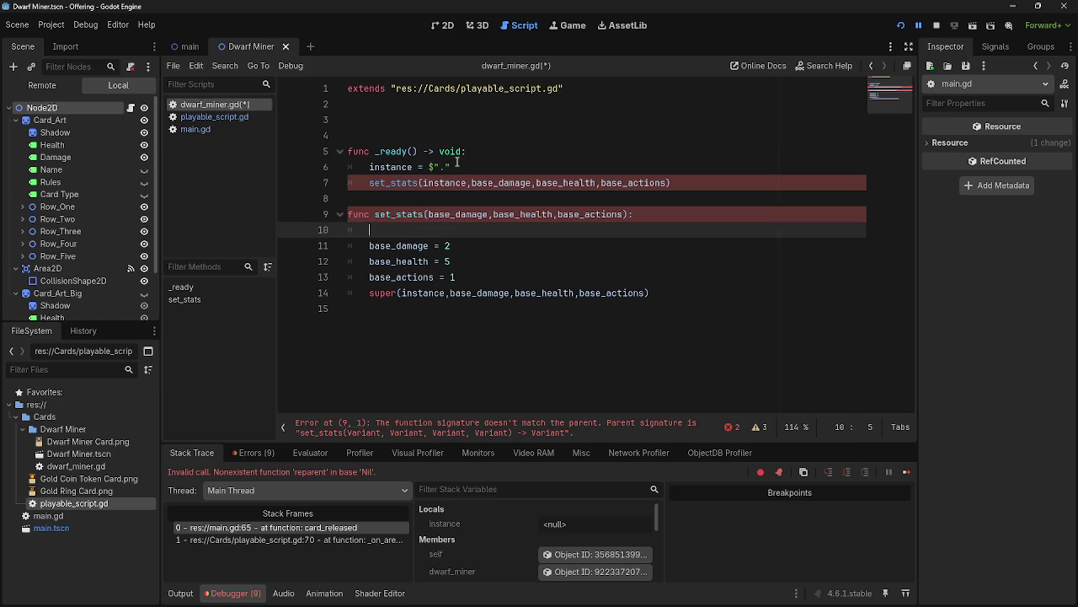
Declare var instance on line 3 of dwarf_miner.gd.
click(475, 125)
text(ar instance)
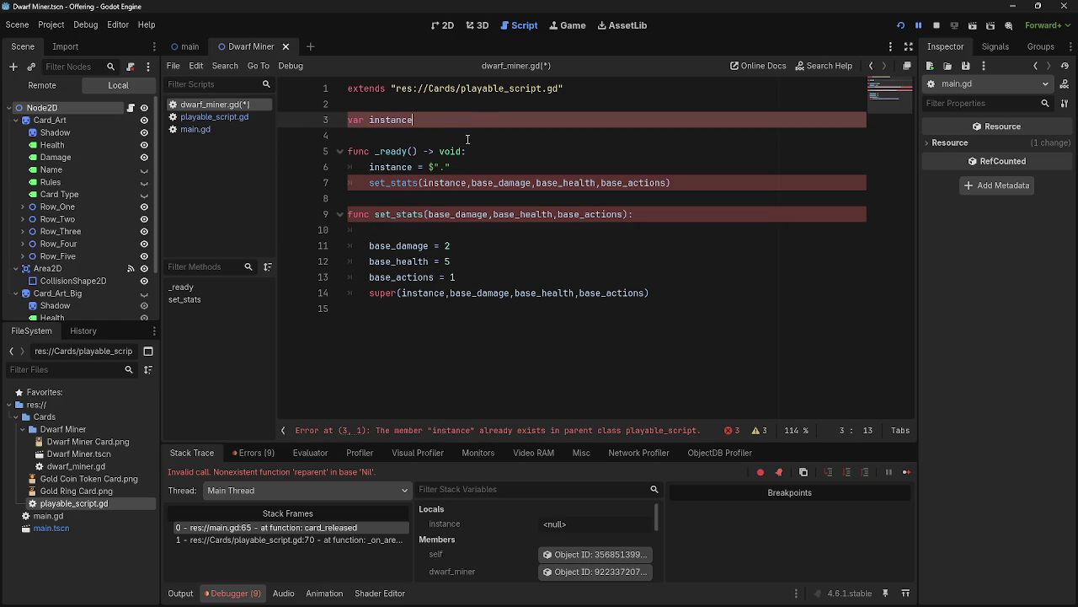
click(215, 116)
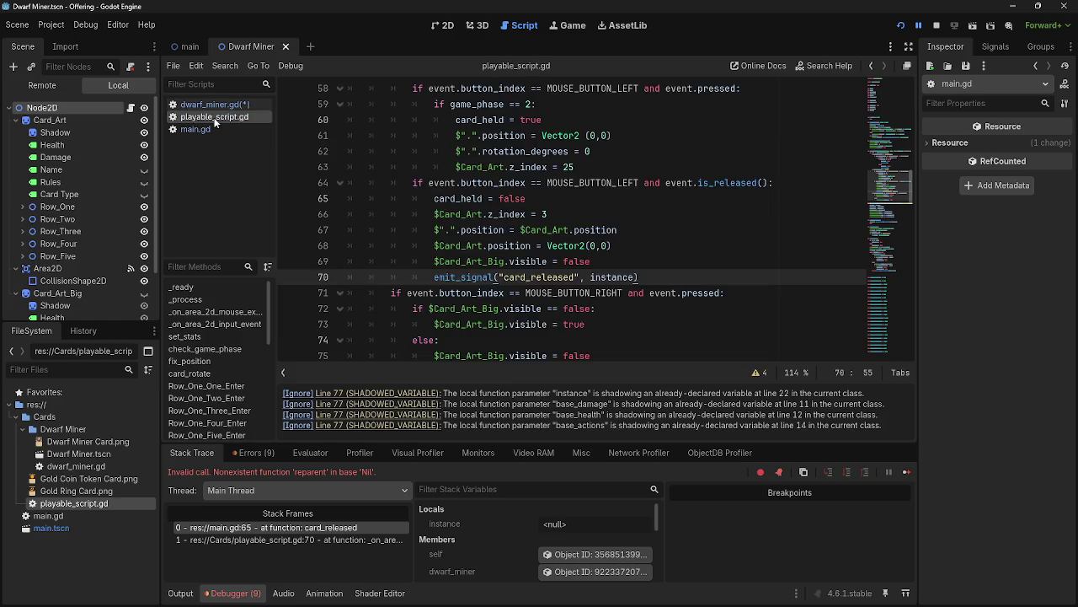
In playable_script.gd, delete the var instance declaration, then undo back to the original code.
scroll(432, 214, up, 2)
triple_click(396, 183)
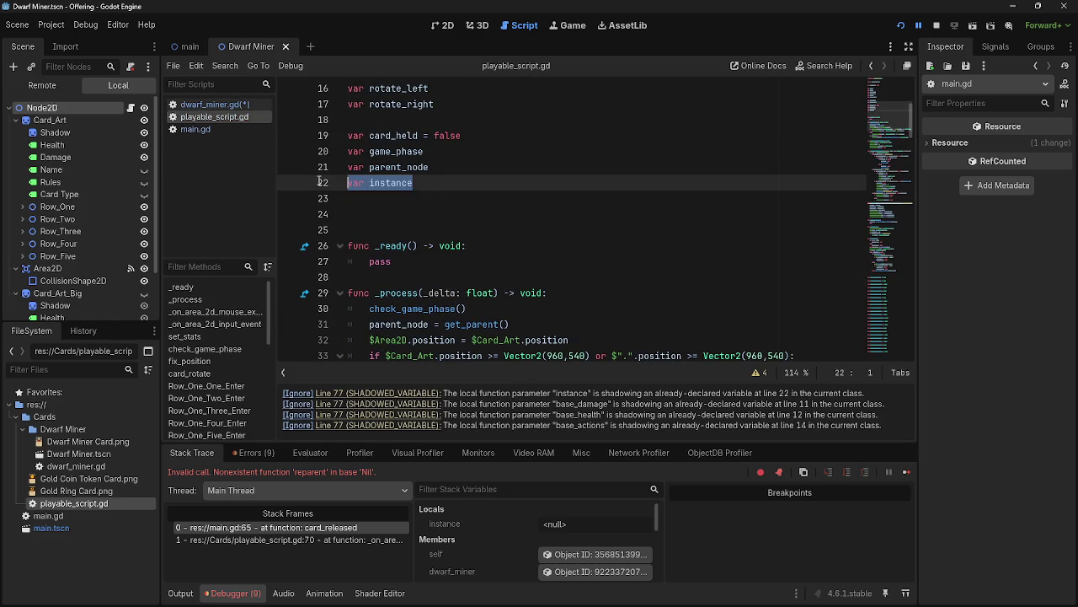
key(BackSpace)
key(BackSpace)
scroll(485, 208, down, 6)
scroll(485, 208, down, 7)
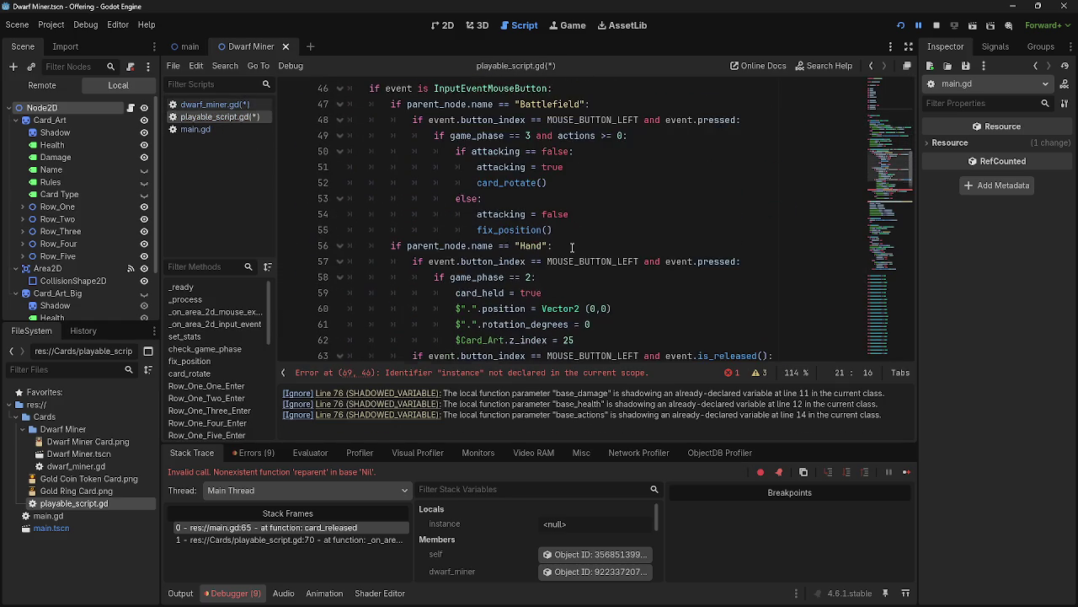
drag(647, 308, 434, 308)
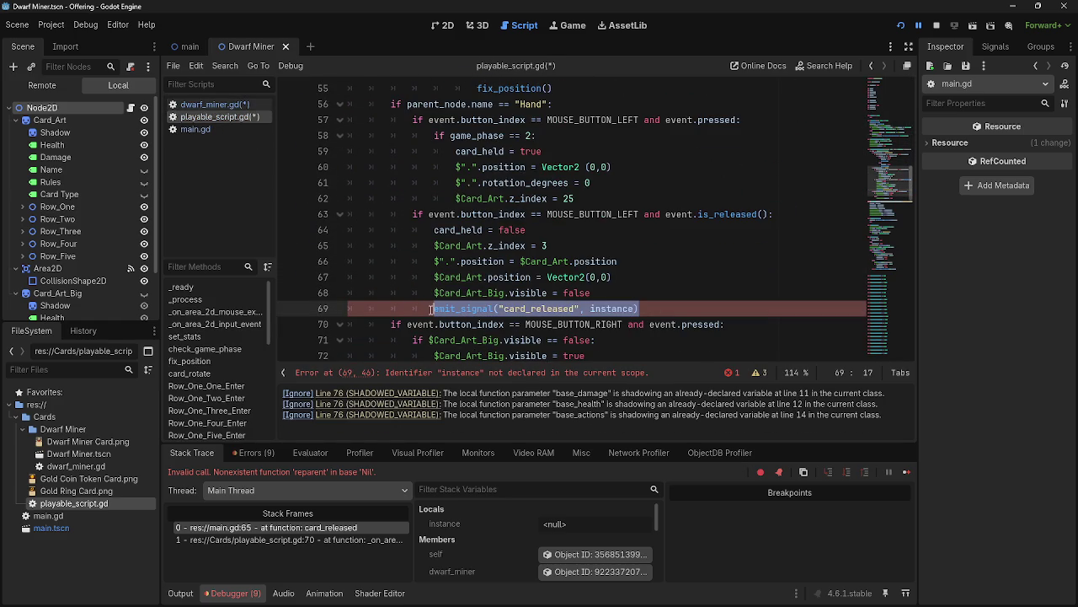
click(671, 307)
click(671, 300)
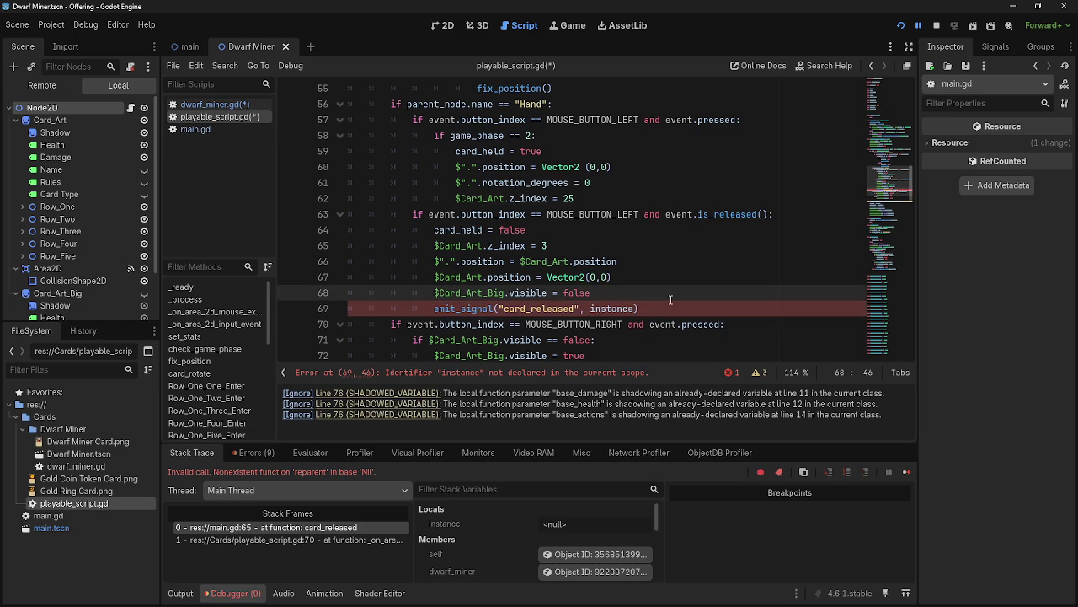
key(ctrl+z)
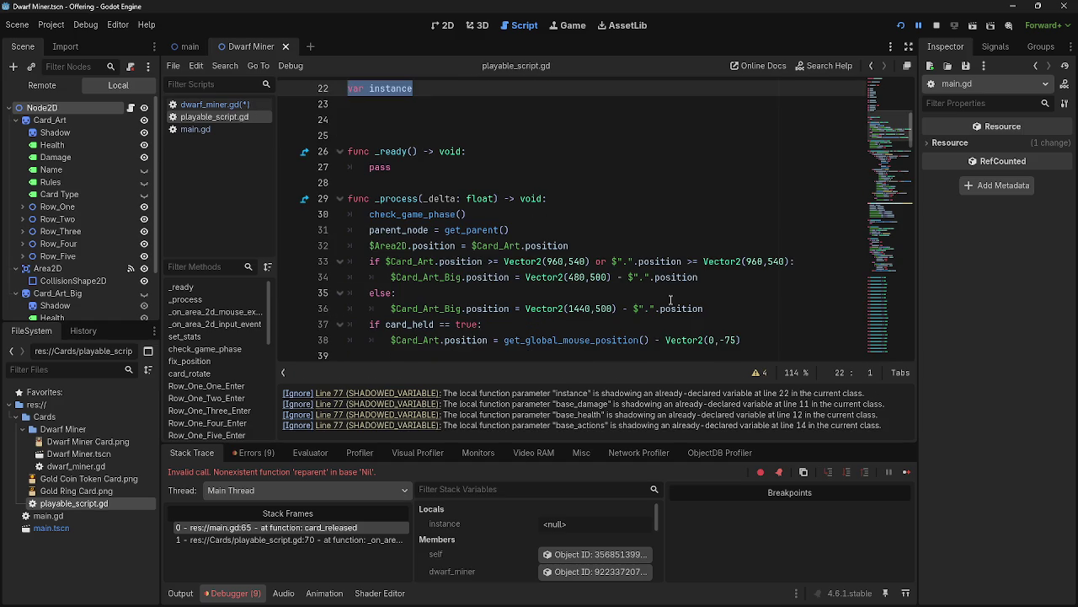
key(ctrl+z)
key(ctrl+z)
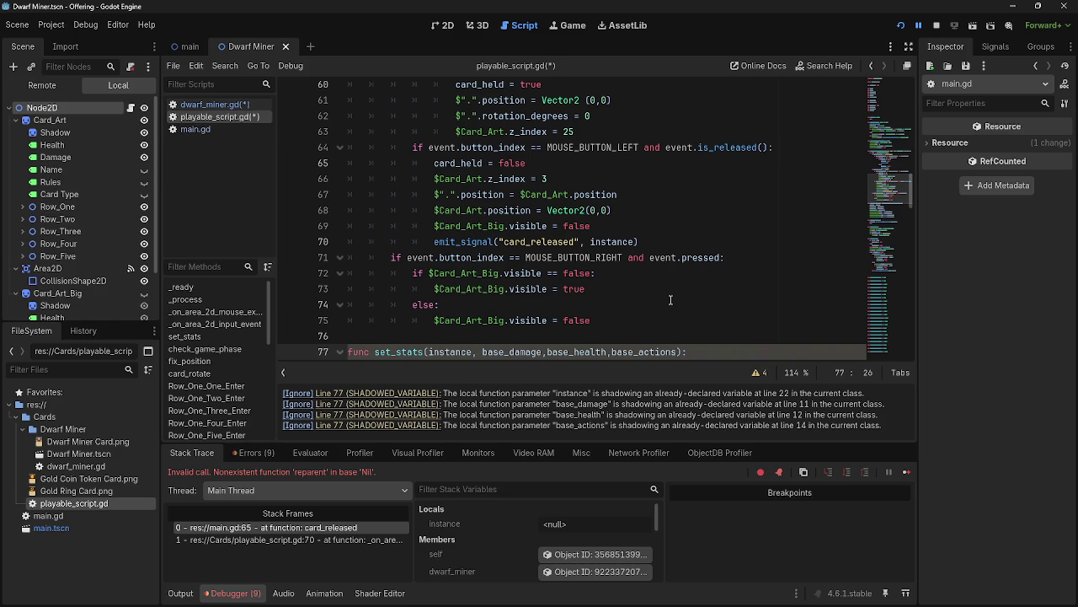
key(BackSpace)
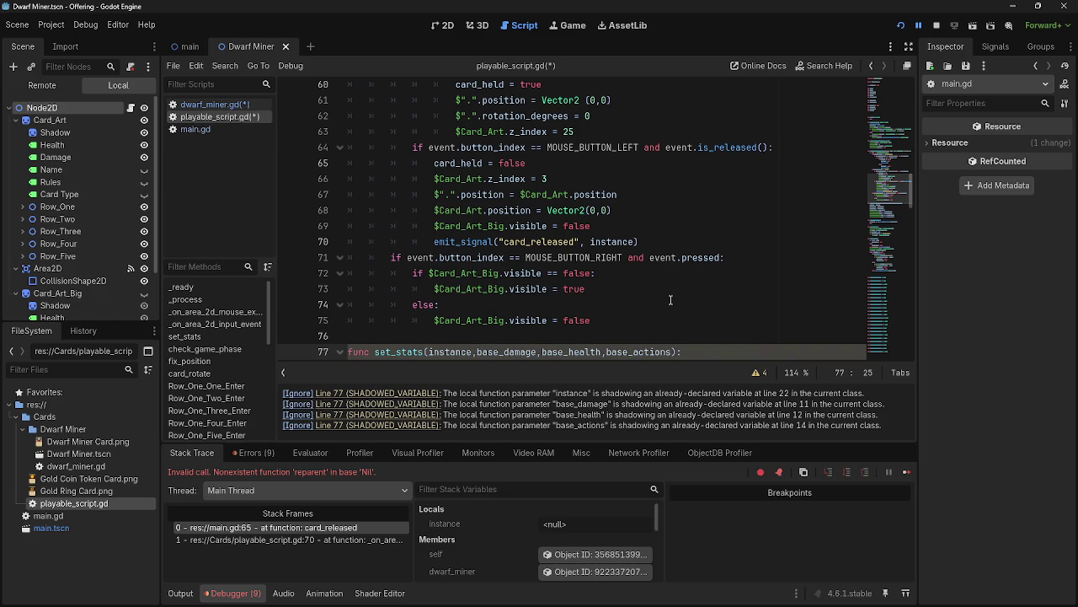
Undo dwarf_miner.gd's edits so set_stats again takes instance, then return to playable_script.gd.
click(215, 105)
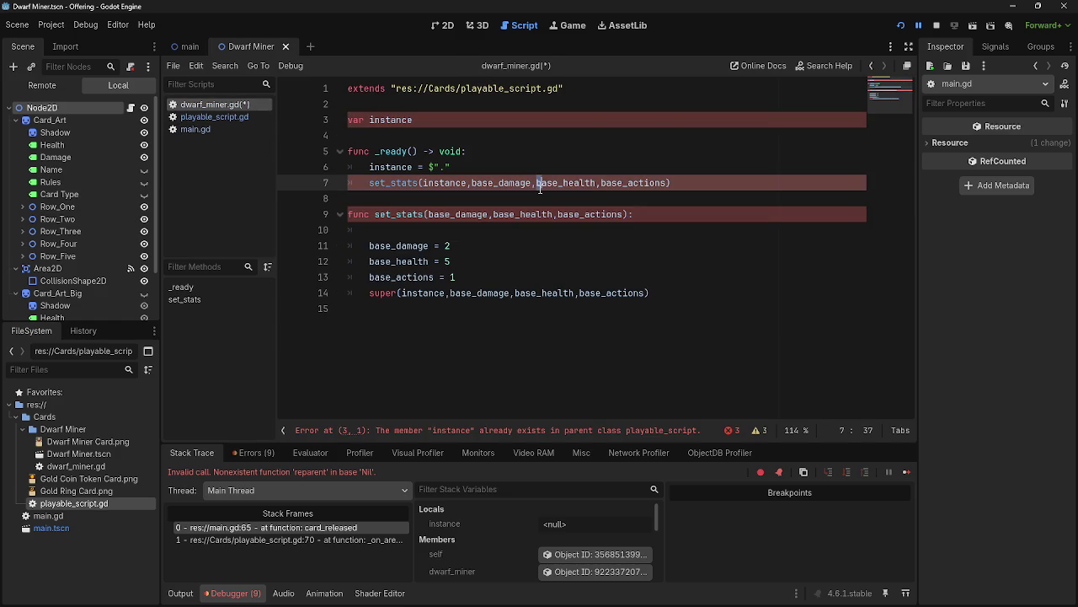
click(565, 163)
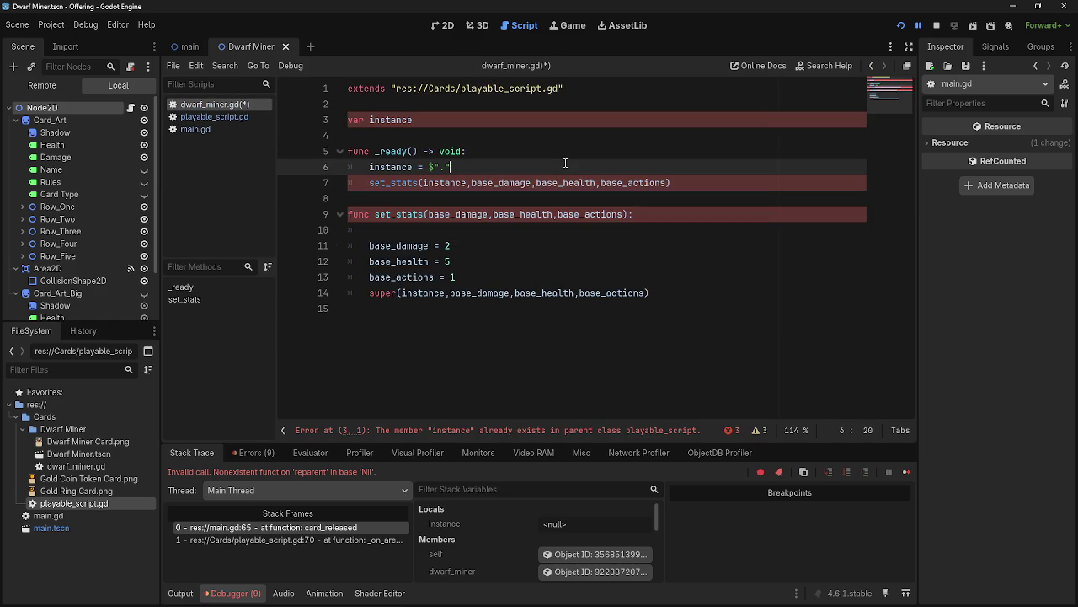
key(ctrl+z)
key(ctrl+z)
key(ctrl+z)
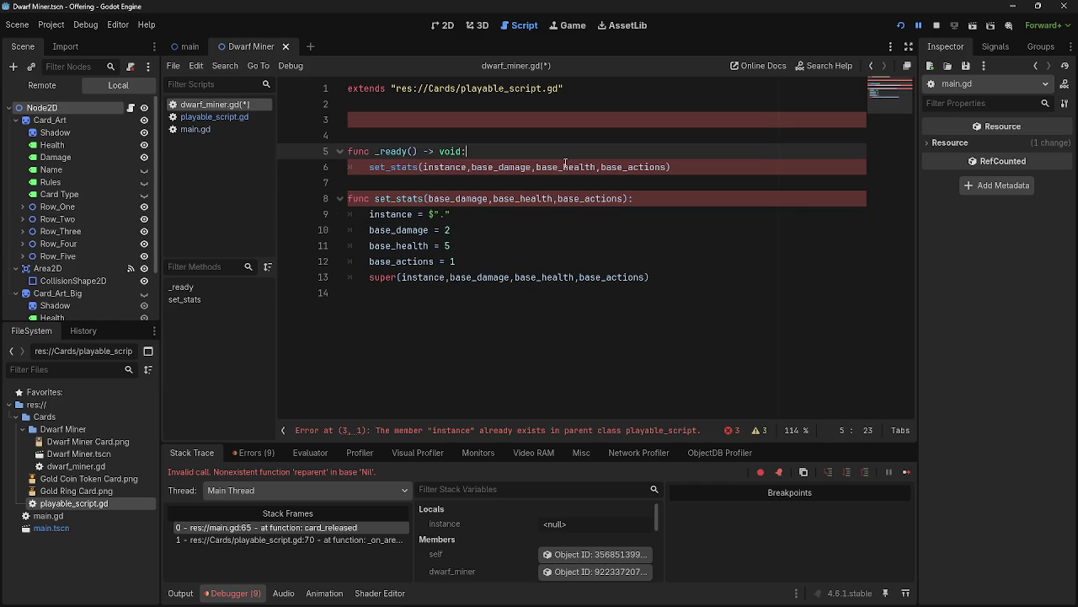
key(ctrl+z)
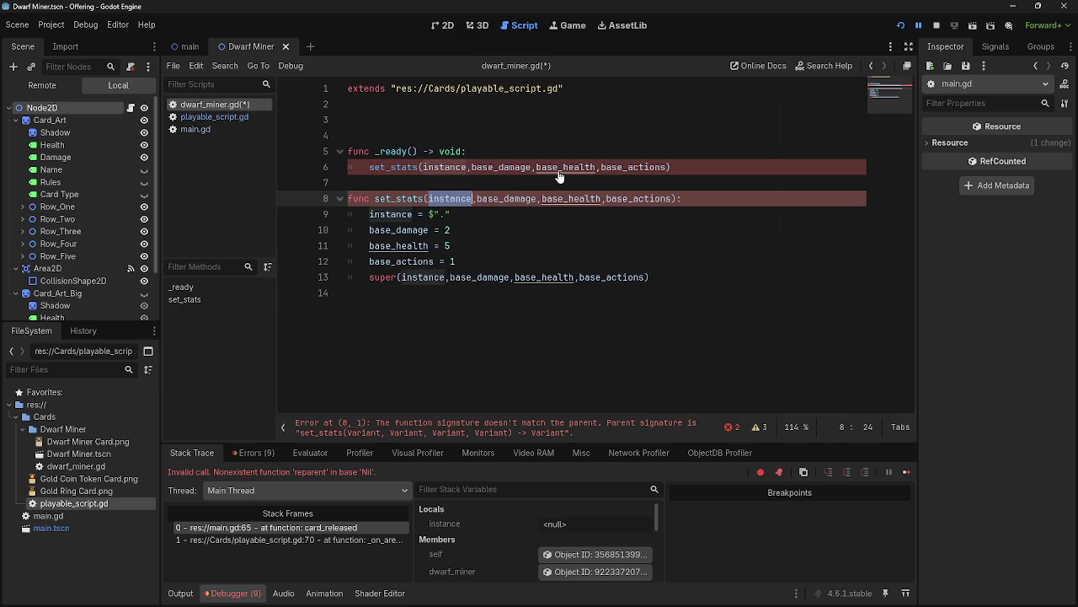
click(552, 213)
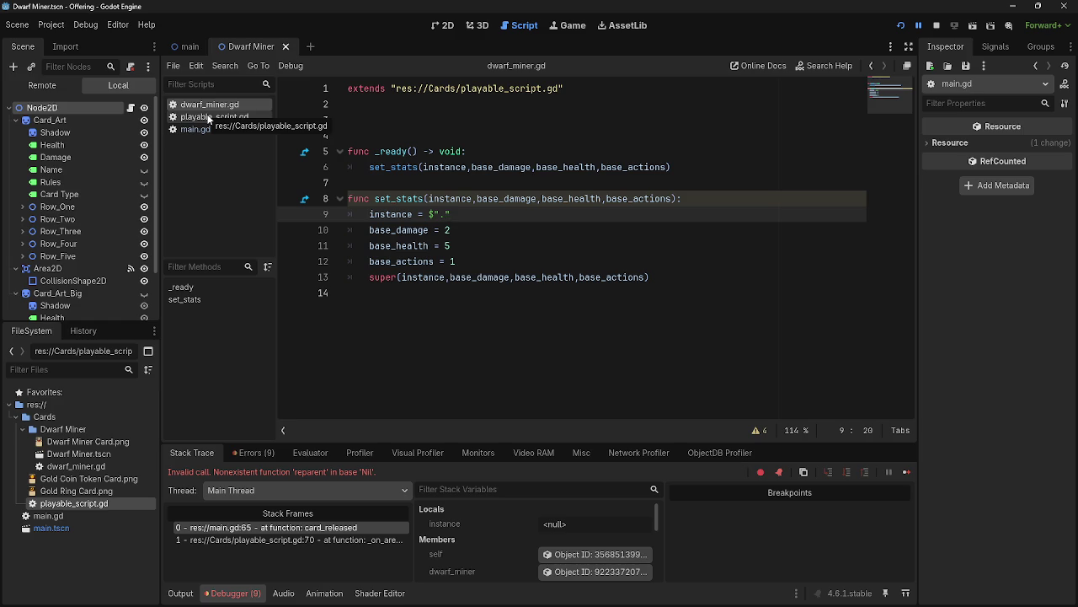
click(195, 129)
click(210, 104)
click(214, 117)
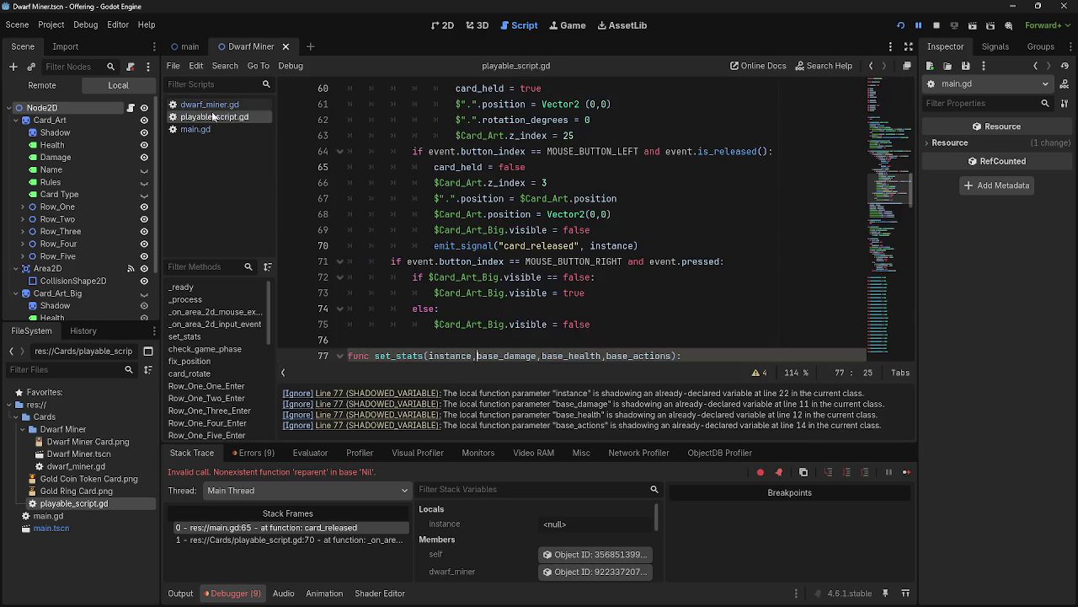
click(210, 104)
click(214, 117)
scroll(311, 196, down, 1)
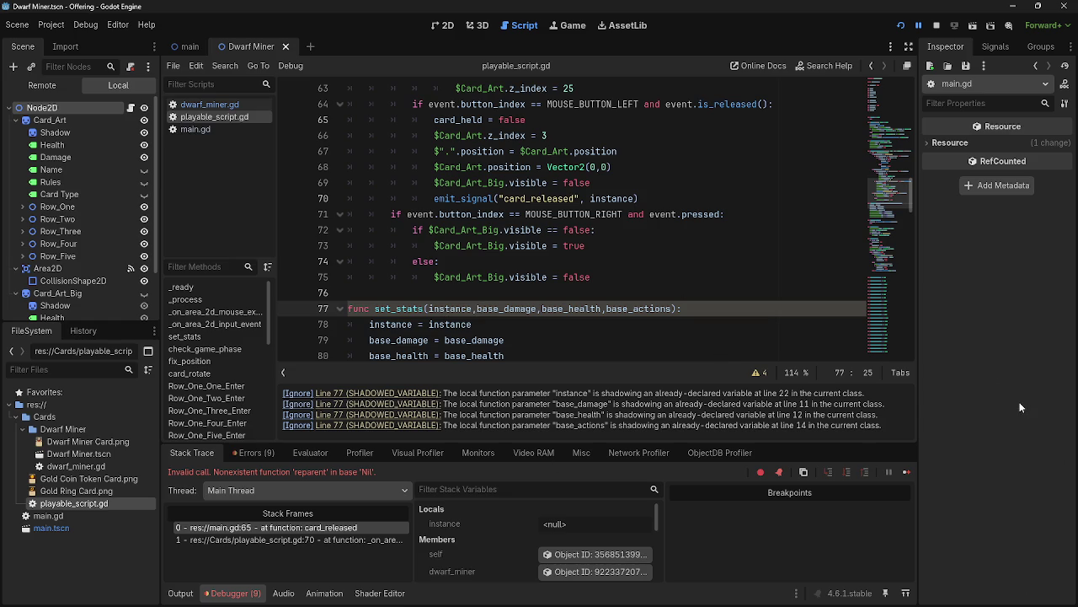
key(alt+Tab)
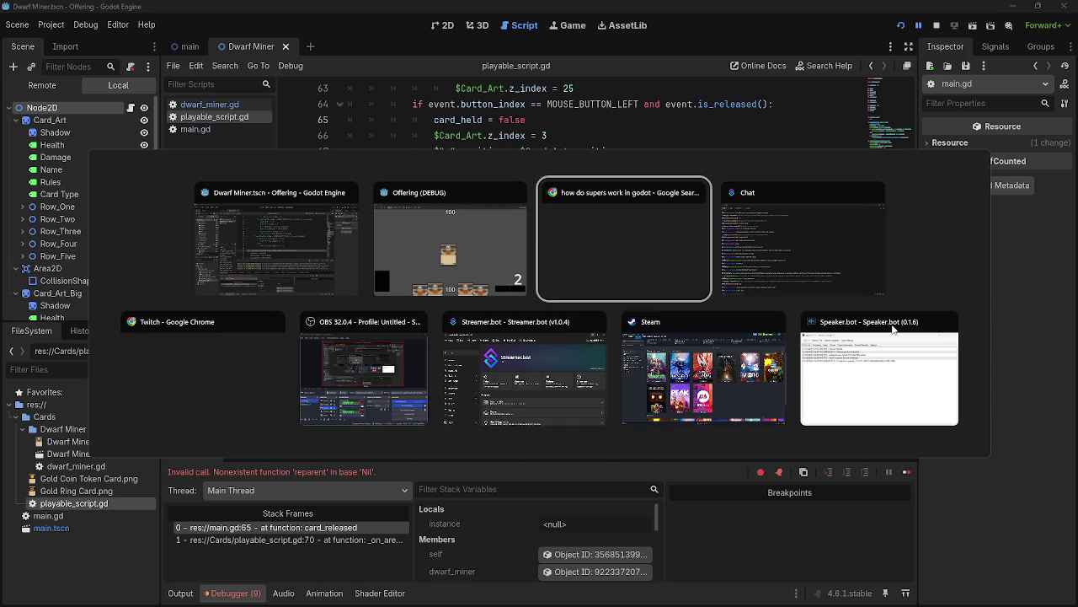
key(Escape)
click(878, 350)
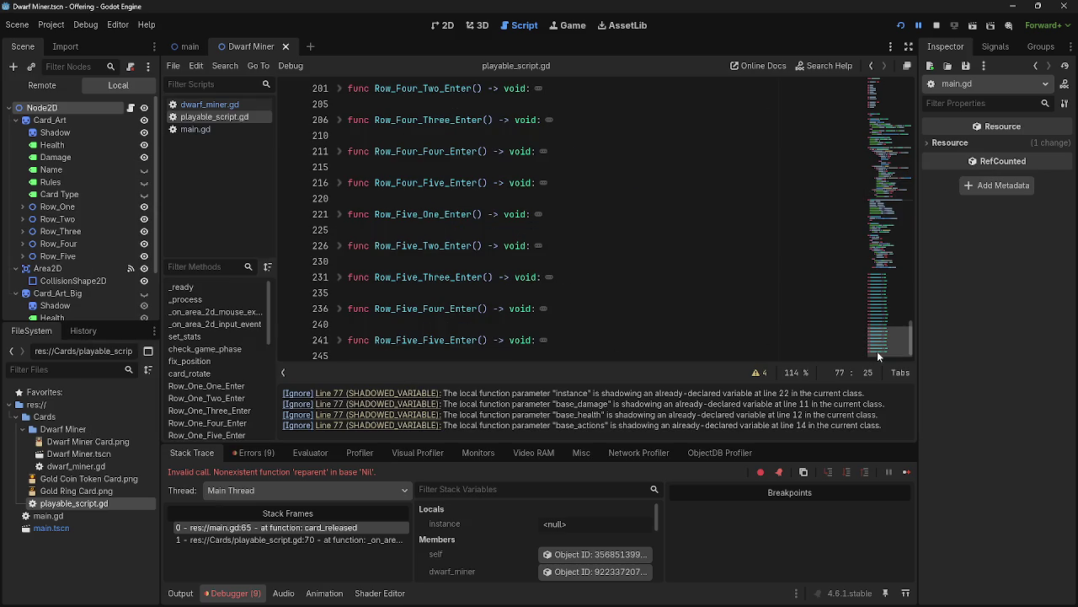
scroll(716, 355, up, 3)
drag(877, 316, 872, 226)
scroll(672, 292, up, 1)
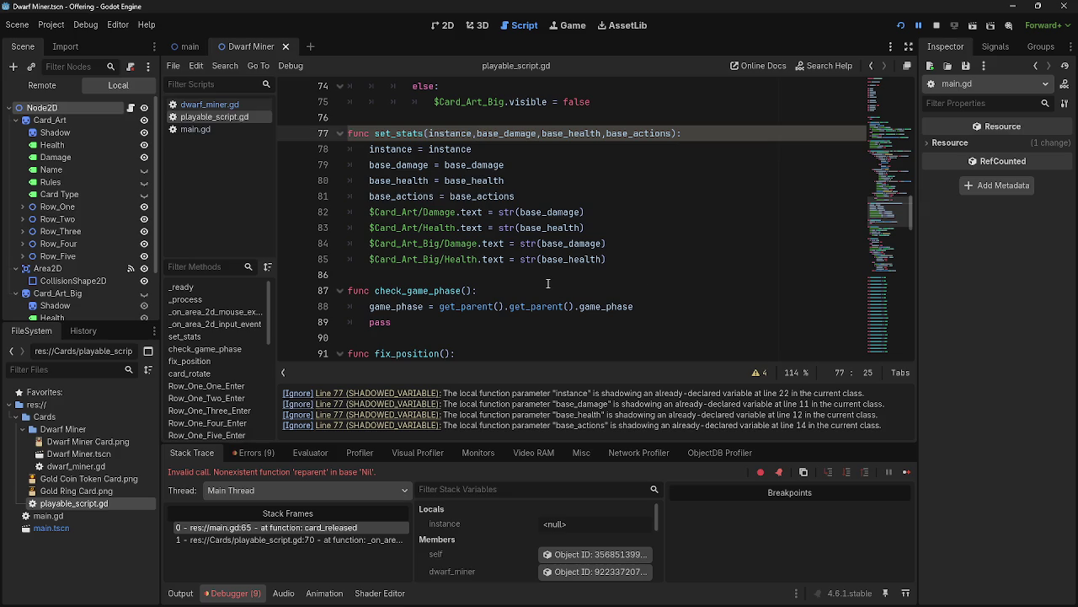
click(210, 104)
click(212, 118)
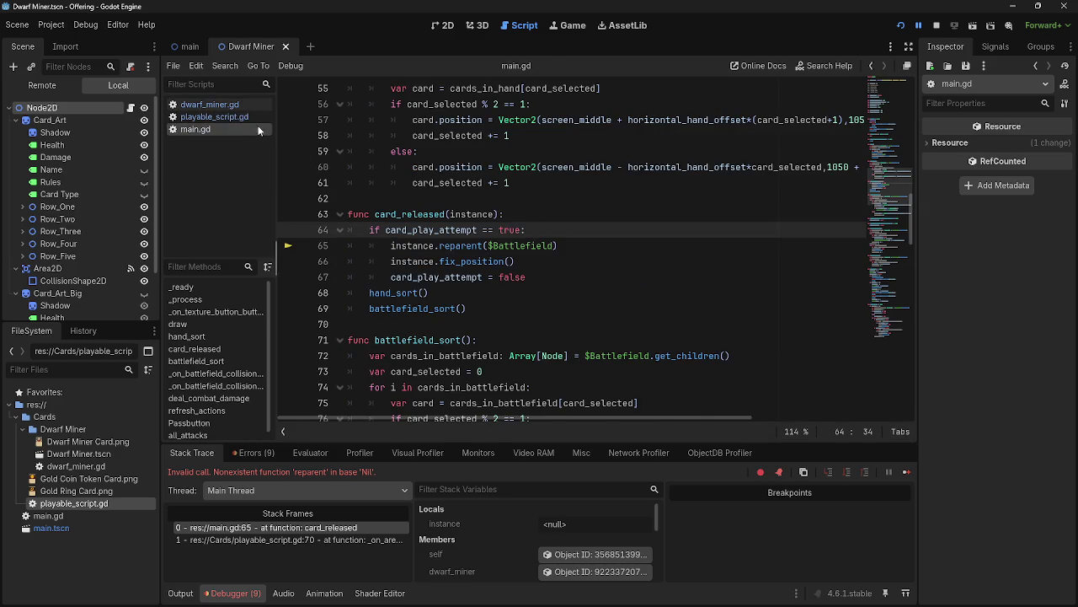
double_click(461, 153)
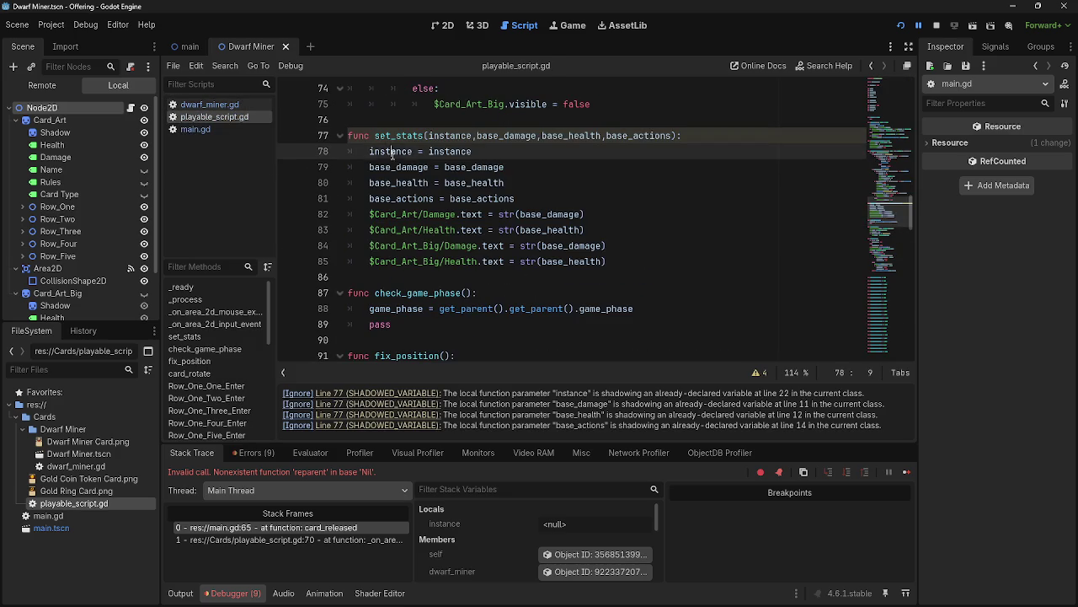
click(461, 152)
double_click(472, 152)
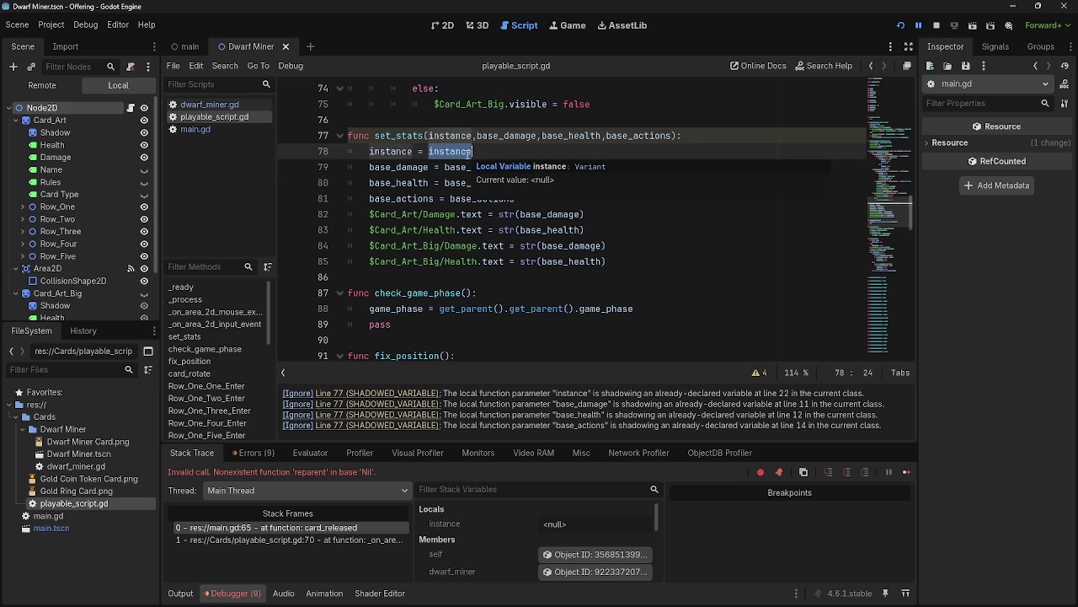
double_click(398, 156)
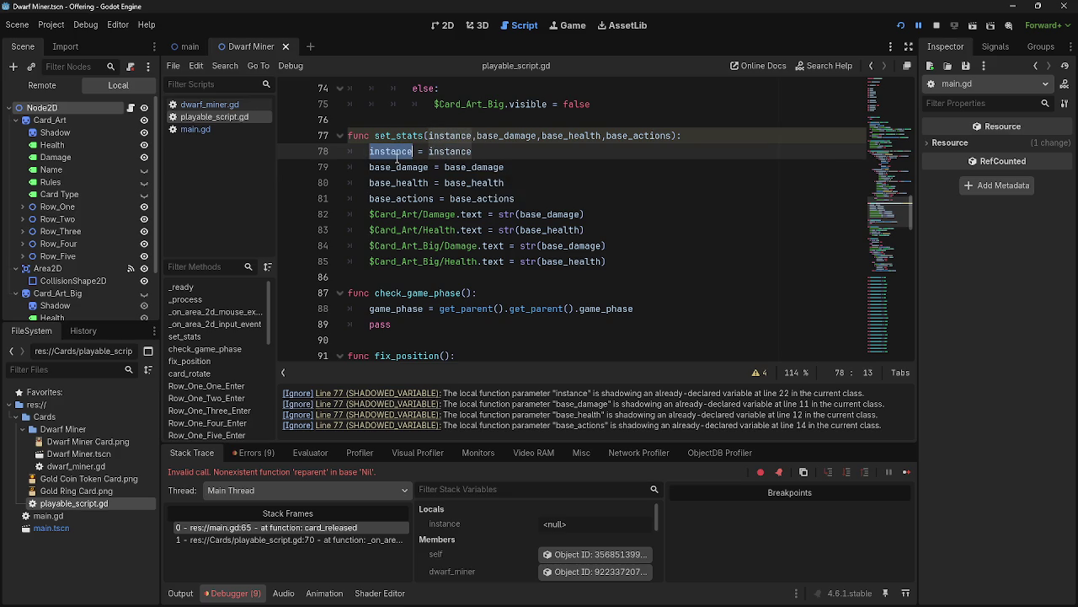
double_click(402, 176)
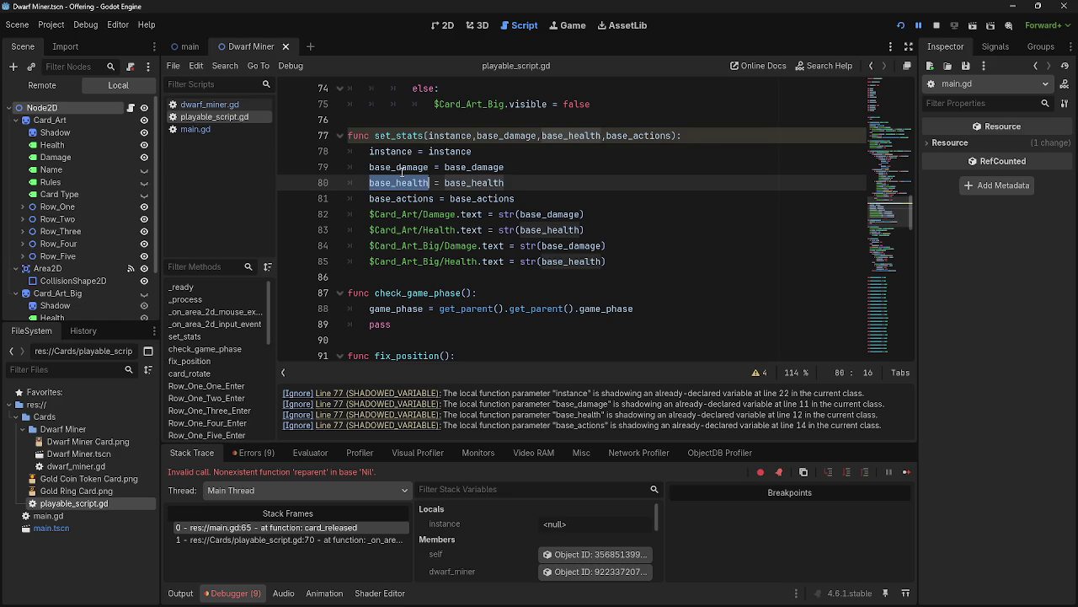
click(401, 168)
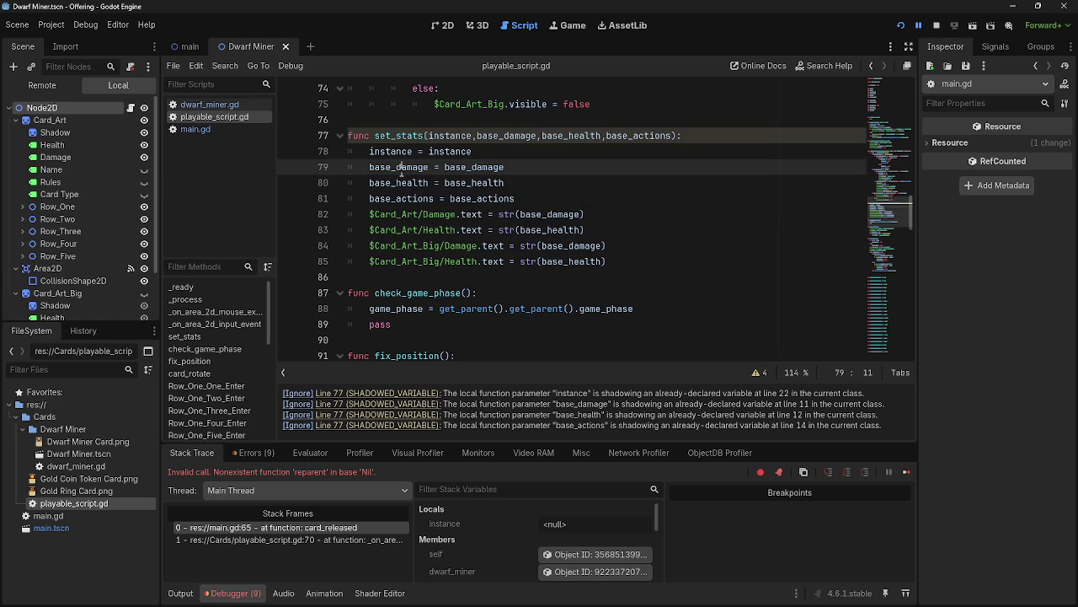
double_click(463, 168)
mouse_move(463, 172)
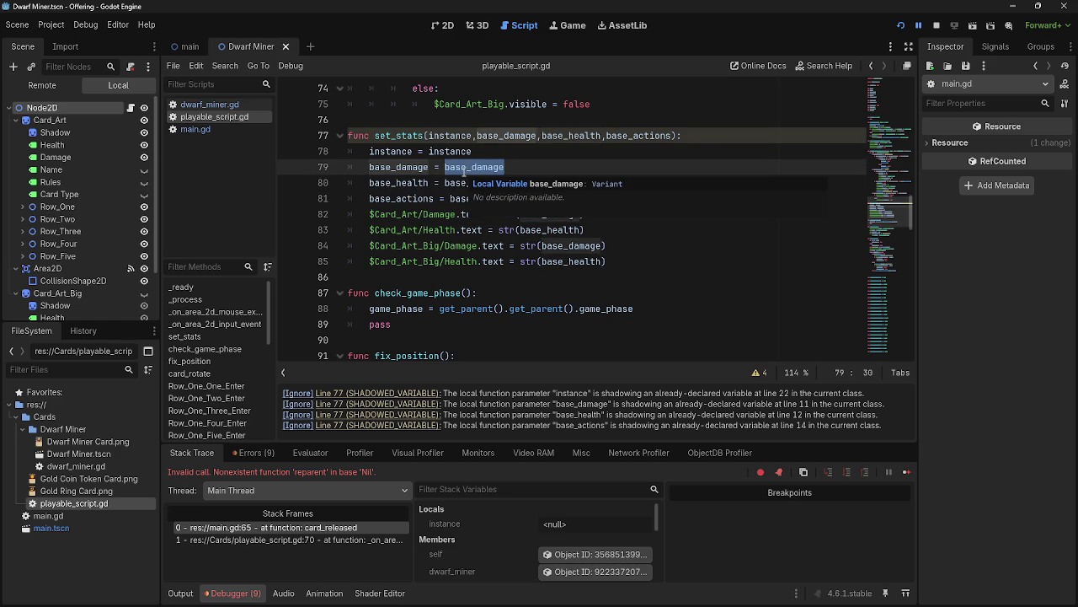
drag(482, 153, 366, 154)
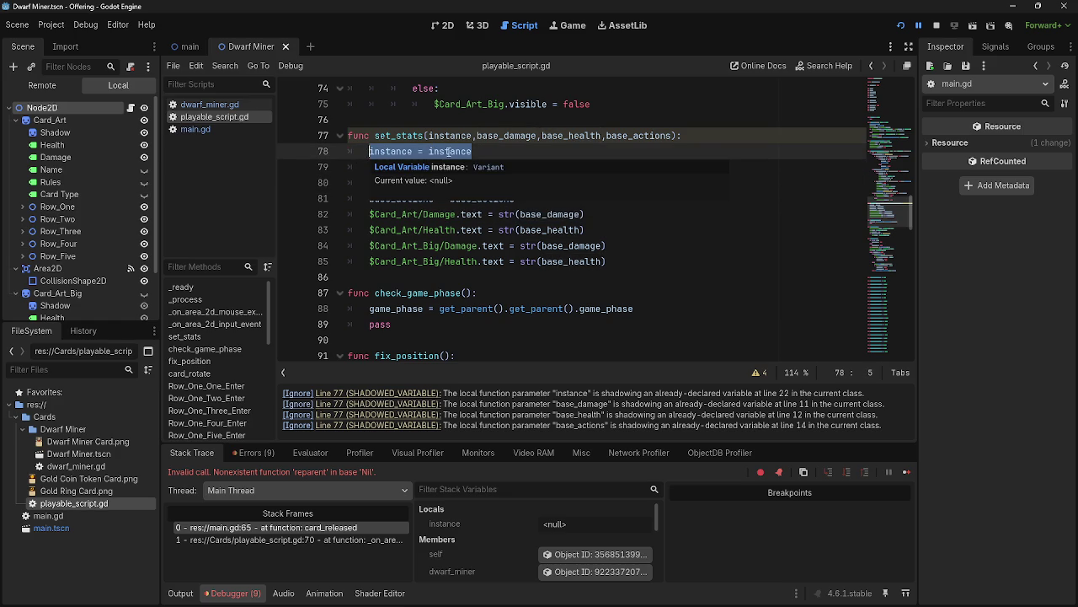
scroll(502, 178, up, 6)
scroll(503, 178, up, 10)
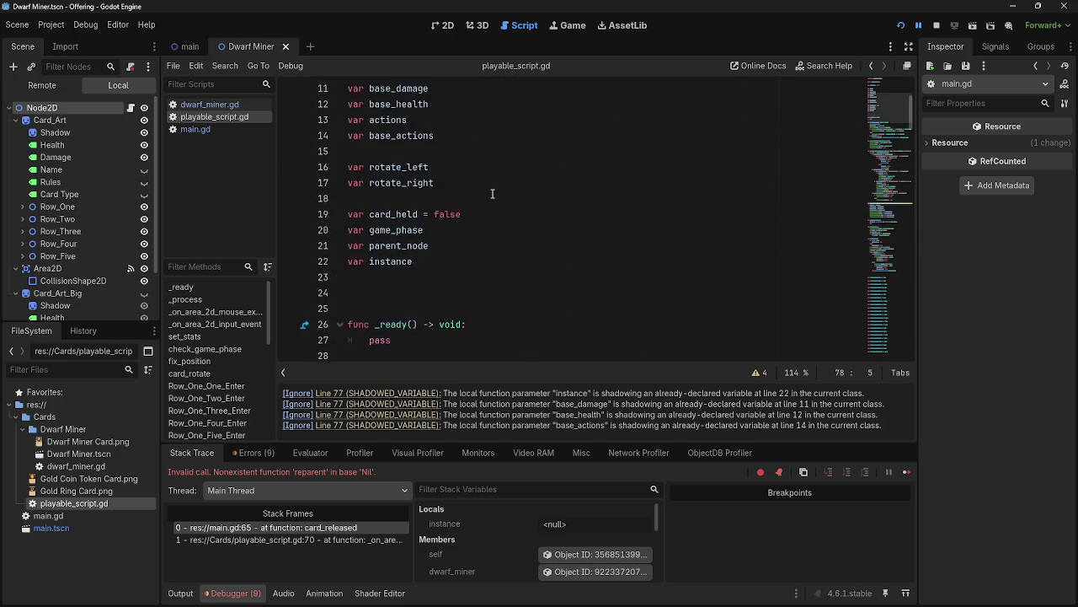
scroll(492, 194, down, 7)
scroll(492, 194, down, 18)
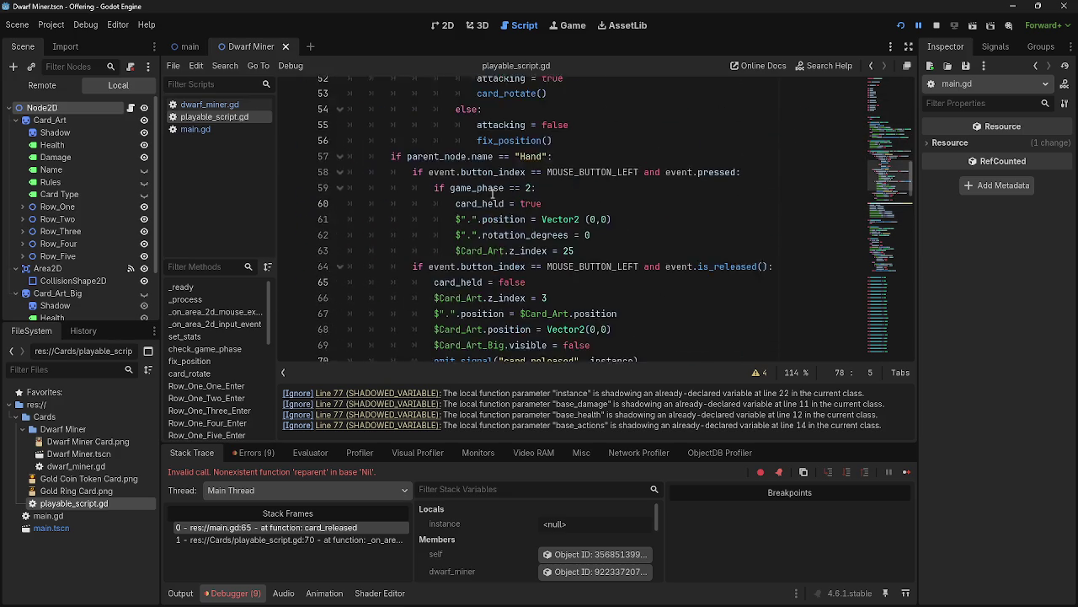
scroll(507, 195, up, 1)
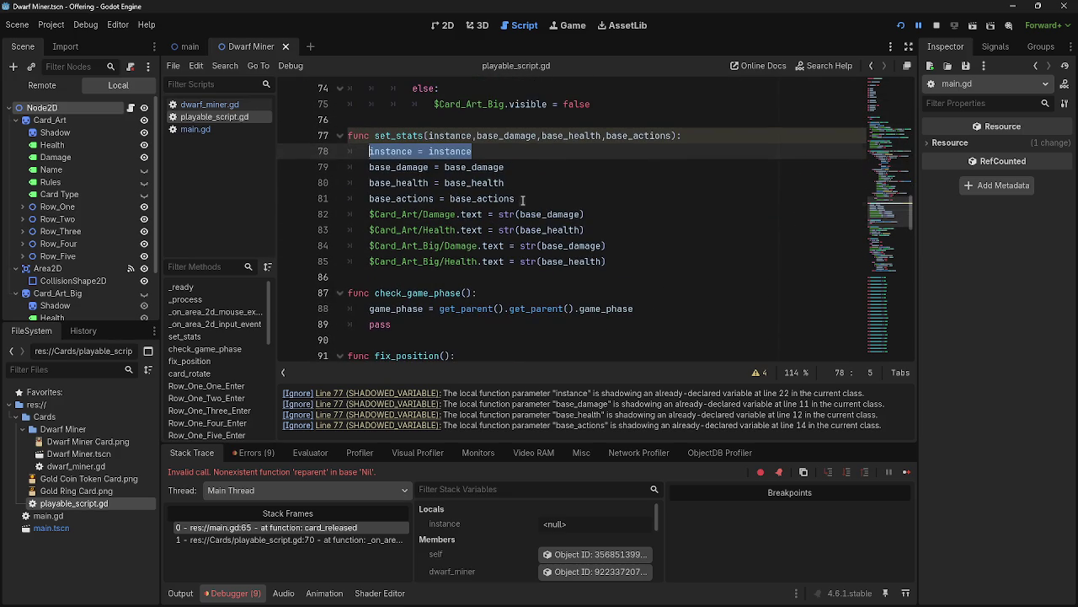
click(522, 199)
double_click(497, 198)
key(alt+Tab)
key(alt+Tab)
key(alt+Tab)
key(Escape)
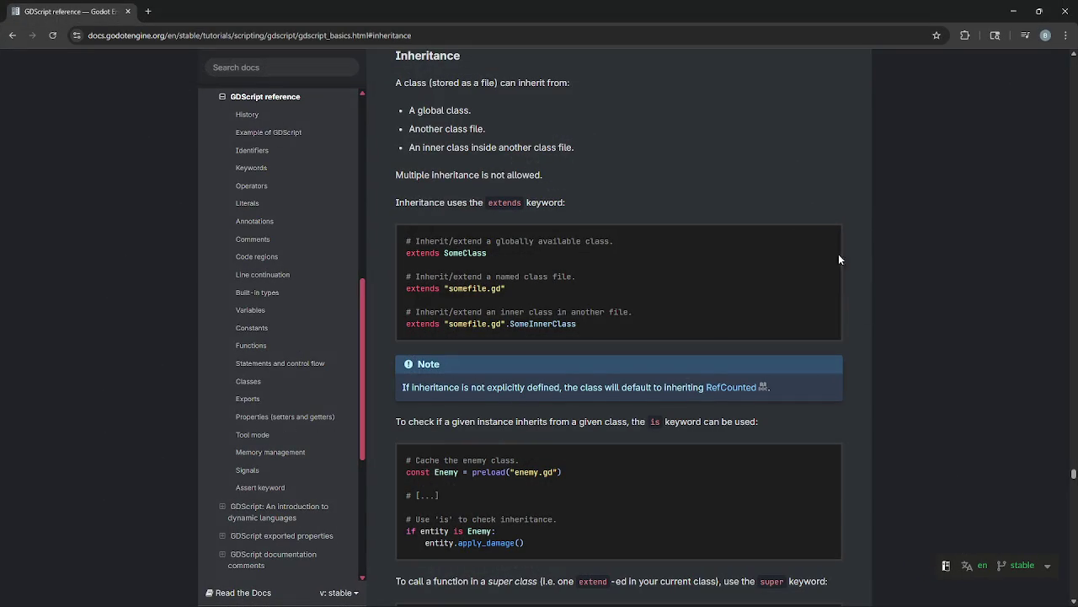
Read the Inheritance examples, highlighting the const Enemy line and the inheritance-check sentence.
scroll(763, 214, down, 1)
drag(409, 416, 580, 412)
click(581, 413)
drag(412, 365, 741, 365)
click(735, 364)
scroll(729, 363, down, 1)
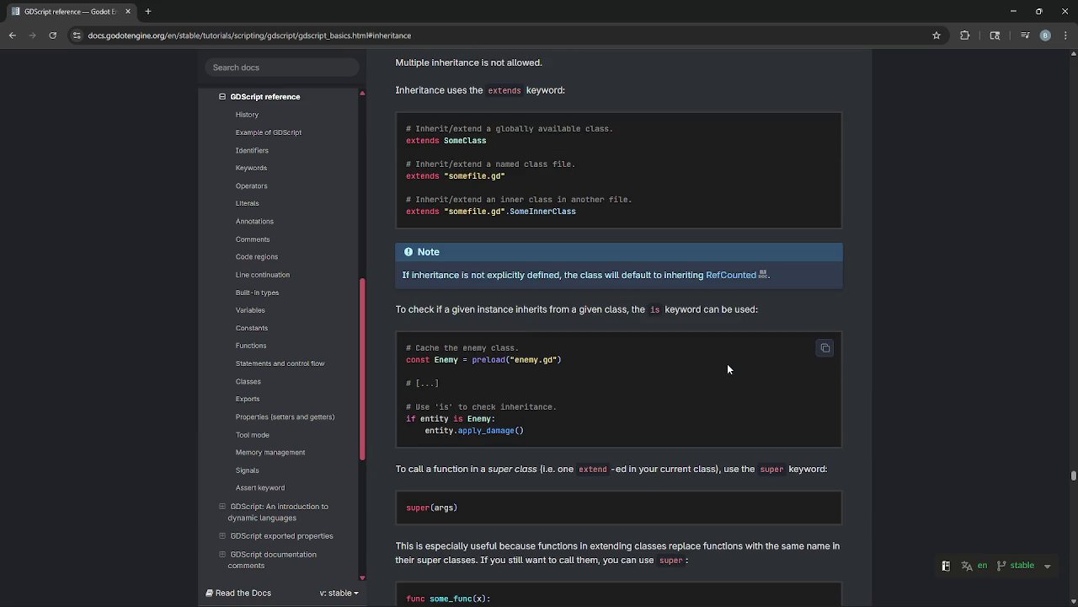
scroll(729, 368, down, 1)
scroll(729, 368, down, 1)
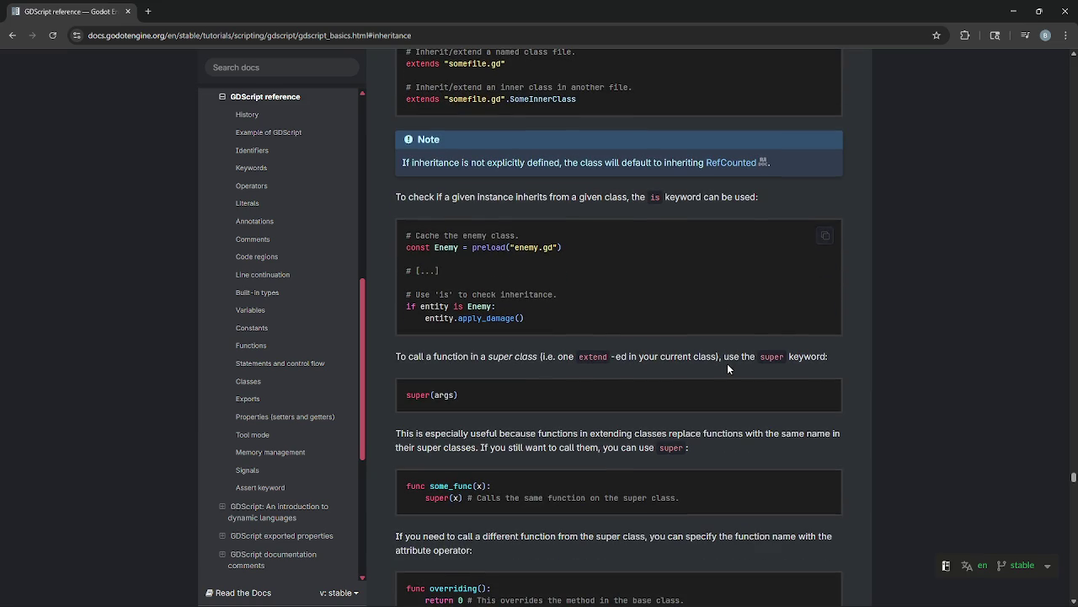
drag(395, 361, 824, 357)
click(744, 420)
Scroll through the GDScript basics page to locate the super class function section.
scroll(561, 441, down, 1)
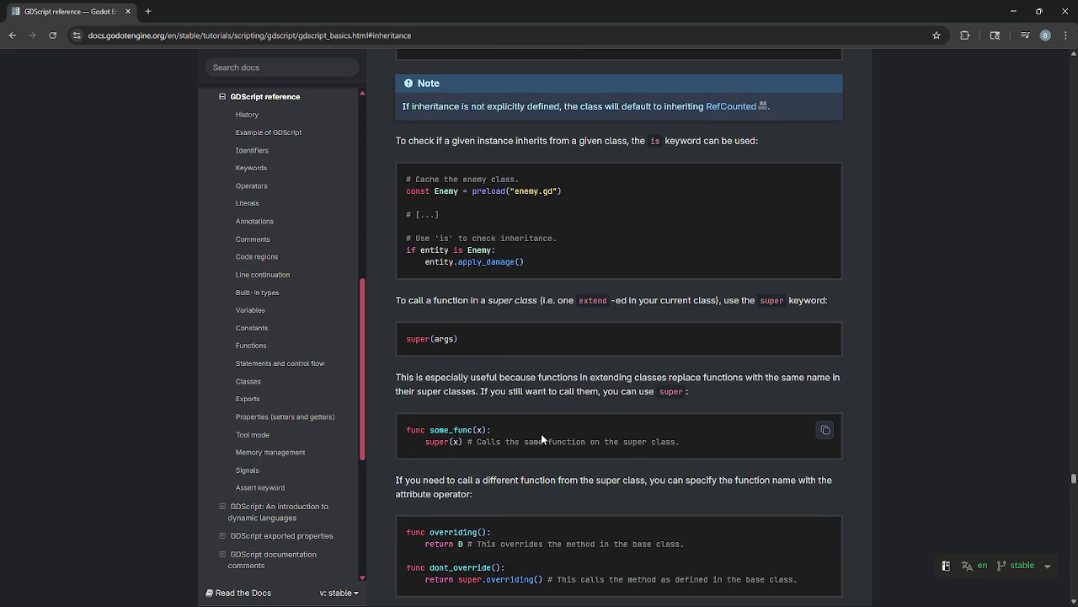
scroll(541, 433, down, 1)
scroll(541, 434, down, 2)
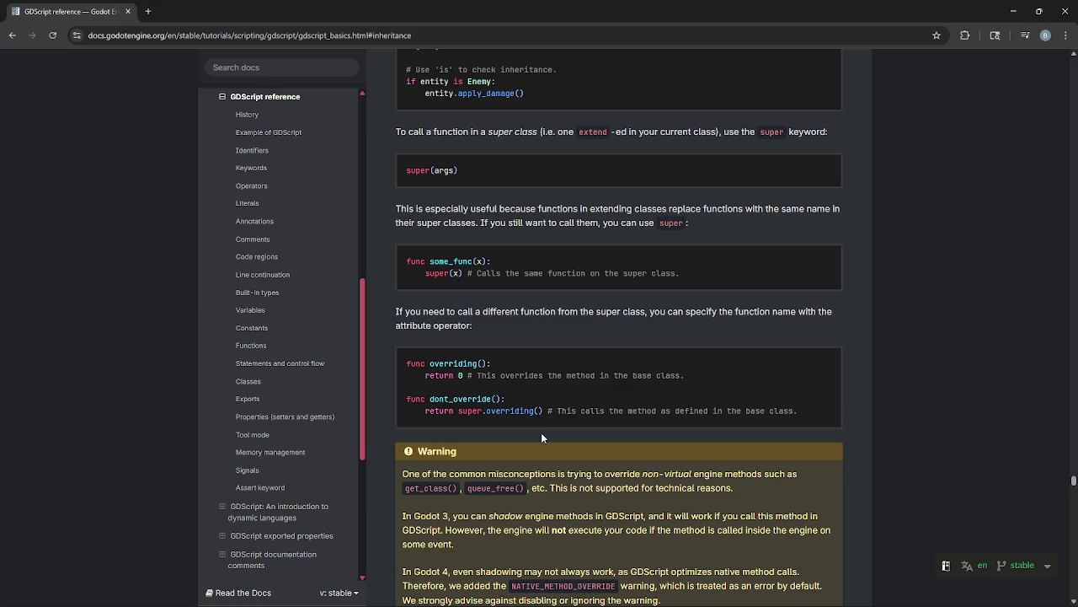
scroll(541, 433, down, 5)
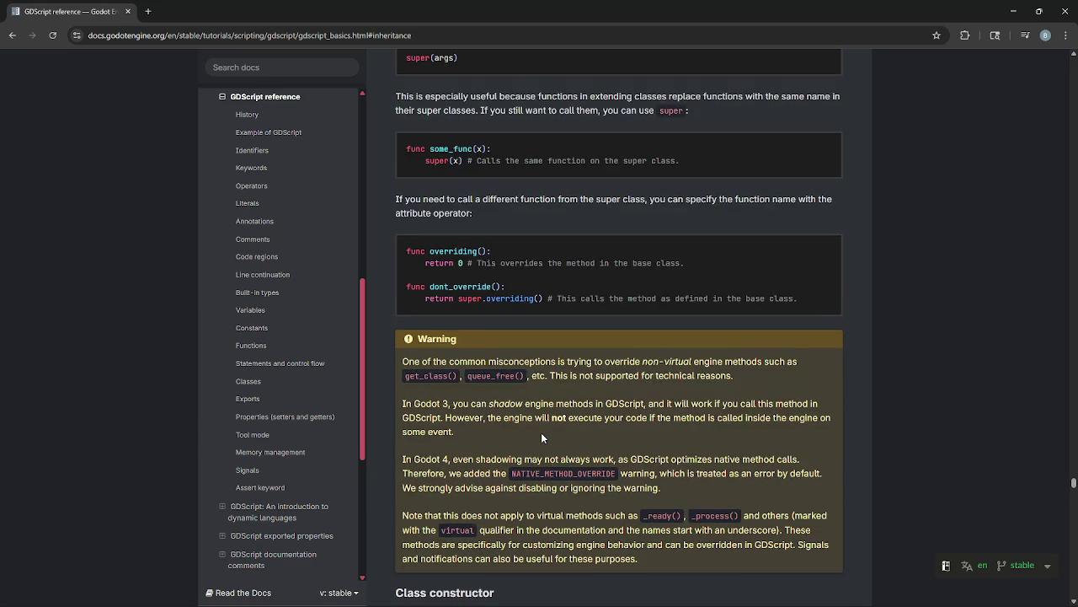
scroll(541, 432, up, 9)
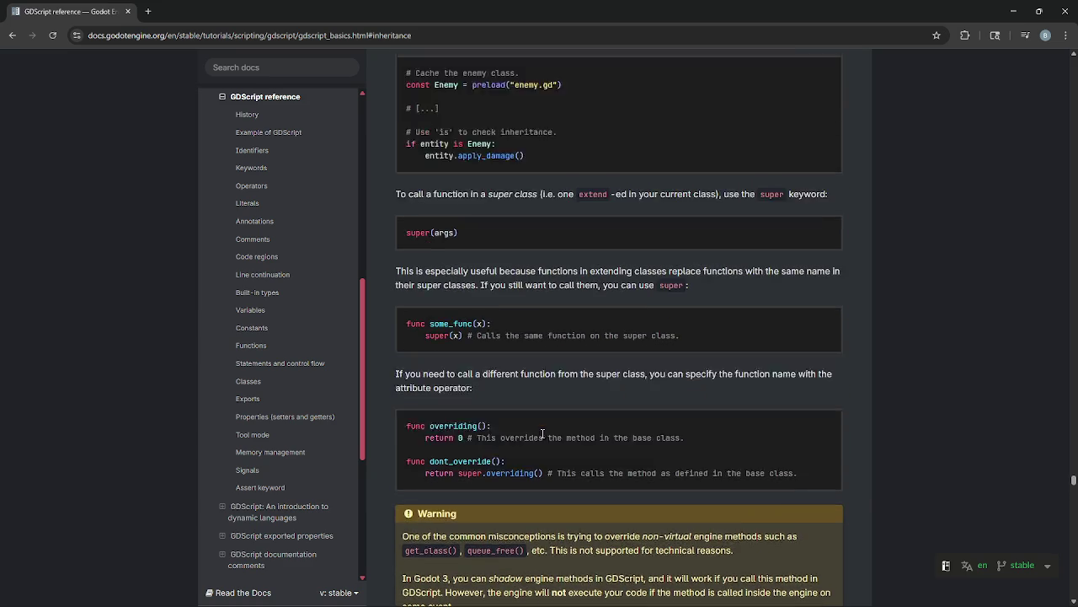
scroll(541, 436, up, 1)
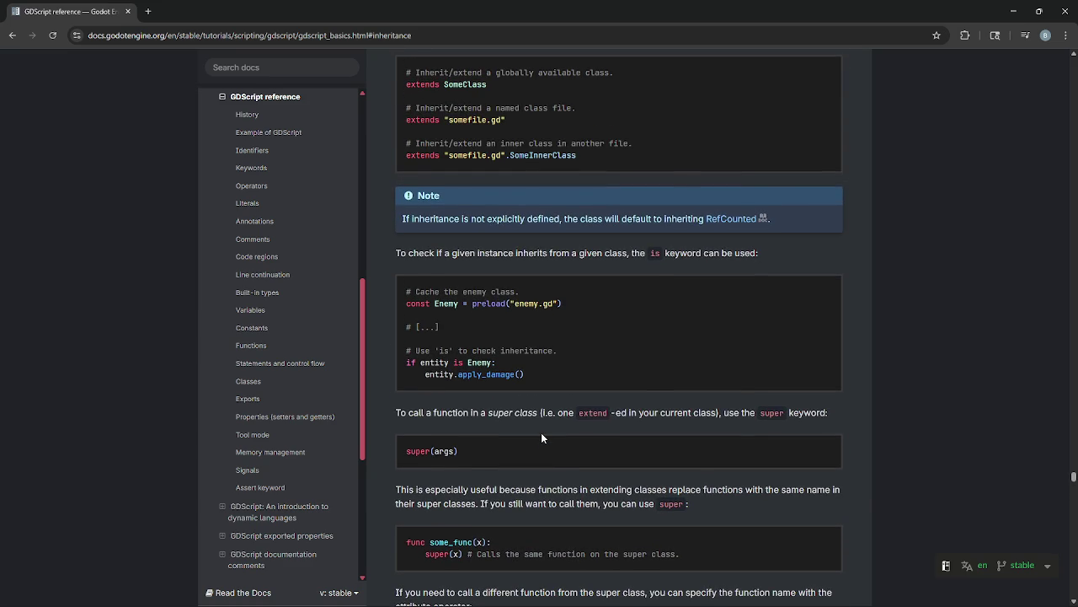
scroll(541, 436, down, 2)
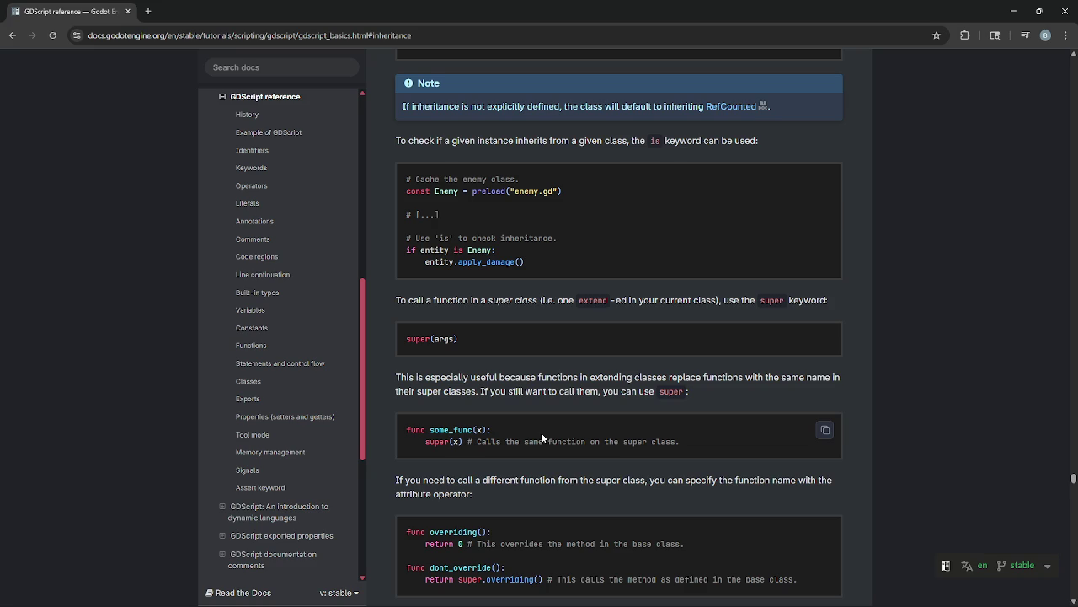
scroll(541, 432, up, 6)
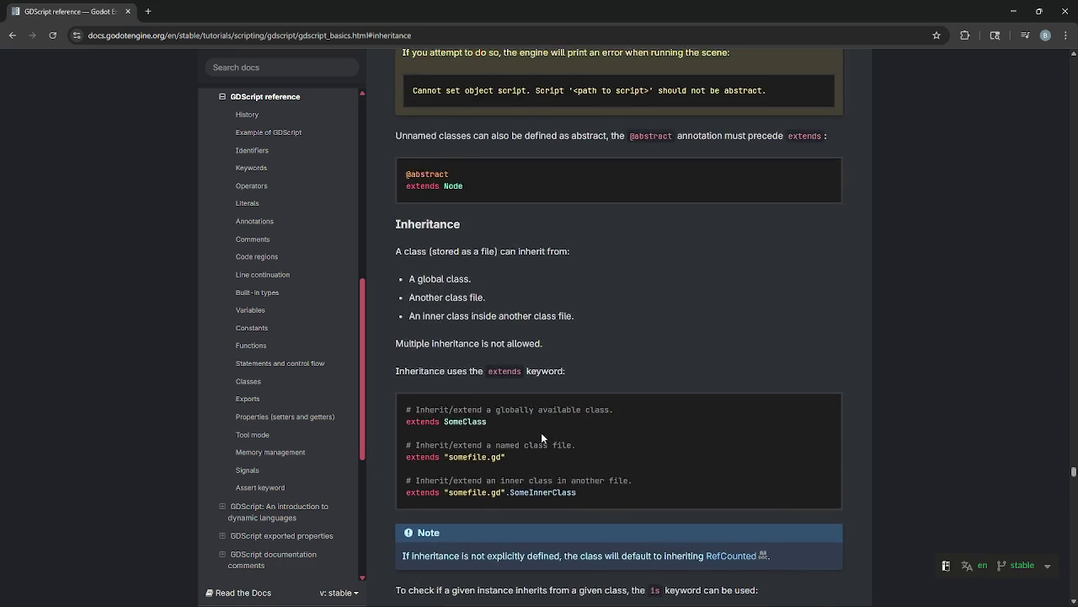
scroll(541, 437, down, 3)
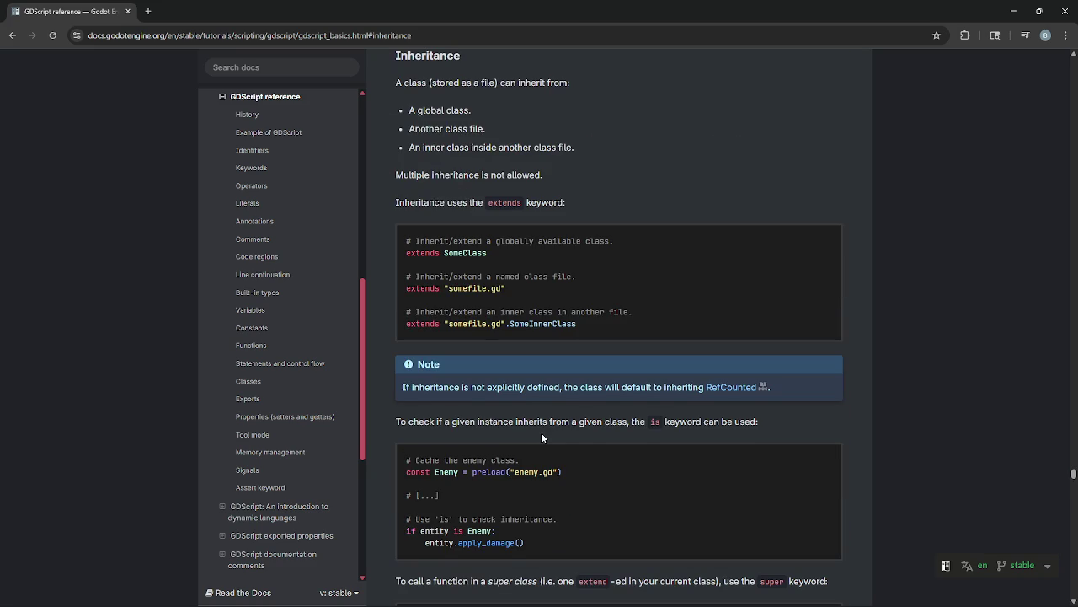
scroll(542, 437, down, 2)
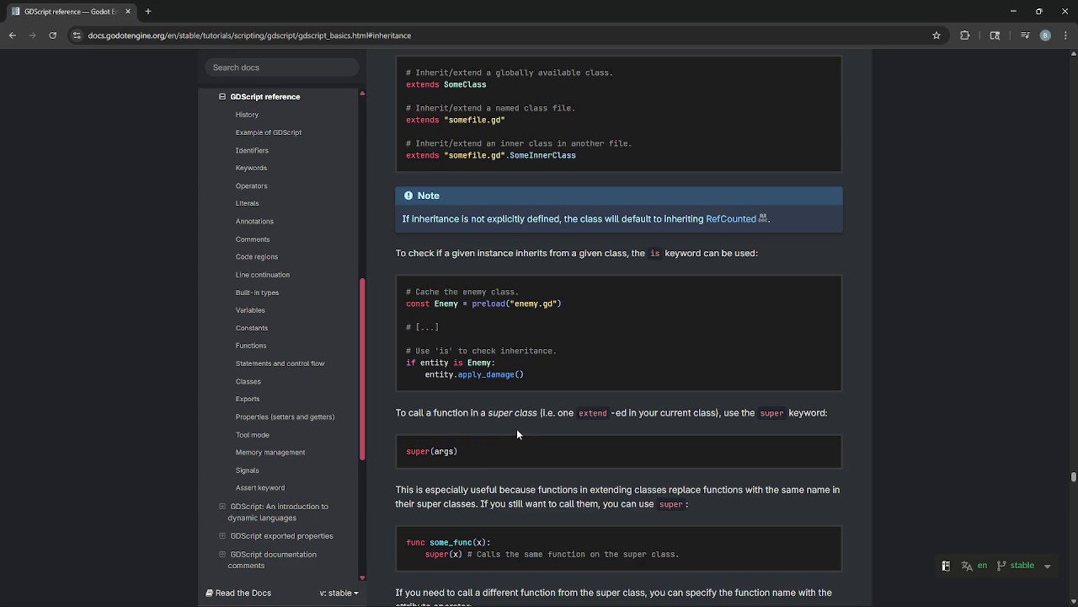
Highlight the sentences on calling super class and other parent functions, then return to Godot.
drag(426, 413, 854, 410)
click(854, 411)
scroll(487, 437, down, 2)
scroll(488, 439, down, 1)
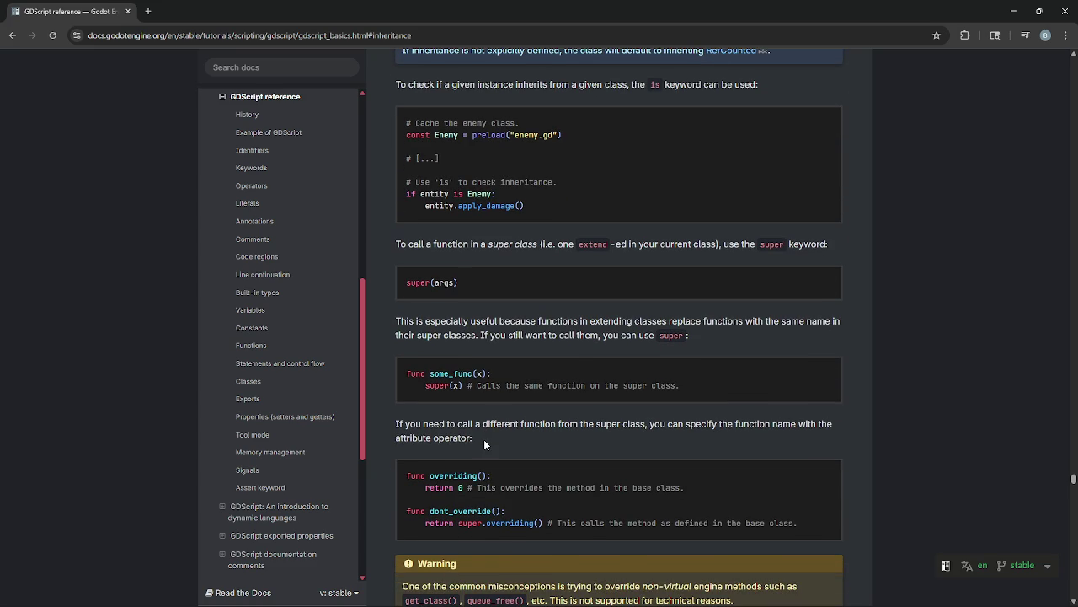
drag(396, 428, 482, 441)
click(483, 441)
click(1013, 11)
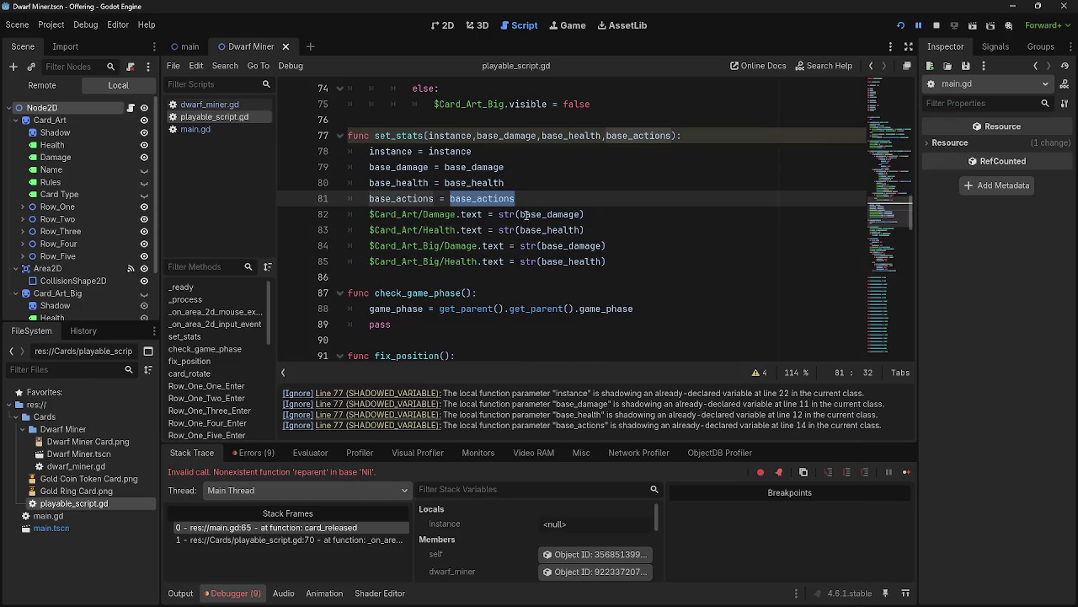
Run the project, drag a dealt Dwarf Miner card toward the centre, then stop the game with F8.
click(536, 202)
drag(517, 214, 540, 247)
click(655, 258)
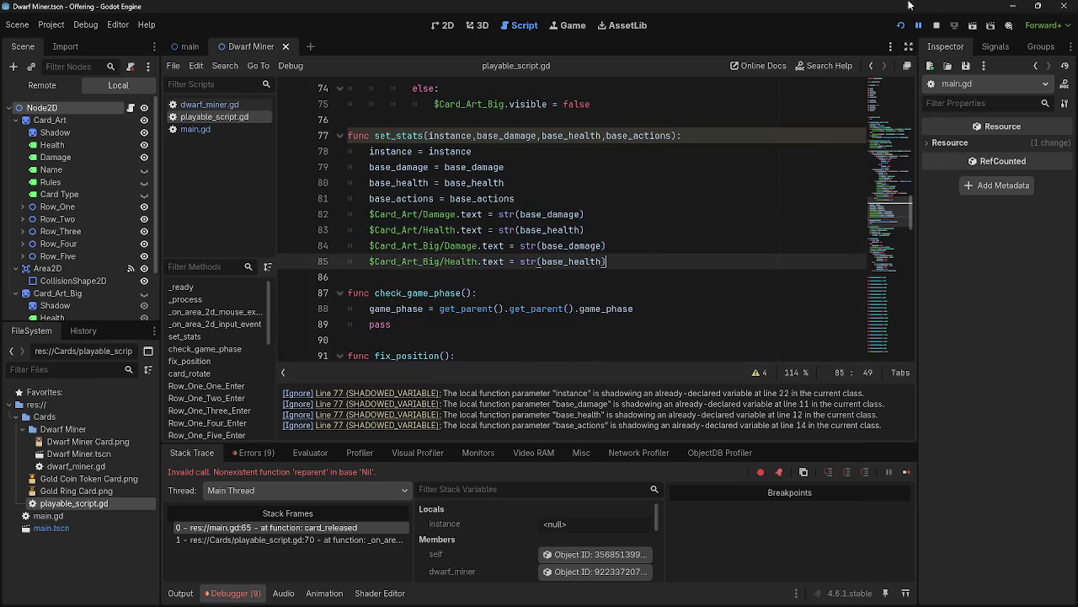
click(937, 28)
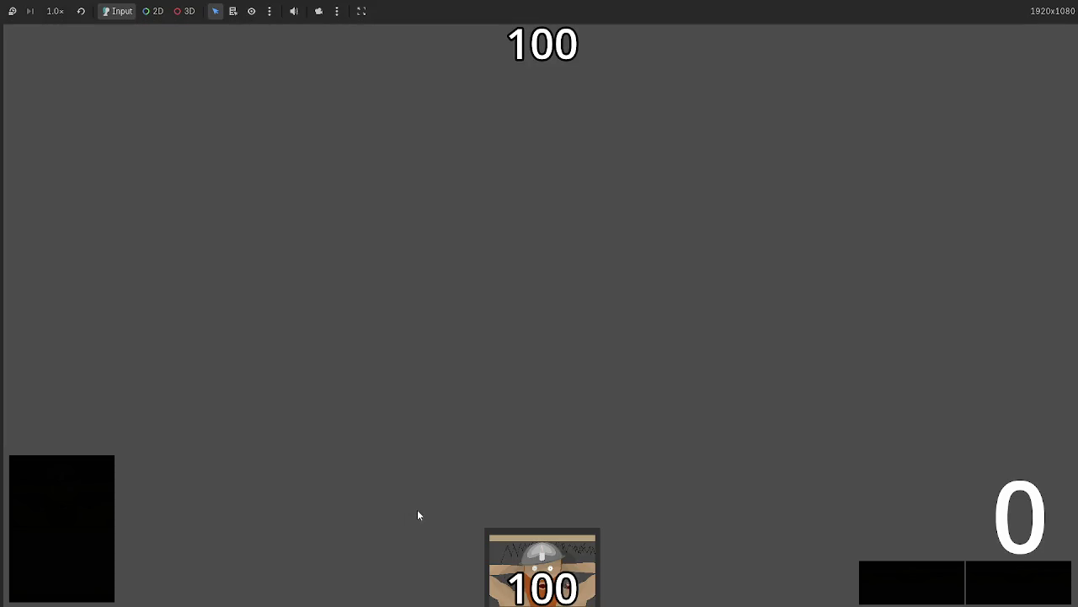
mouse_move(544, 561)
mouse_down()
mouse_move(547, 290)
mouse_move(547, 336)
mouse_up()
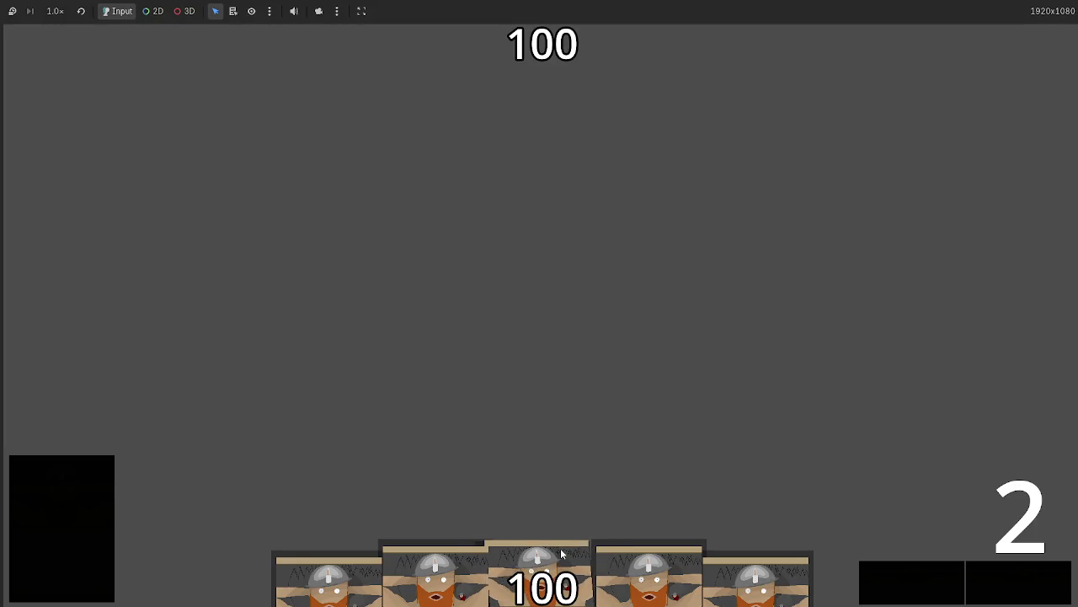
key(F8)
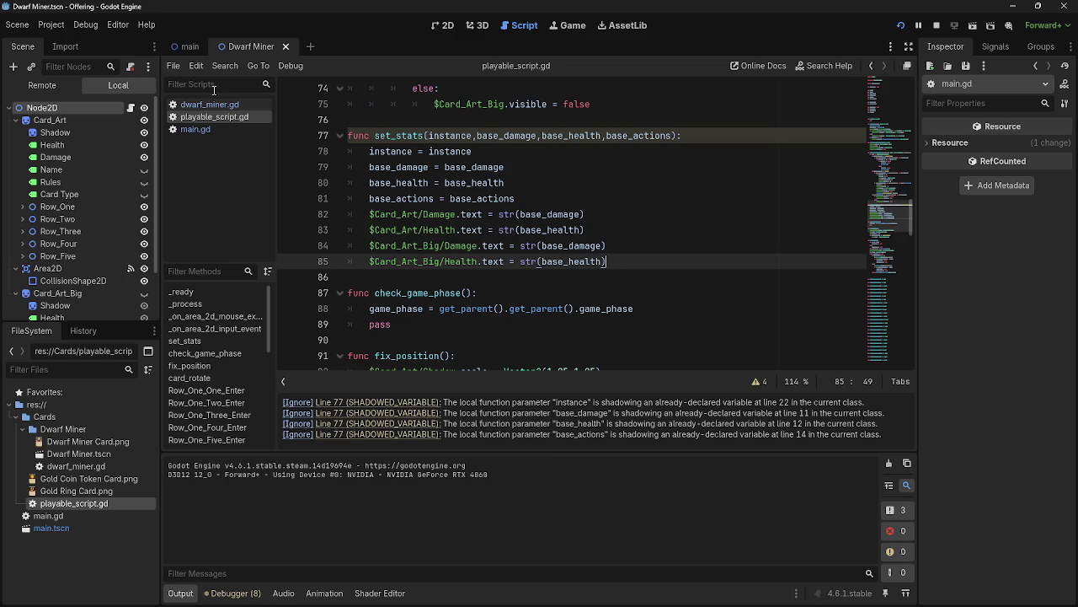
drag(470, 260, 369, 229)
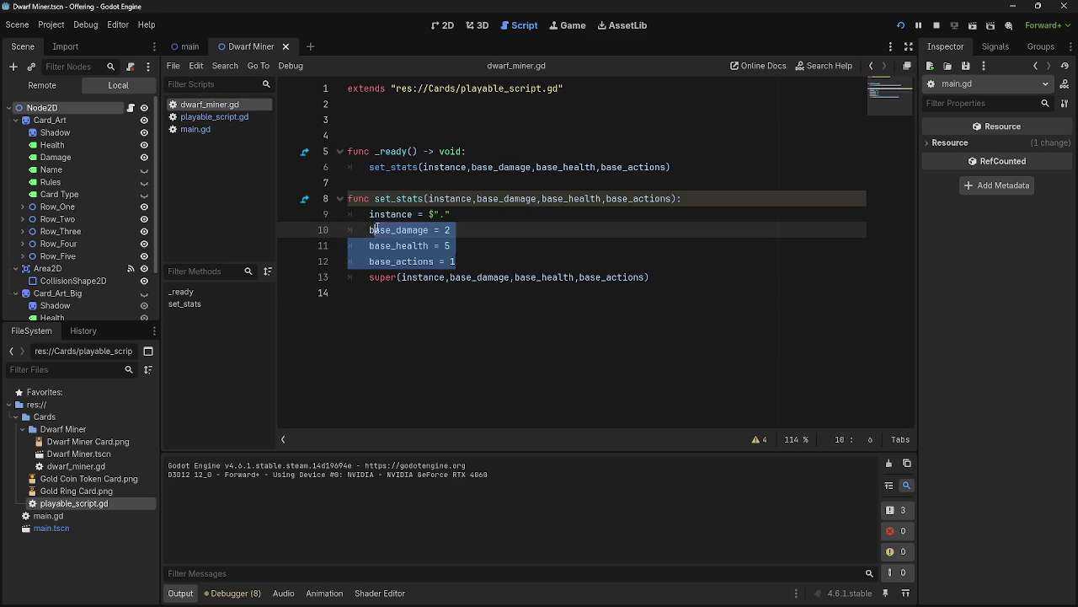
click(195, 129)
scroll(511, 328, down, 5)
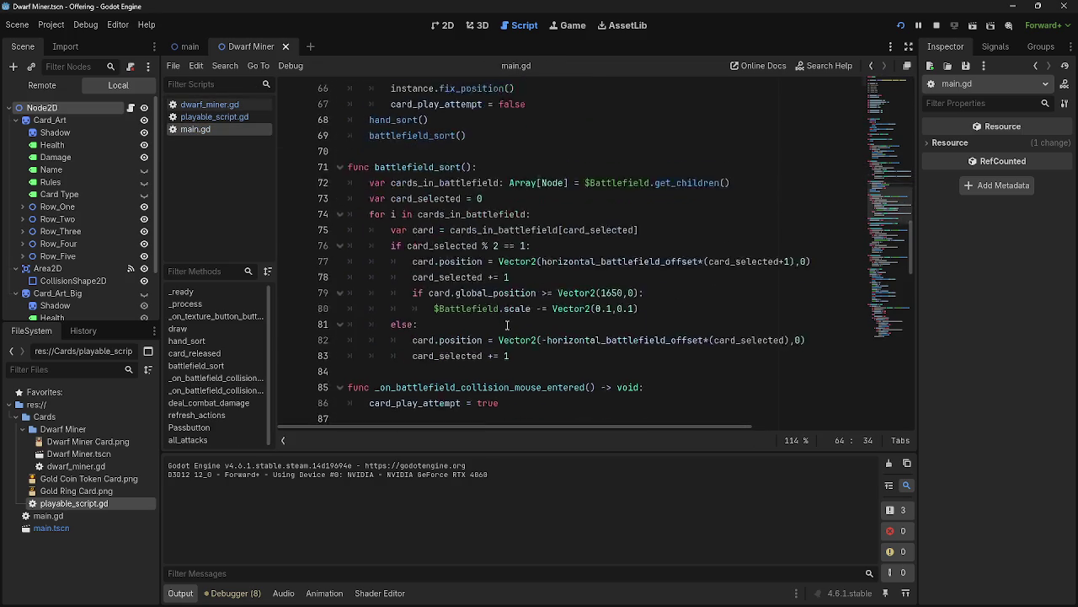
scroll(511, 328, up, 3)
click(198, 118)
mouse_move(623, 267)
mouse_down()
mouse_move(379, 199)
mouse_move(337, 167)
mouse_up()
click(622, 263)
drag(621, 263, 344, 169)
click(548, 185)
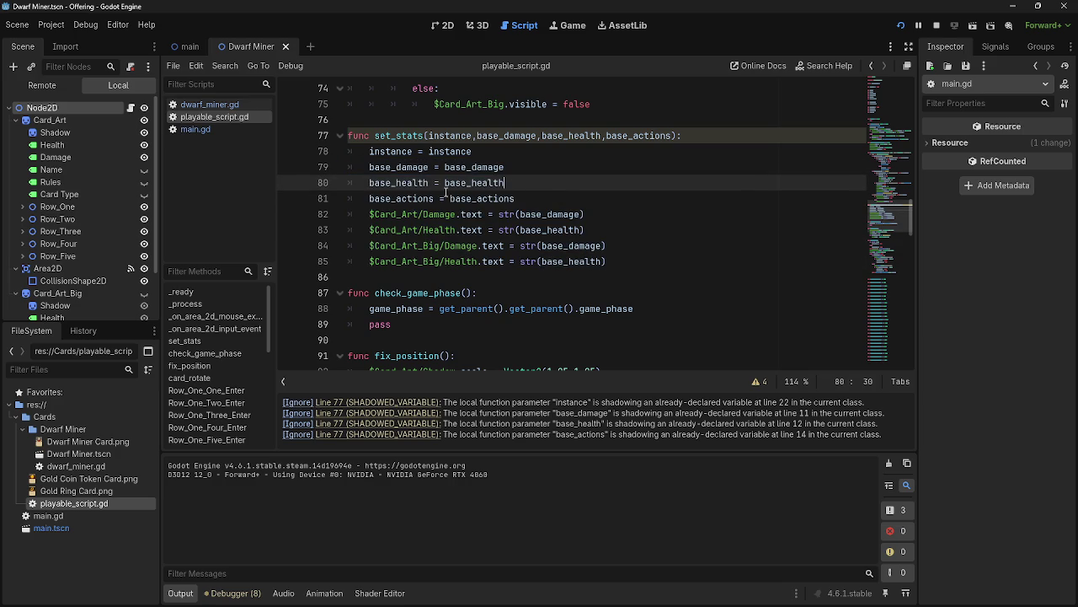
drag(449, 199, 361, 199)
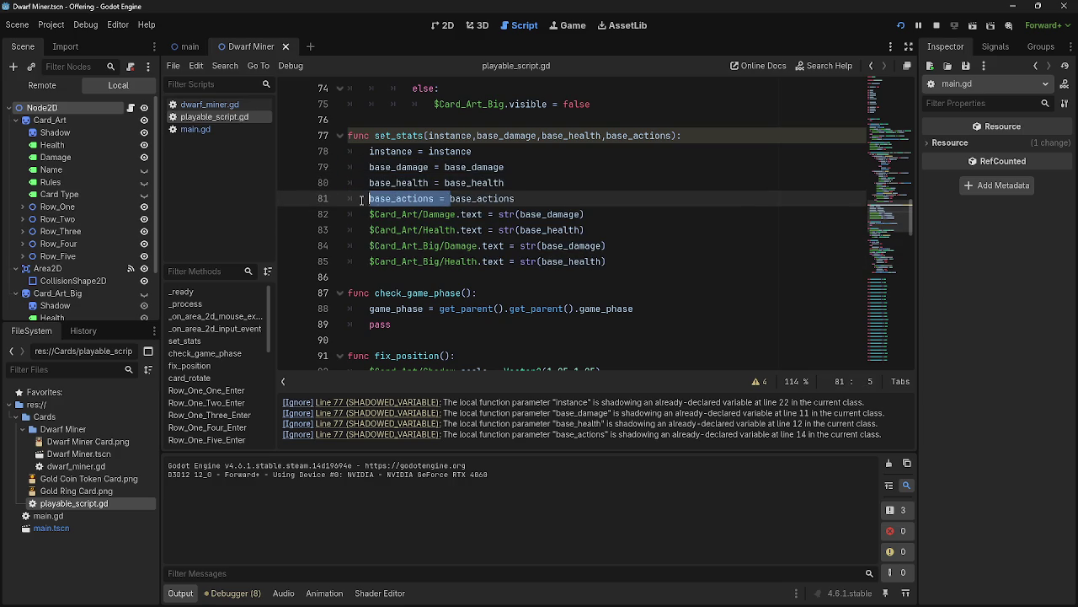
key(End)
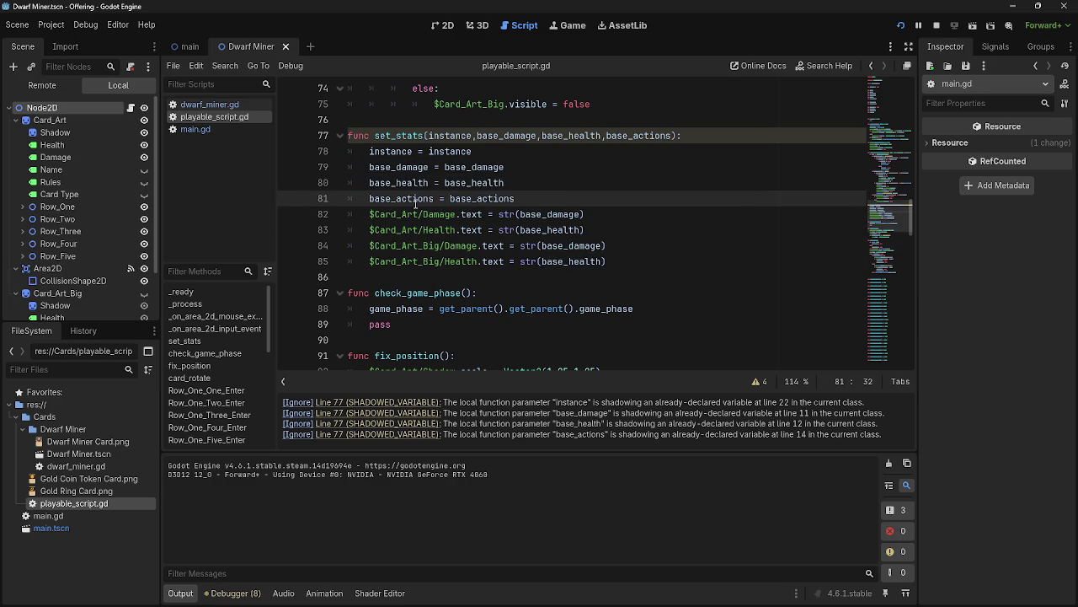
click(450, 198)
scroll(563, 278, up, 15)
scroll(552, 294, up, 2)
drag(413, 214, 338, 215)
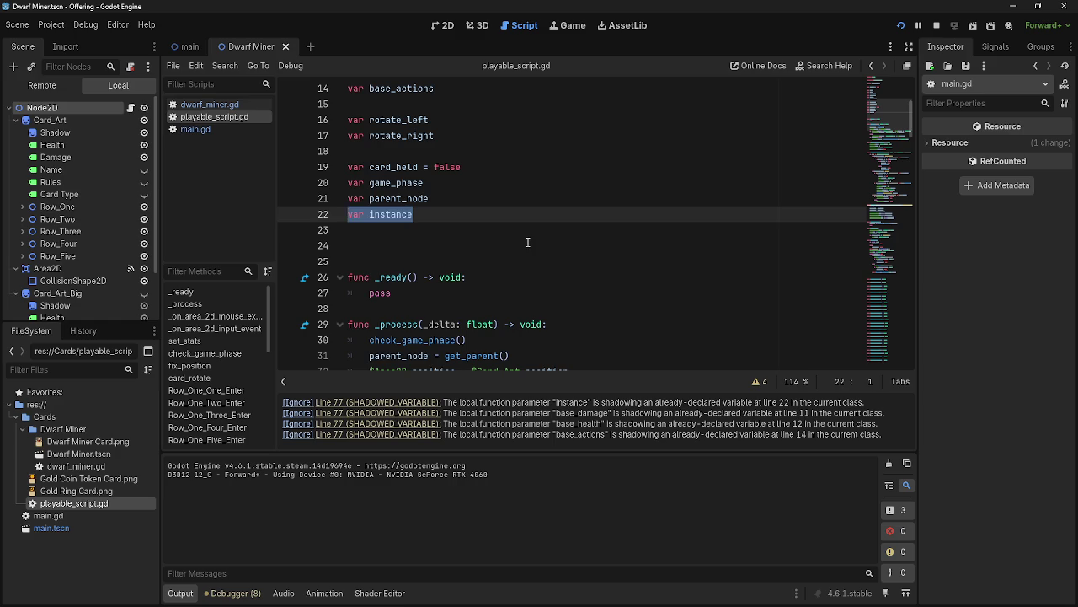
key(BackSpace)
key(BackSpace)
scroll(528, 242, up, 3)
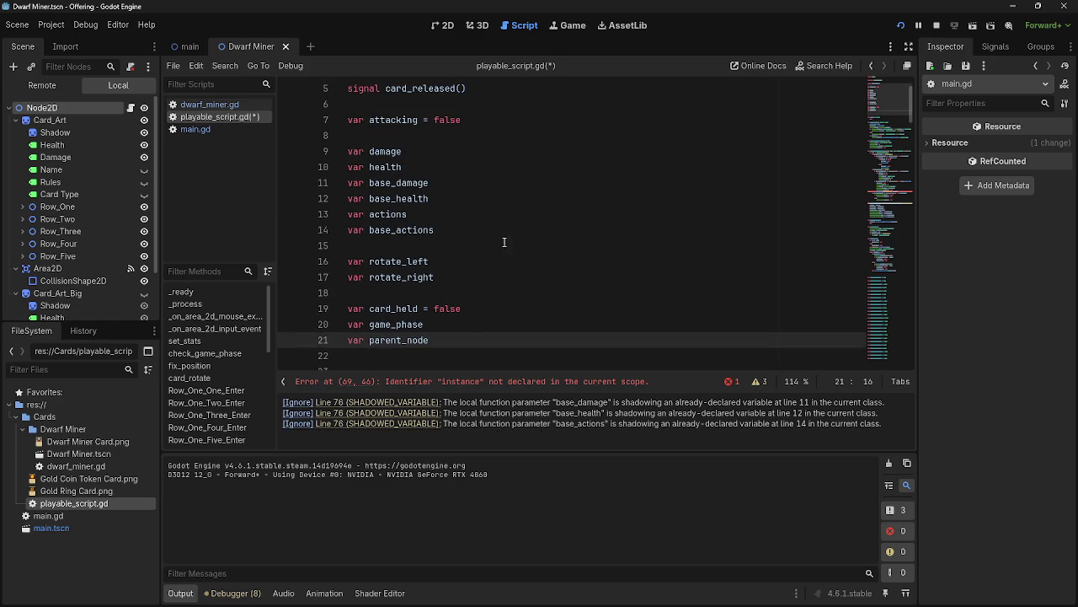
triple_click(456, 233)
key(BackSpace)
key(BackSpace)
double_click(396, 200)
click(396, 199)
triple_click(396, 199)
key(BackSpace)
key(BackSpace)
triple_click(426, 183)
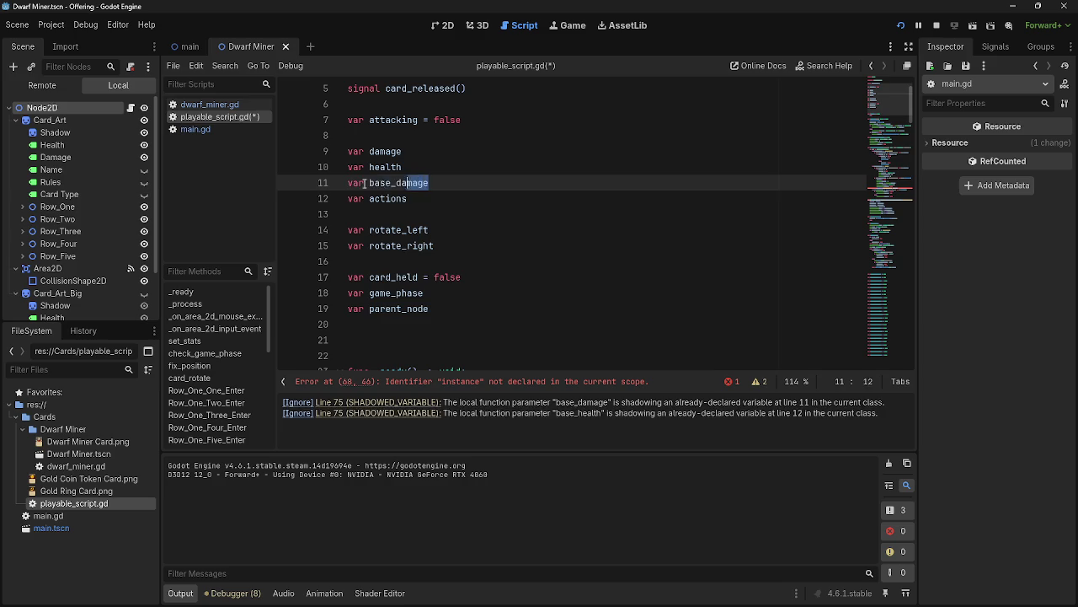
key(BackSpace)
key(BackSpace)
scroll(590, 207, down, 8)
scroll(602, 209, up, 3)
click(602, 209)
key(Return)
text(print)
key(BackSpace)
text((base_)
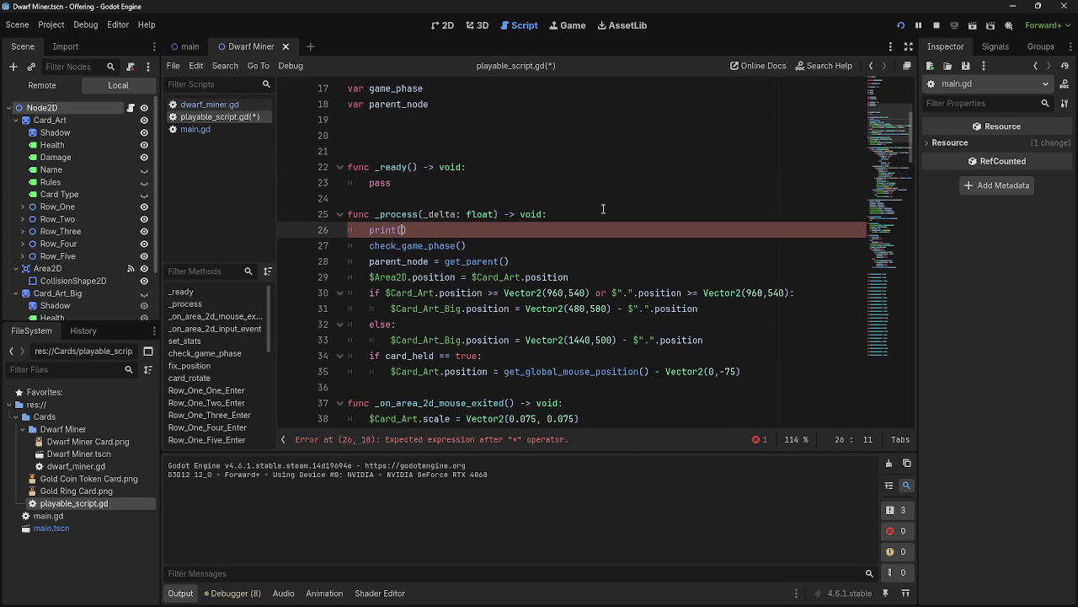
text(health)
key(BackSpace)
key(BackSpace)
key(BackSpace)
key(ctrl+z)
key(ctrl+z)
key(ctrl+z)
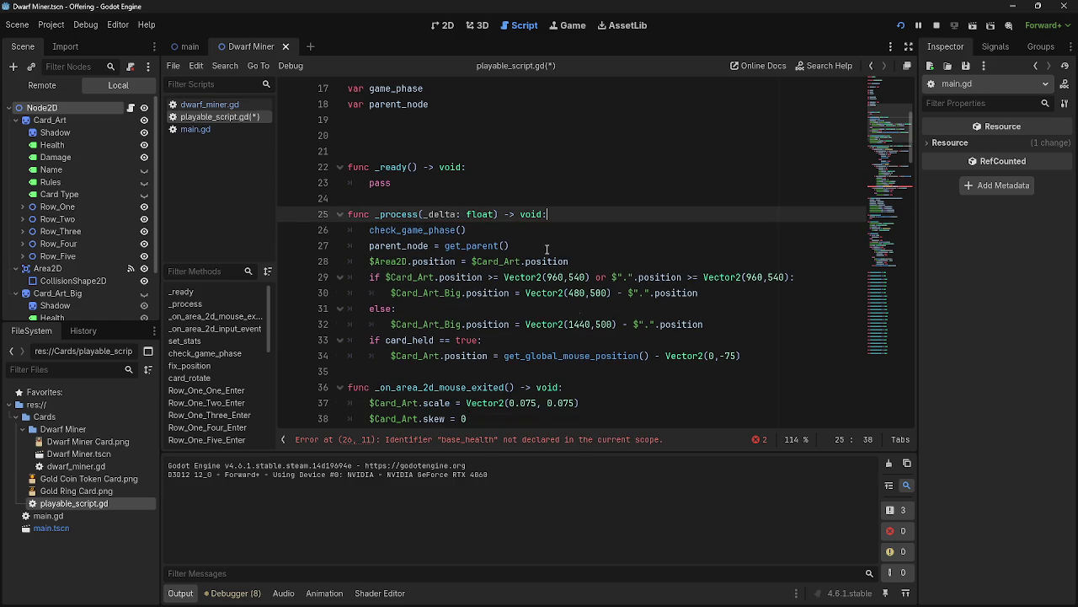
key(ctrl+z)
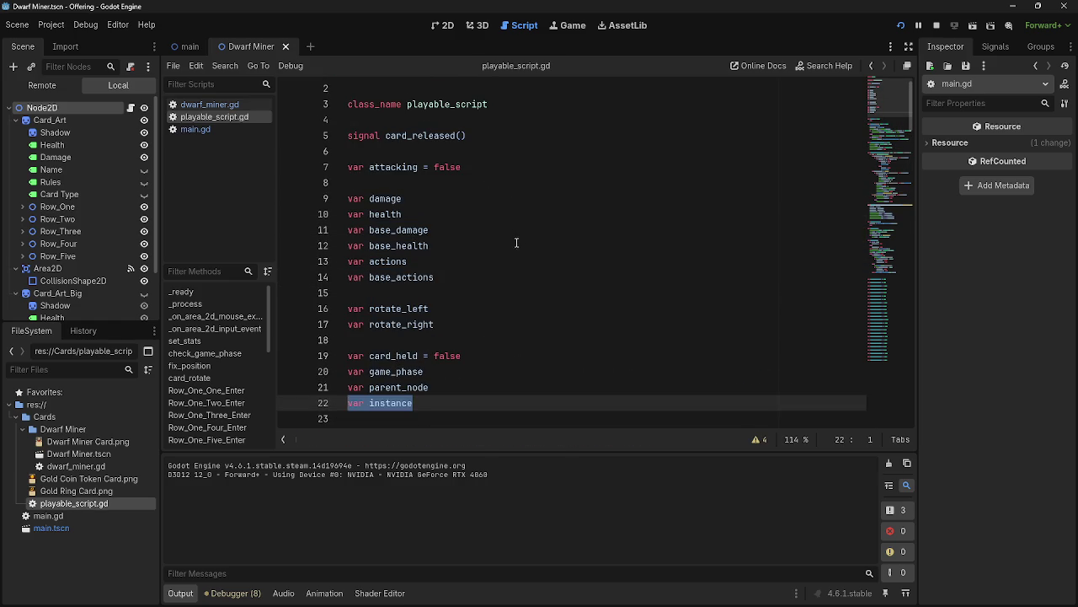
scroll(514, 244, down, 15)
key(ctrl+z)
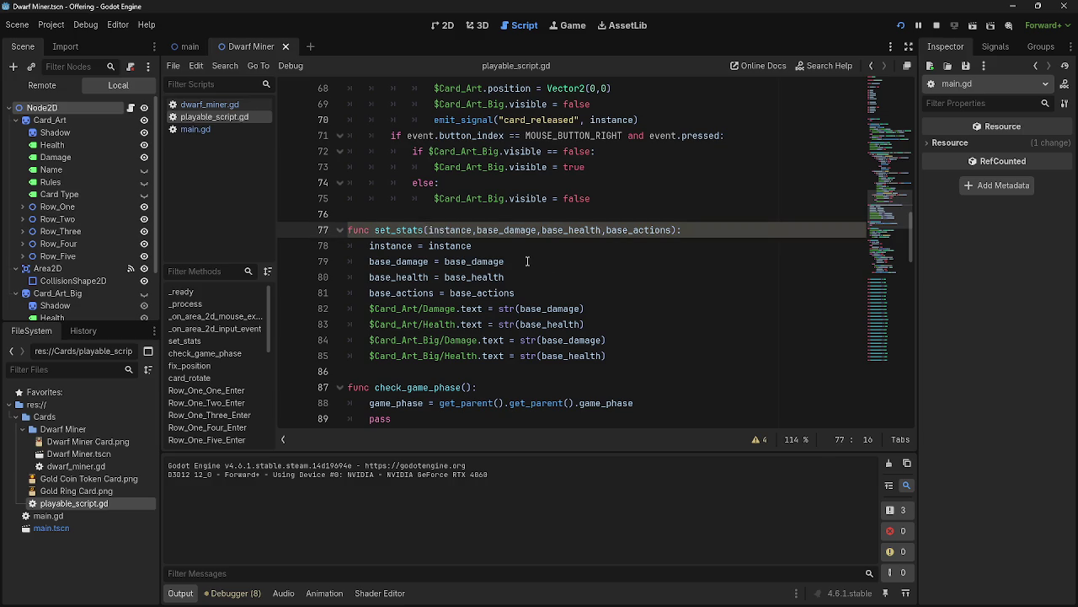
Prefix set_stats' parameters and their assigned values in playable_script.gd with child_.
text(child_)
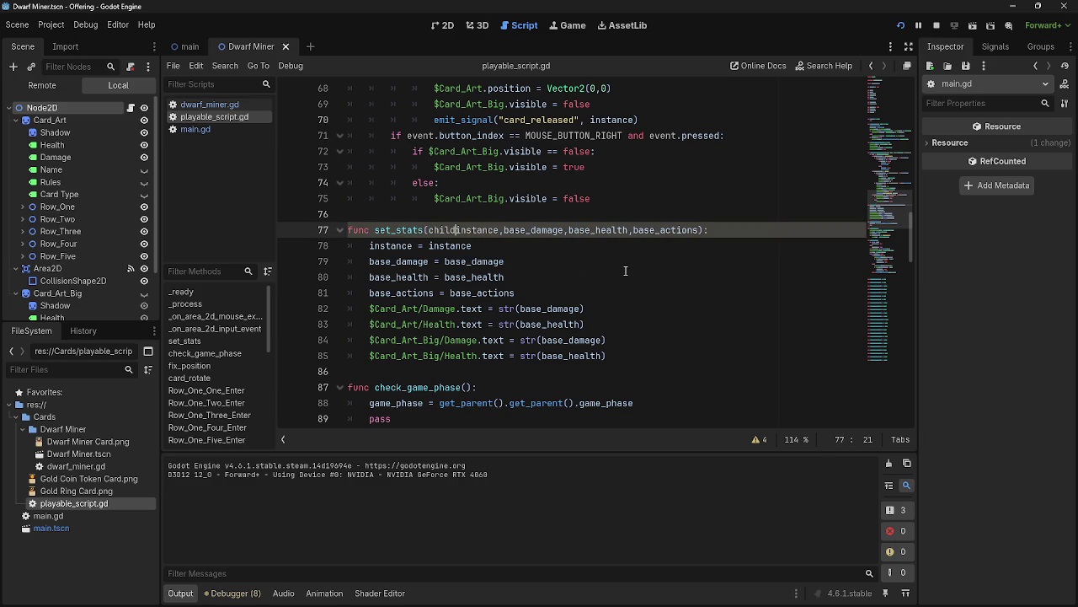
click(509, 231)
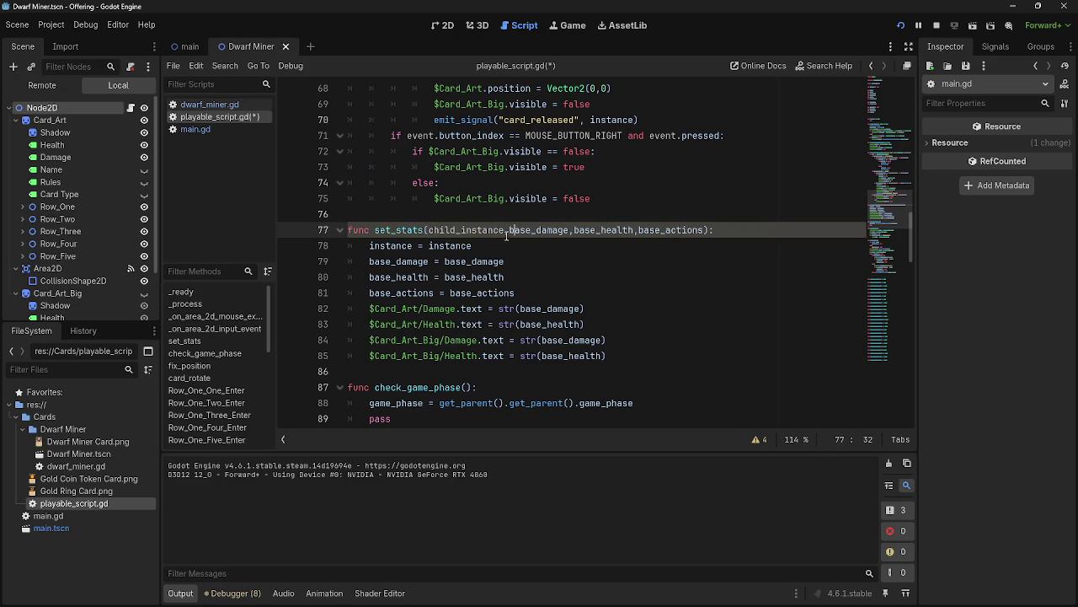
drag(461, 231, 428, 230)
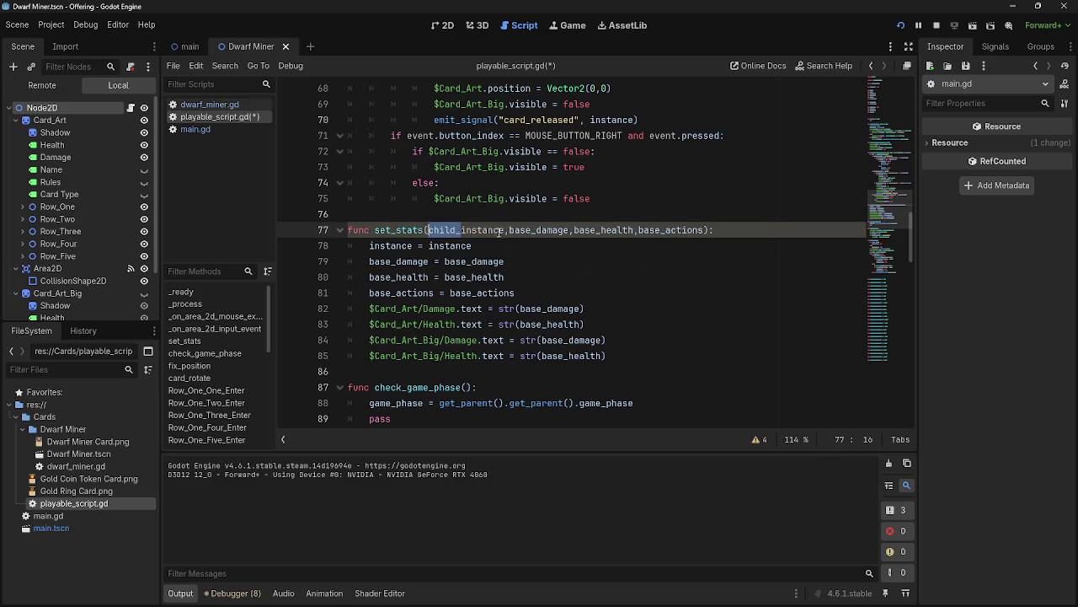
key(ctrl+c)
click(510, 230)
key(ctrl+v)
click(429, 245)
key(ctrl+v)
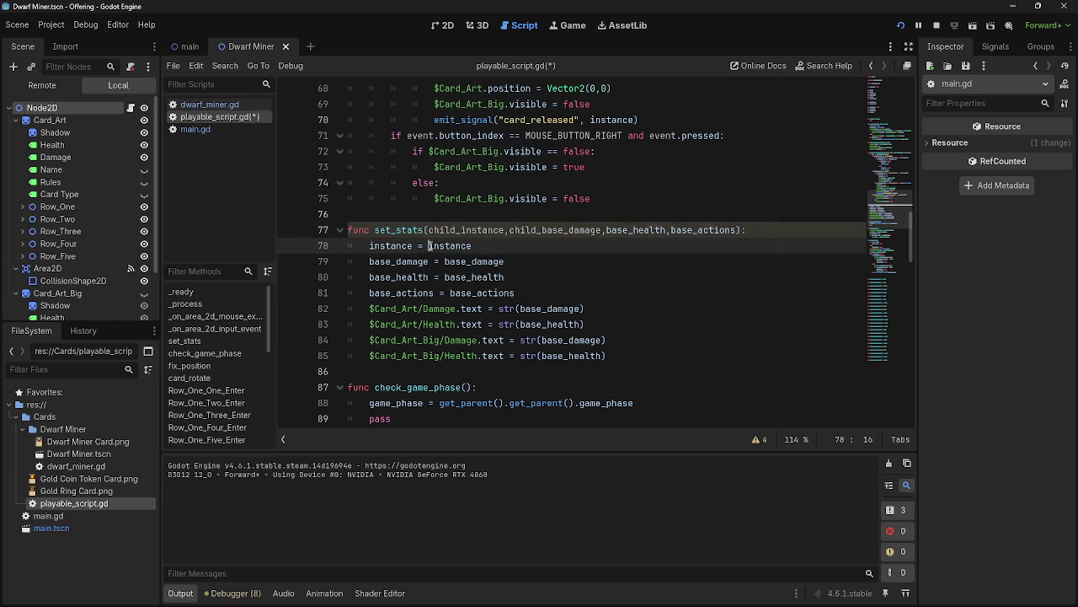
click(445, 262)
key(ctrl+v)
click(445, 278)
scroll(445, 278, up, 1)
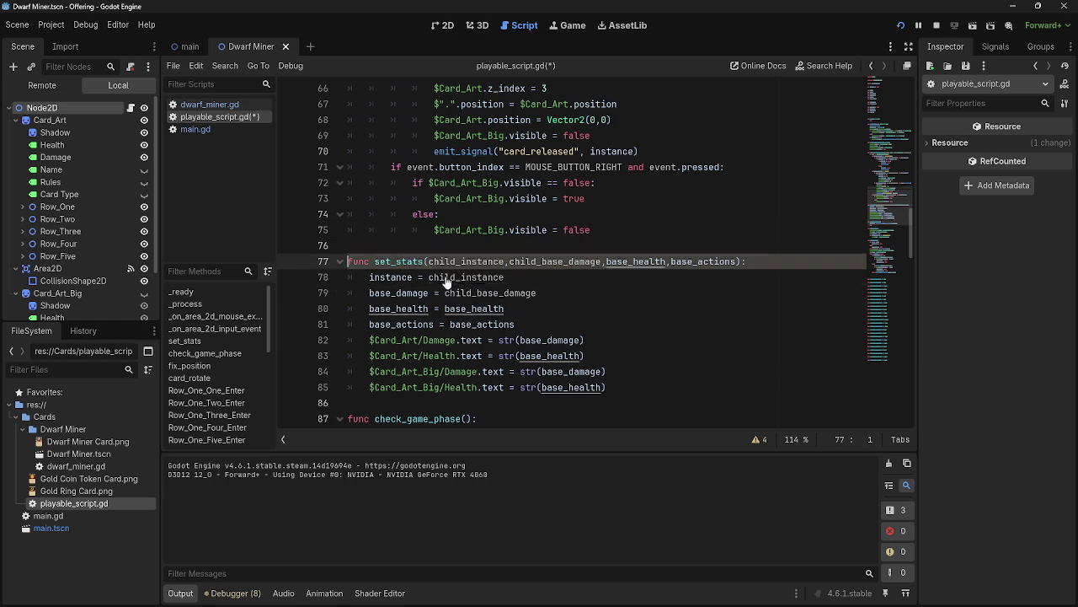
key(ctrl+v)
click(450, 325)
key(ctrl+v)
click(607, 261)
key(ctrl+v)
In dwarf_miner.gd, add child_ to the set_stats parameters and the assigned values on lines 9-12.
key(ctrl+v)
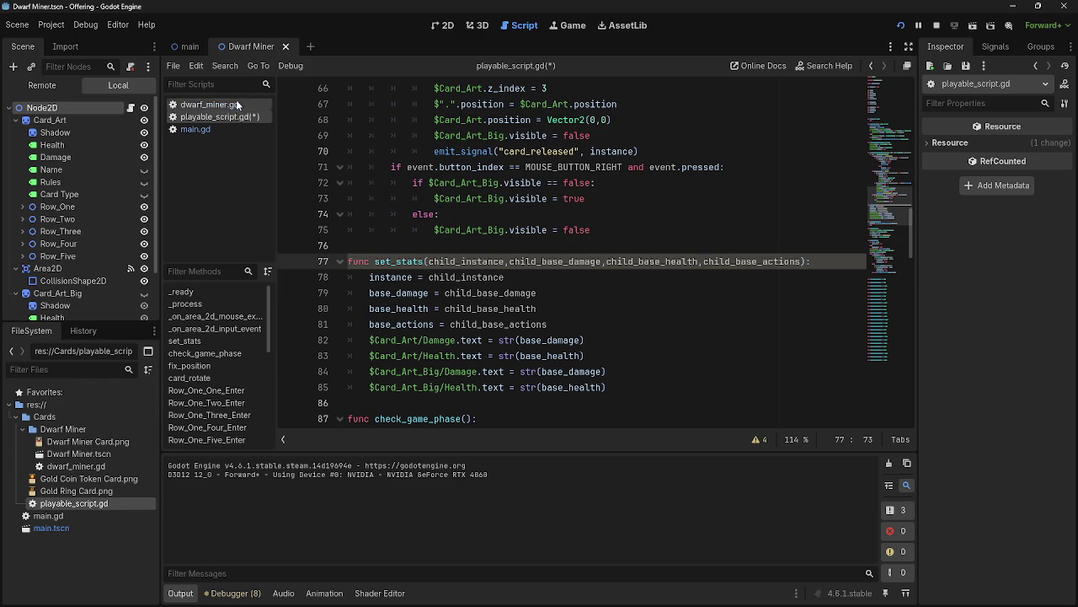
click(227, 104)
click(369, 229)
key(ctrl+v)
click(369, 245)
key(ctrl+v)
click(369, 261)
key(ctrl+v)
click(370, 214)
key(ctrl+v)
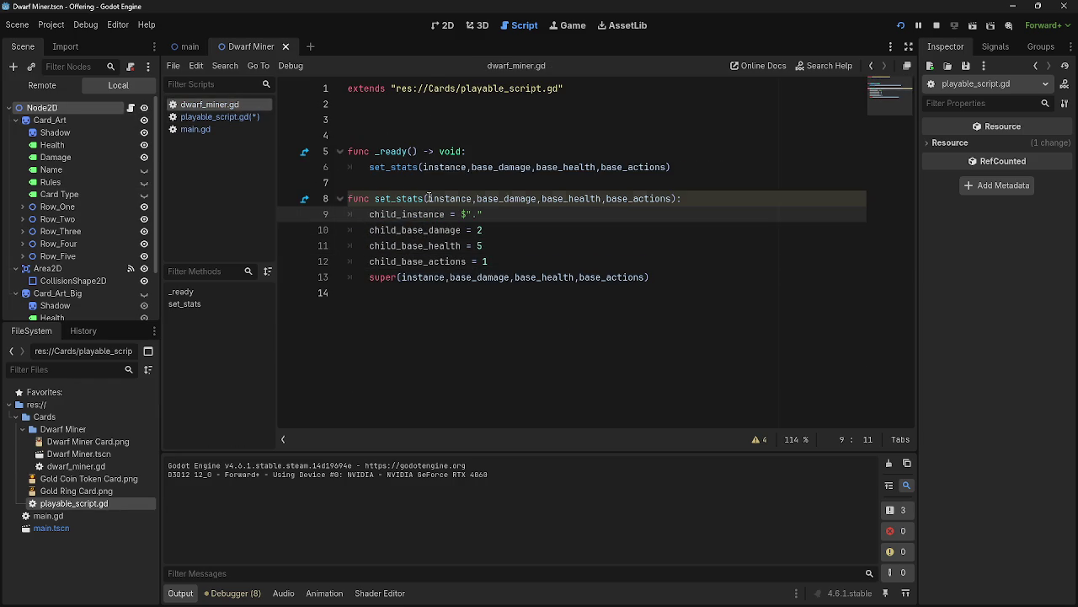
click(428, 198)
key(ctrl+v)
click(509, 198)
key(ctrl+v)
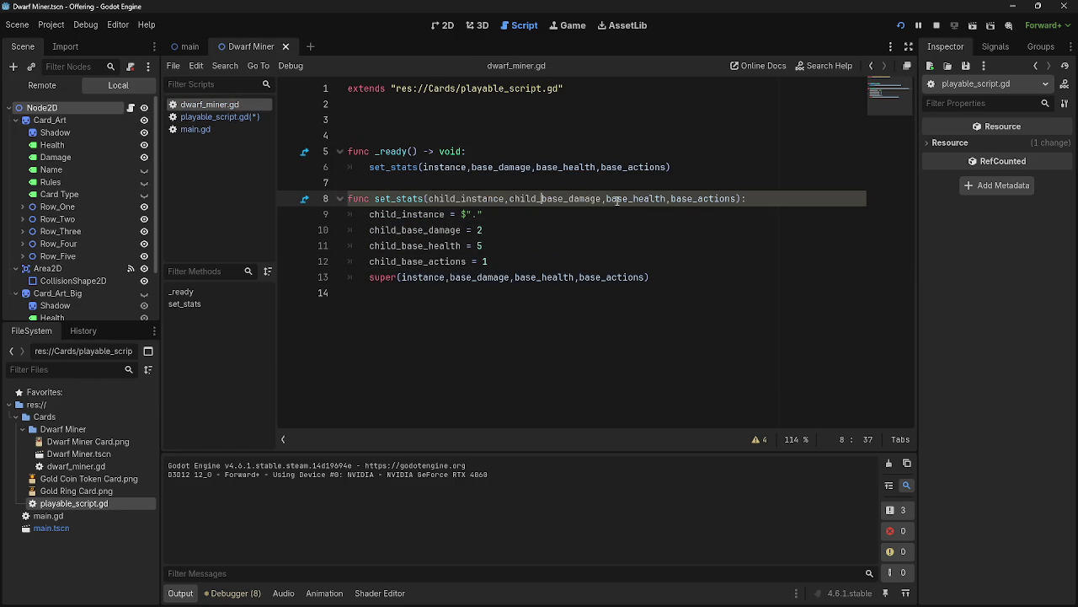
click(608, 198)
key(ctrl+v)
click(703, 198)
Prefix the super() call's arguments and the first _ready call arguments with child_.
key(ctrl+v)
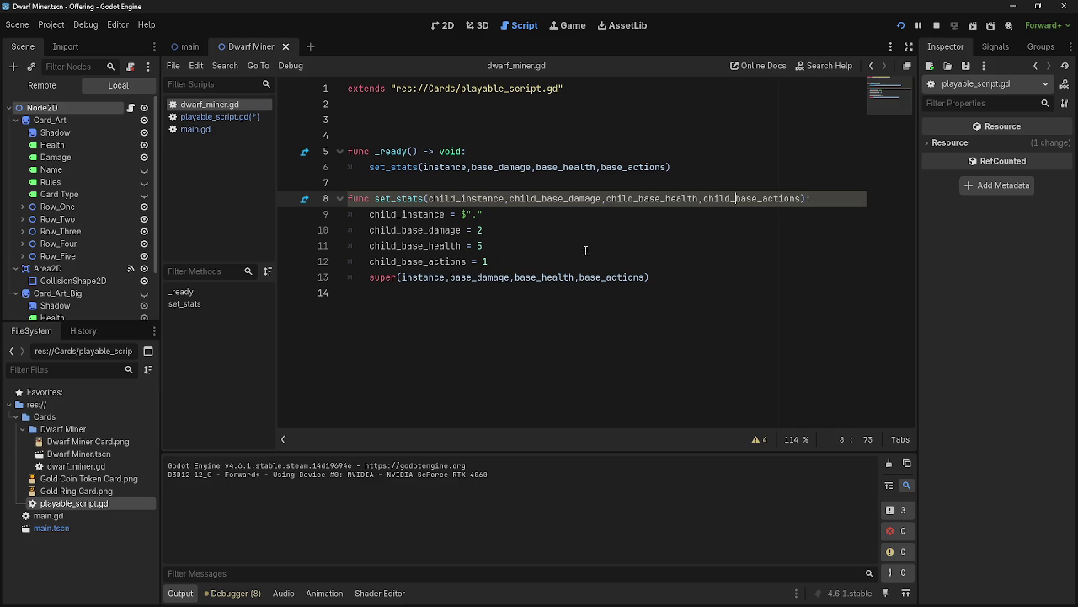
click(401, 277)
key(ctrl+v)
click(482, 277)
key(ctrl+v)
click(580, 277)
key(ctrl+v)
click(682, 277)
key(ctrl+v)
click(423, 167)
key(ctrl+v)
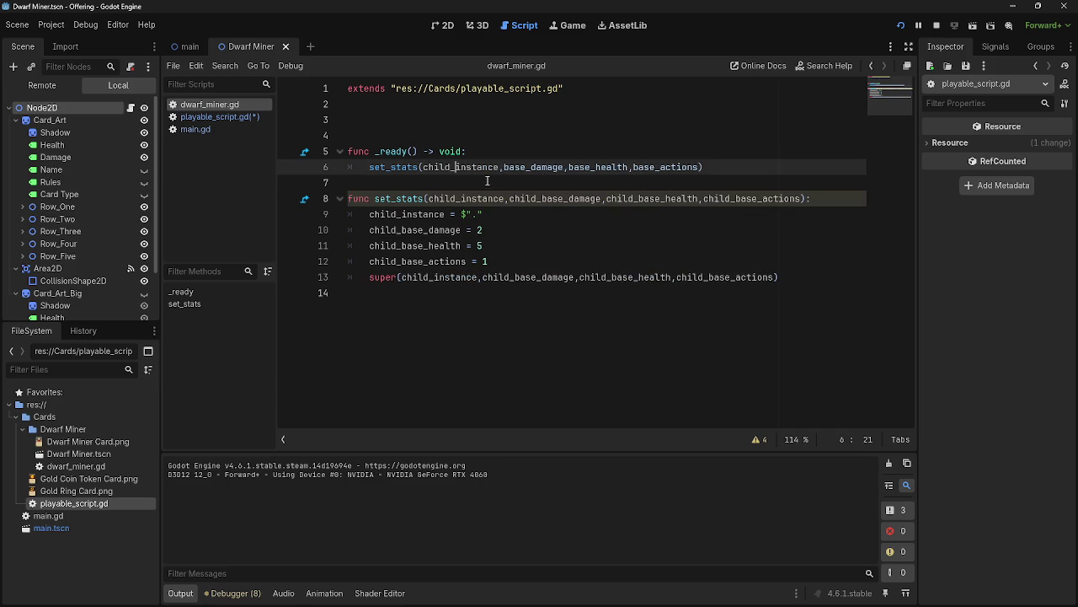
click(504, 167)
key(ctrl+v)
ctrl+click(601, 167)
key(ctrl+v)
Undo a stray child_ paste in playable_script.gd, finish the _ready arguments, and check child_instance usage.
key(ctrl+z)
click(215, 103)
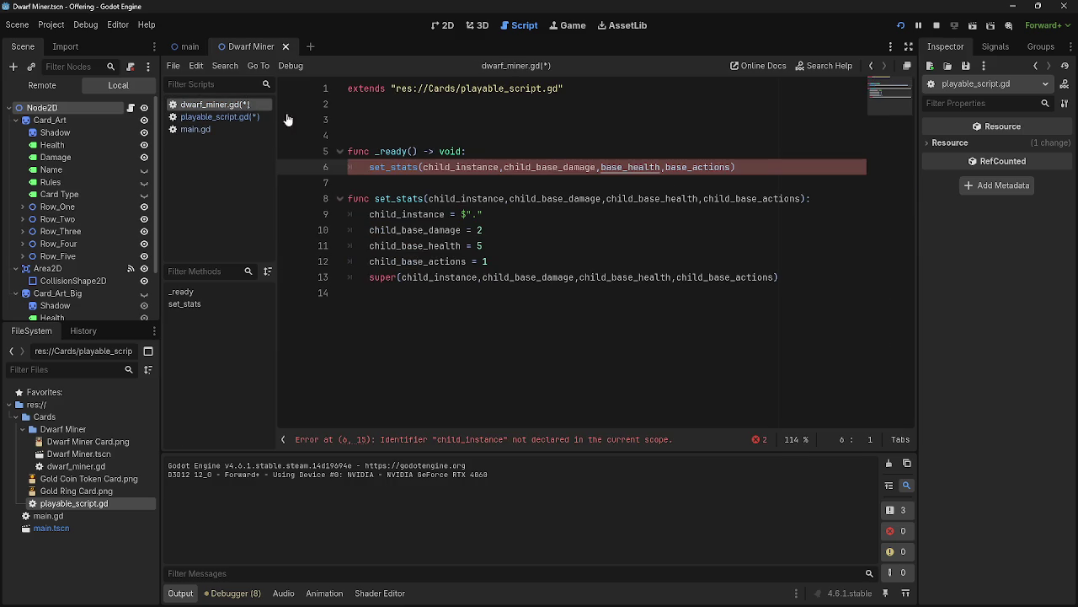
key(ctrl+v)
click(697, 168)
key(ctrl+v)
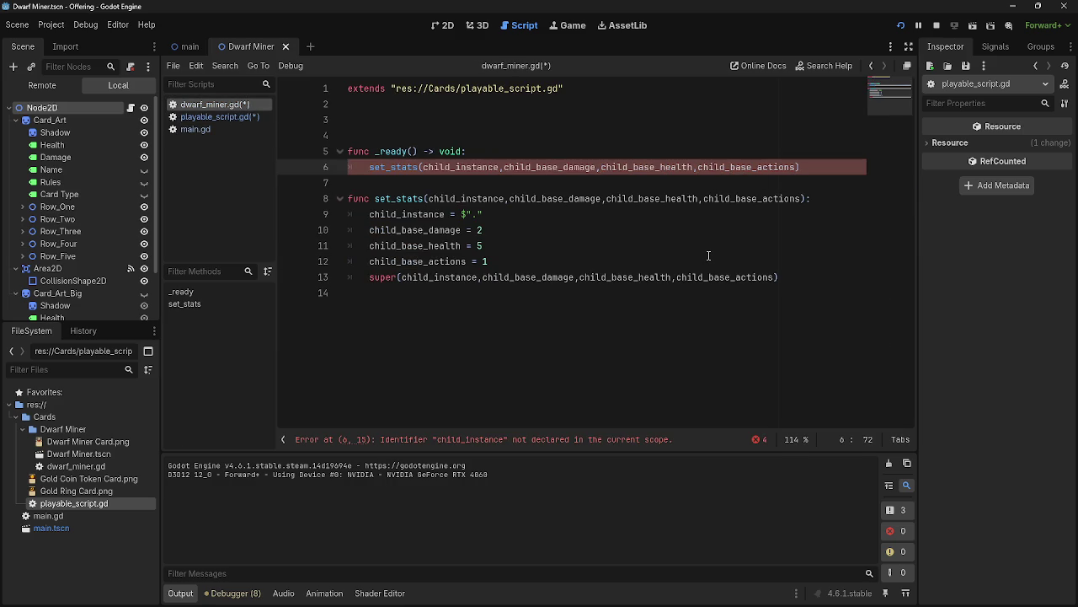
click(636, 215)
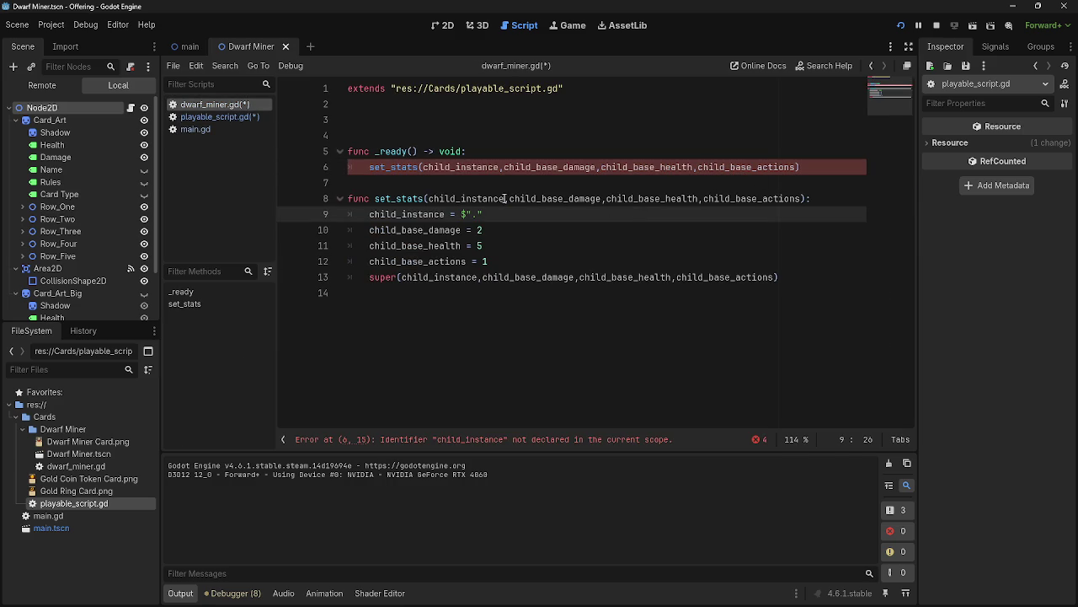
double_click(459, 168)
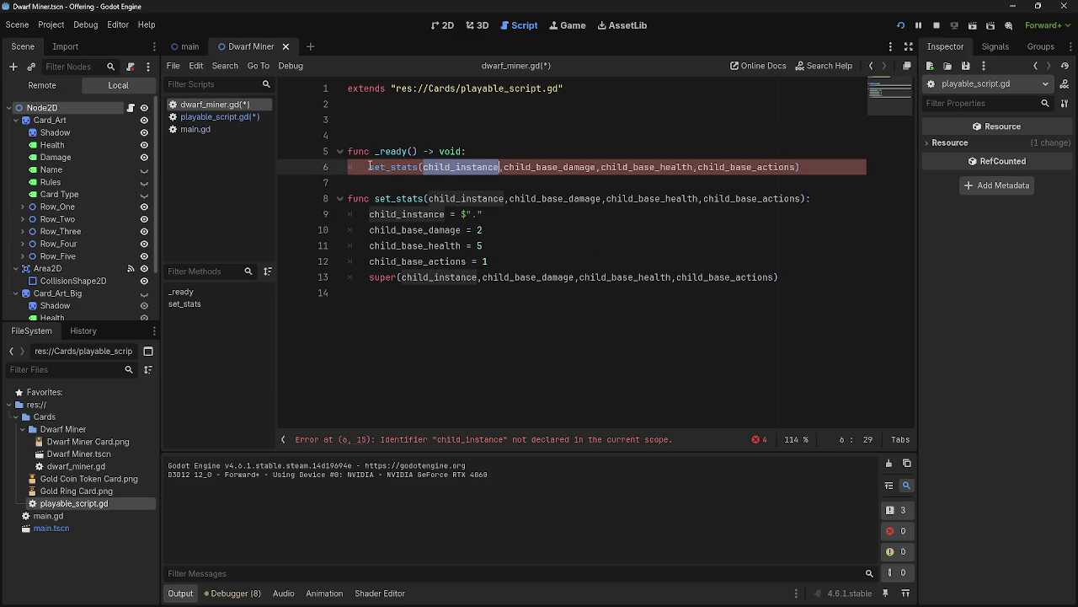
click(861, 203)
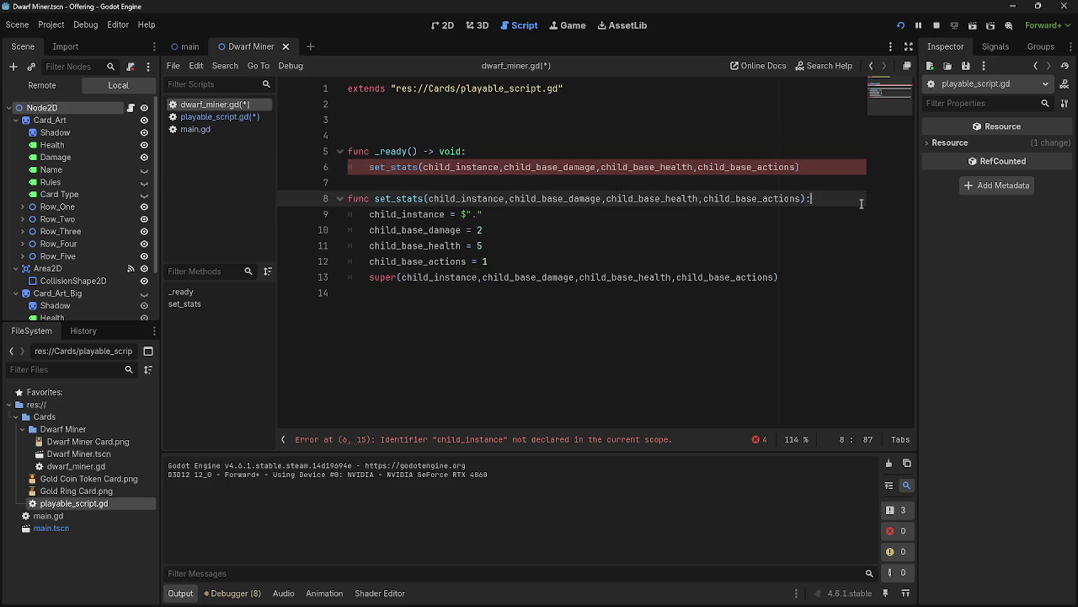
key(Return)
Try a var child_instance line in dwarf_miner.gd's set_stats, delete it, and return to playable_script.gd.
text(bar)
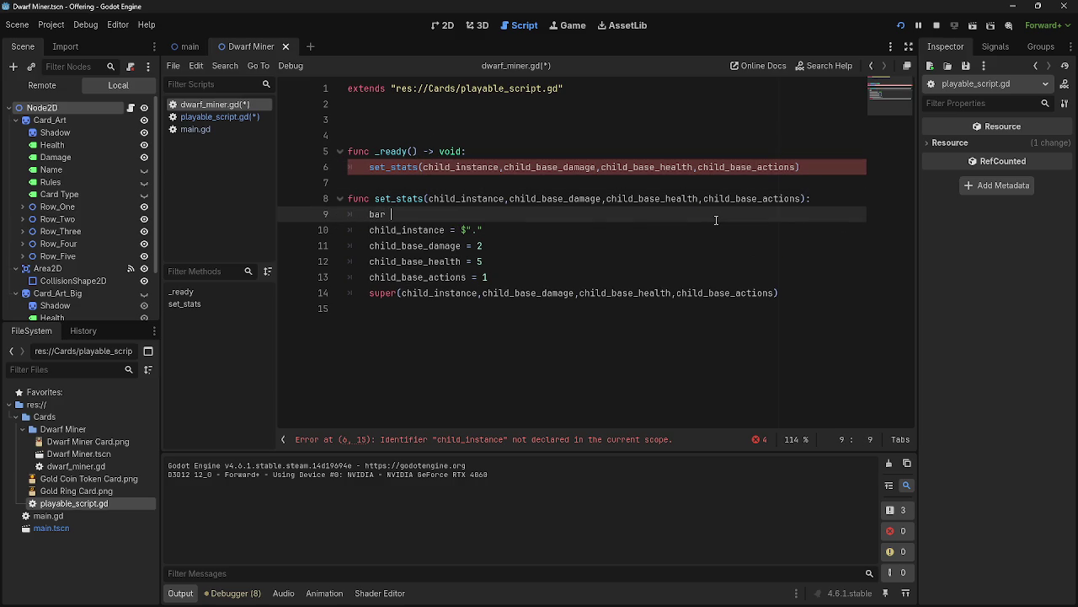
key(BackSpace)
key(BackSpace)
key(BackSpace)
text(var child_)
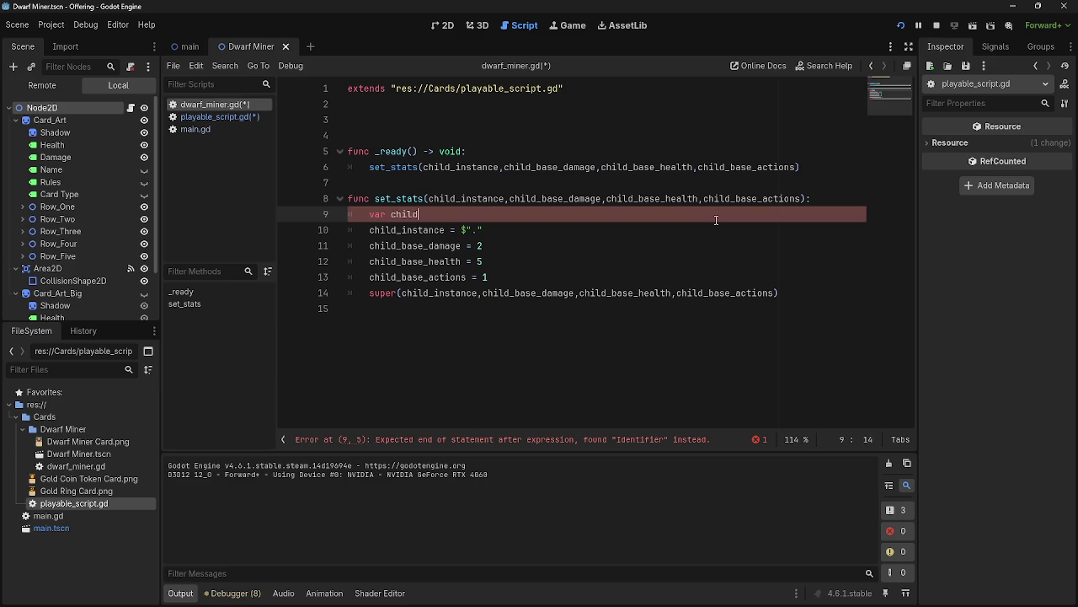
text(instance)
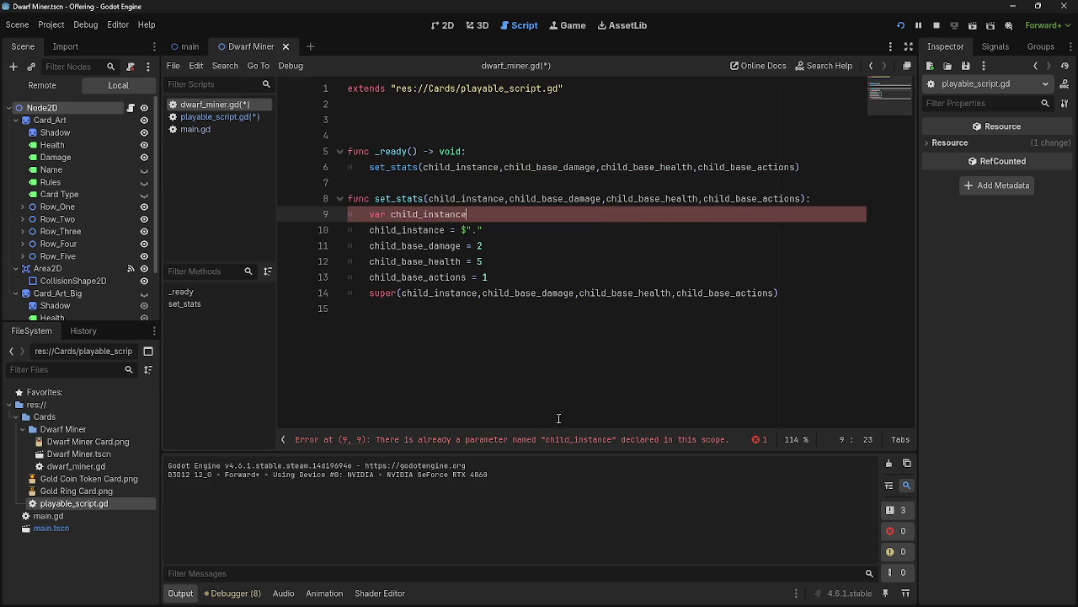
drag(485, 217, 358, 219)
key(BackSpace)
key(BackSpace)
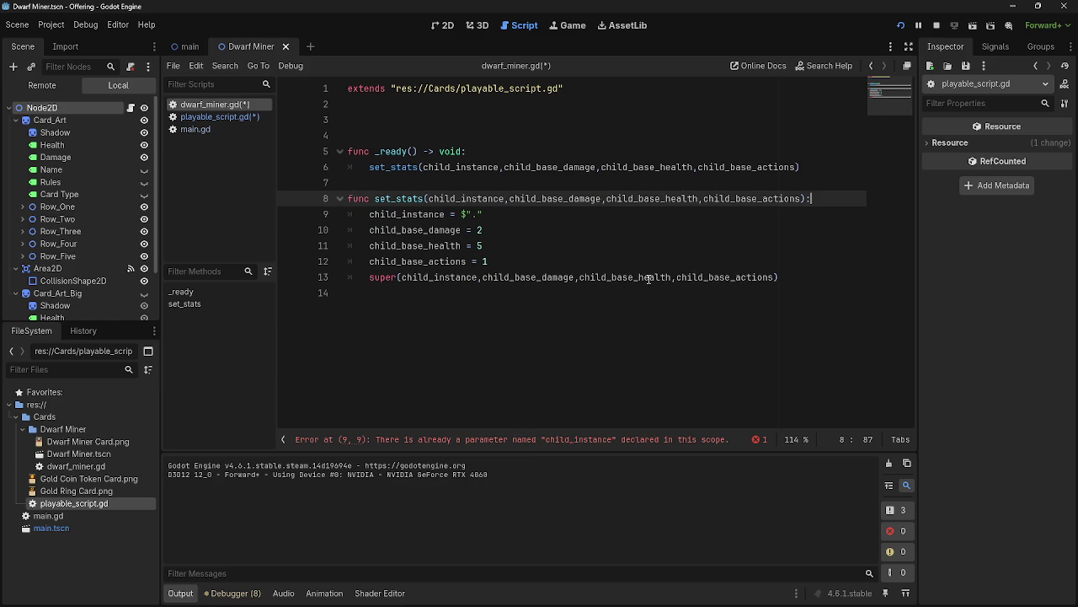
click(525, 440)
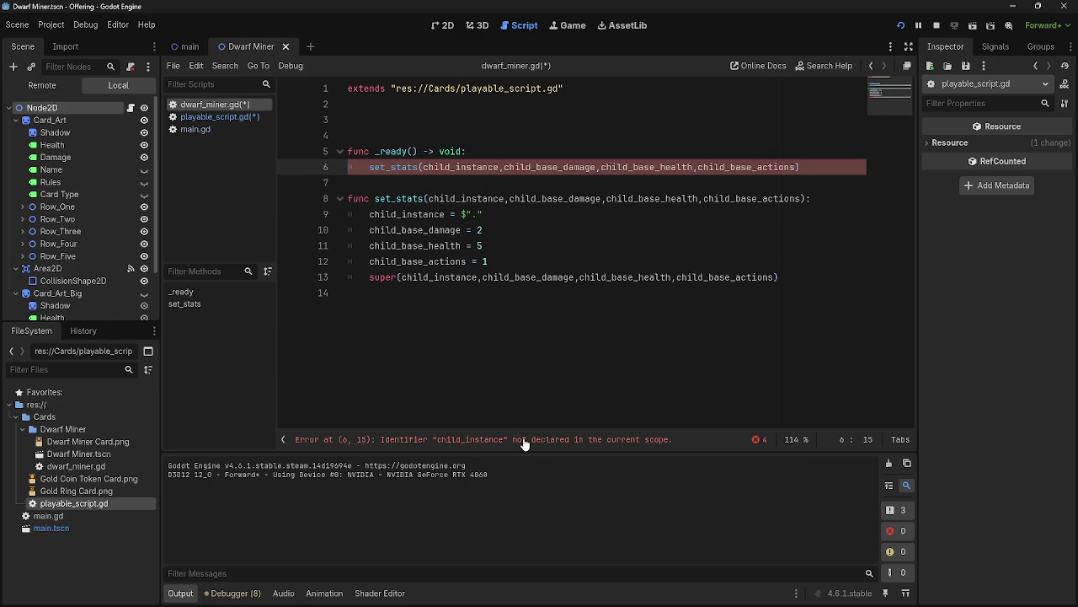
click(215, 116)
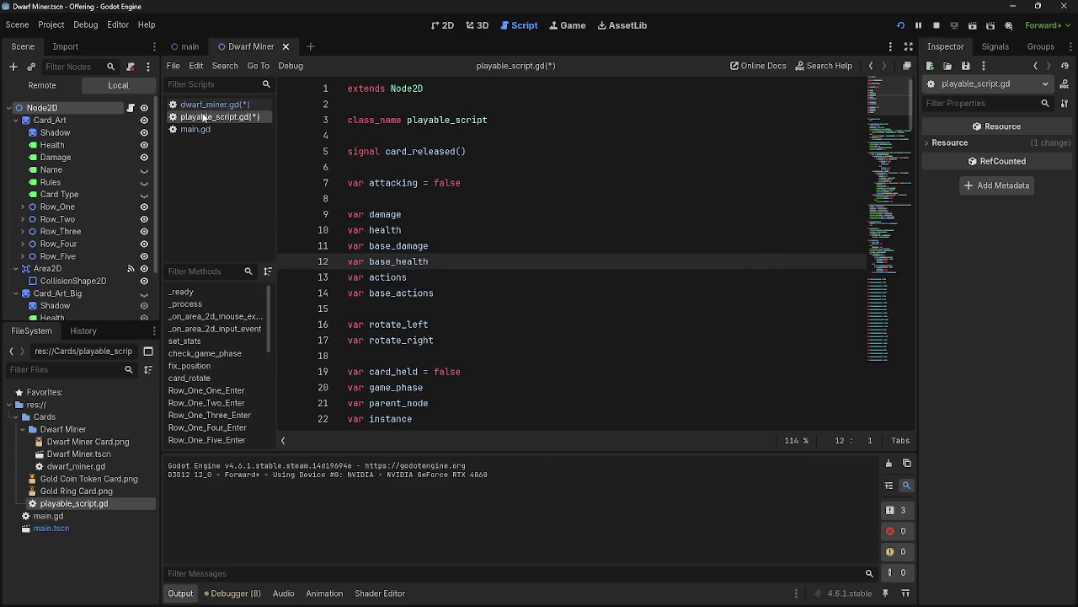
Fix set_stats indentation in playable_script.gd, discard a trial child_instance declaration, and run the project with F5.
scroll(542, 348, down, 20)
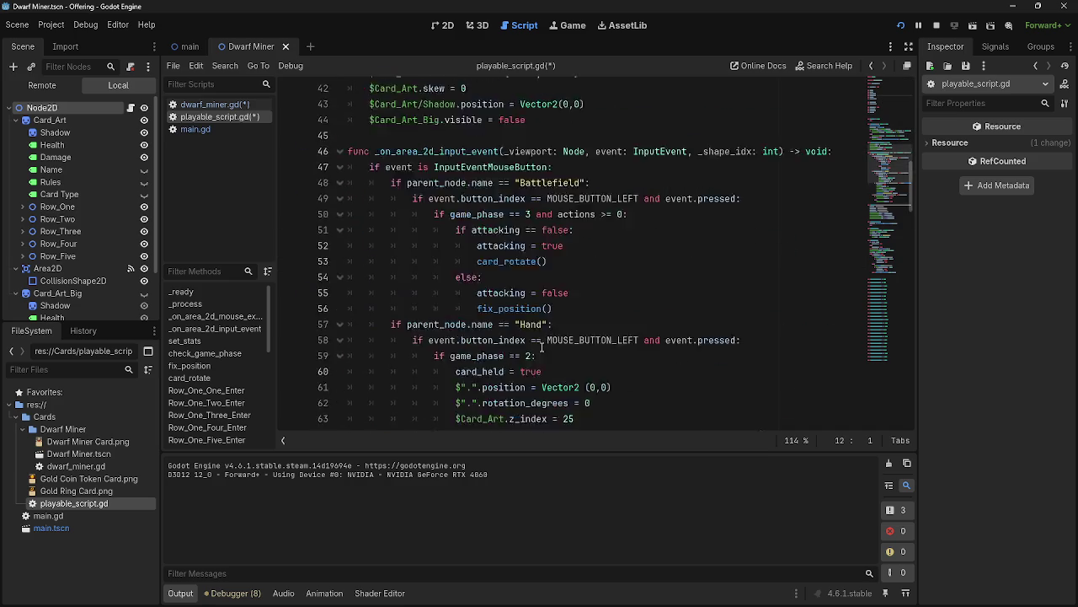
scroll(542, 348, up, 2)
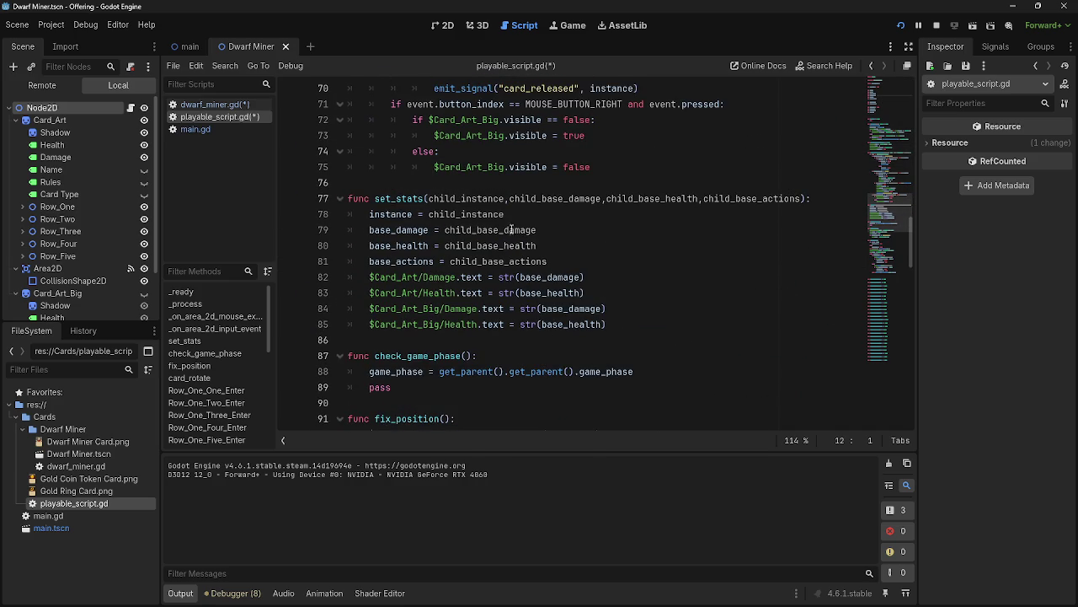
click(360, 214)
key(BackSpace)
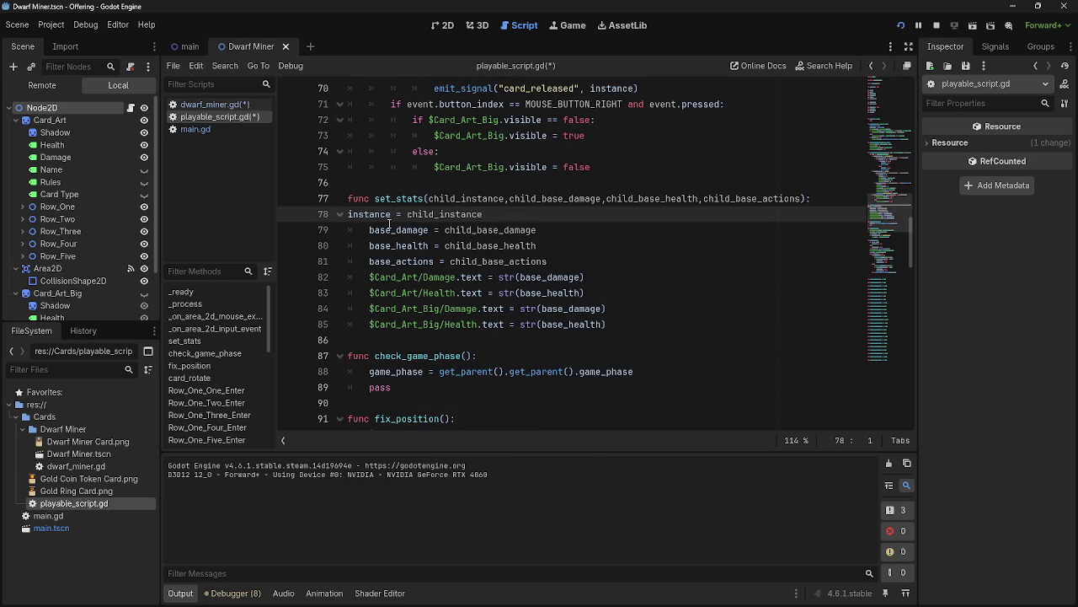
key(Tab)
click(817, 198)
key(Return)
text(ar child)
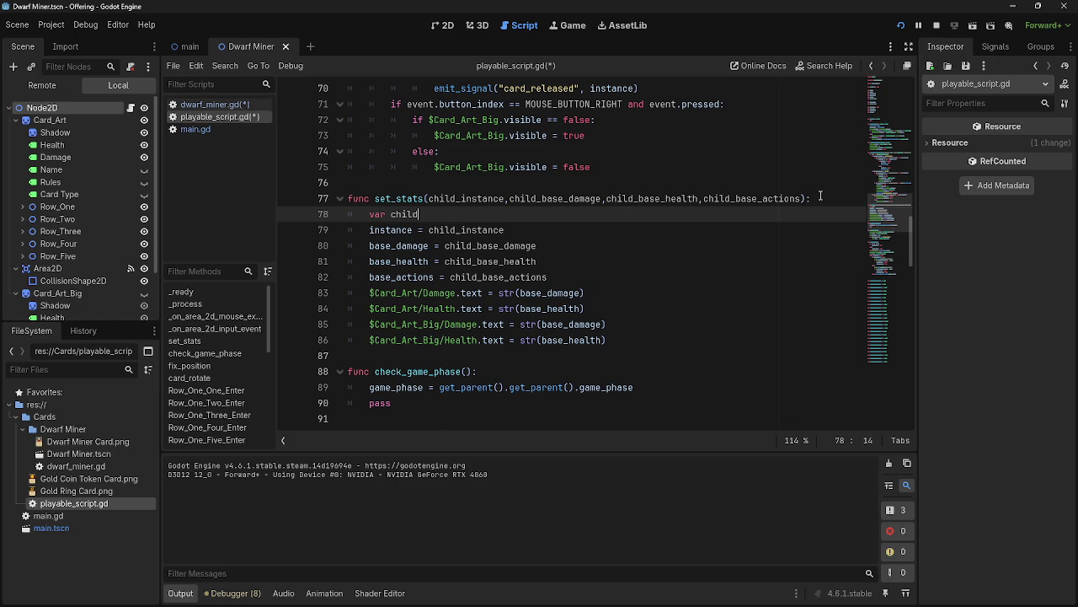
text(_instance)
key(BackSpace)
key(BackSpace)
key(BackSpace)
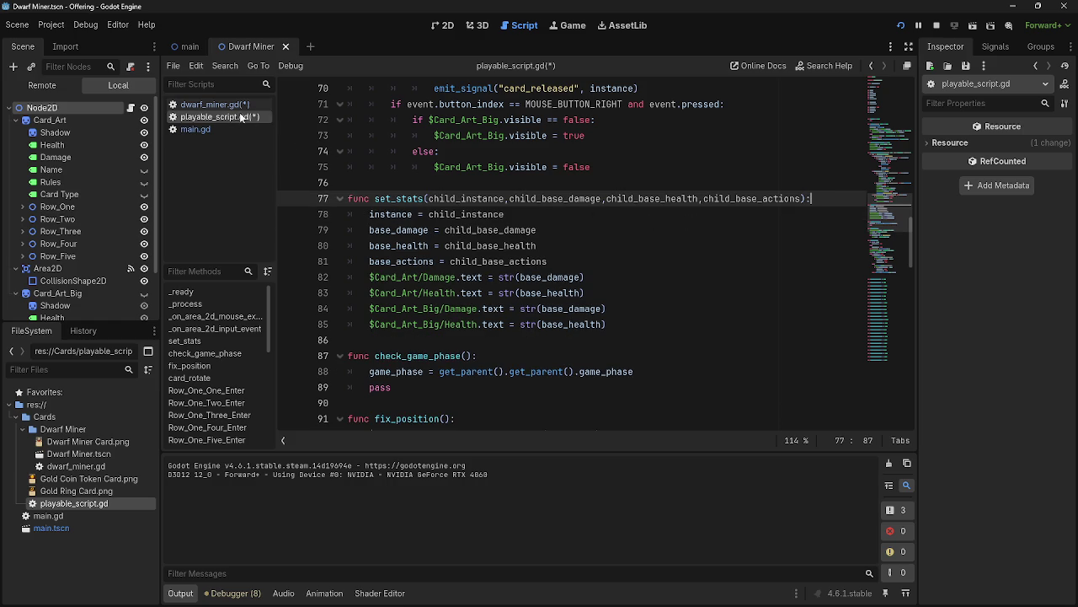
key(F5)
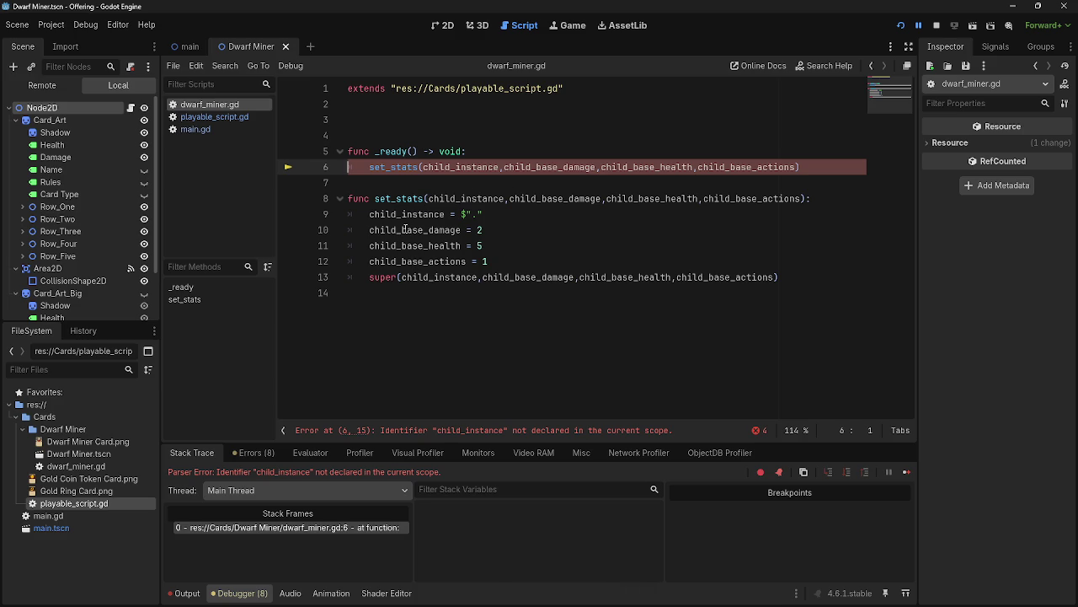
Compare the child_-prefixed set_stats parameters in dwarf_miner.gd with those in playable_script.gd.
double_click(473, 168)
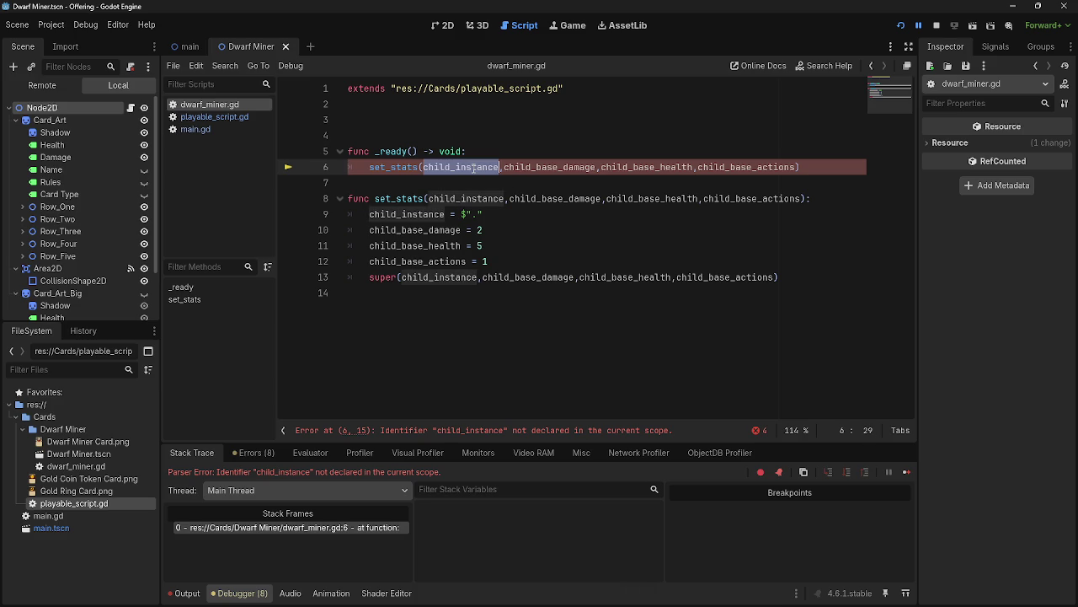
double_click(558, 199)
double_click(604, 199)
double_click(706, 199)
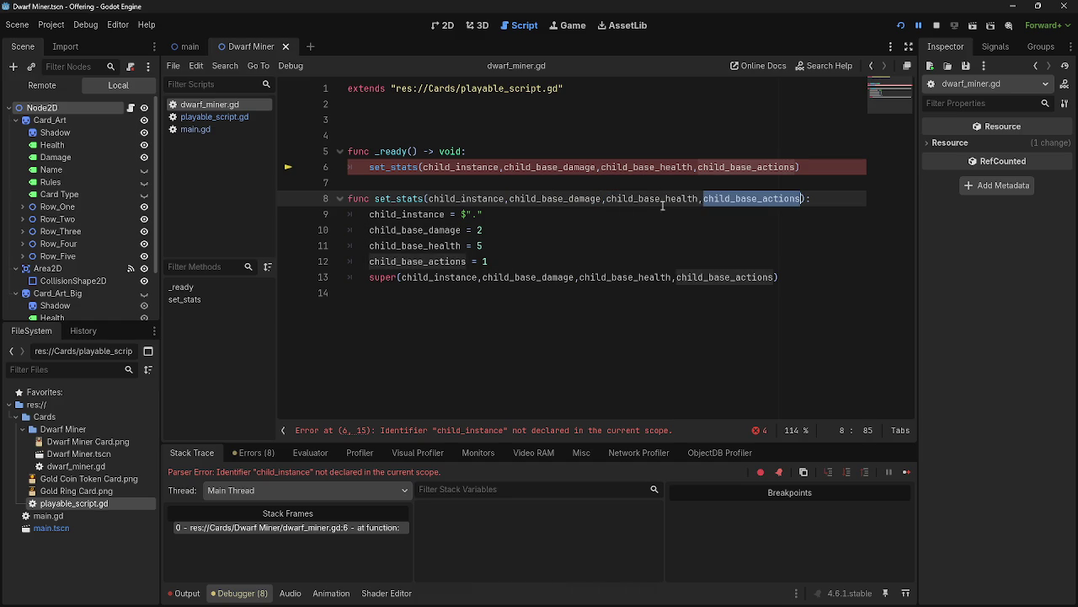
double_click(455, 198)
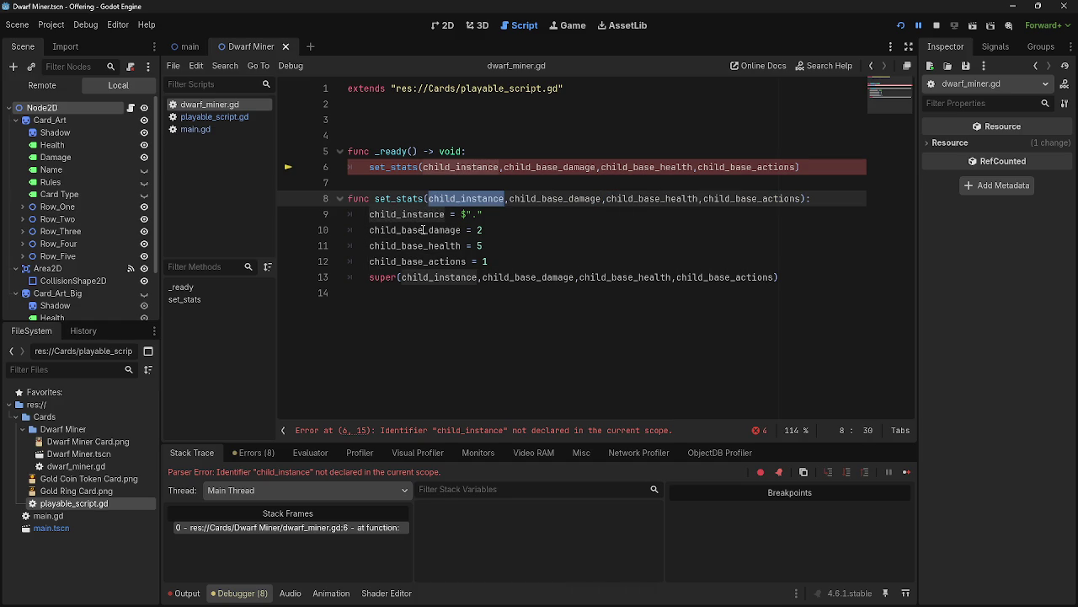
click(194, 119)
double_click(468, 199)
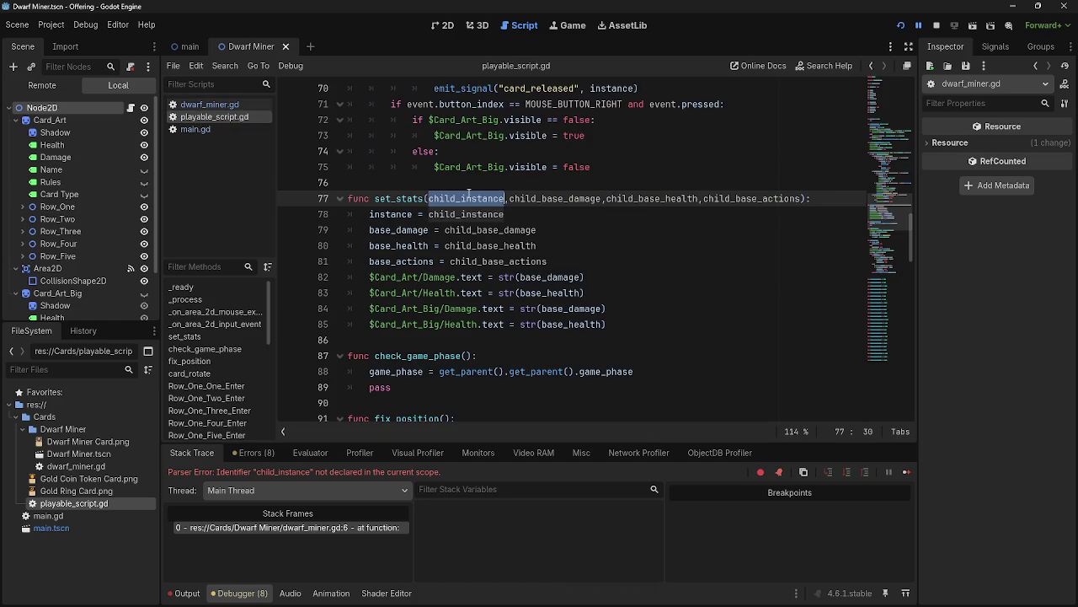
double_click(549, 199)
double_click(474, 197)
Add a 'var child_instance' declaration below var parent_node in playable_script.gd.
scroll(475, 197, up, 20)
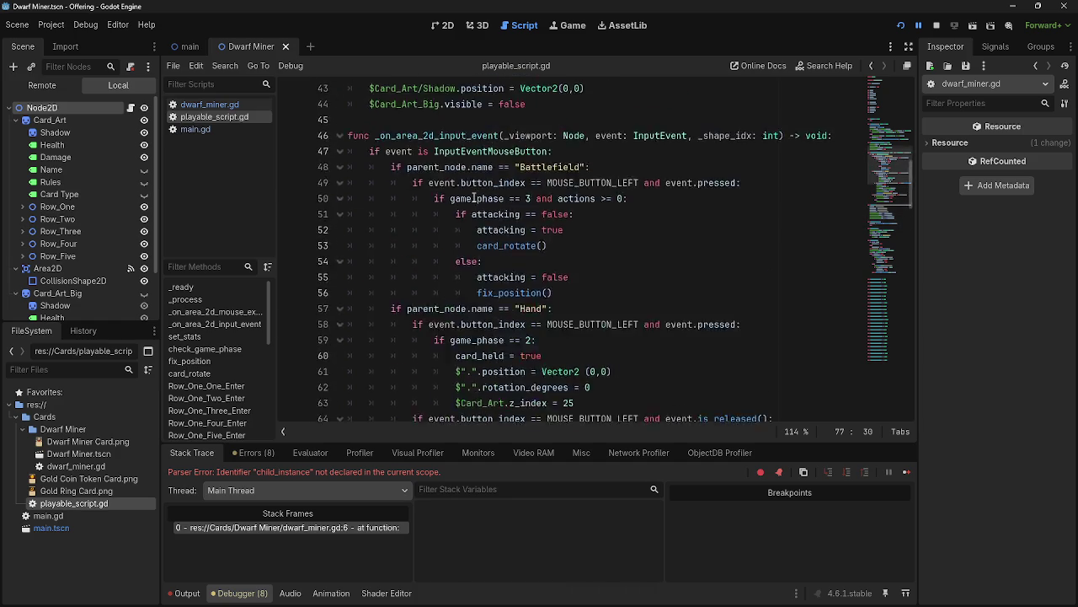
scroll(476, 279, up, 2)
scroll(477, 279, down, 16)
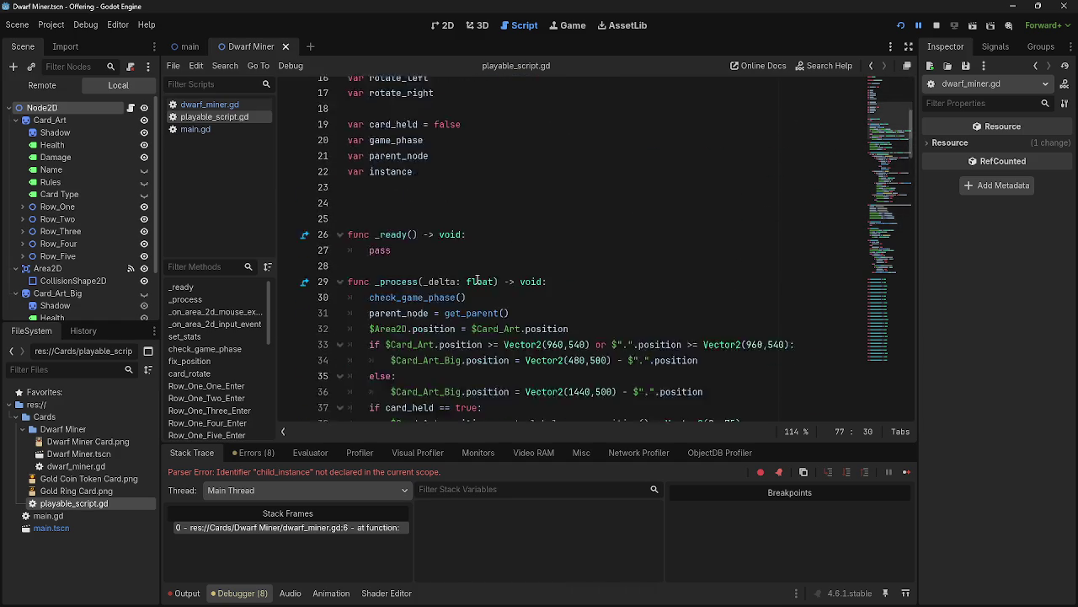
scroll(478, 280, up, 2)
scroll(477, 279, up, 12)
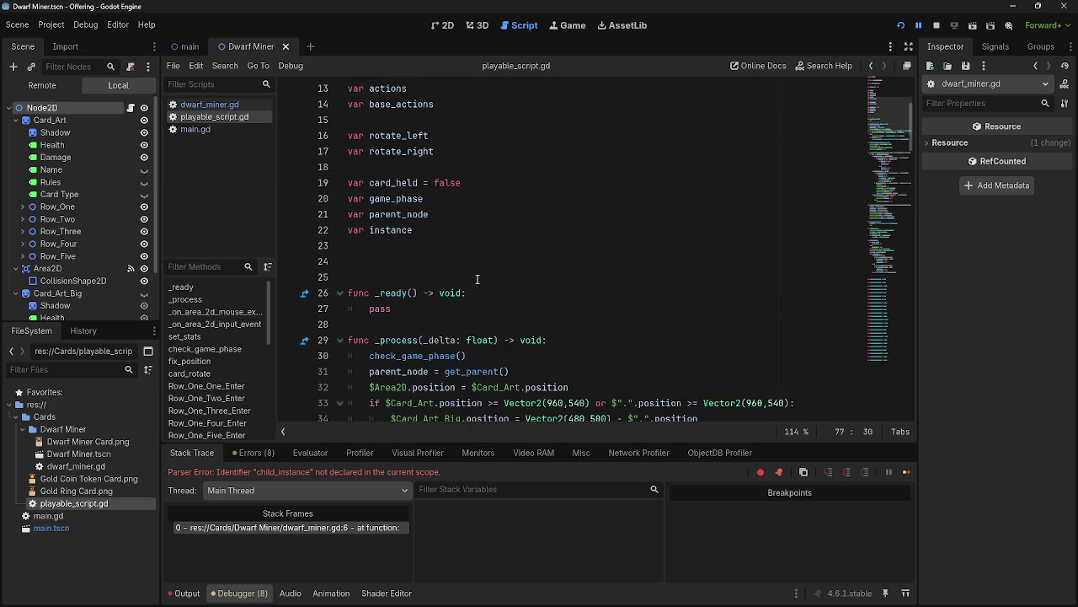
click(466, 310)
key(Return)
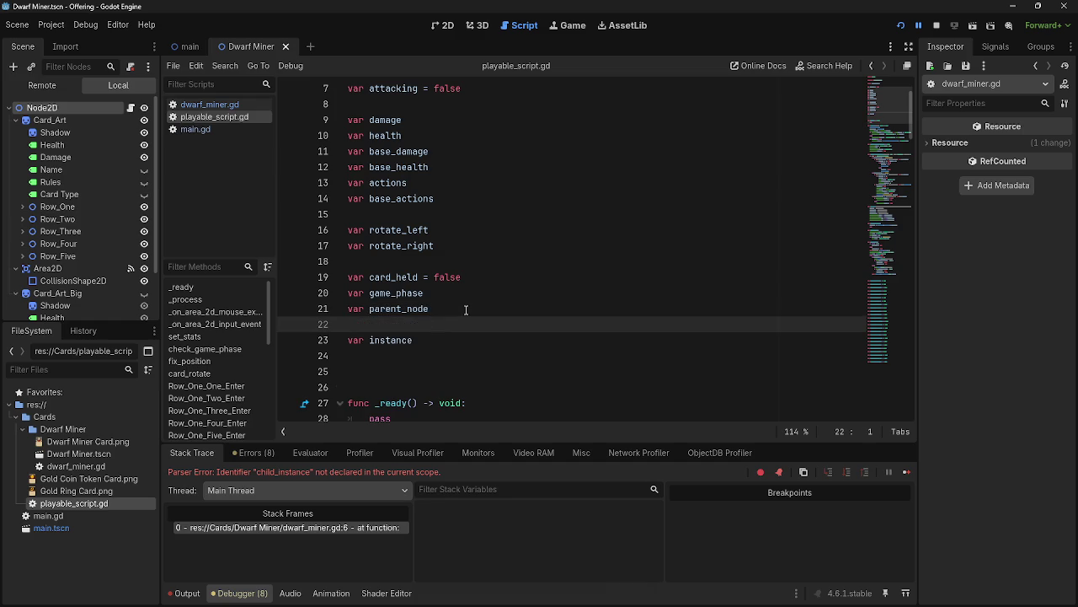
text(child_)
text(instance)
click(336, 325)
text(var)
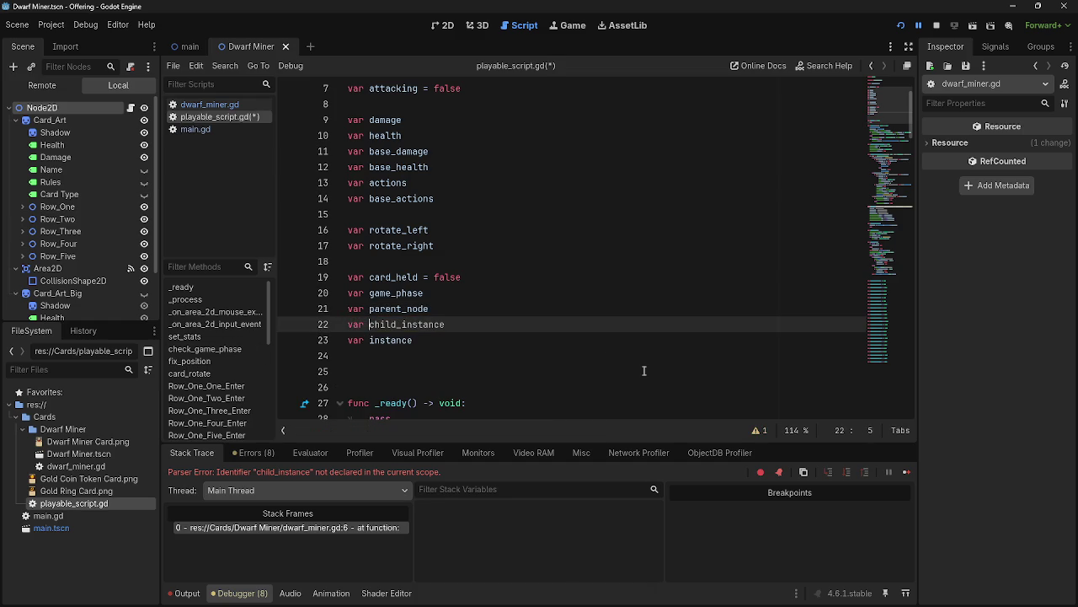
Check the shadowed-variable warning, delete the child_instance line, and go back to dwarf_miner.gd.
click(758, 433)
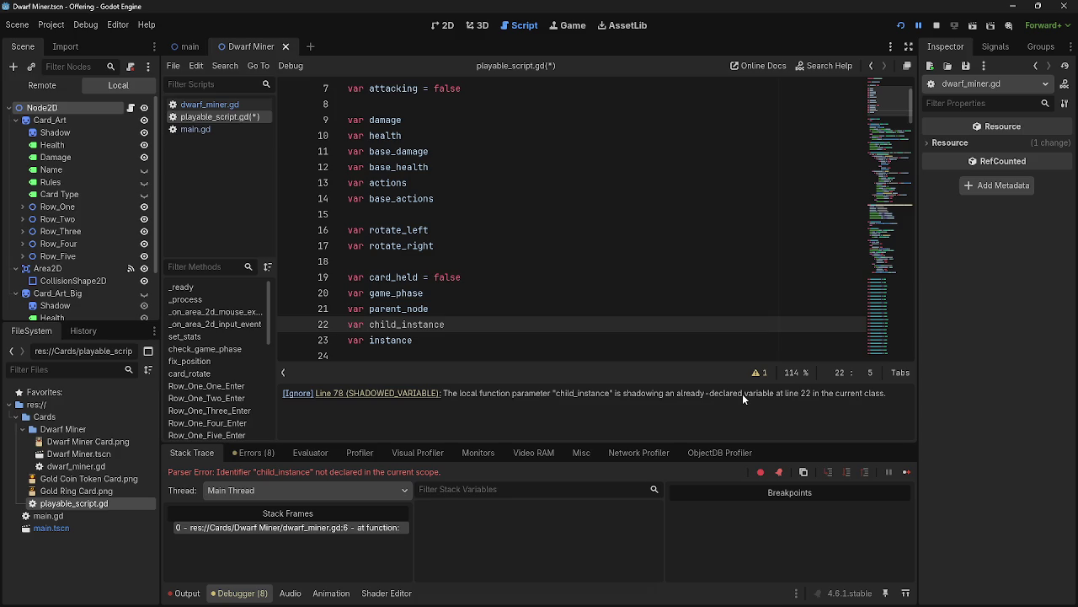
drag(445, 325, 342, 320)
key(BackSpace)
key(BackSpace)
scroll(539, 339, down, 15)
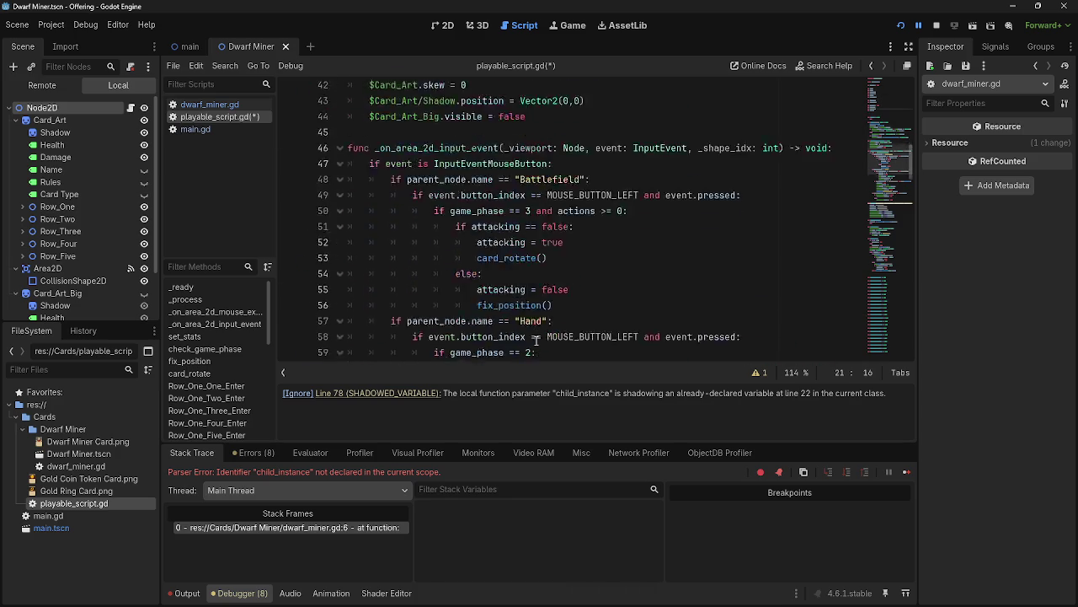
click(829, 197)
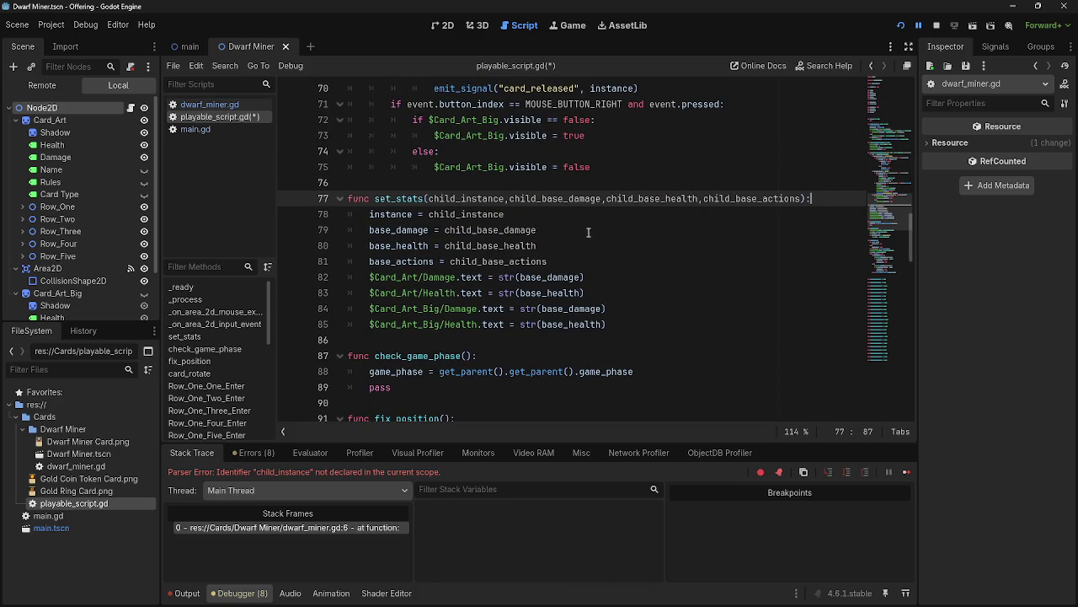
click(210, 103)
click(504, 213)
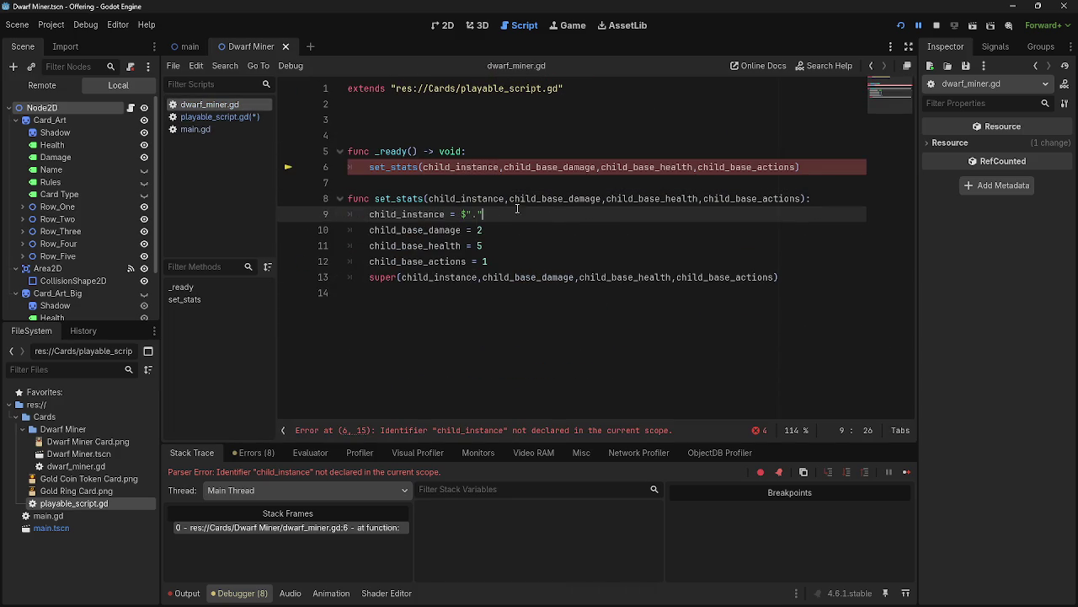
Declare var child_instance on line 3 of dwarf_miner.gd.
click(487, 193)
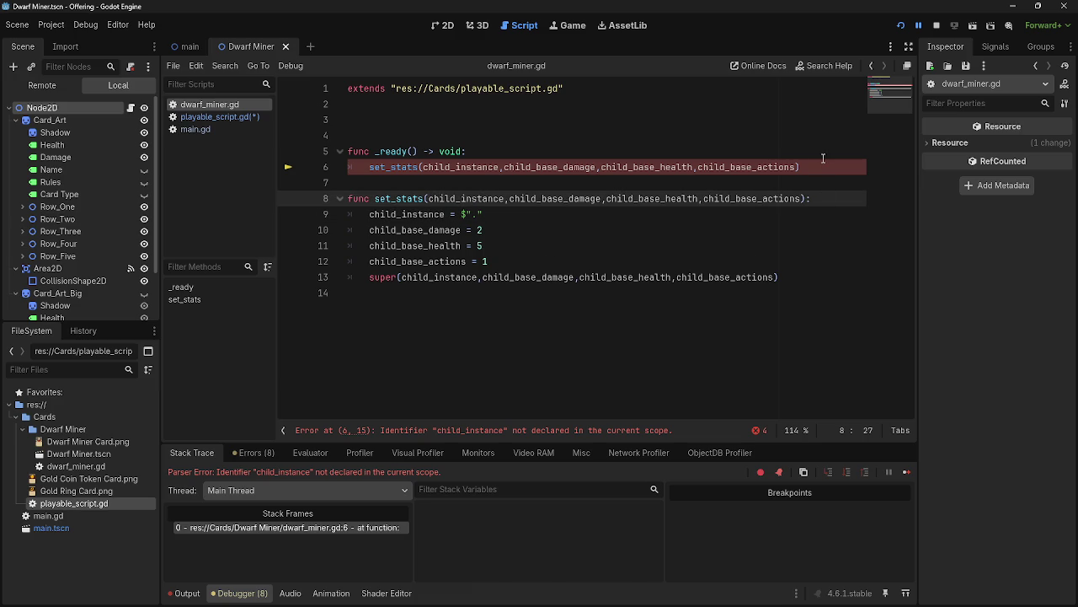
click(824, 157)
click(702, 121)
text(var c)
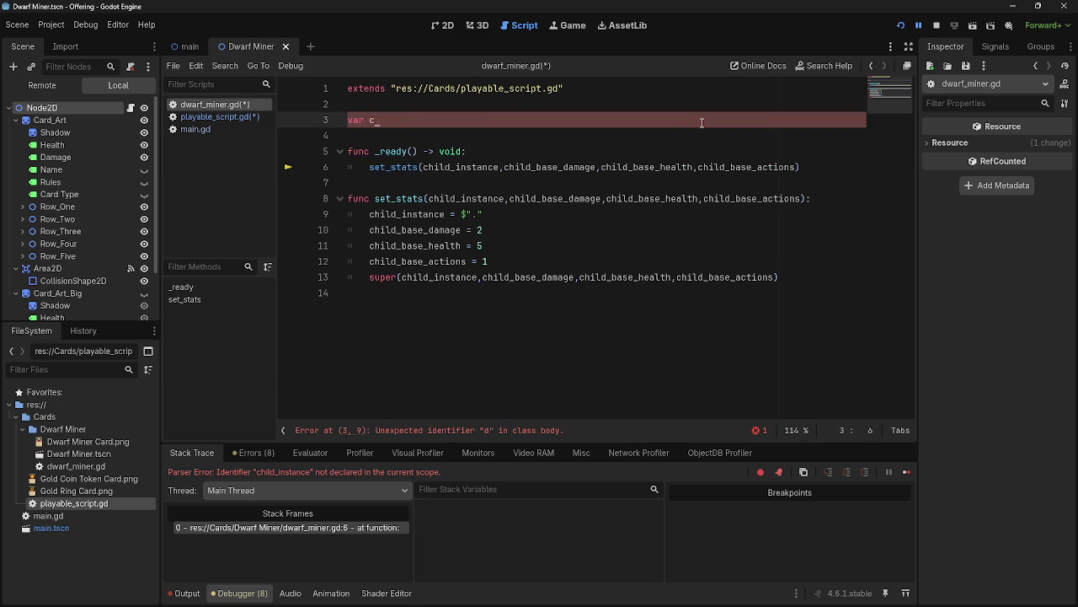
text(jo;hild_instance)
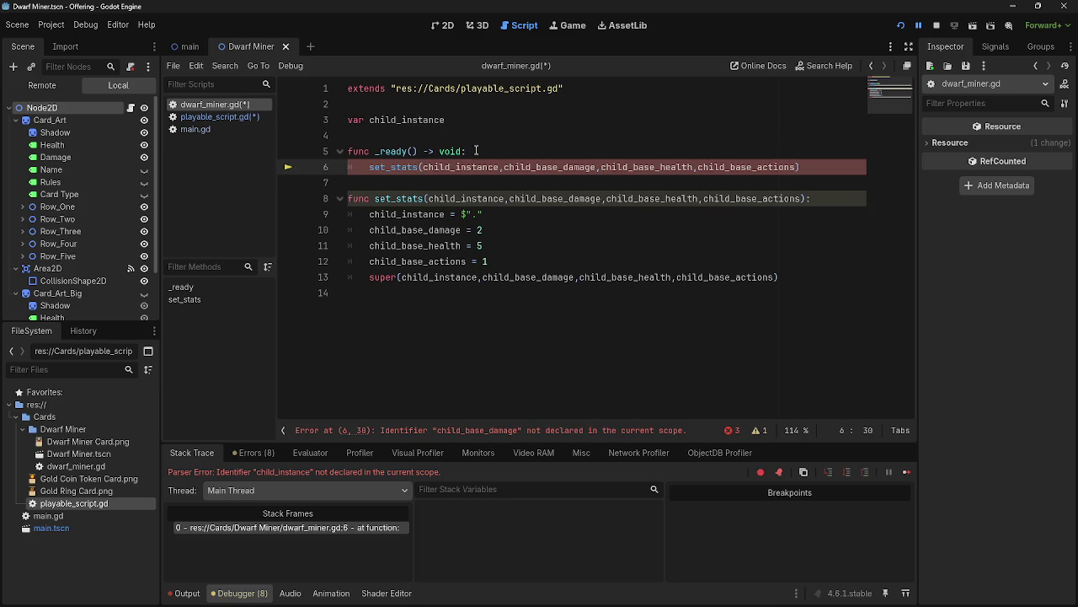
click(493, 120)
key(Return)
key(Return)
key(Return)
Add 'var child_base_damage' on line 4, copying the name from the ready call.
click(462, 137)
text(var)
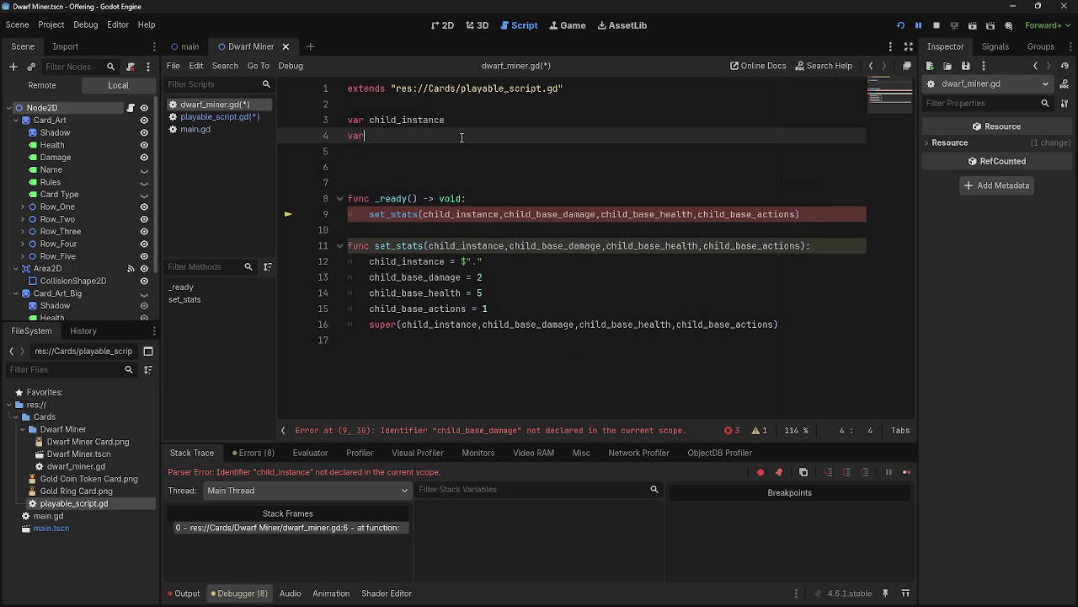
double_click(540, 215)
key(ctrl+c)
click(472, 137)
key(ctrl+v)
Add 'var child_base_health' on line 5, copying the name from the ready call.
key(Return)
text(var)
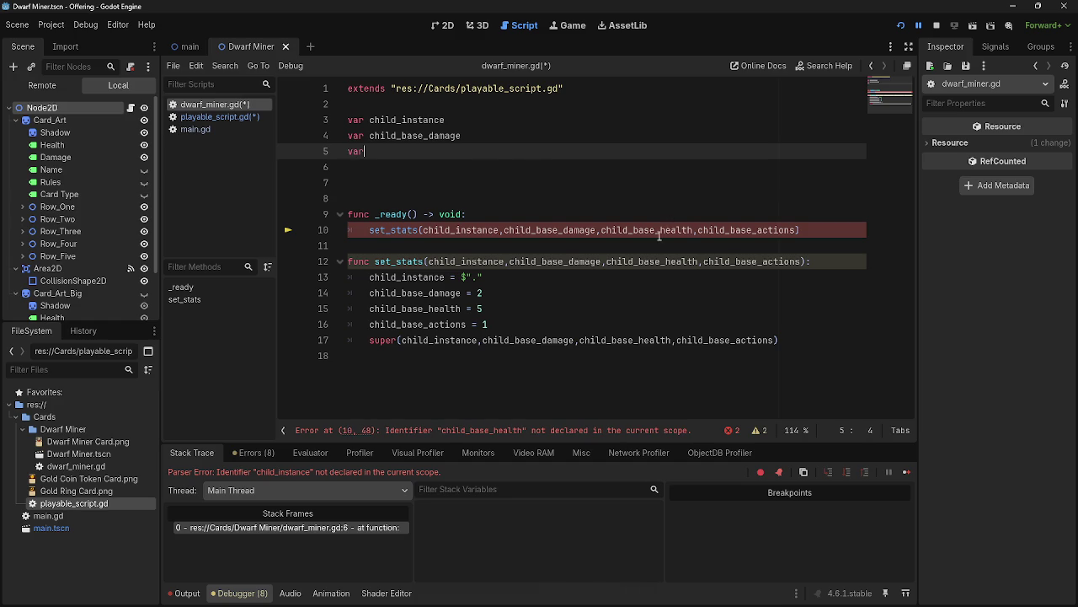
double_click(649, 230)
key(ctrl+c)
click(453, 152)
key(ctrl+v)
click(364, 151)
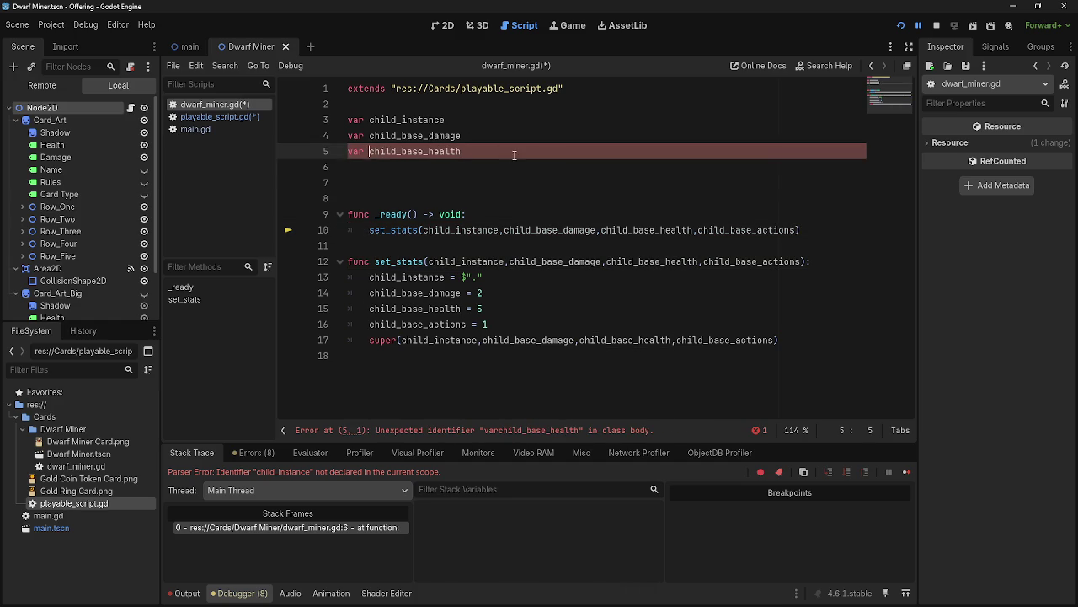
click(515, 153)
key(Return)
Add 'var child_base_actions' as the fourth declaration, copying its name from the ready call.
double_click(746, 245)
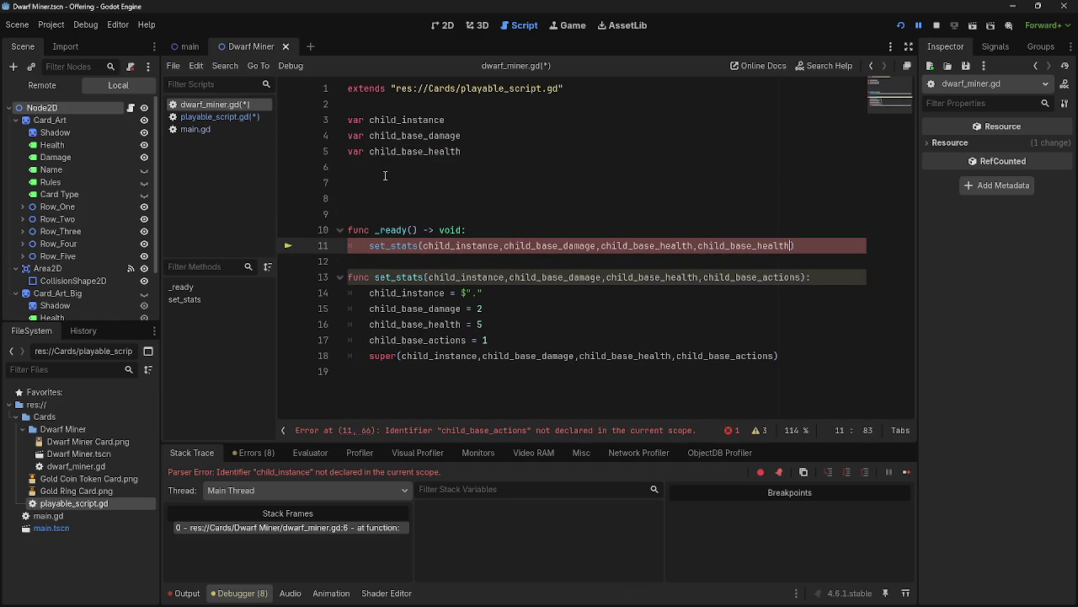
key(ctrl+c)
click(385, 175)
key(Up)
text(var)
key(ctrl+v)
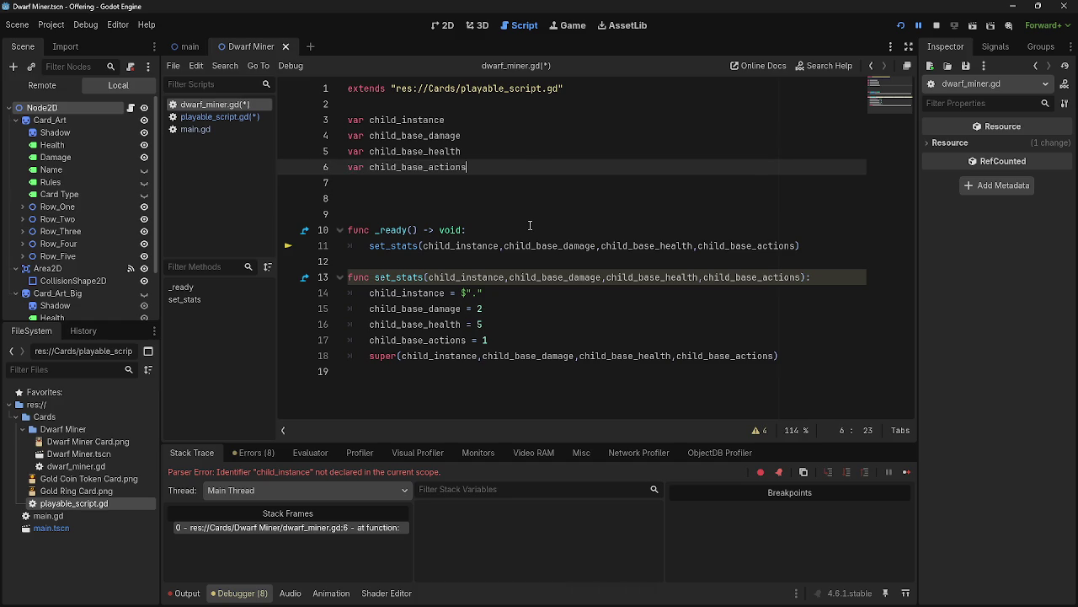
Review the four shadowed-variable warnings, then remove the four declarations and leftover blank lines.
click(758, 429)
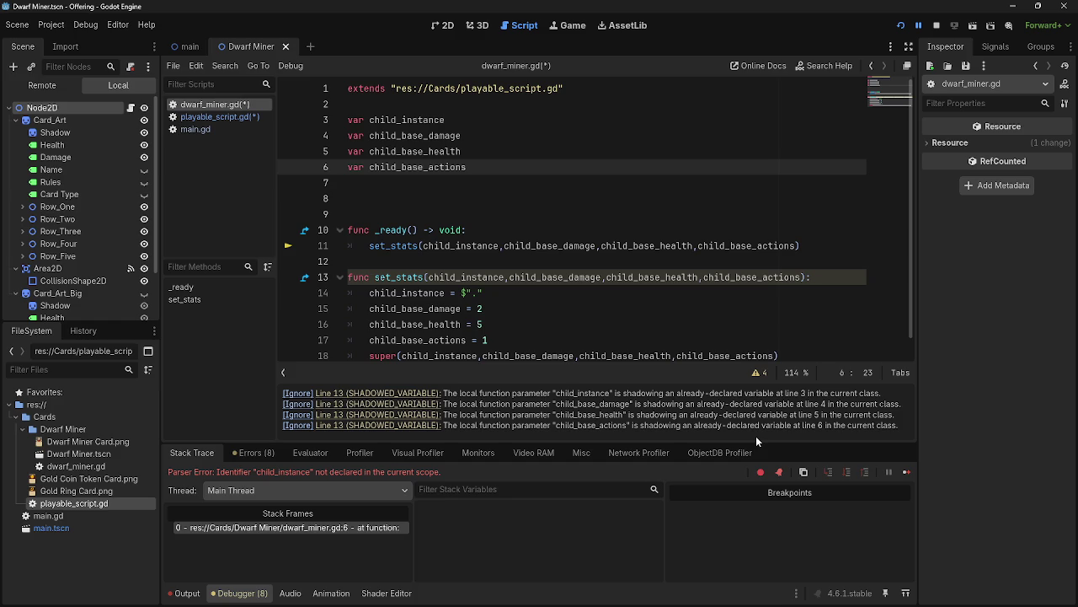
mouse_move(469, 167)
mouse_down()
mouse_move(337, 149)
mouse_move(337, 130)
mouse_up()
key(BackSpace)
key(BackSpace)
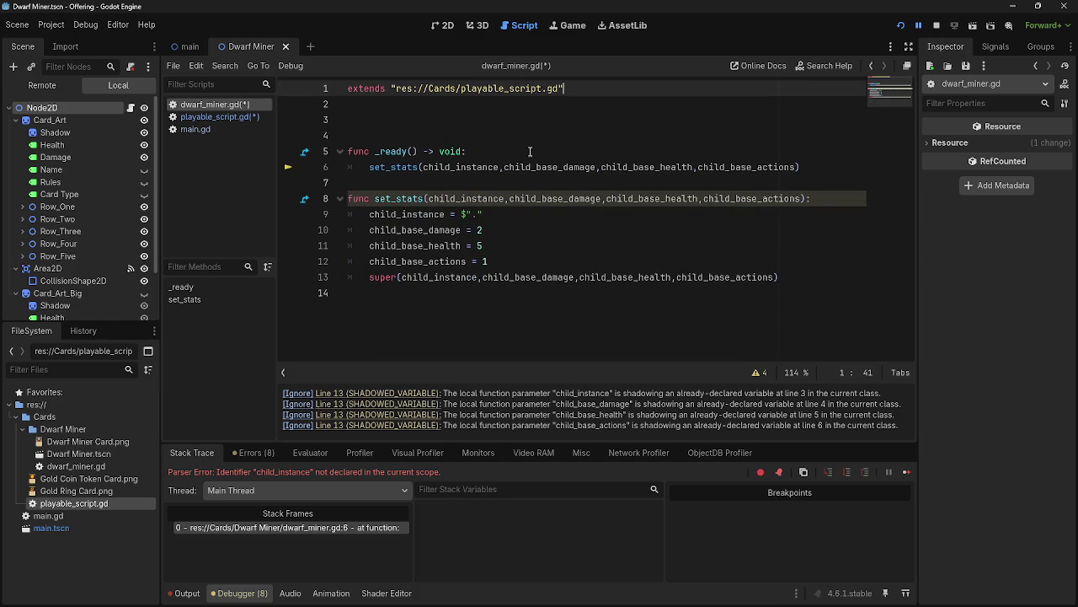
key(BackSpace)
Paste the four child_ declarations into set_stats and indent them into the function.
click(826, 200)
key(Return)
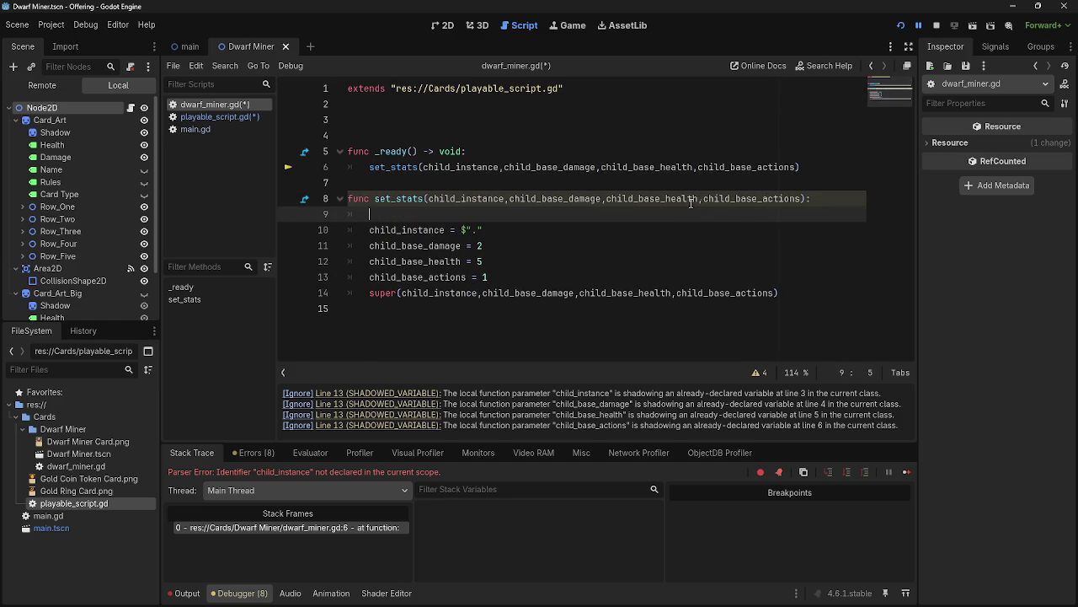
key(ctrl+v)
click(350, 230)
key(Tab)
click(349, 245)
key(Tab)
click(350, 262)
key(Tab)
click(576, 261)
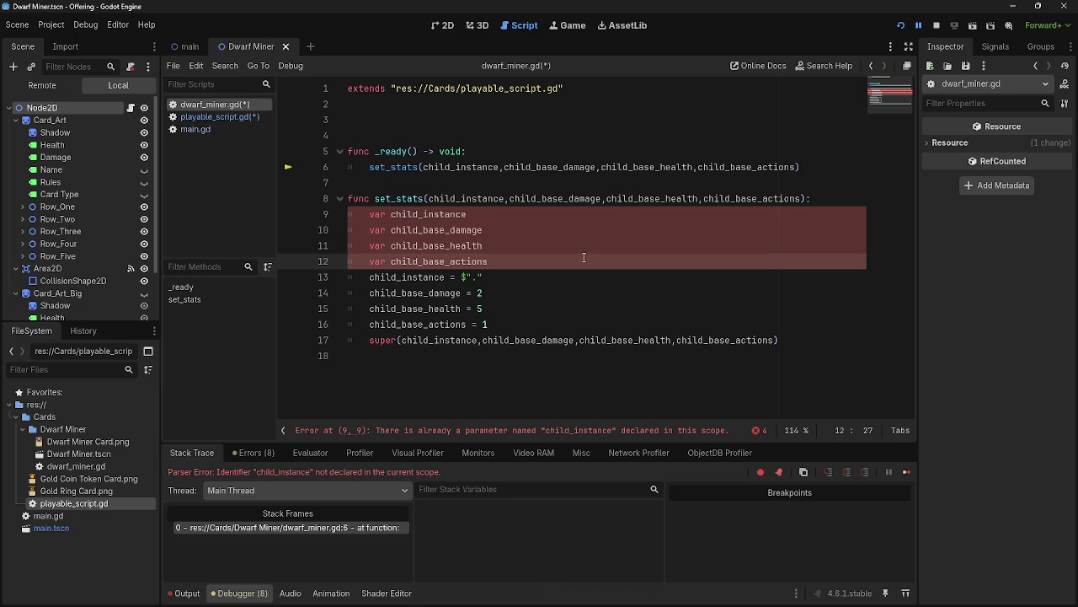
Move the four declarations back out of set_stats to the top of dwarf_miner.gd.
key(shift+Up)
key(shift+Up)
key(shift+Up)
key(shift+Home)
key(ctrl+x)
key(ctrl+Home)
key(Down)
key(ctrl+v)
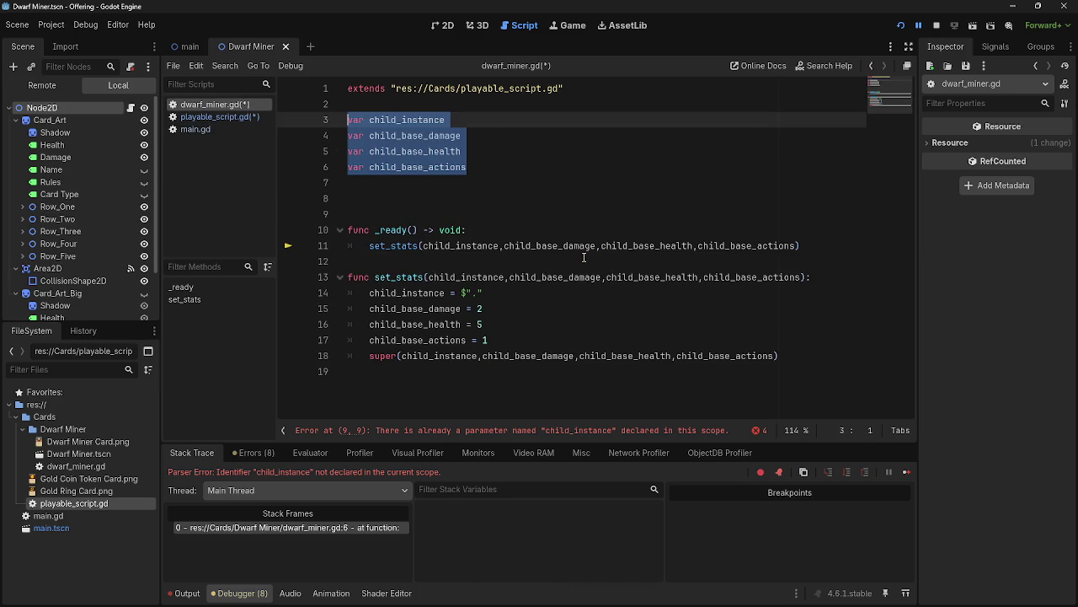
click(555, 168)
Remove child_instance from the set_stats parameters, then undo the removal.
click(757, 430)
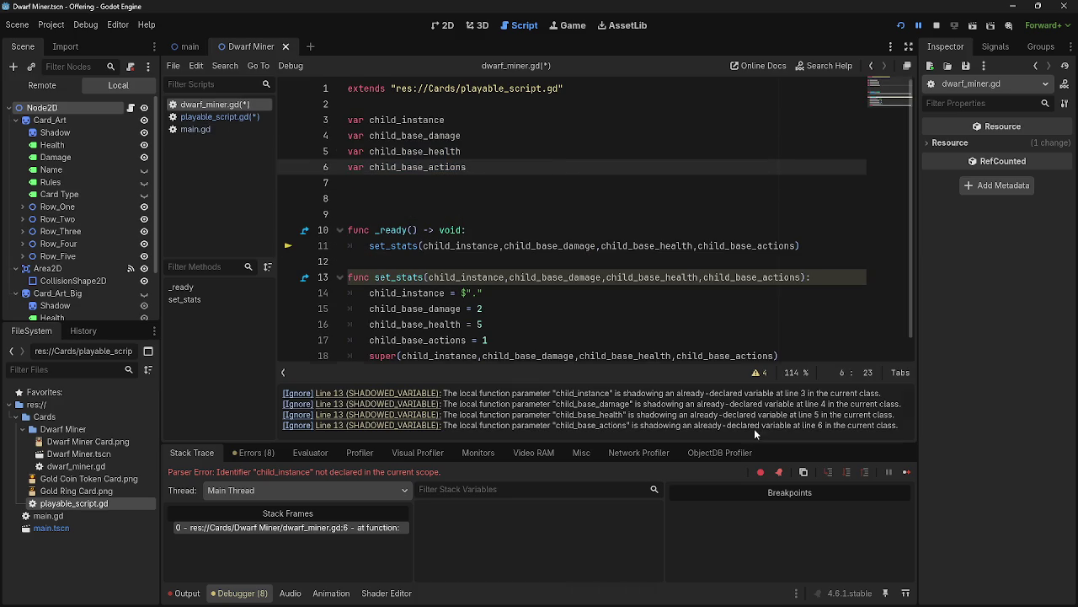
drag(506, 278, 428, 278)
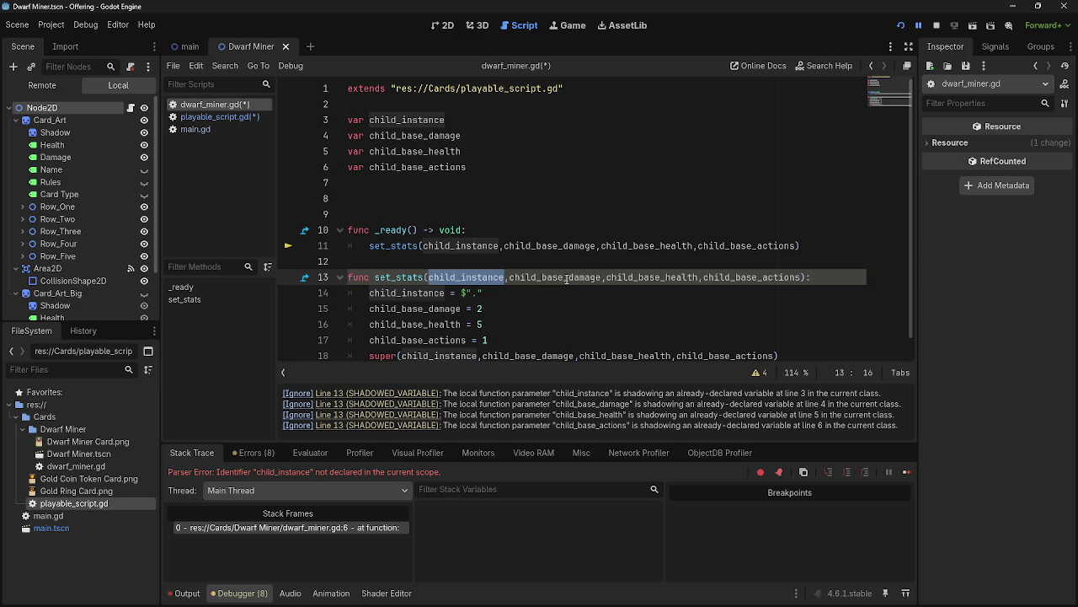
key(Delete)
key(Delete)
key(Left)
key(ctrl+z)
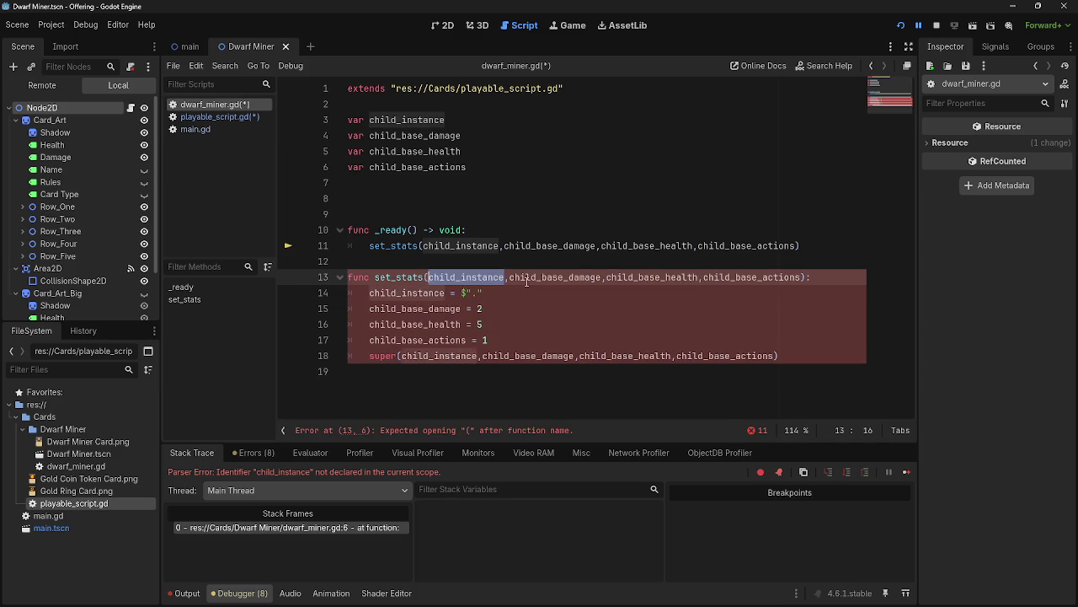
Delete all four set_stats parameters, then restore them with undo.
double_click(565, 278)
key(Delete)
double_click(463, 277)
key(Delete)
double_click(518, 278)
key(Delete)
double_click(521, 278)
key(Delete)
key(BackSpace)
key(BackSpace)
key(BackSpace)
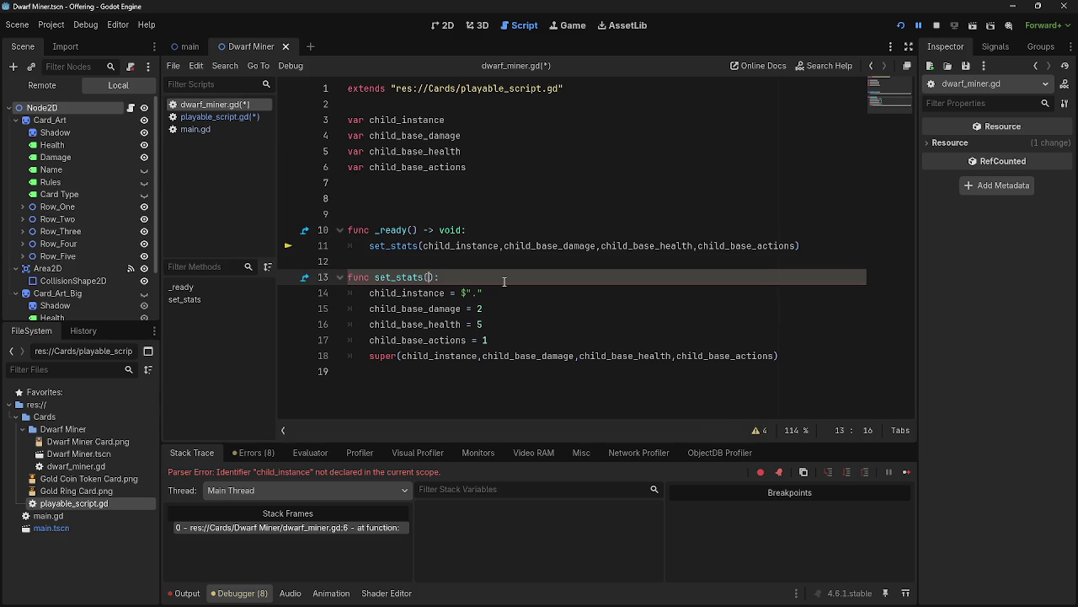
click(504, 282)
key(ctrl+z)
key(ctrl+z)
key(ctrl+z)
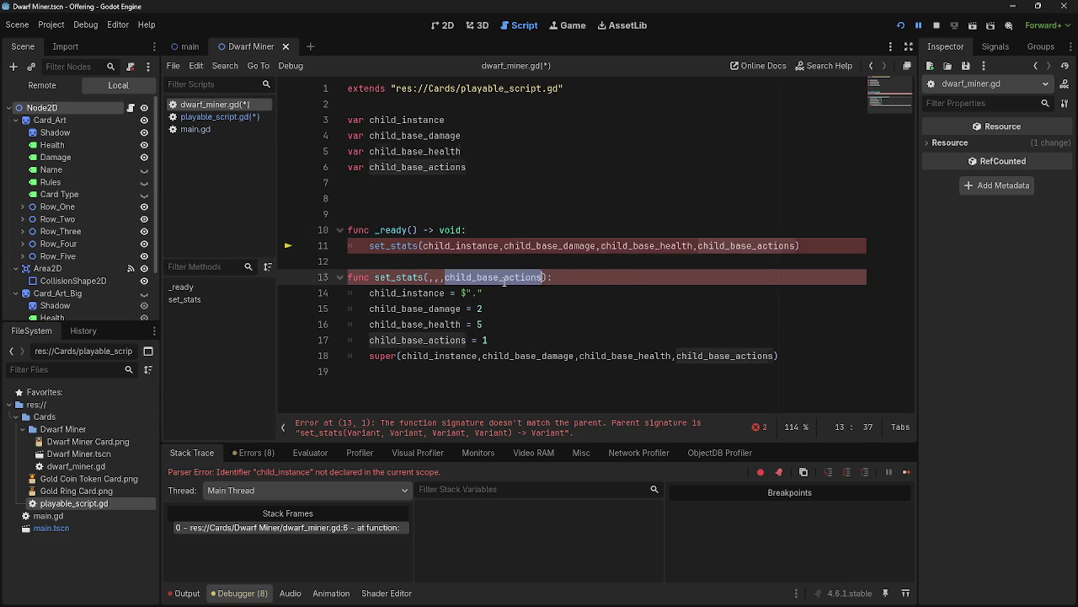
Delete and restore the four top-level child_ declarations, then open playable_script.gd and run the game.
click(759, 430)
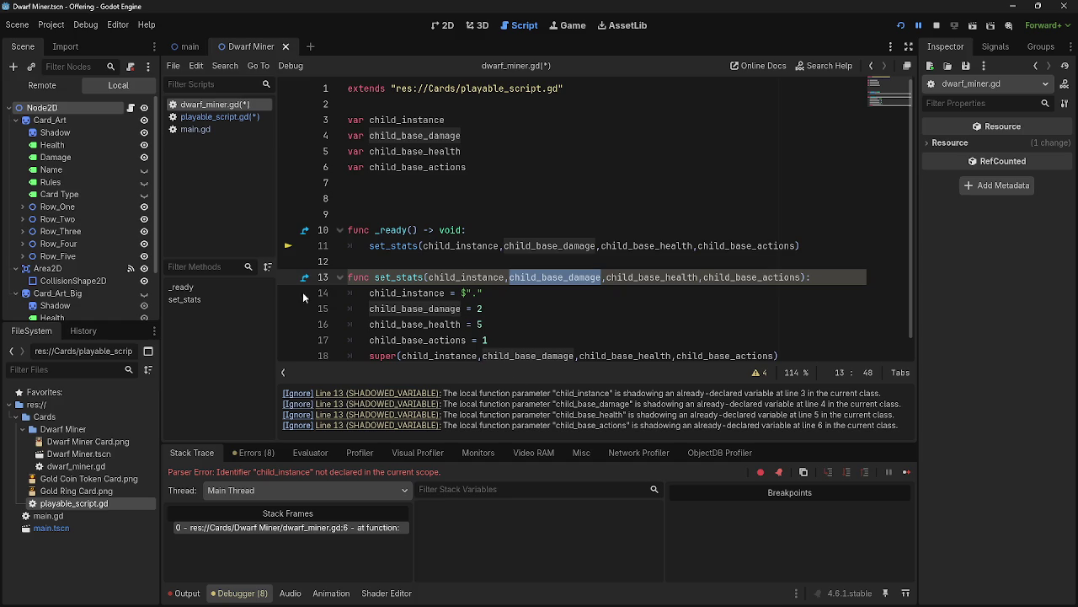
click(387, 404)
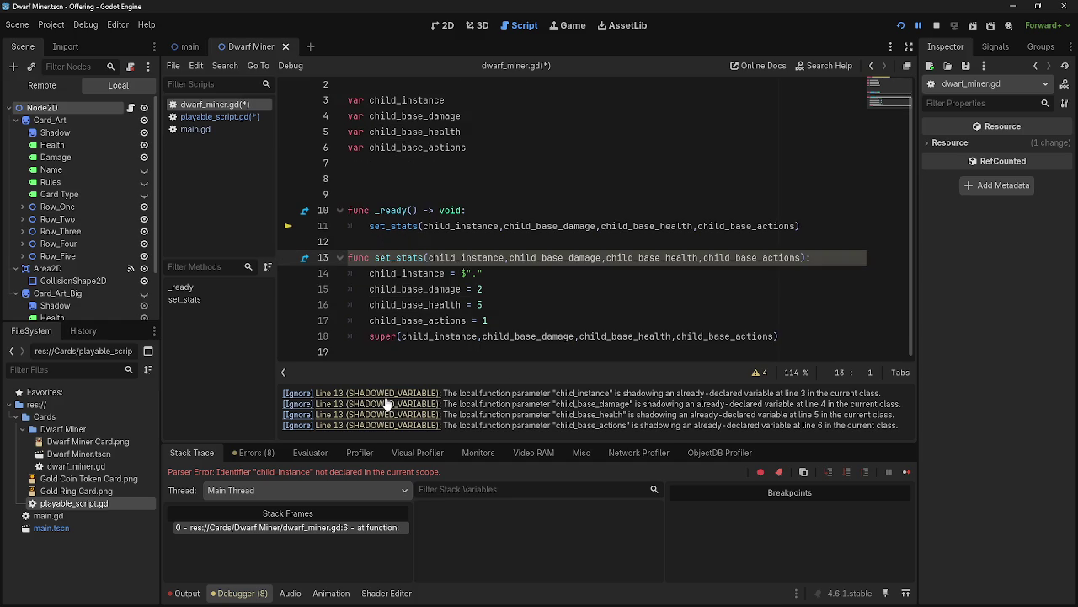
scroll(438, 295, up, 1)
drag(484, 169, 335, 127)
key(BackSpace)
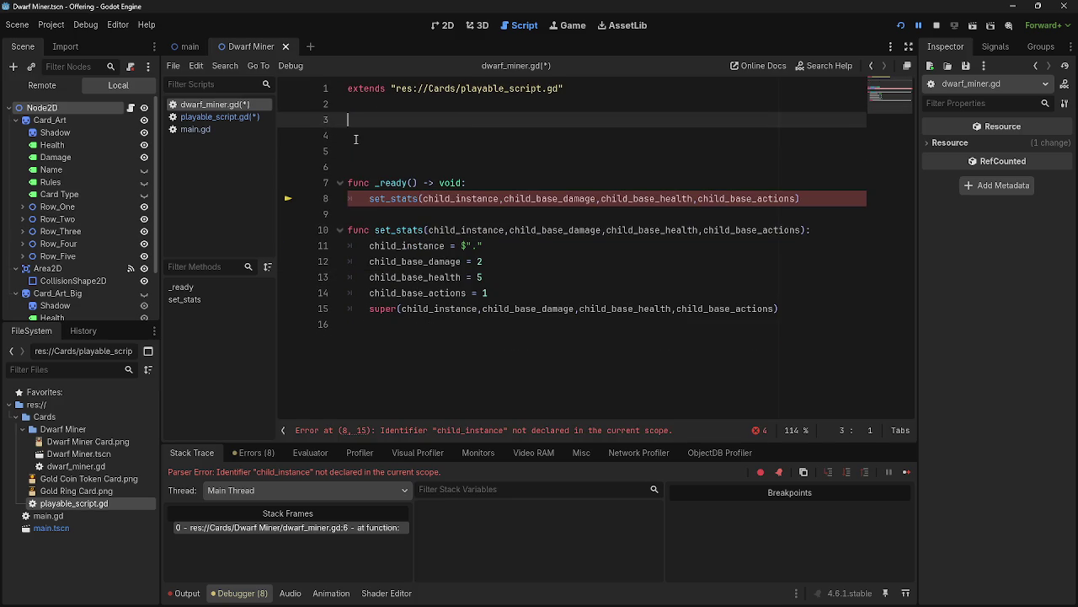
key(ctrl+z)
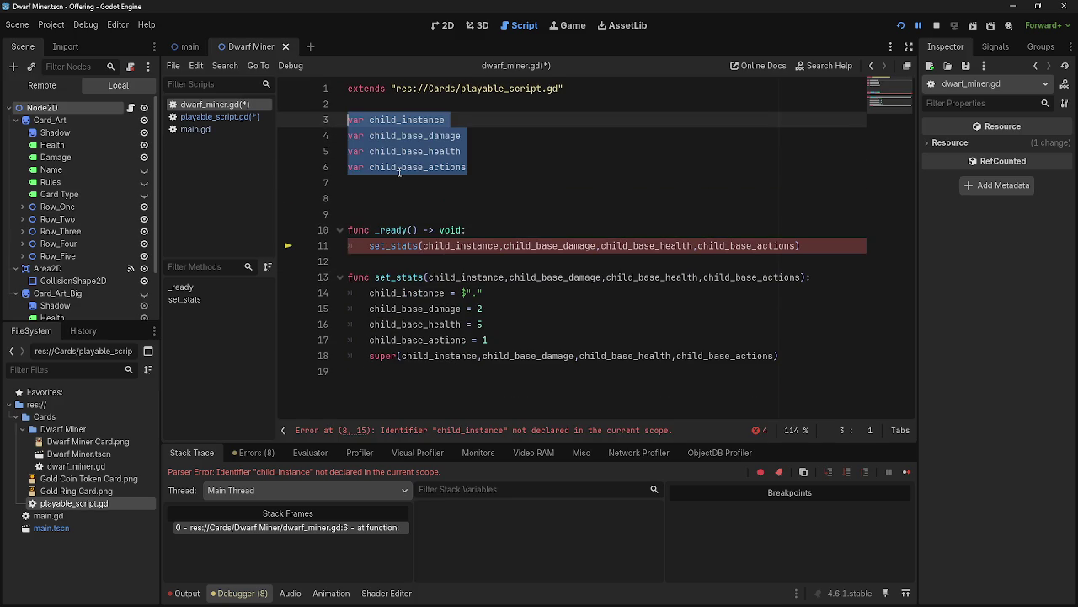
click(506, 148)
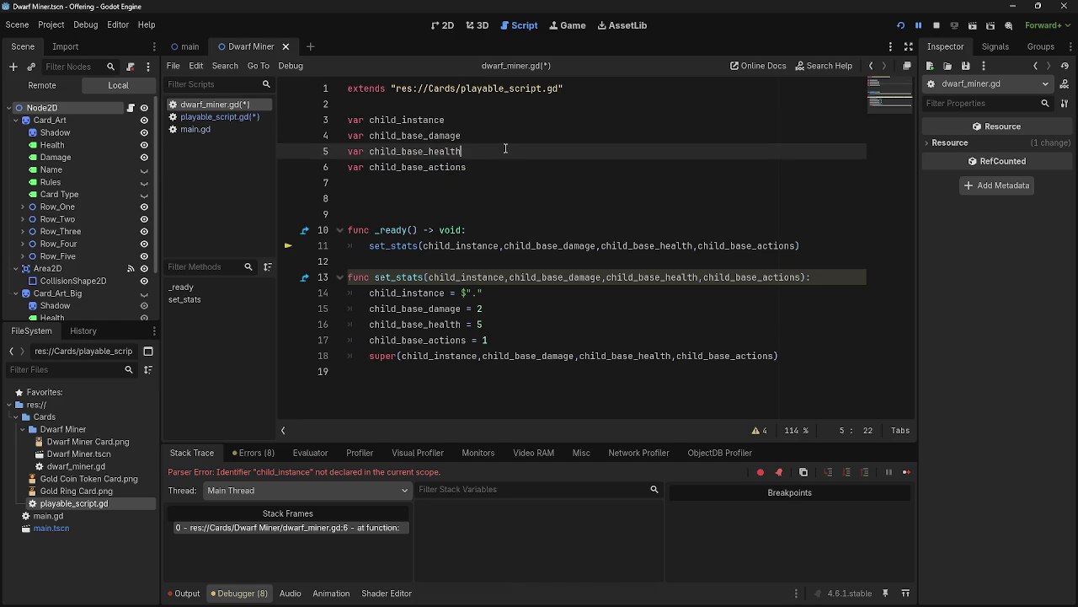
ctrl+click(397, 276)
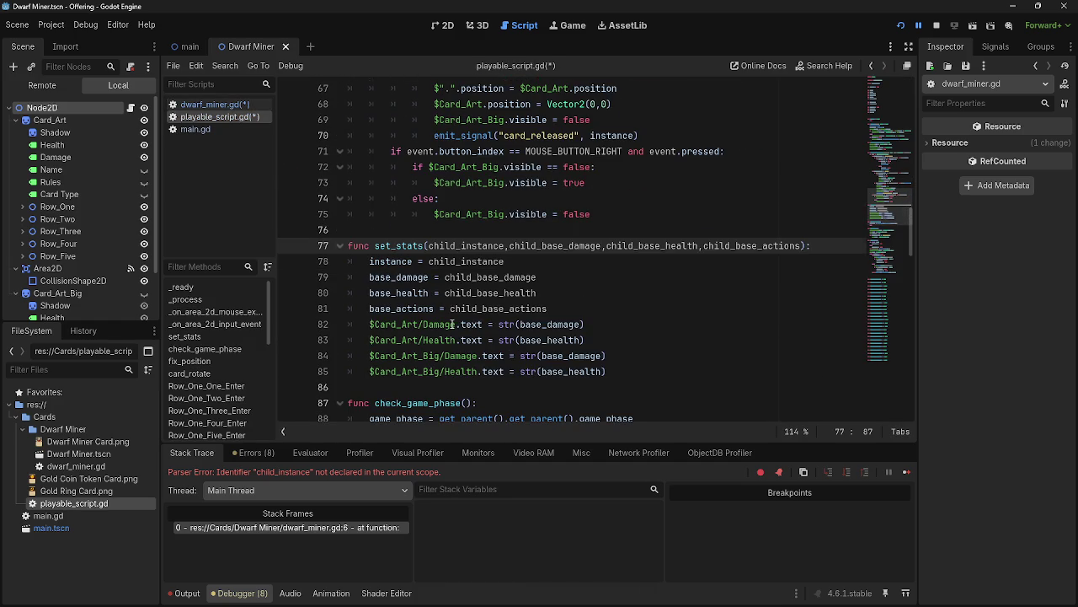
click(903, 26)
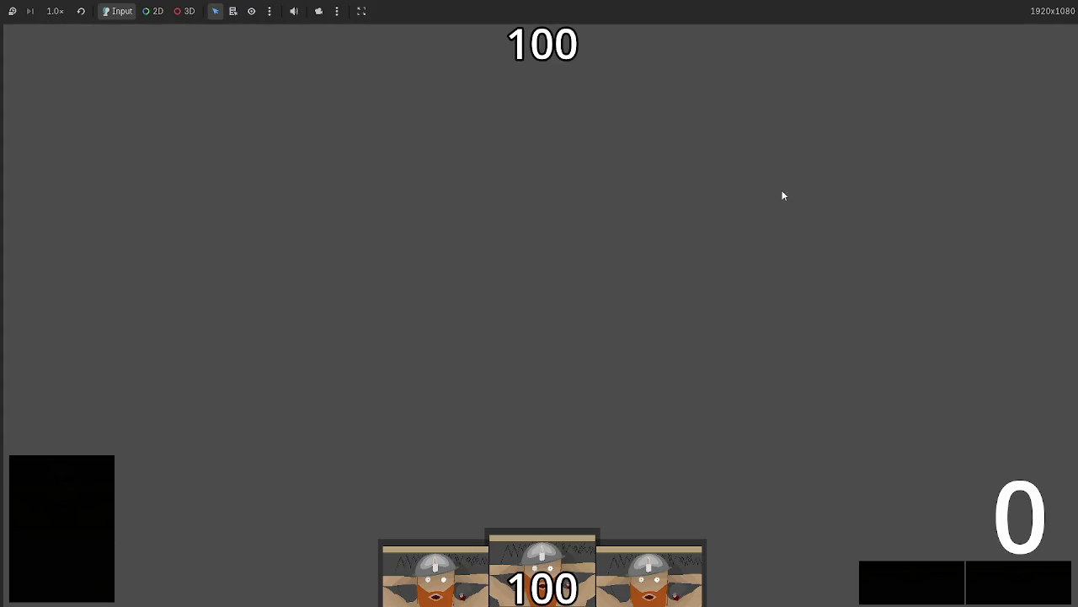
Play a Dwarf Miner card onto the field, advance the counter to 3, and return to the editor.
drag(539, 561, 547, 450)
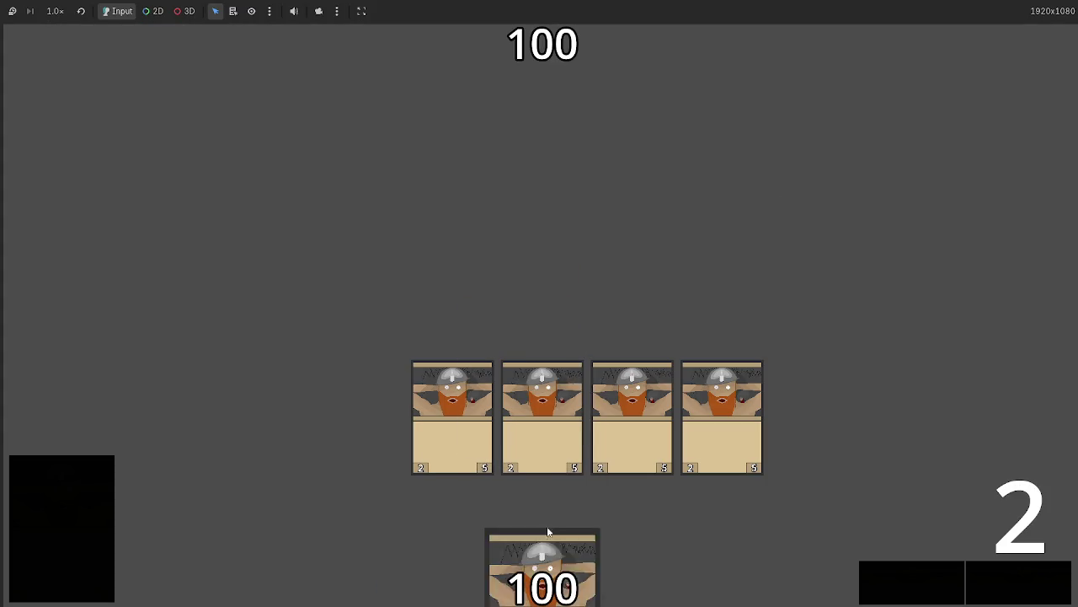
click(1020, 593)
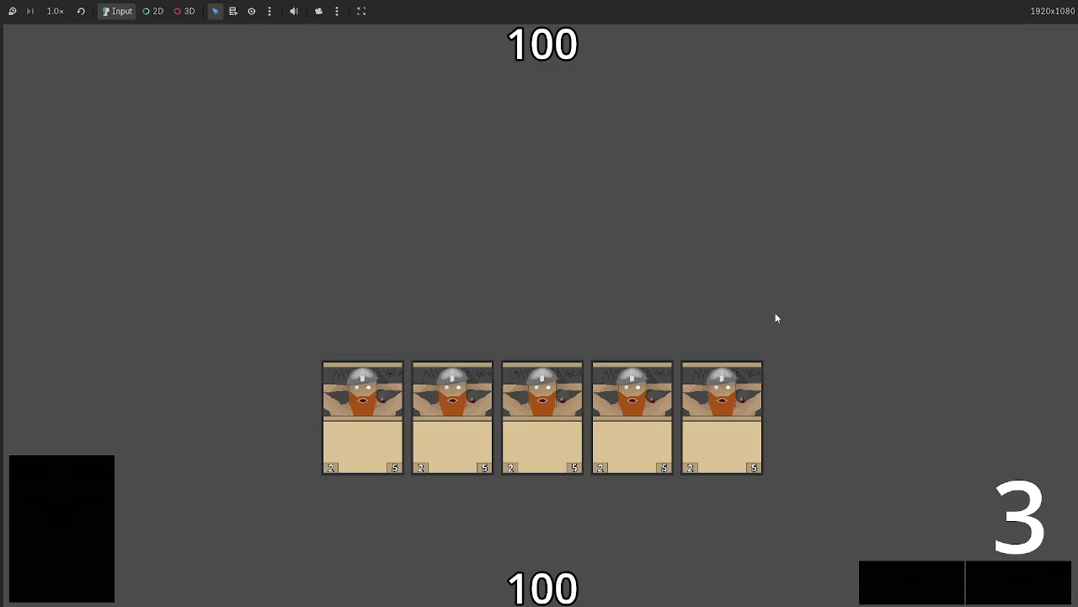
key(alt+Tab)
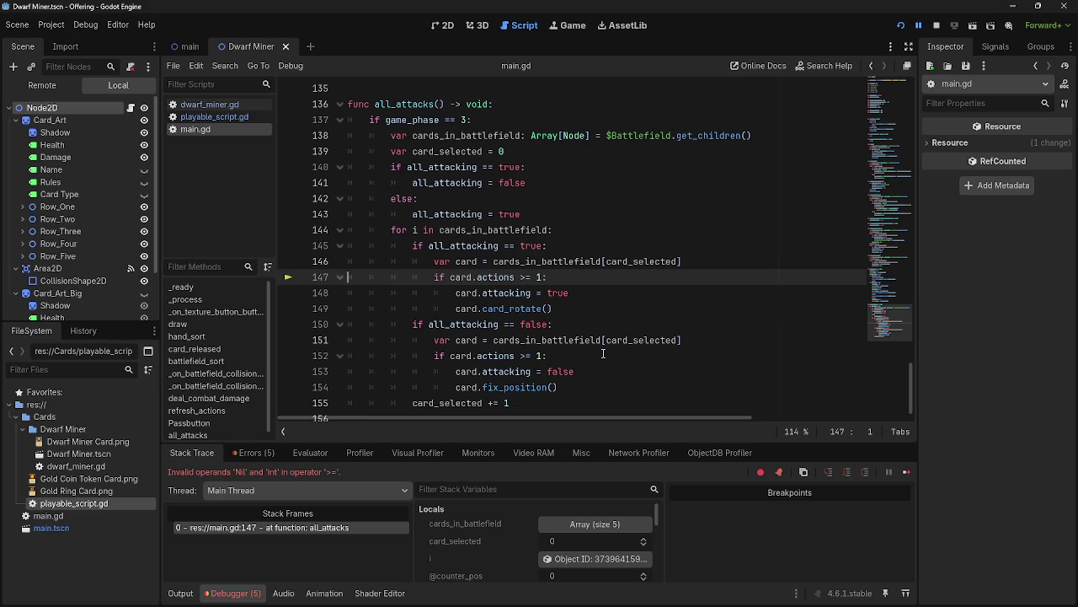
Inspect 'card' on main.gd line 147 and base_actions in playable_script.gd's set_stats.
double_click(468, 279)
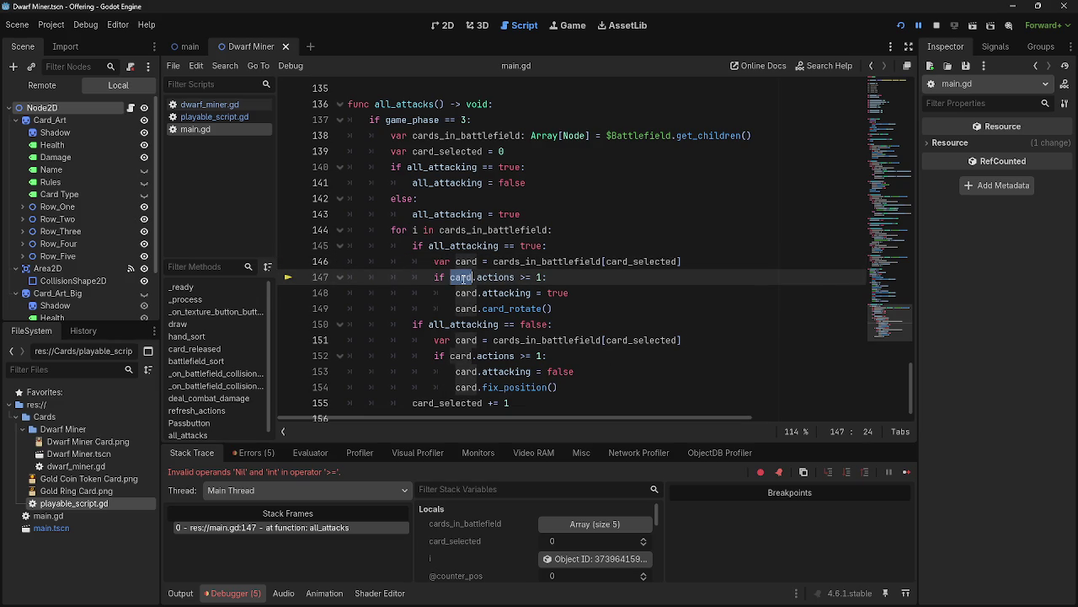
click(207, 105)
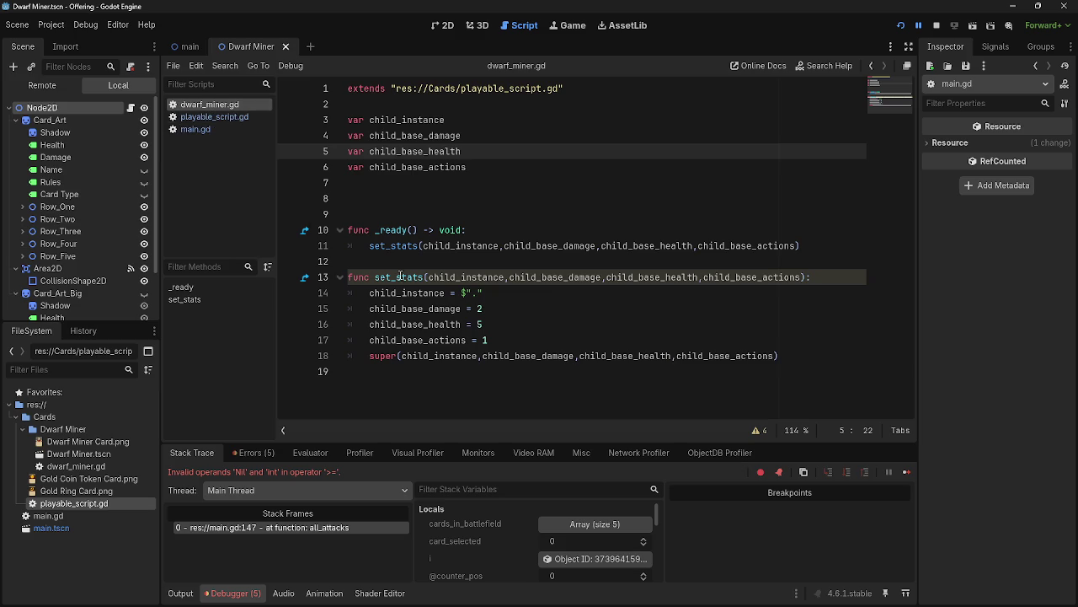
click(213, 118)
click(584, 309)
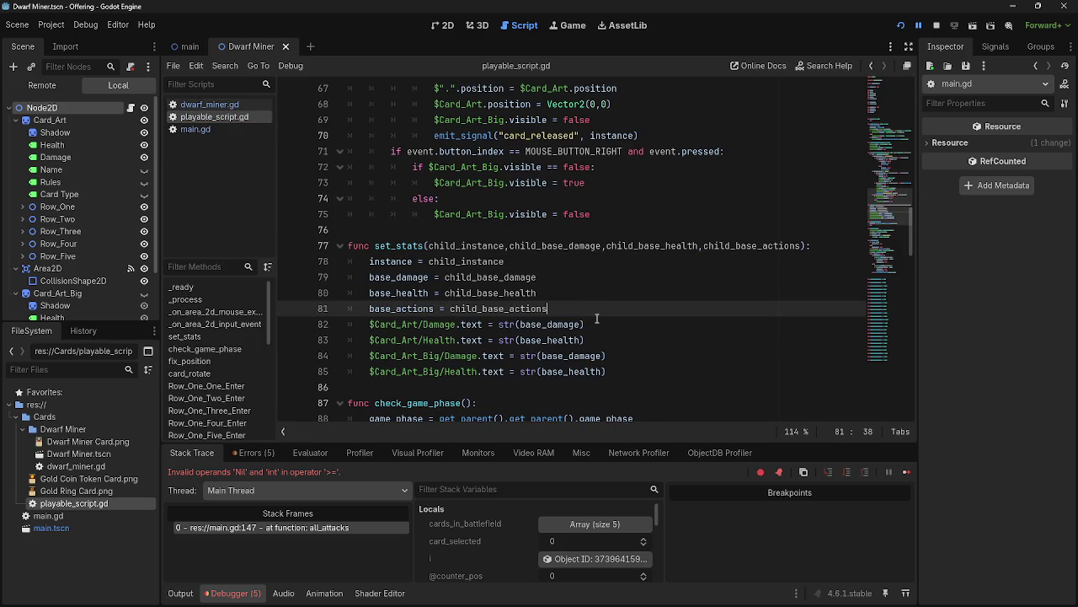
double_click(406, 309)
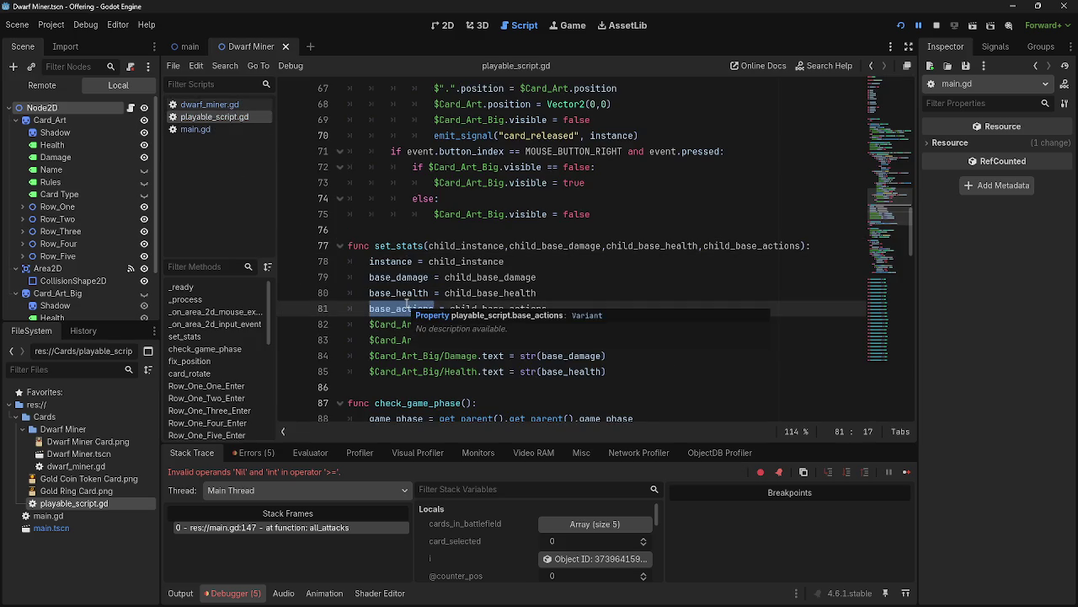
Inspect cards_in_battlefield on line 146 of main.gd, then return to dwarf_miner.gd.
click(207, 105)
click(206, 131)
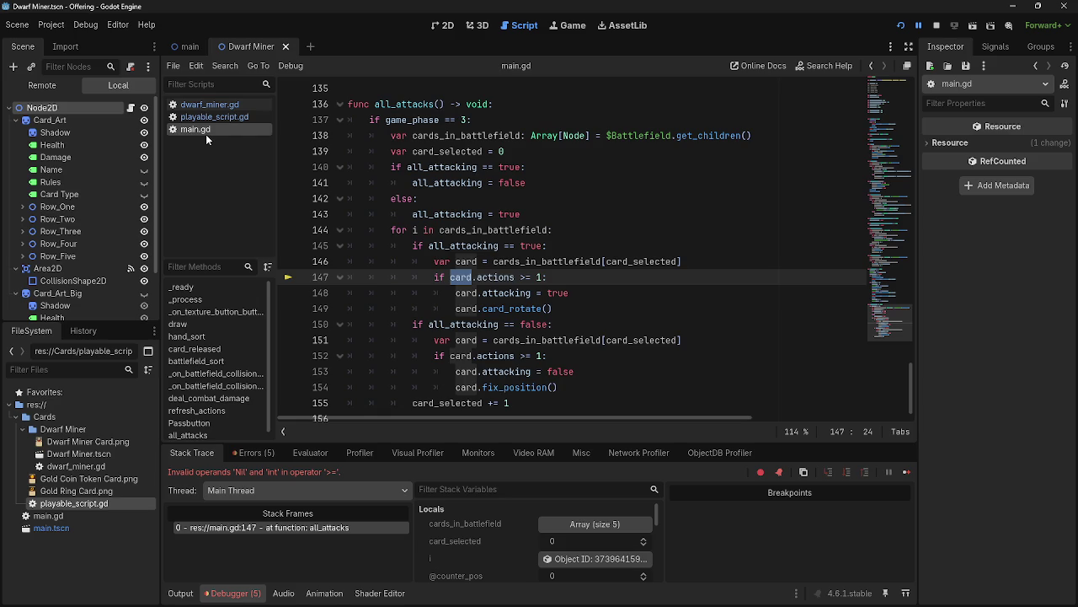
double_click(536, 261)
double_click(607, 261)
click(569, 264)
double_click(570, 263)
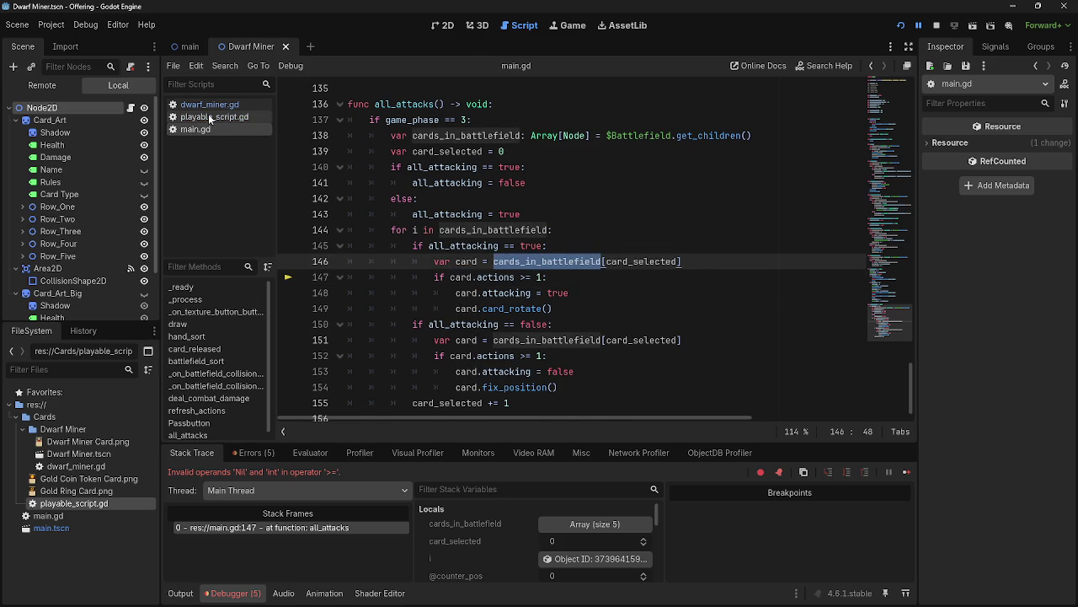
click(208, 115)
click(130, 109)
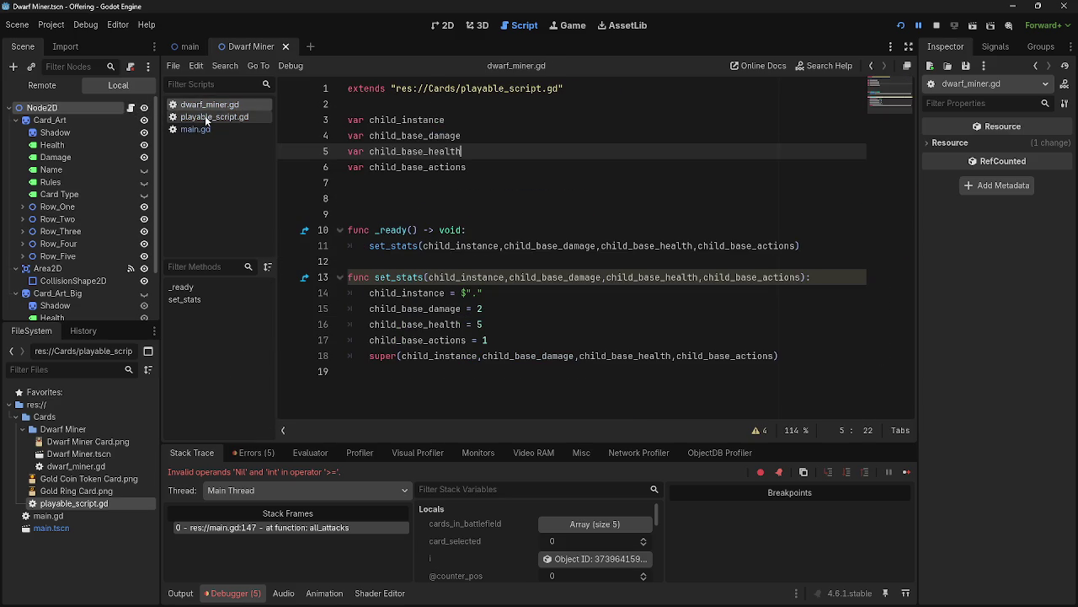
Insert and remove blank lines below the declarations in dwarf_miner.gd, then switch to playable_script.gd.
click(459, 188)
key(Return)
key(Return)
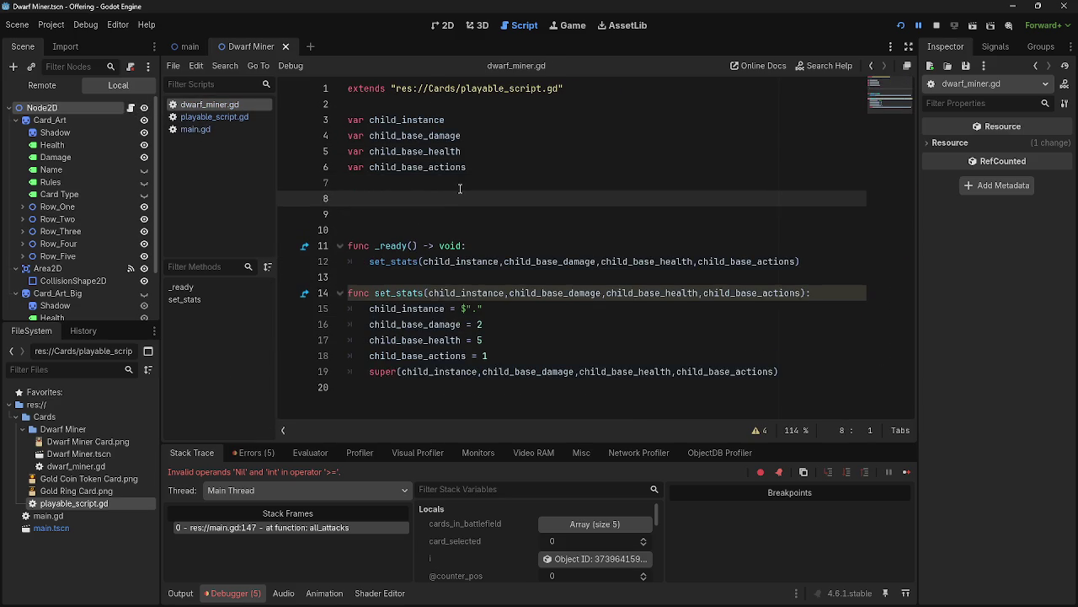
click(452, 198)
key(BackSpace)
key(BackSpace)
click(452, 198)
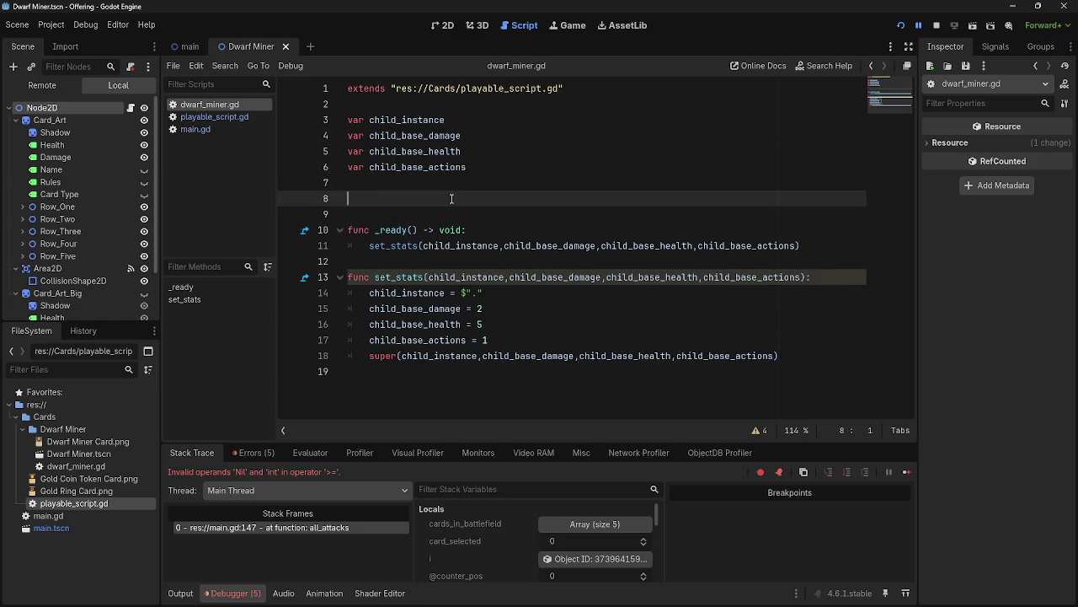
click(214, 118)
Scroll through playable_script.gd and stop on the empty line after set_stats.
scroll(547, 347, up, 2)
scroll(547, 348, up, 3)
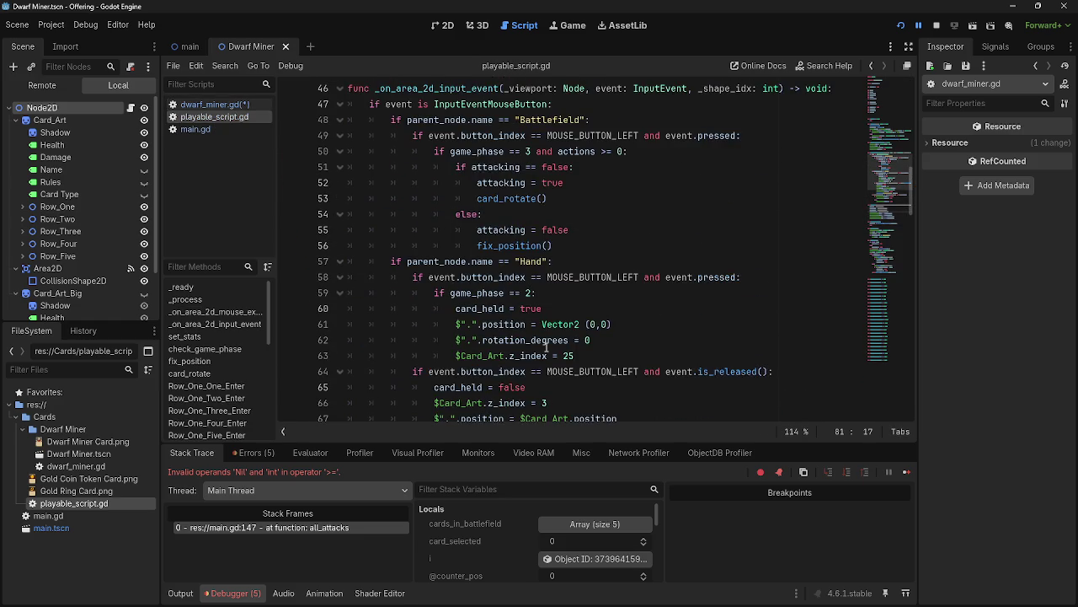
scroll(547, 347, up, 9)
scroll(547, 347, up, 6)
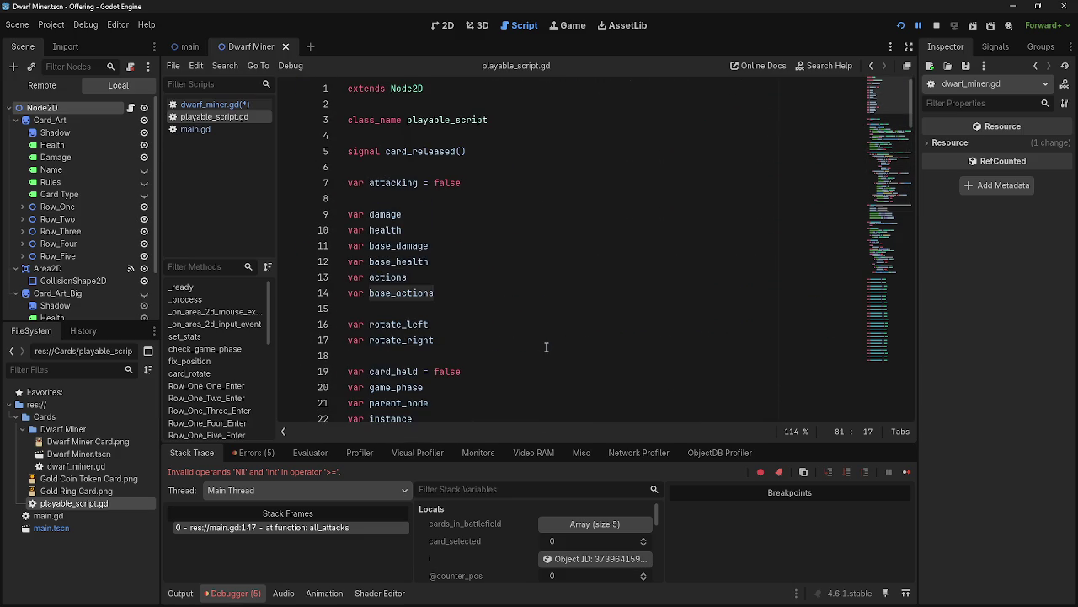
scroll(546, 347, down, 7)
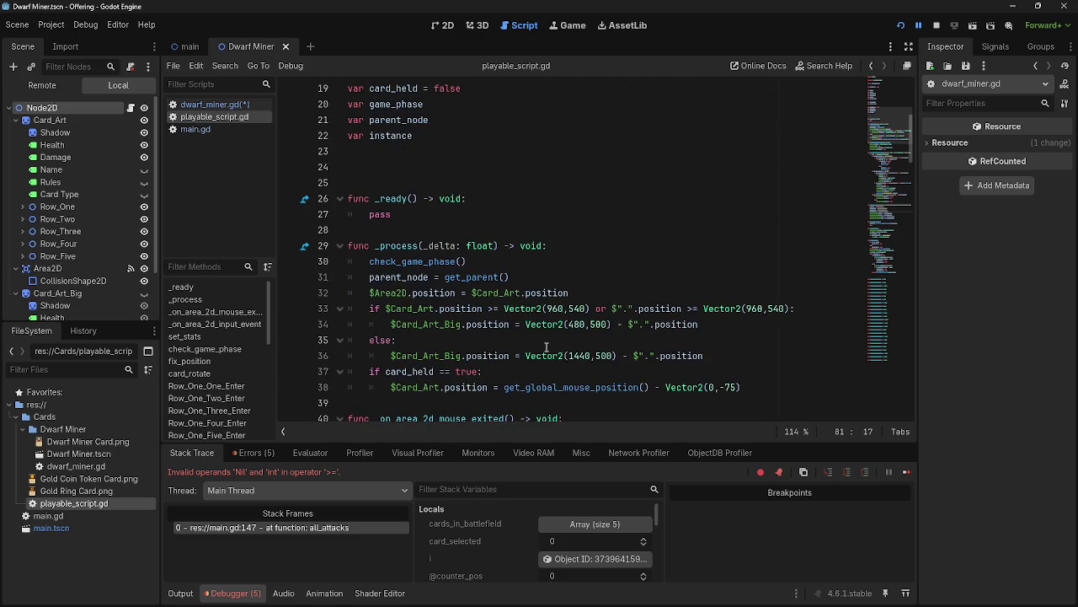
scroll(547, 347, down, 3)
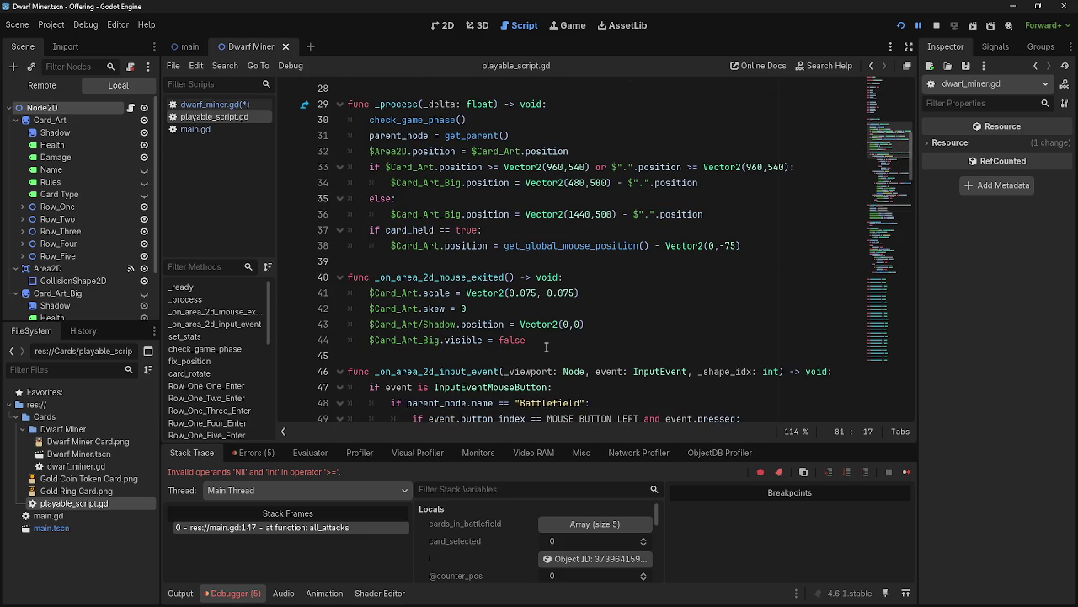
scroll(547, 347, down, 4)
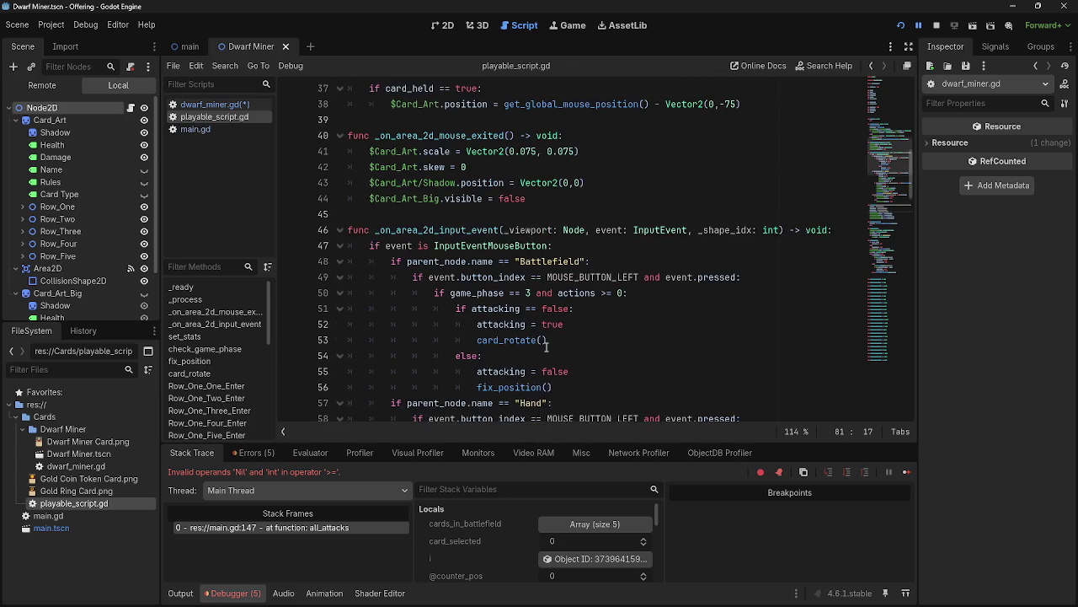
scroll(547, 347, down, 5)
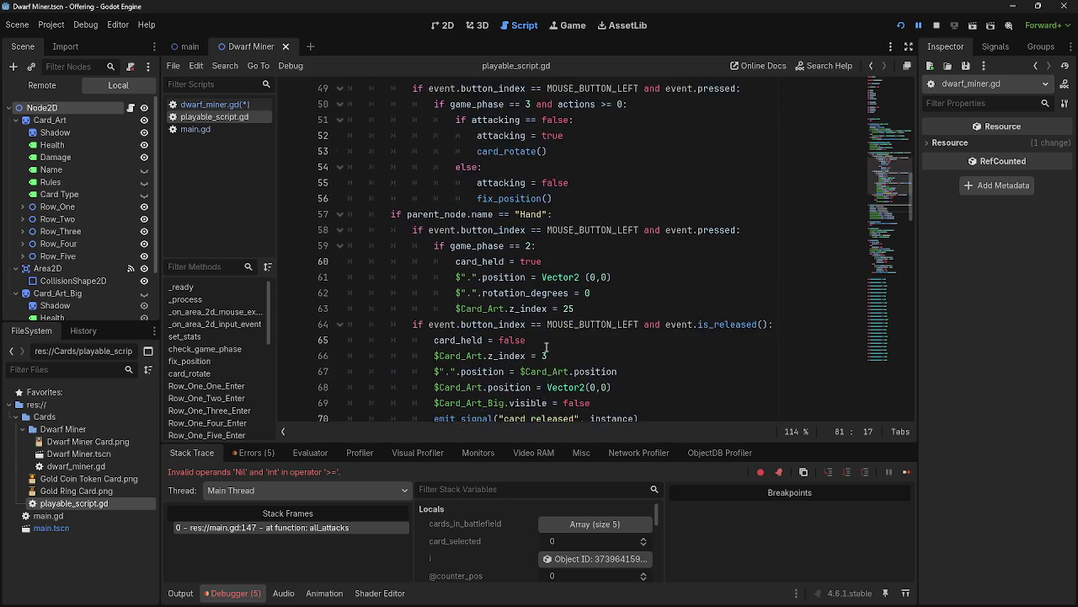
scroll(547, 347, down, 6)
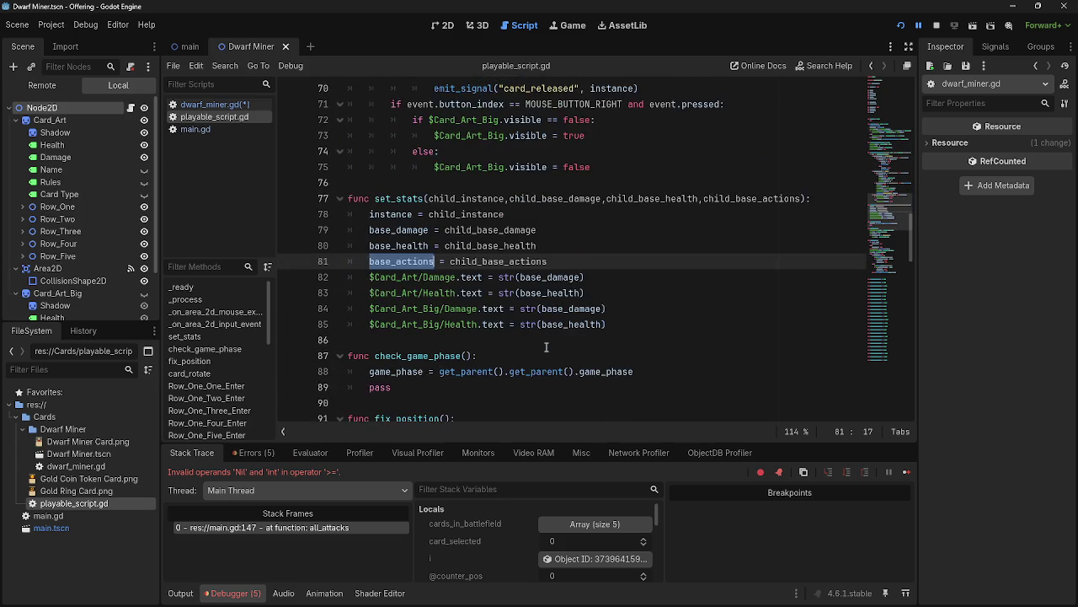
scroll(547, 347, up, 1)
click(498, 294)
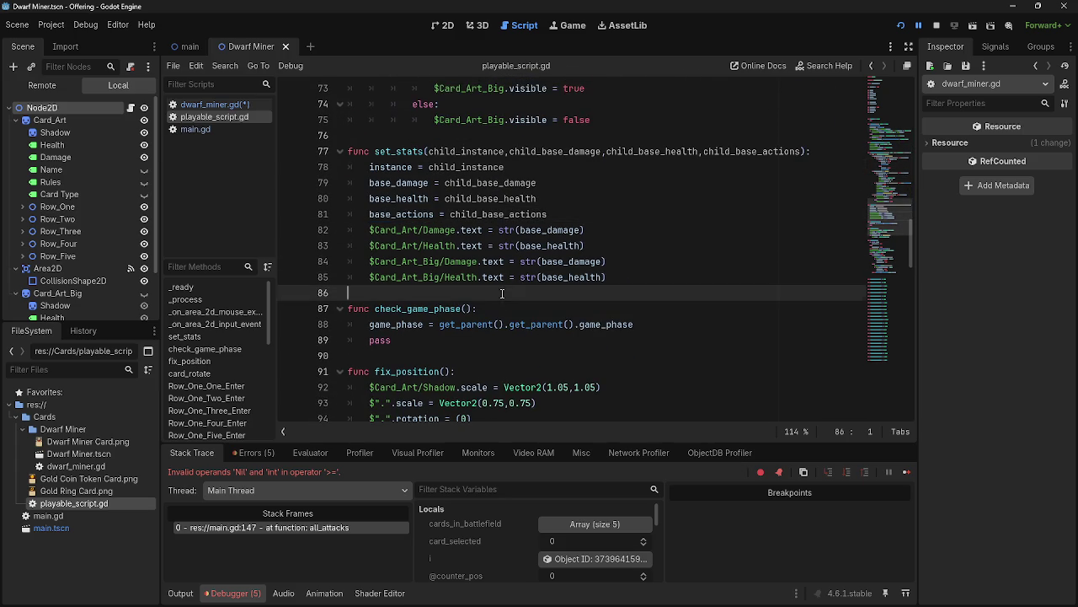
Open main.gd at all_attacks and inspect the card variable on line 146.
click(219, 129)
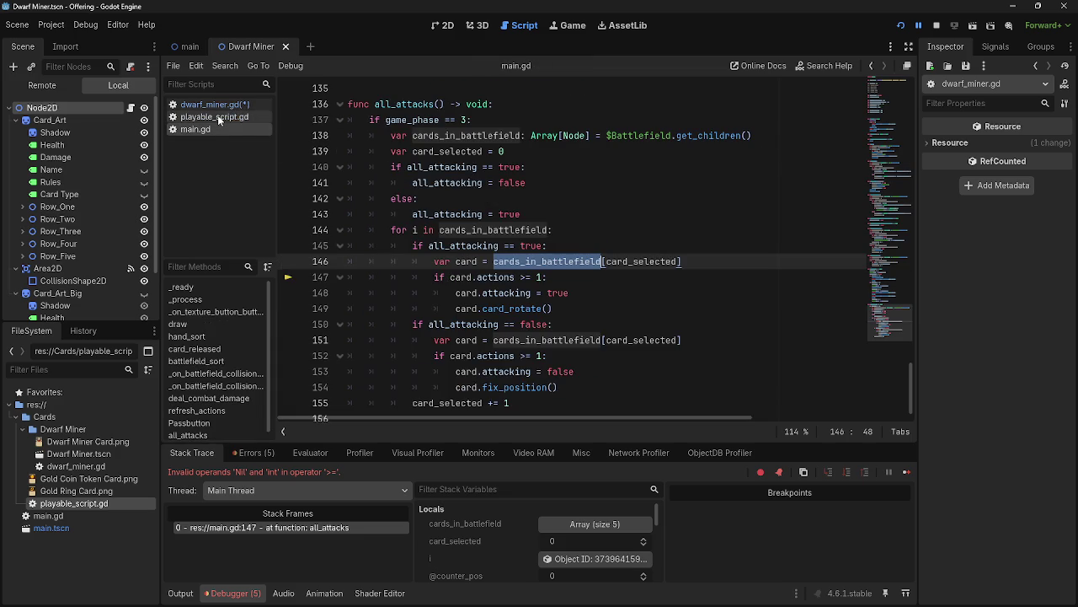
click(566, 261)
double_click(460, 258)
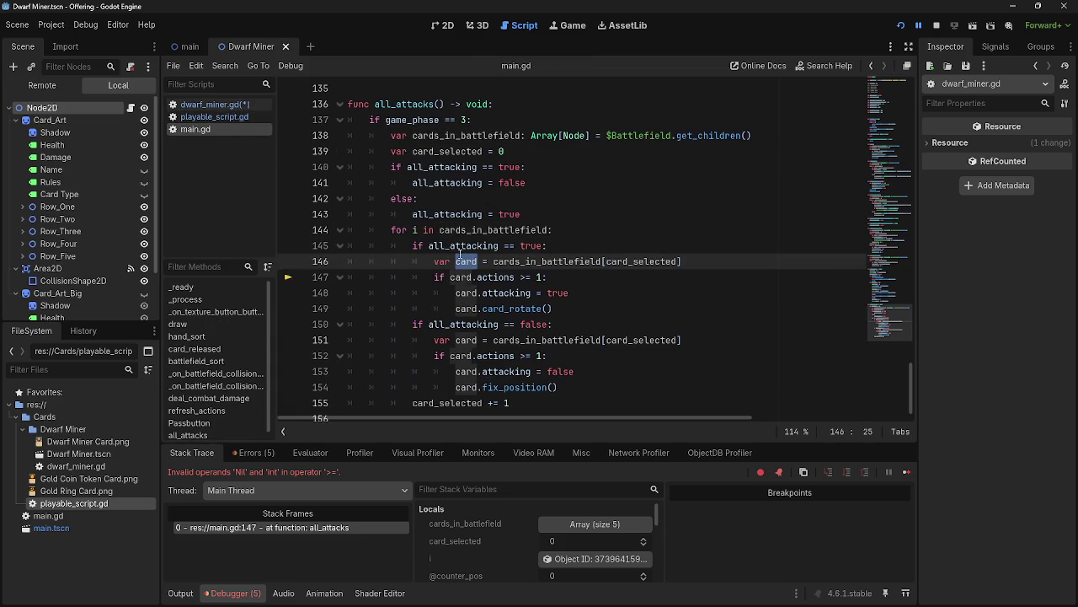
click(460, 258)
Relaunch the game, play the middle Dwarf Miner card into the centre, and pass phases until the error.
click(920, 25)
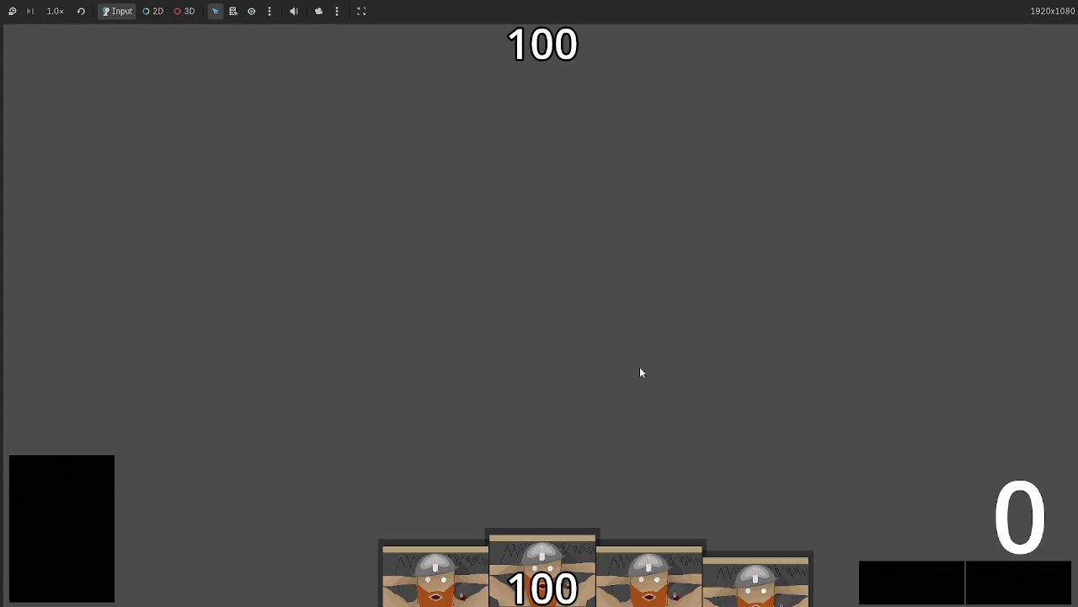
drag(542, 573, 553, 313)
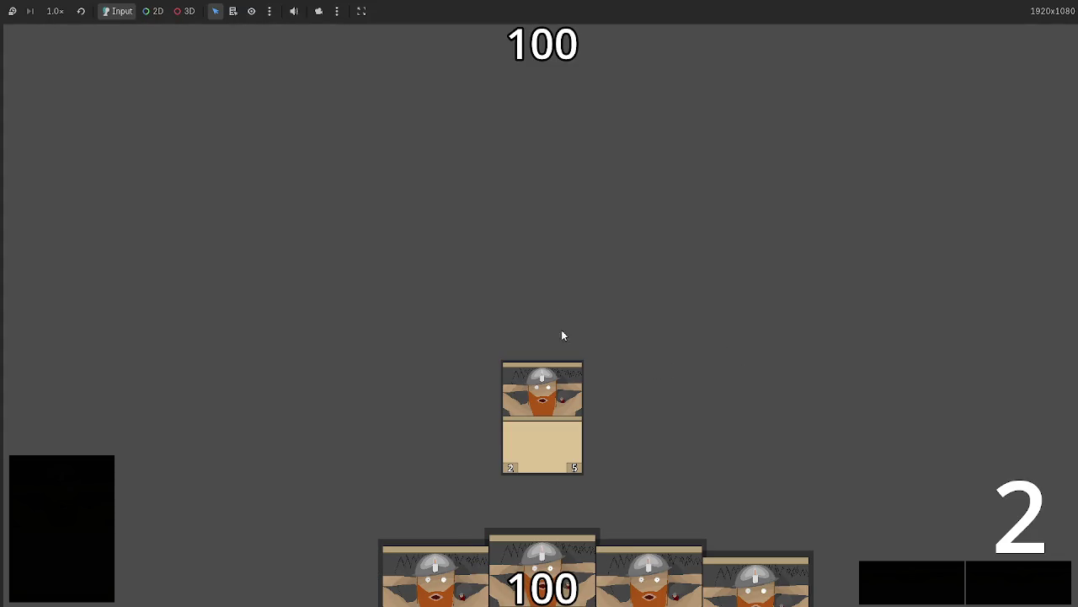
click(1003, 586)
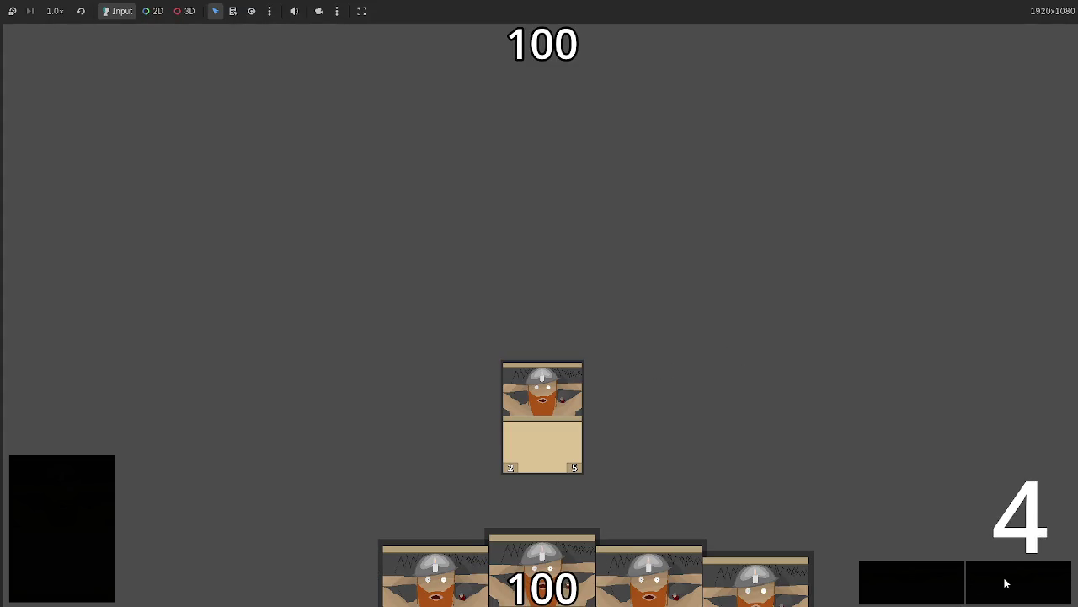
click(1006, 581)
click(1005, 583)
click(1005, 583)
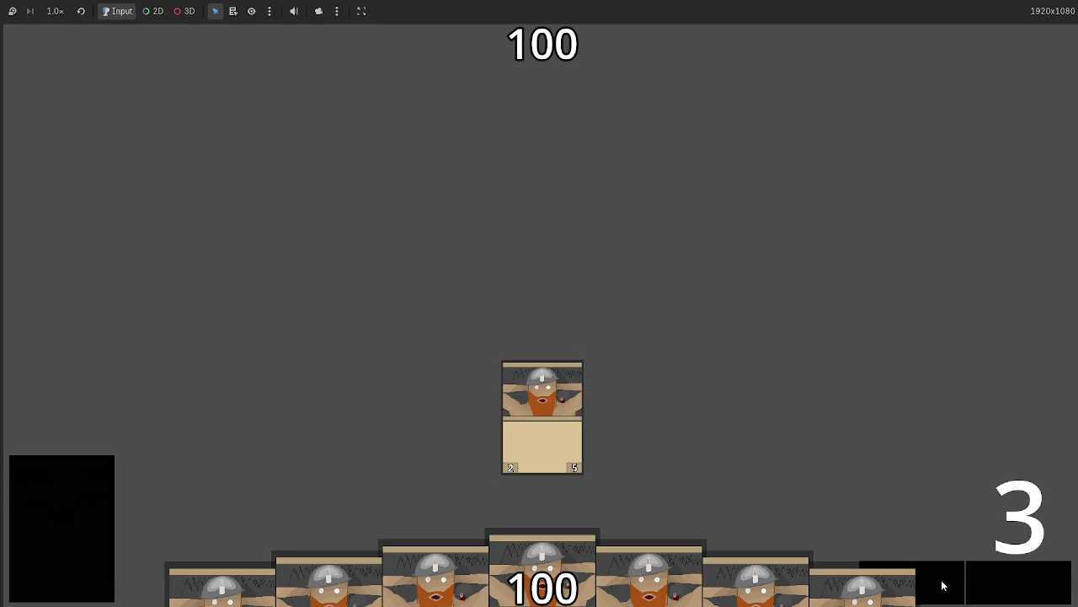
click(1011, 587)
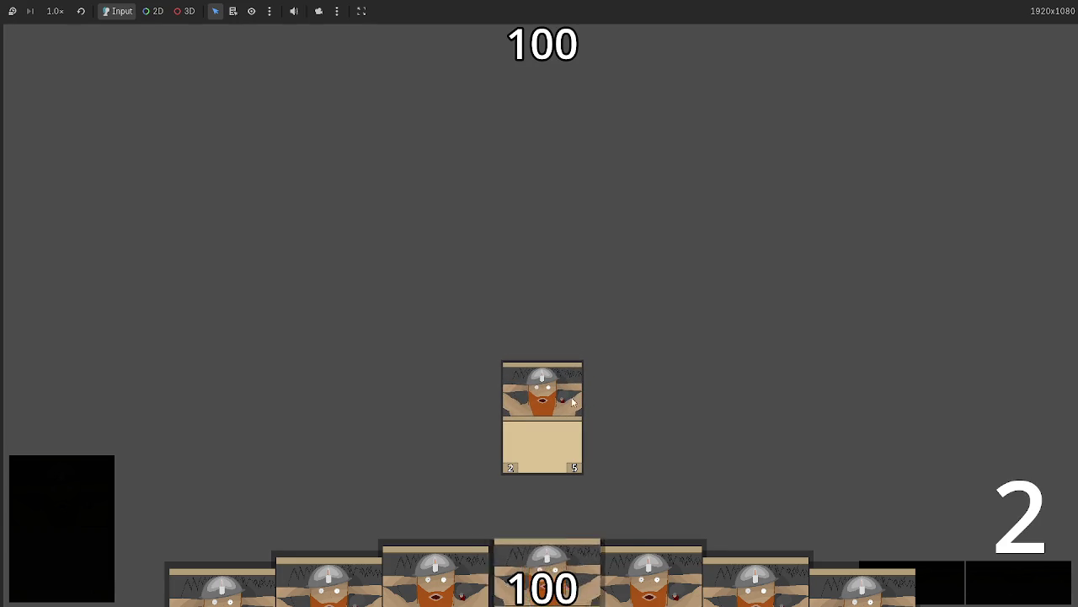
click(1013, 586)
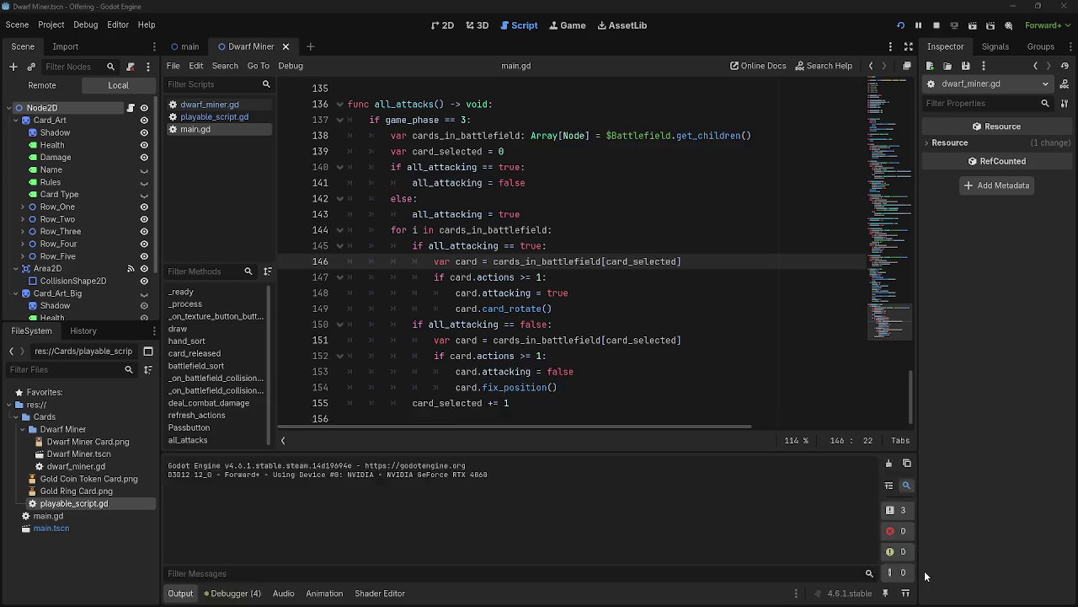
Inspect the failing card.actions reference on lines 146–147 of main.gd, then open dwarf_miner.gd.
triple_click(426, 263)
key(End)
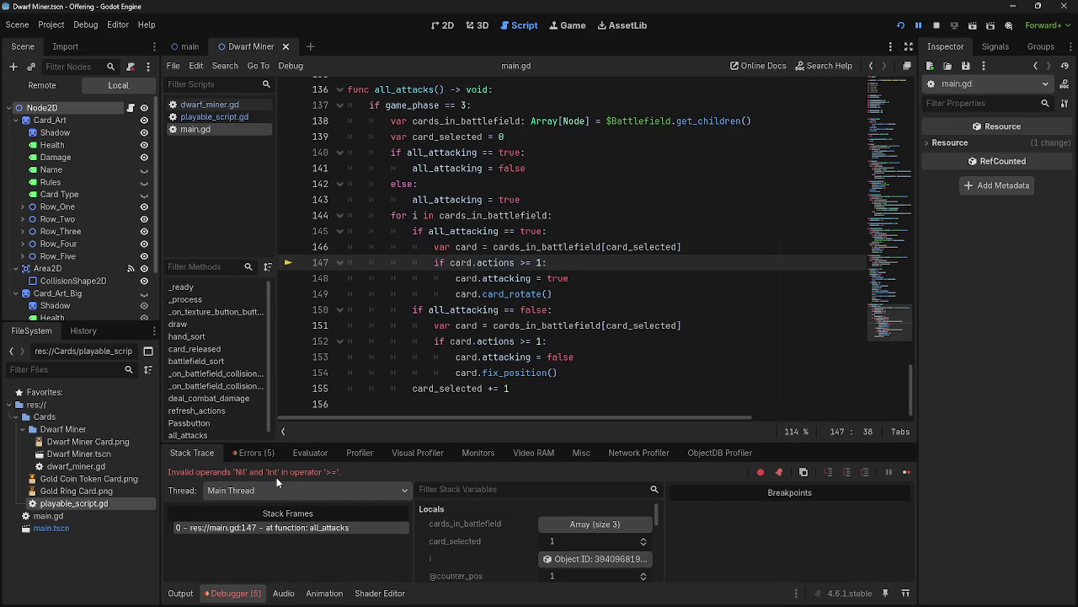
click(487, 263)
double_click(495, 263)
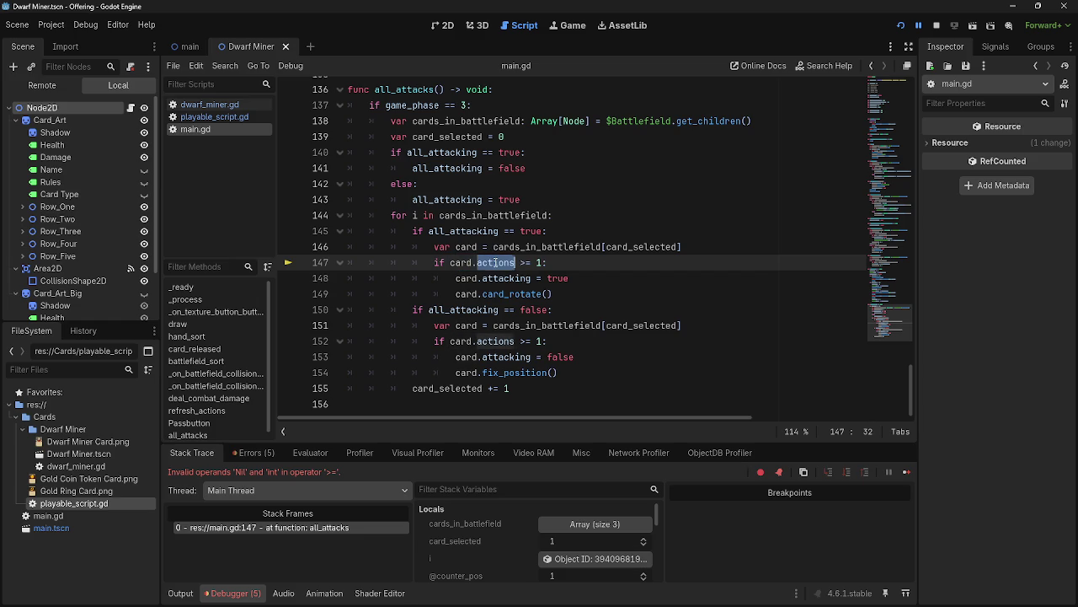
click(462, 263)
double_click(465, 247)
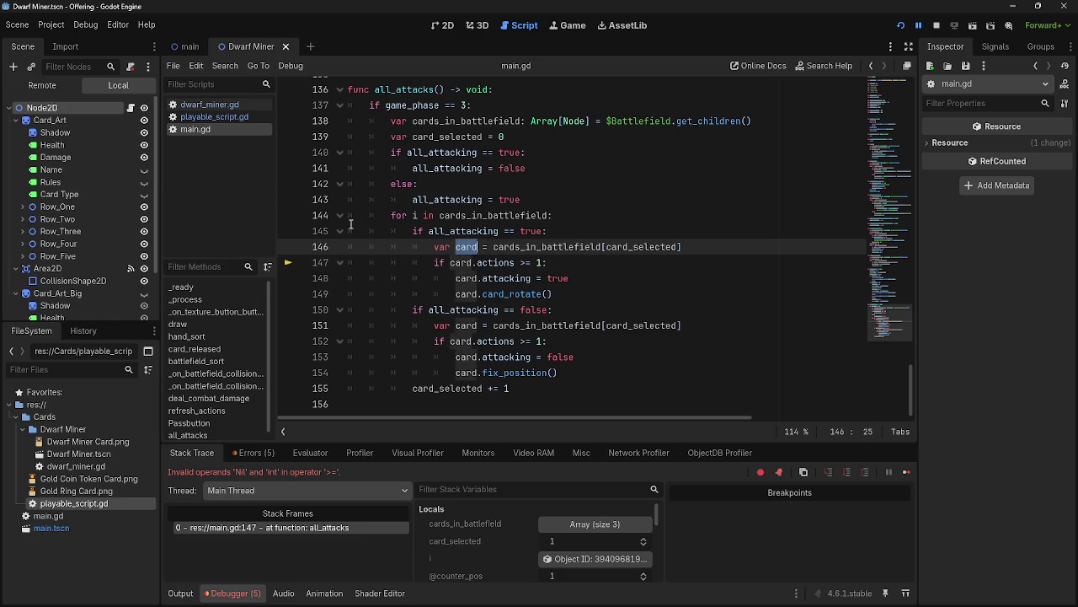
click(226, 105)
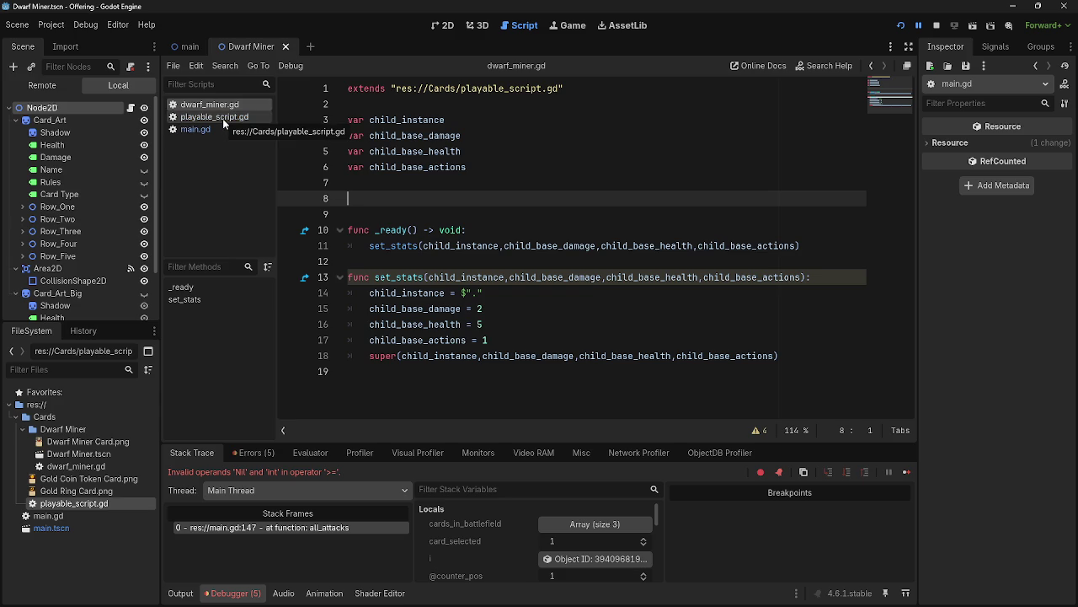
Review the set_stats function in playable_script.gd.
click(223, 118)
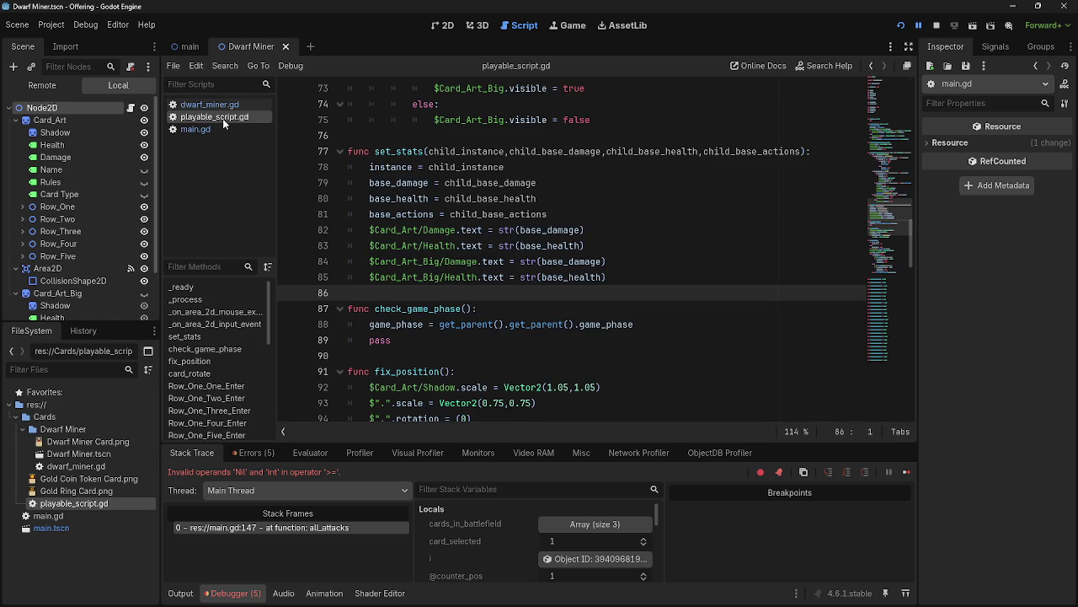
scroll(517, 290, up, 8)
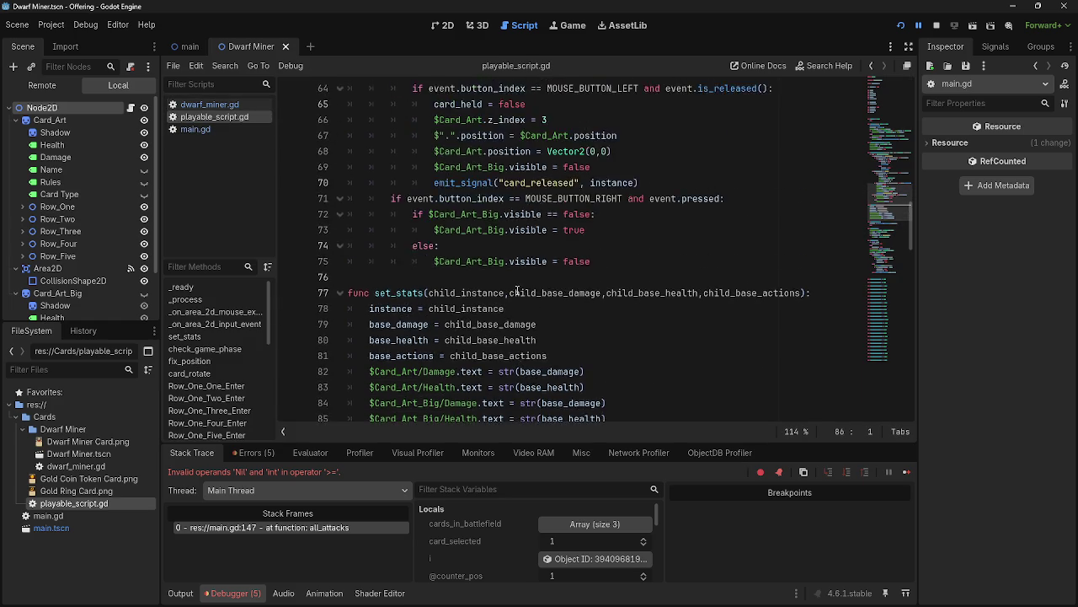
scroll(517, 290, down, 9)
scroll(518, 290, down, 12)
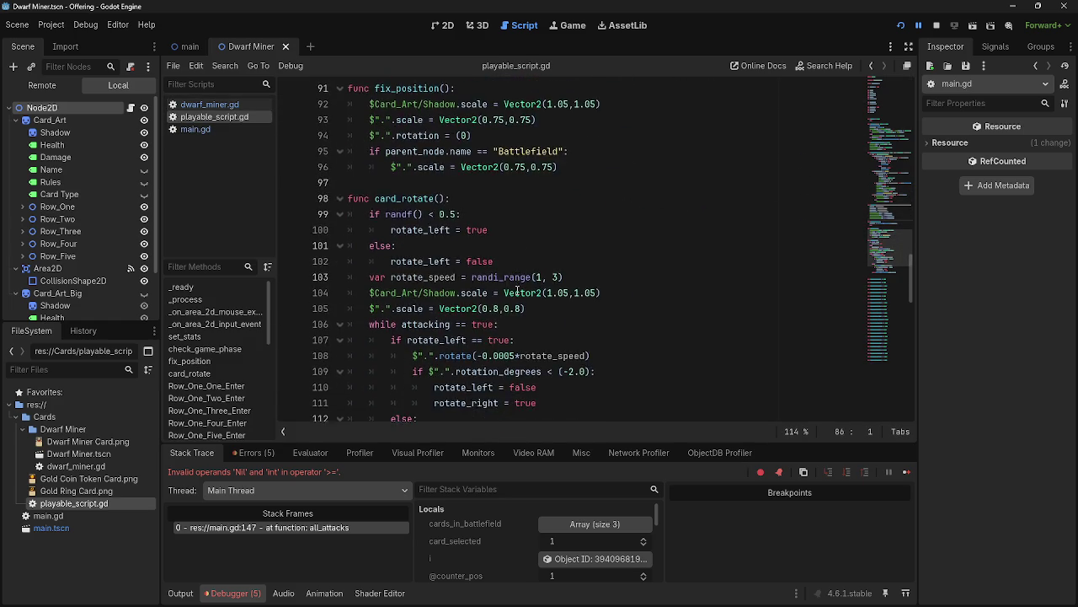
scroll(517, 290, up, 3)
click(211, 105)
click(207, 118)
scroll(470, 293, up, 11)
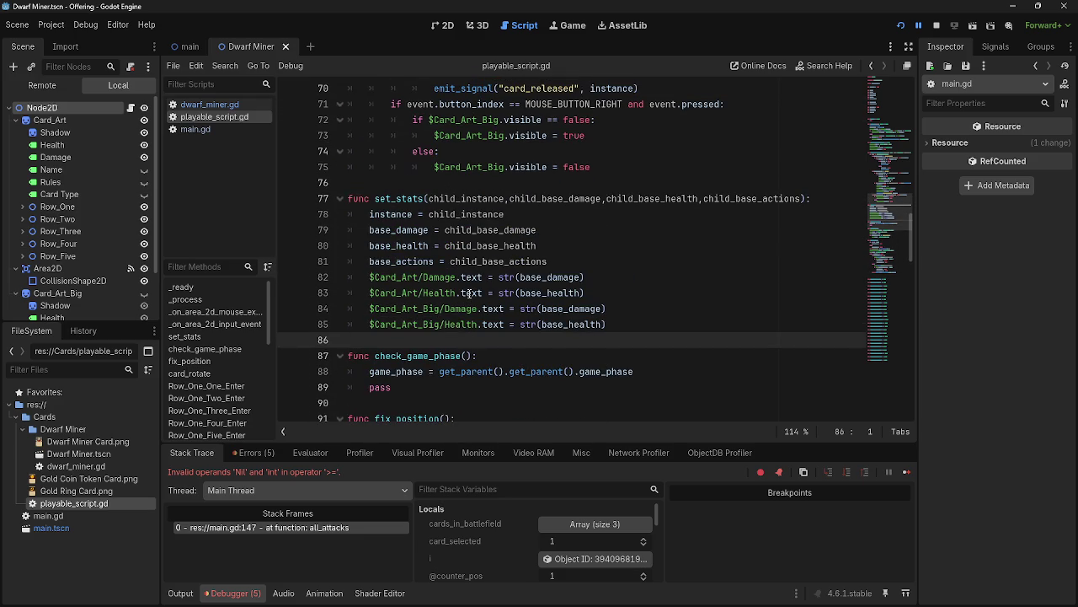
drag(344, 198, 661, 323)
click(661, 323)
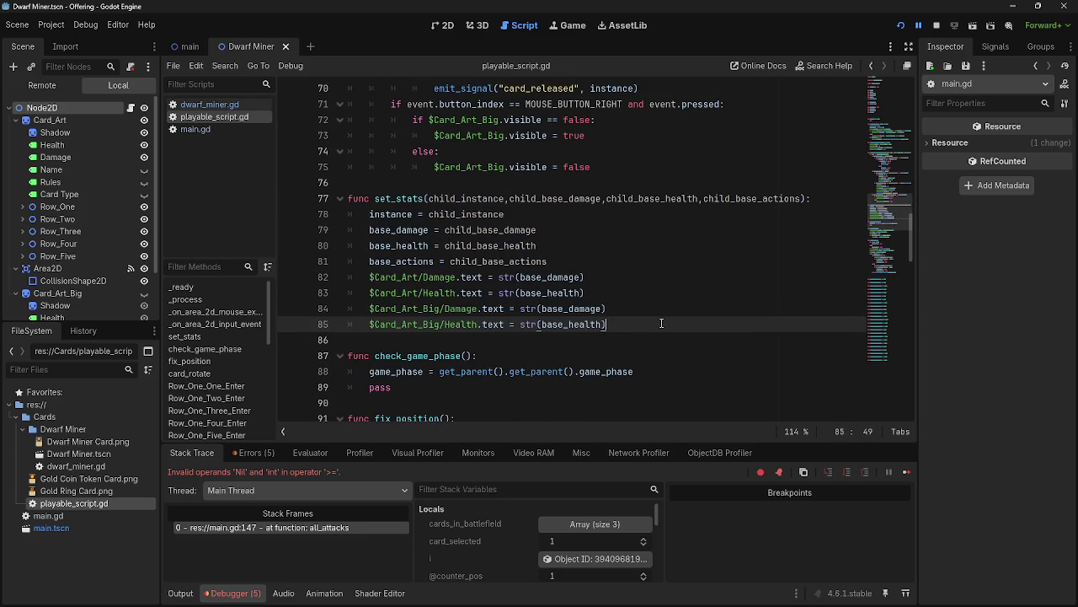
Compare dwarf_miner.gd's set_stats, then select playable_script.gd's six stat declarations on lines 9–14.
scroll(657, 323, up, 14)
scroll(656, 322, up, 9)
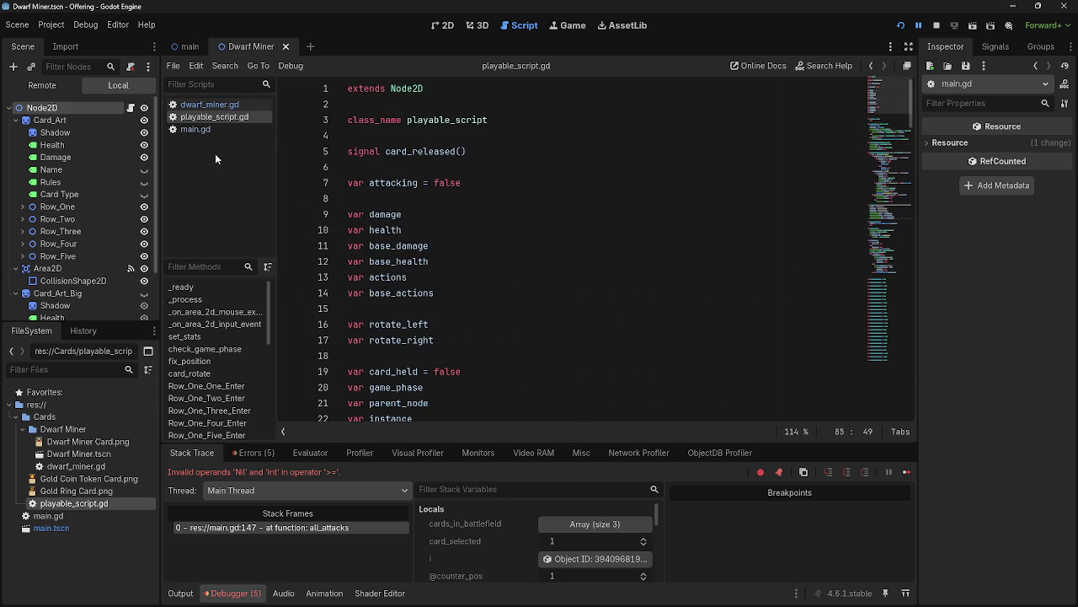
click(215, 104)
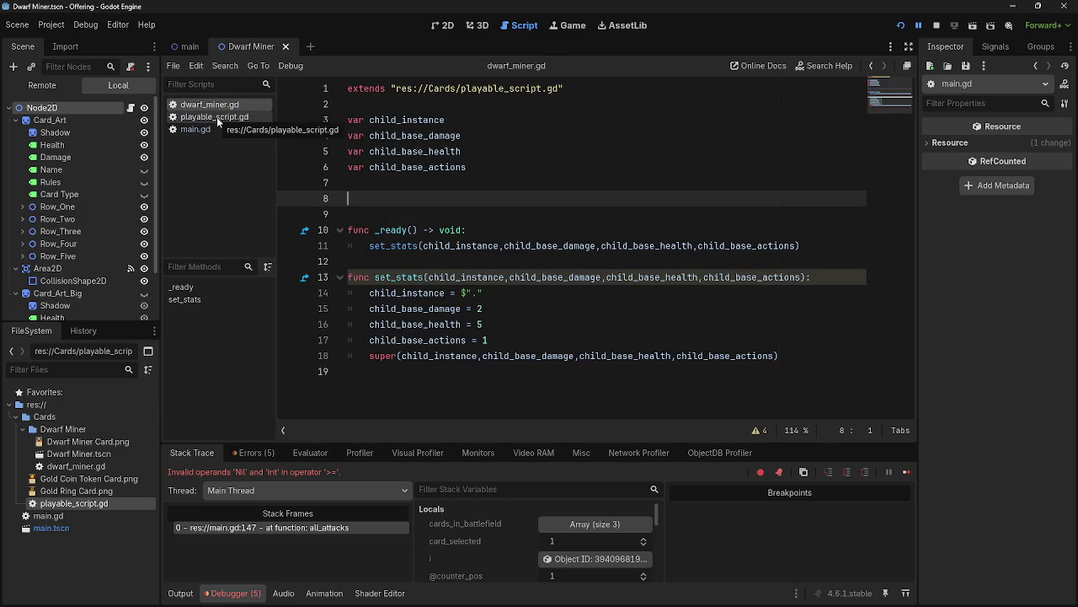
drag(780, 356, 372, 276)
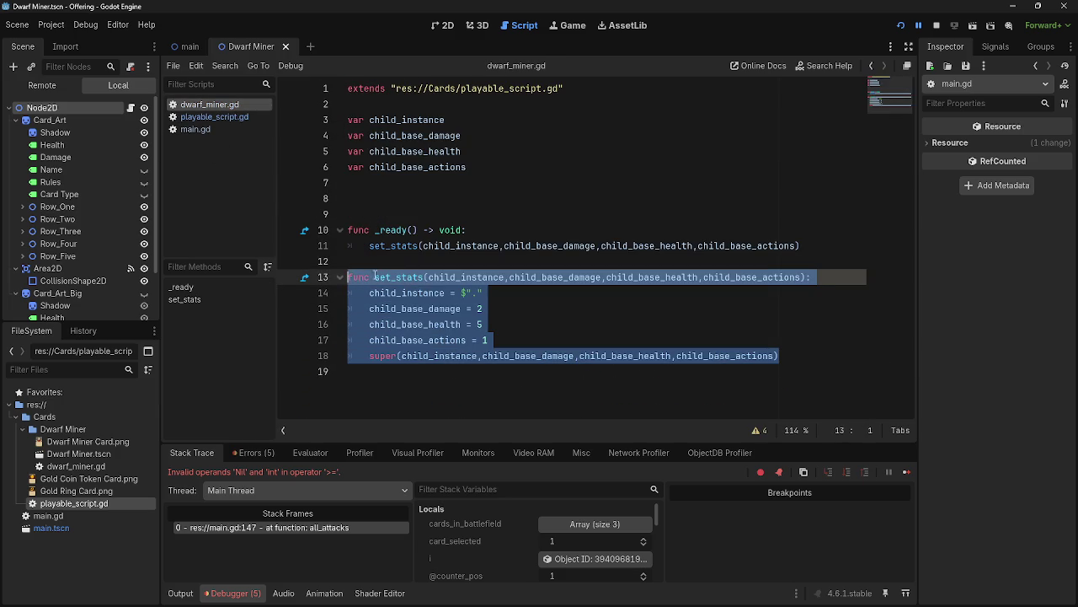
click(353, 262)
click(239, 118)
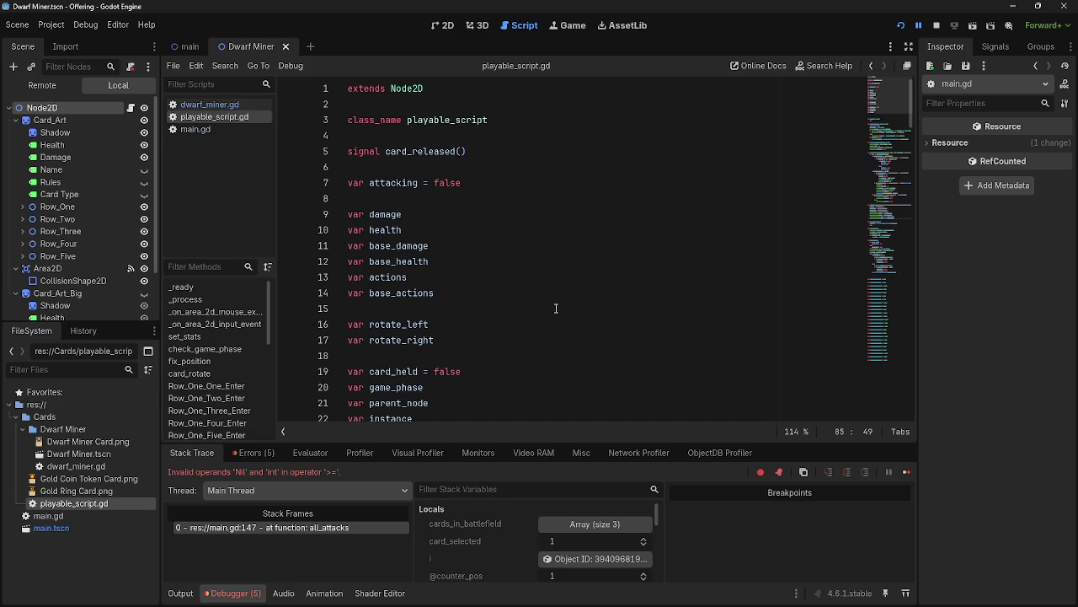
mouse_move(434, 297)
mouse_down()
mouse_move(362, 257)
mouse_move(333, 217)
mouse_up()
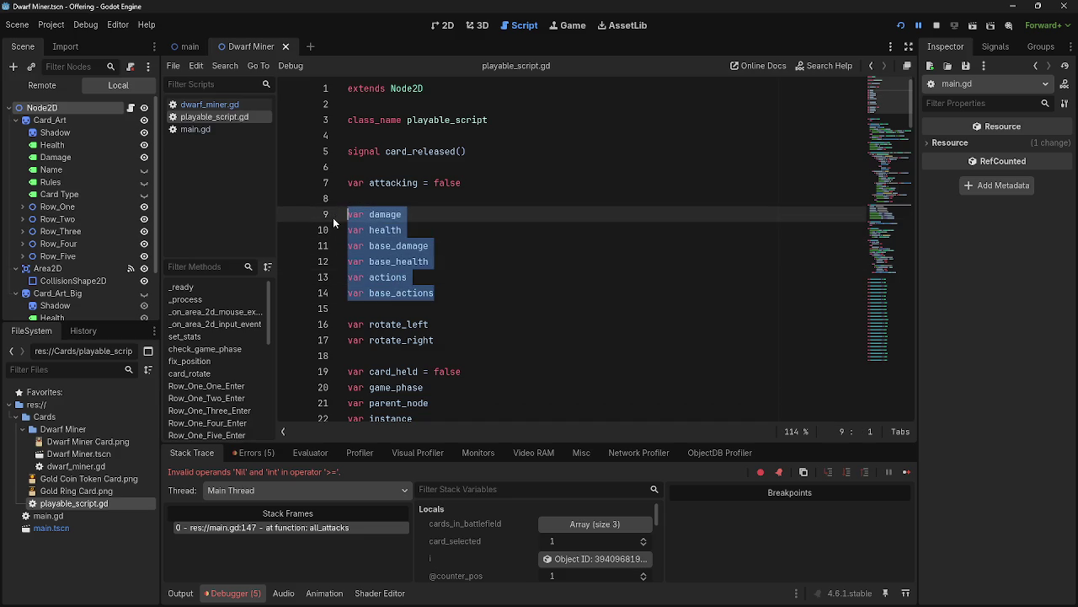
Move the six stat variable declarations from playable_script.gd into dwarf_miner.gd.
key(ctrl+x)
key(BackSpace)
key(BackSpace)
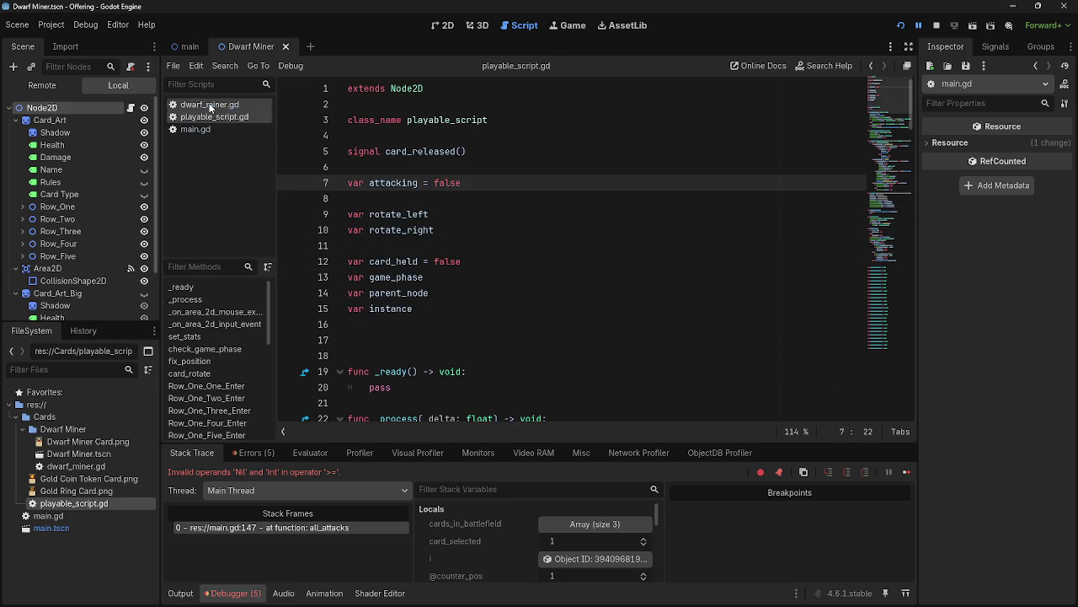
click(209, 104)
click(405, 181)
key(ctrl+v)
Delete the child_ variables and replace the set_stats call in _ready with pass.
drag(497, 167, 310, 119)
key(BackSpace)
key(BackSpace)
drag(824, 262, 373, 262)
key(BackSpace)
text(pass)
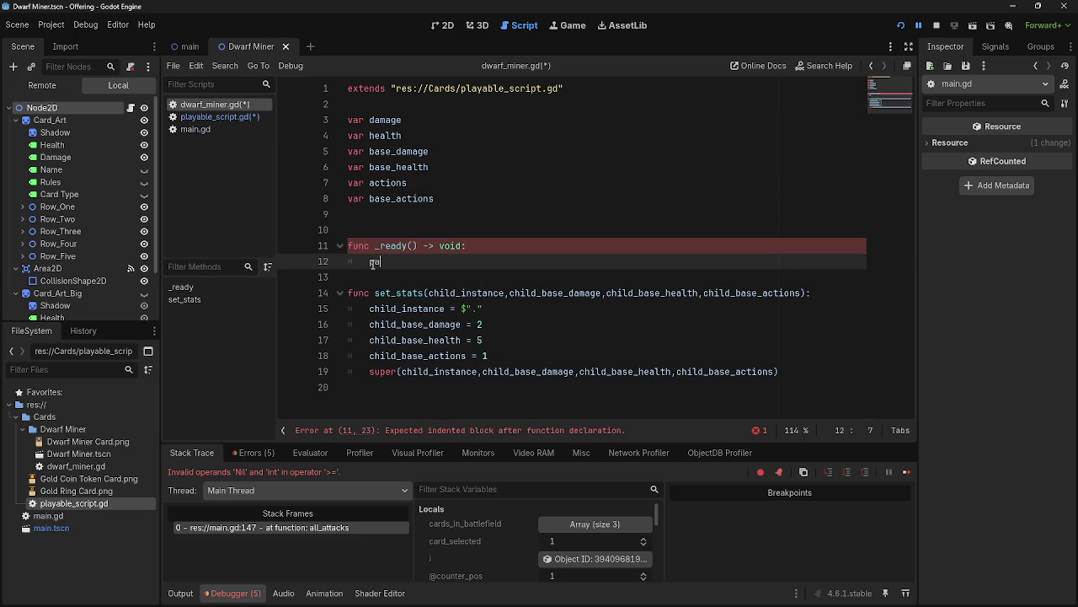
Delete the set_stats function from dwarf_miner.gd.
drag(792, 372, 378, 315)
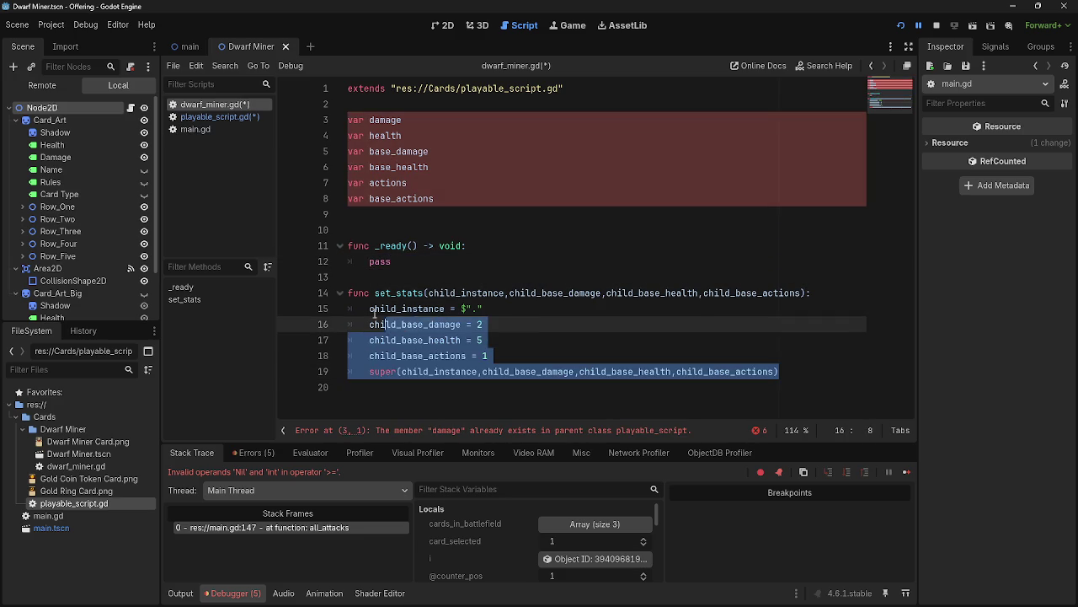
click(448, 314)
click(585, 347)
mouse_move(796, 375)
mouse_down()
mouse_move(471, 352)
mouse_move(354, 324)
mouse_move(341, 300)
mouse_up()
key(BackSpace)
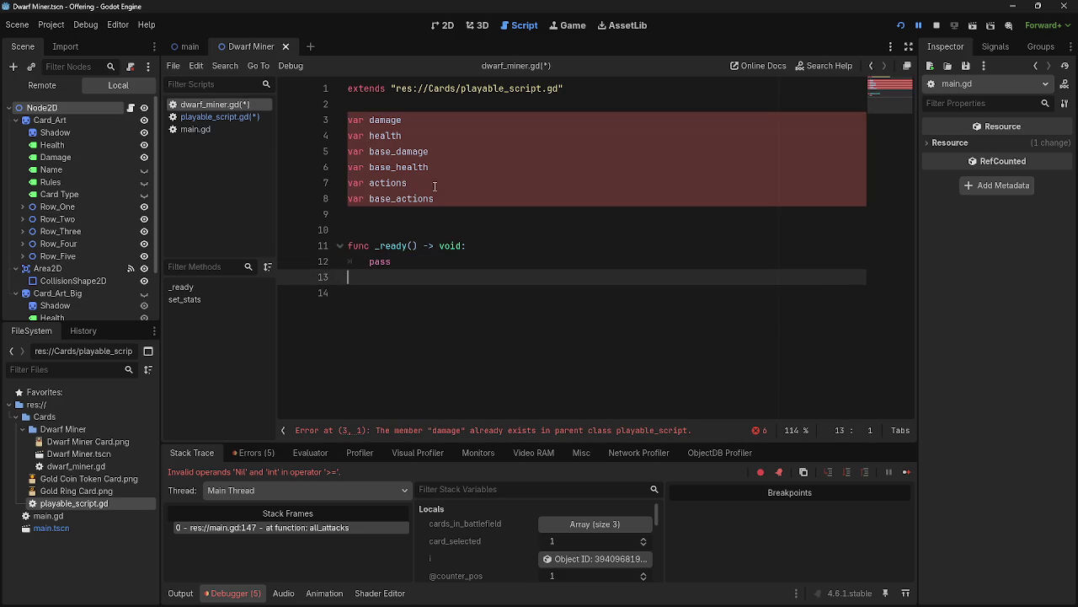
Initialize damage 2, health 5, base_damage 2, base_health 5, actions 0 and base_actions 1.
click(445, 200)
text(= 1)
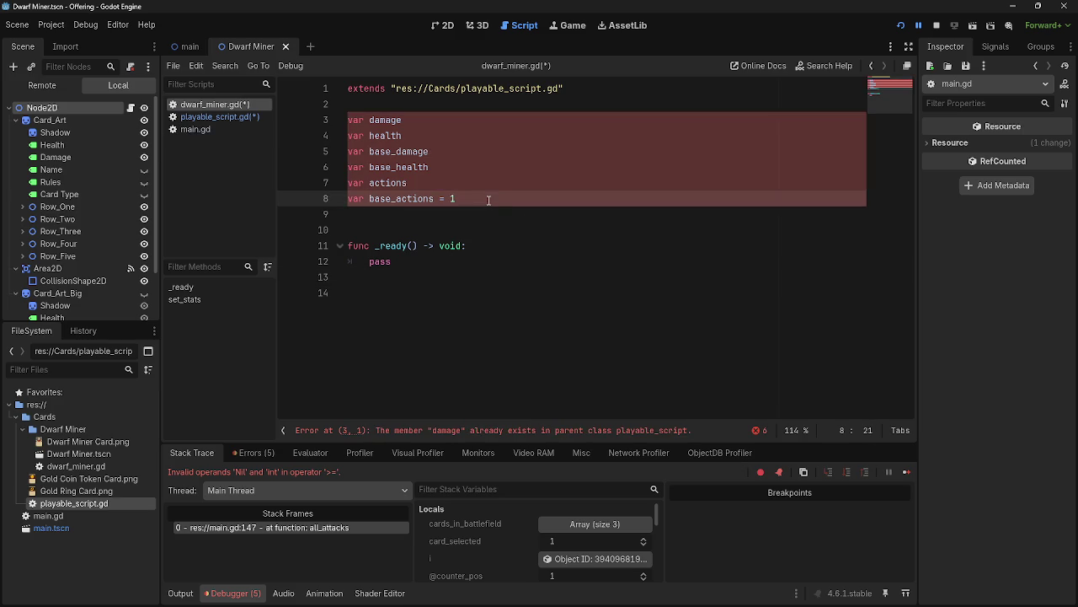
click(497, 185)
text(= 0)
click(495, 169)
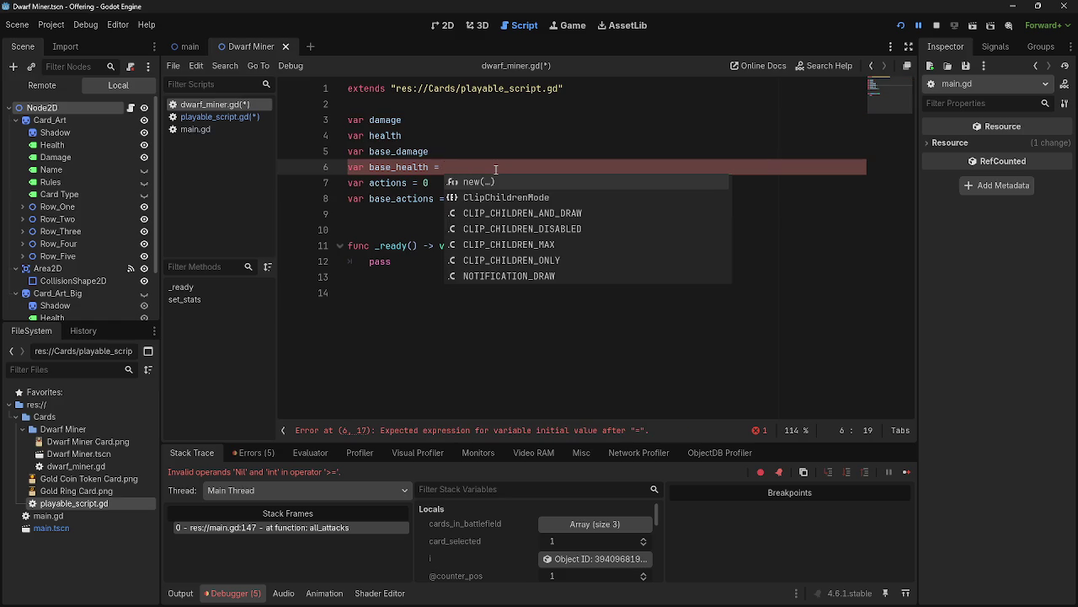
text(5)
click(510, 152)
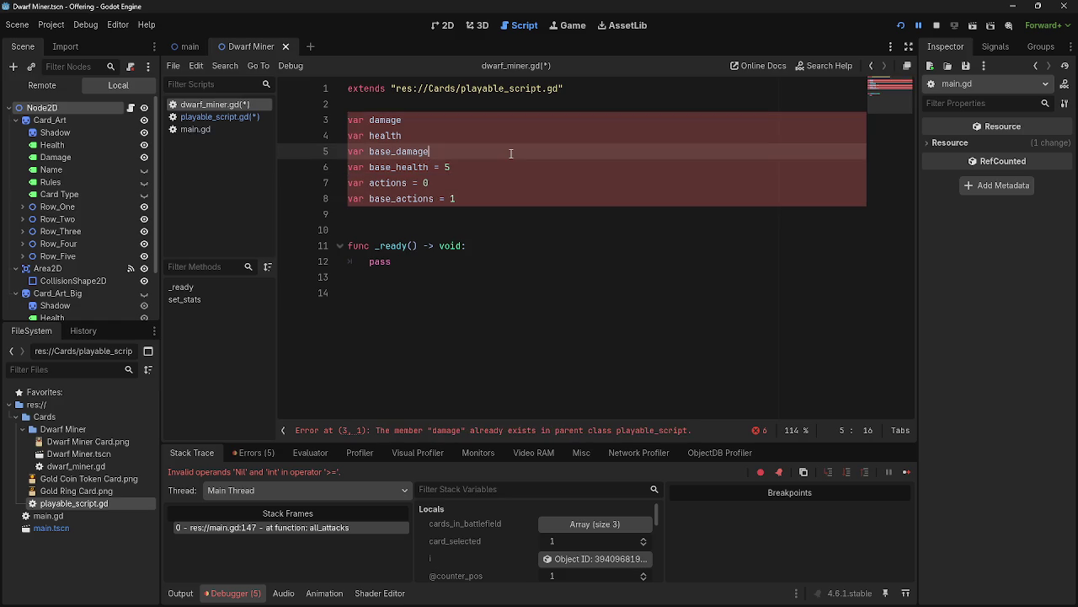
text(= 2)
click(503, 136)
text(= )
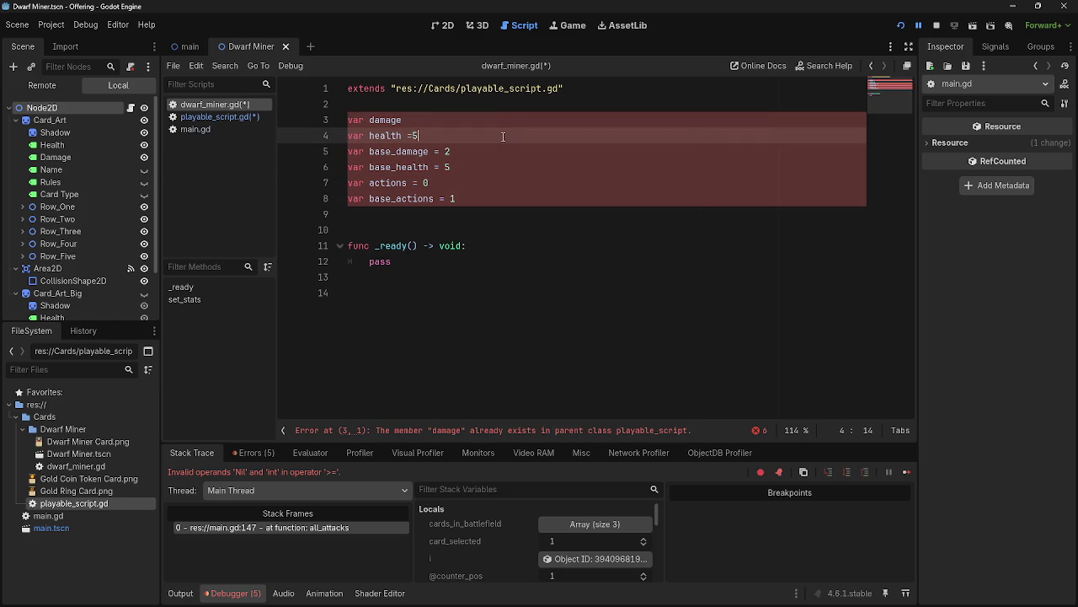
text(5)
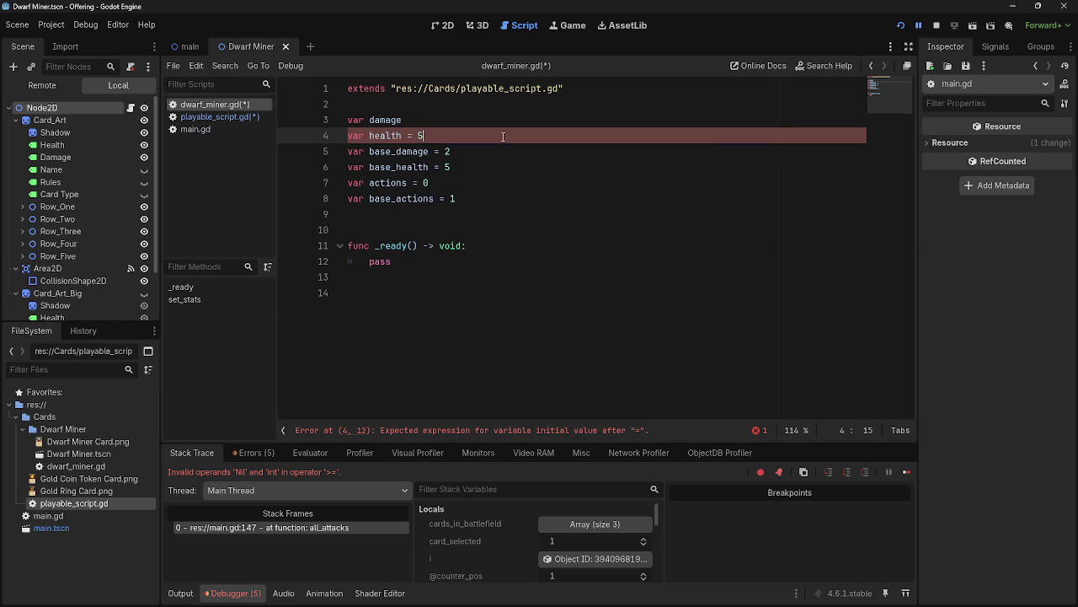
click(506, 121)
text(= 2)
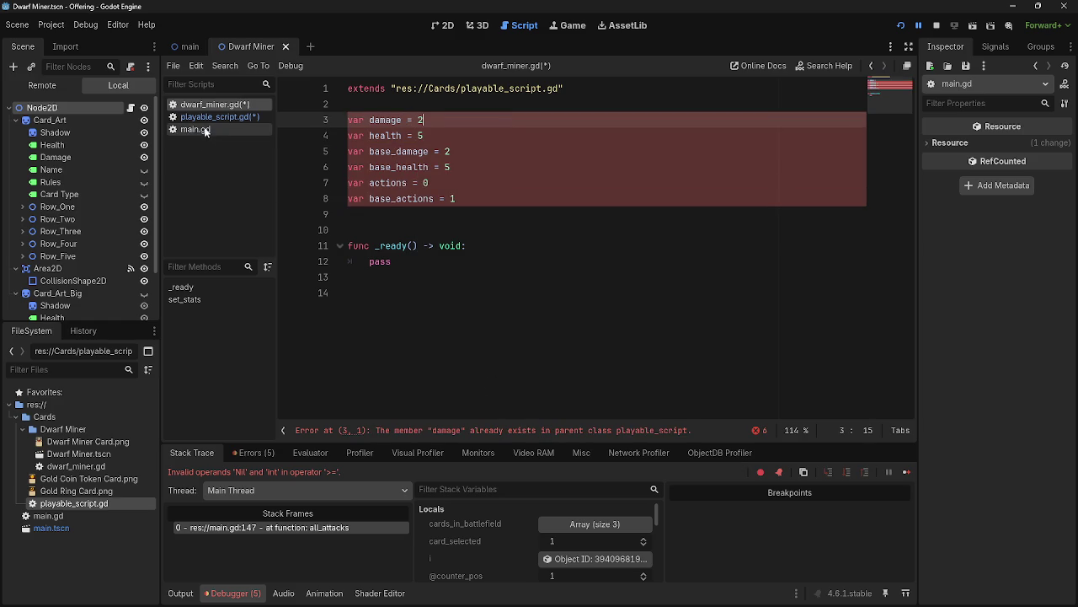
click(199, 116)
scroll(470, 235, down, 2)
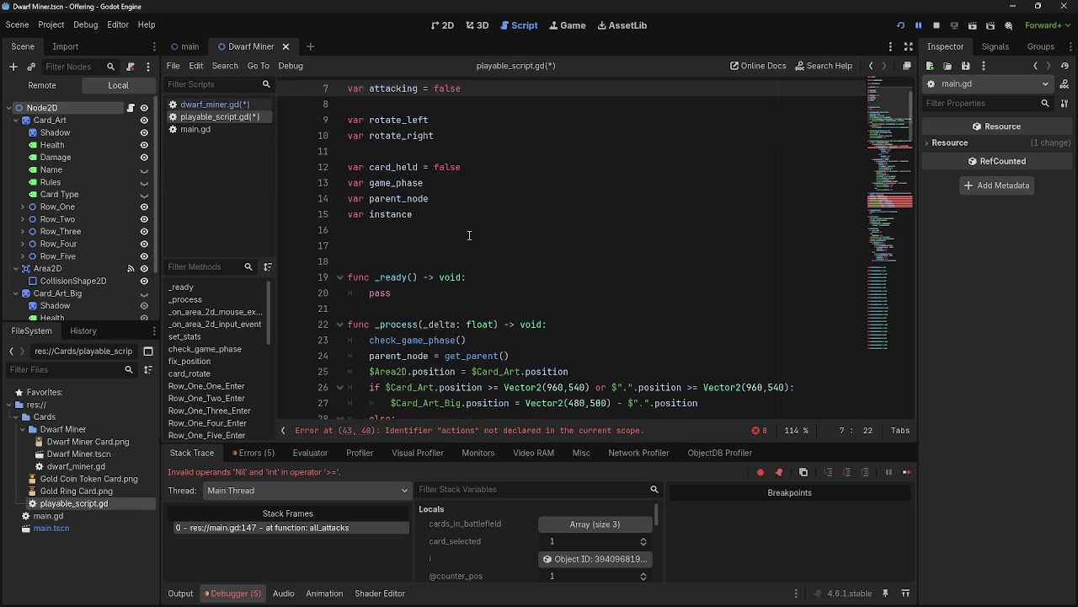
Inspect the undeclared actions condition on line 43 of playable_script.gd.
scroll(469, 235, down, 9)
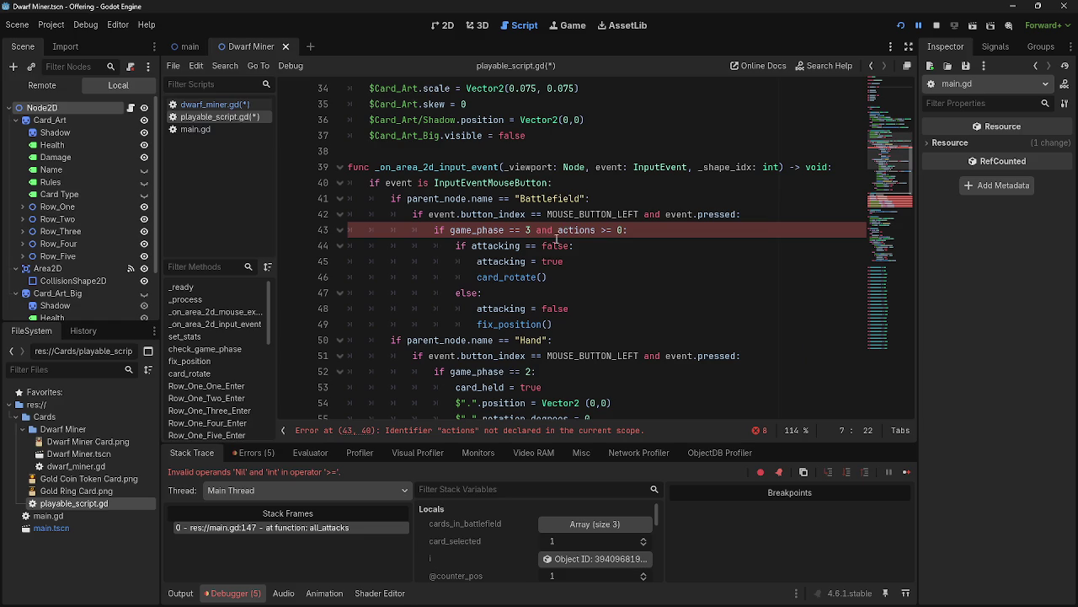
mouse_move(628, 230)
mouse_down()
mouse_move(348, 230)
mouse_move(505, 245)
mouse_move(498, 230)
mouse_move(356, 230)
mouse_move(619, 230)
mouse_move(392, 230)
mouse_move(557, 230)
mouse_up()
drag(477, 233, 347, 230)
click(574, 230)
double_click(574, 230)
click(557, 230)
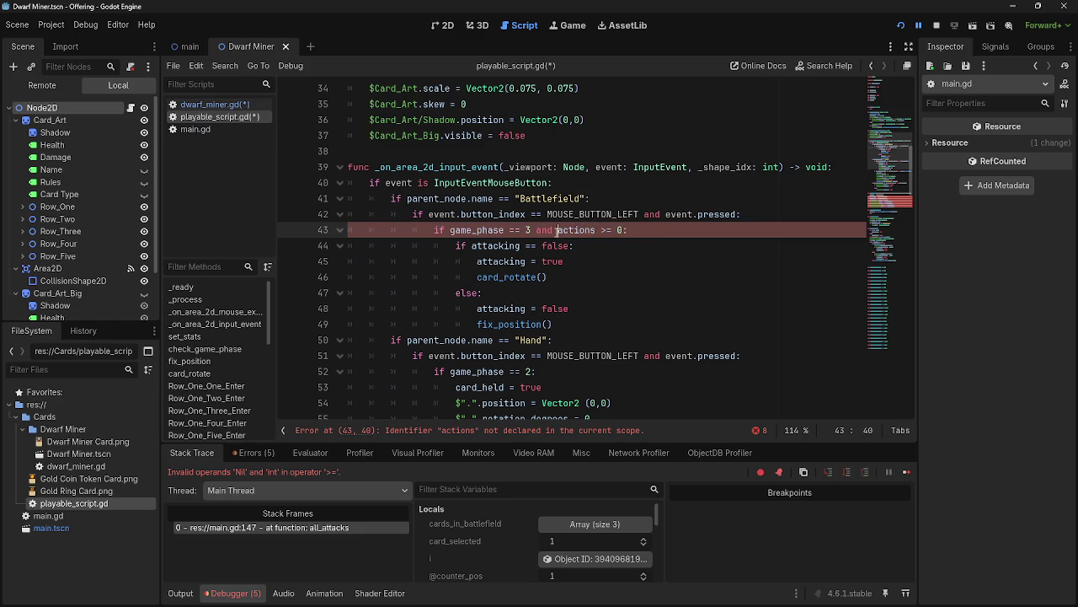
double_click(569, 229)
click(570, 229)
double_click(569, 230)
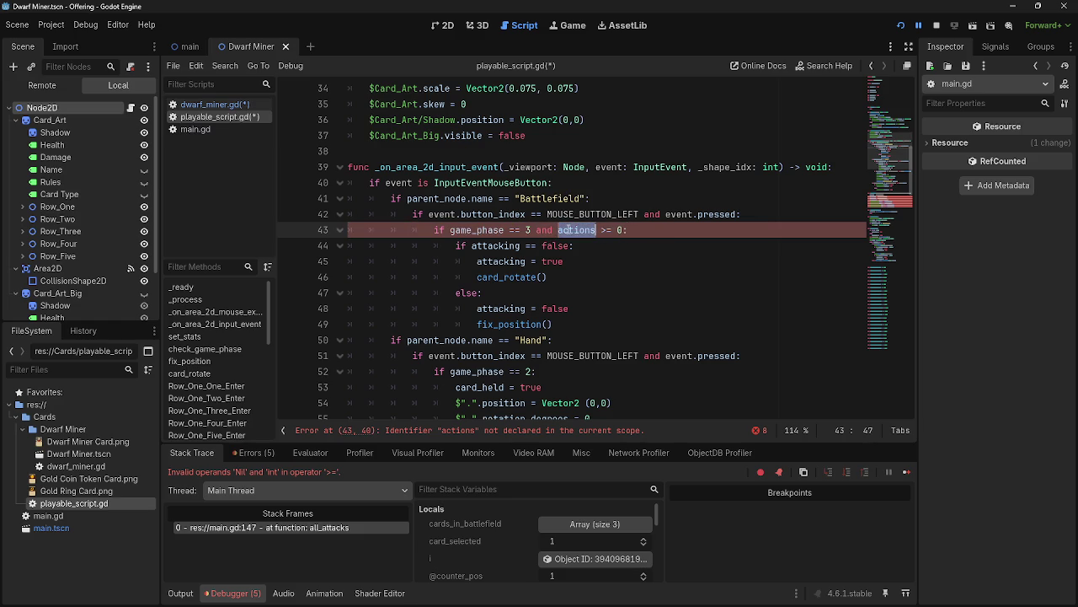
click(557, 230)
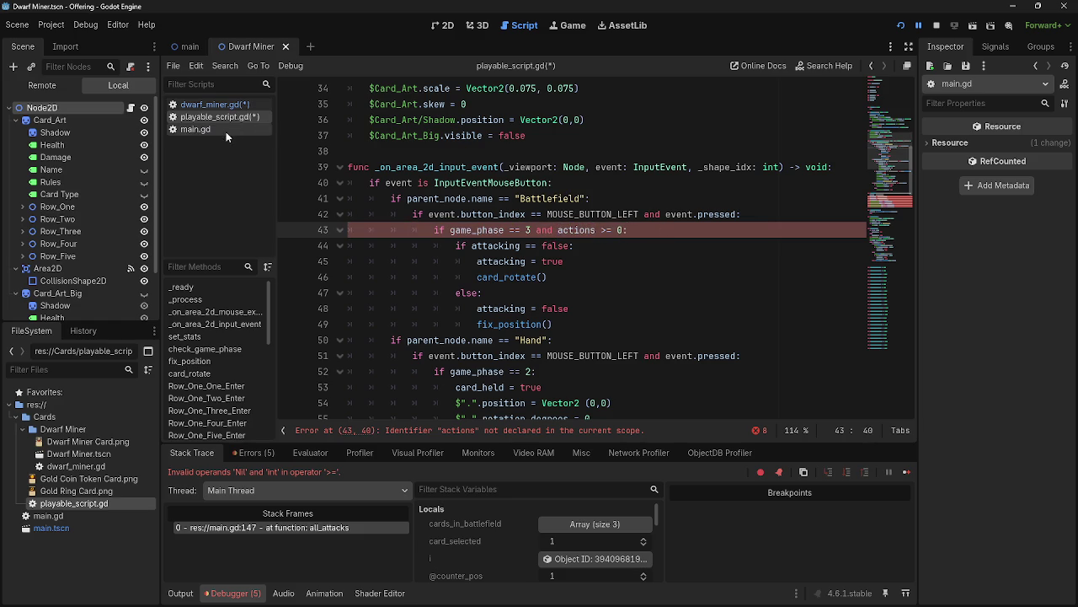
scroll(452, 238, down, 3)
scroll(451, 238, down, 6)
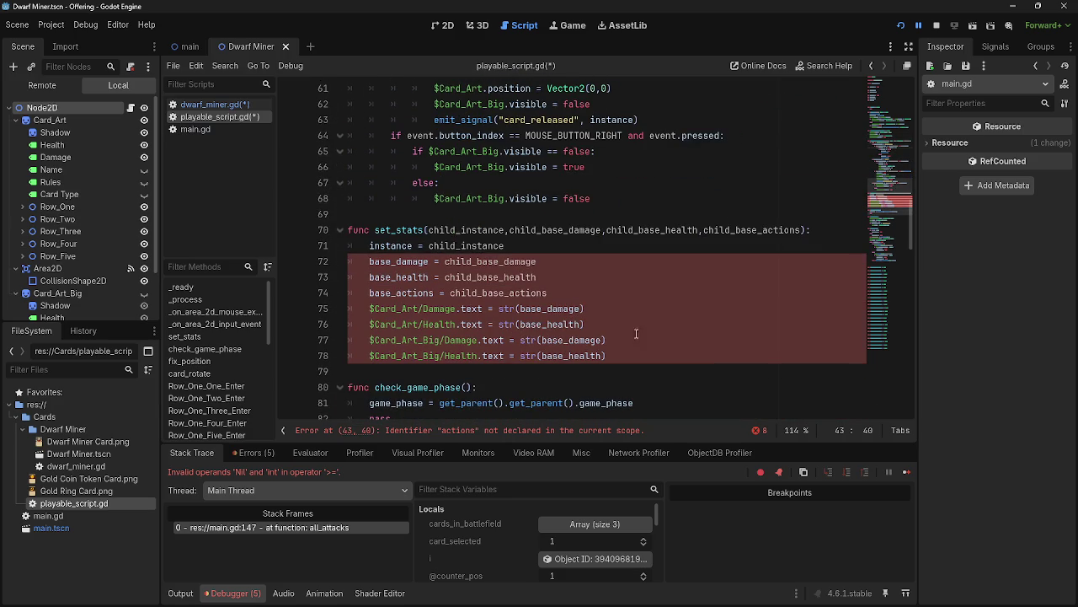
Copy set_stats' four Damage/Health label lines into a new _process function in dwarf_miner.gd.
mouse_move(652, 355)
mouse_down()
mouse_move(354, 291)
mouse_move(313, 268)
mouse_move(331, 302)
mouse_up()
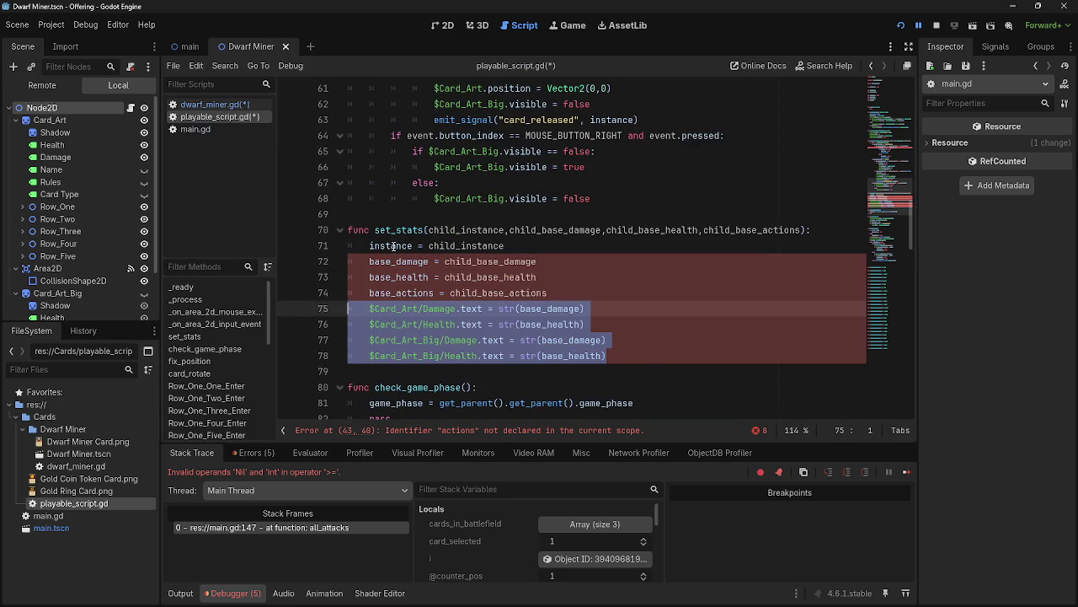
click(214, 104)
click(461, 269)
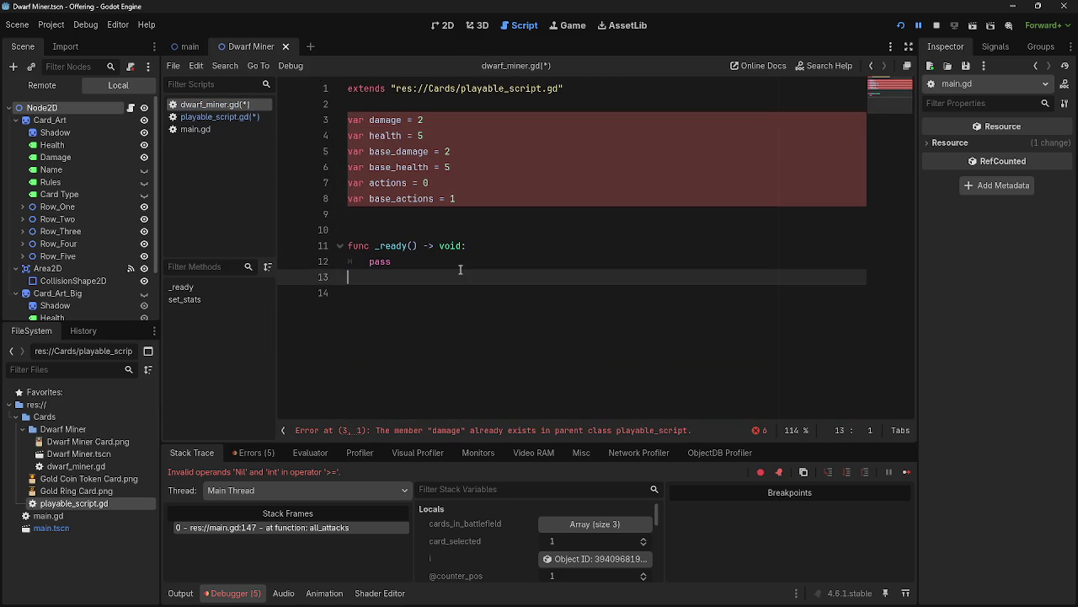
key(Return)
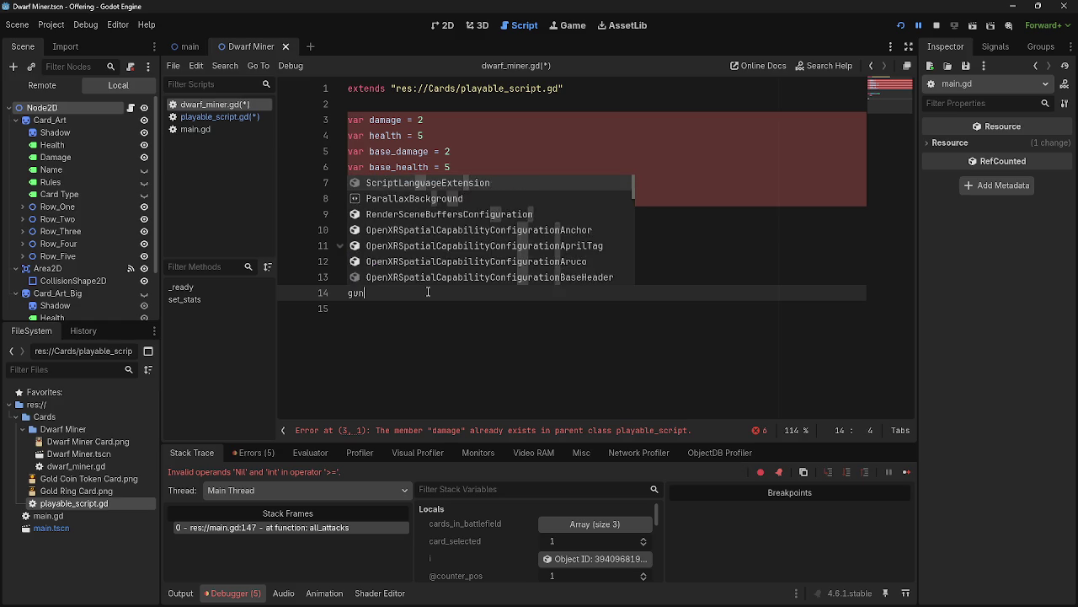
key(BackSpace)
text(func pre)
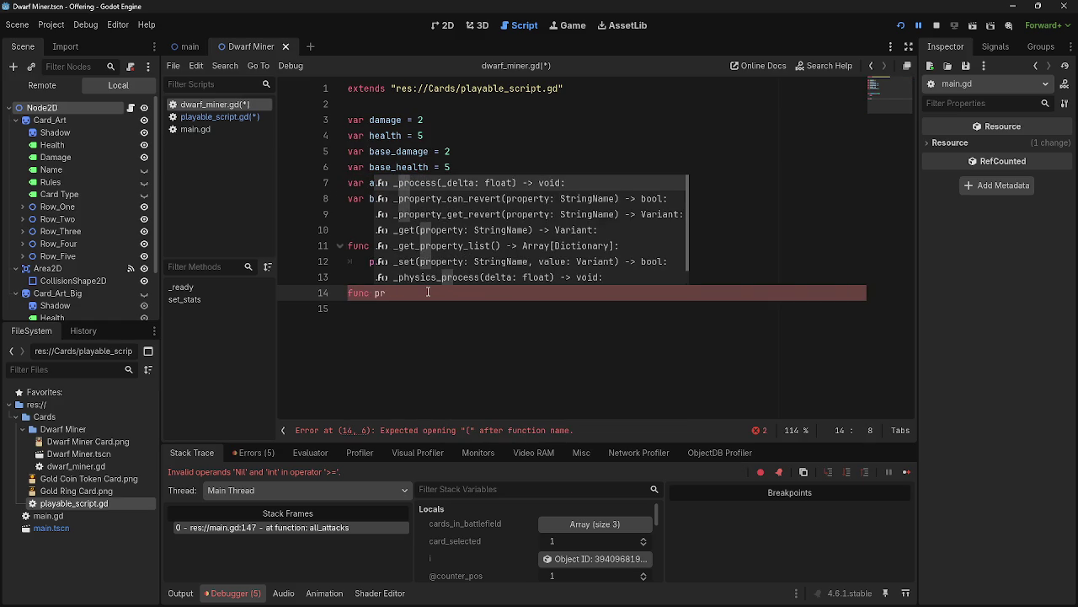
key(Return)
key(Return)
text($Card_Art/Damage.text = str(base_damage) 	$Card_Art/Health.text = str(base_health) 	$Card_Art_Big/Damage.text = str(base_damage) 	$Card_Art_Big/Health.text = str(base_health))
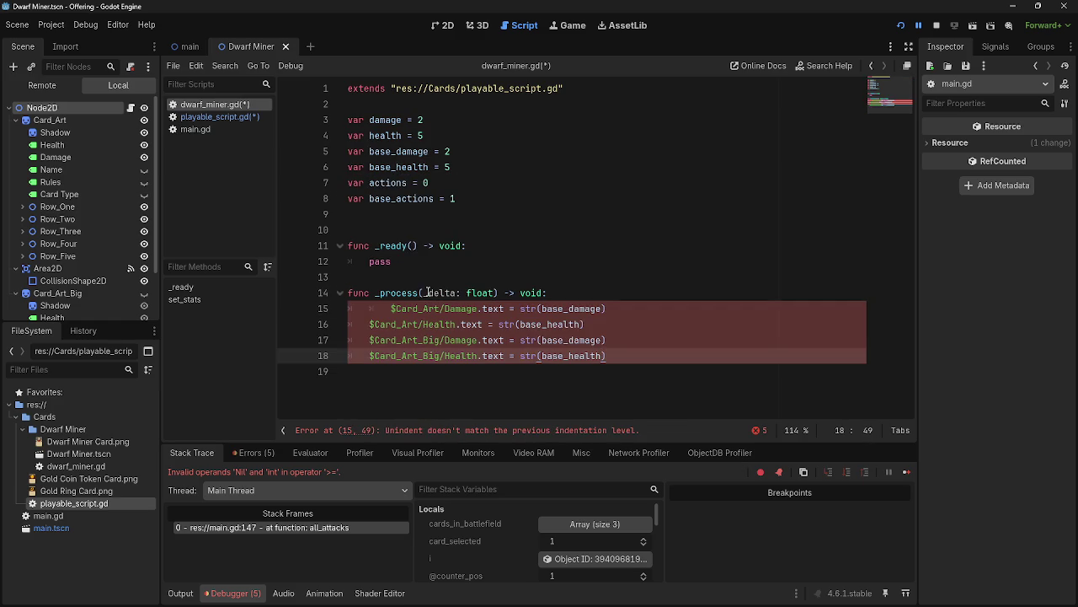
click(390, 309)
key(BackSpace)
text(_)
click(636, 323)
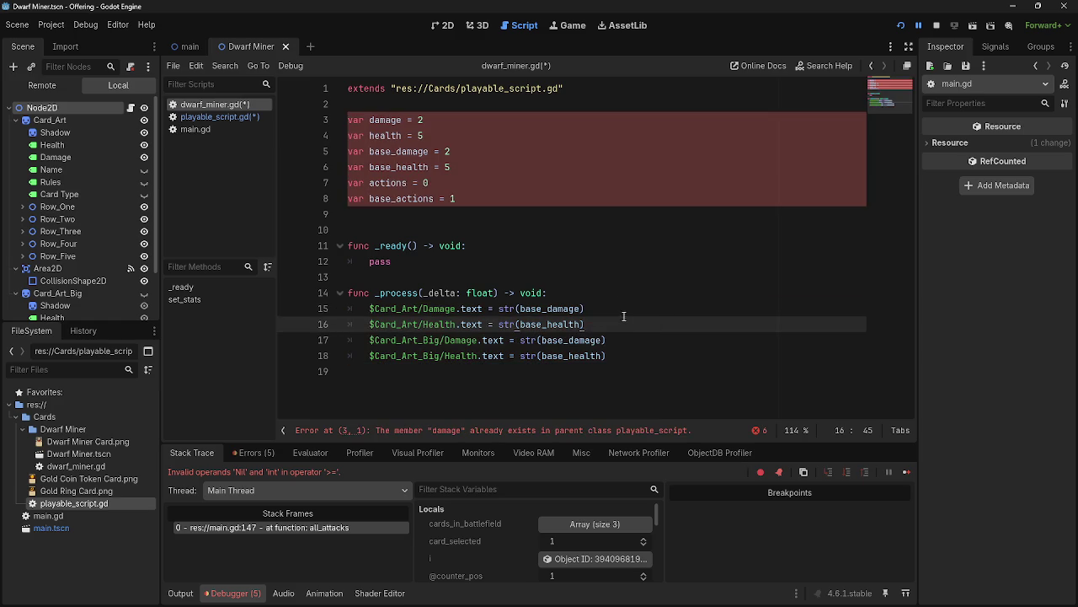
click(617, 298)
Paste the four label lines into the body of _ready().
drag(621, 355, 369, 309)
click(511, 250)
key(Return)
text($Card_Art/Damage.text = str(base_damage) 	$Card_Art/Health.text = str(base_health) 	$Card_Art_Big/Damage.text = str(base_damage) 	$Card_Art_Big/Health.text = str(base_health))
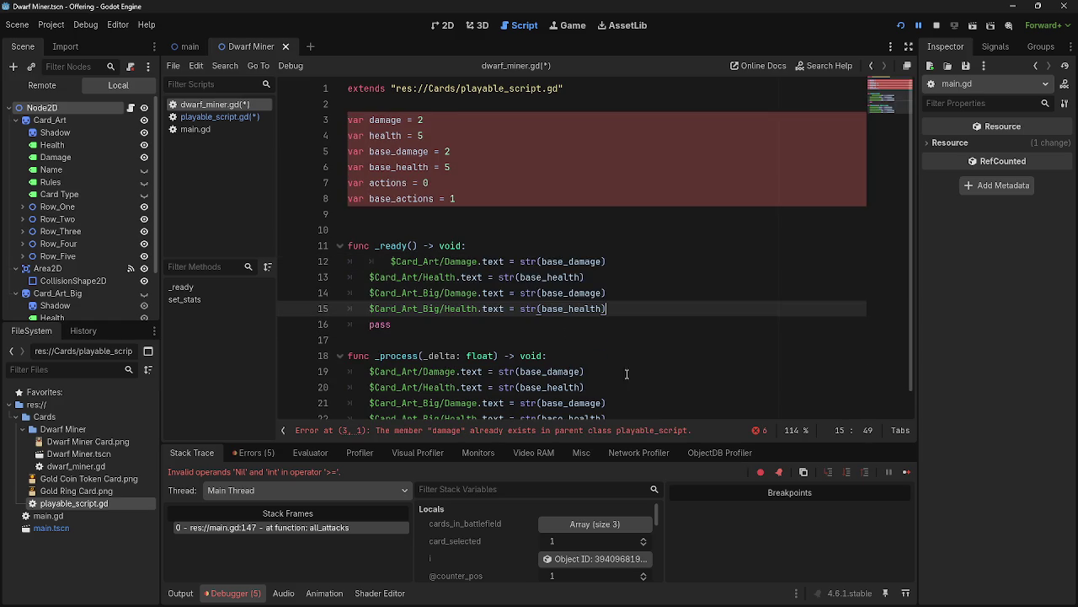
key(BackSpace)
Remove the label lines from _process, leaving only pass, and return to playable_script.gd.
scroll(584, 346, down, 1)
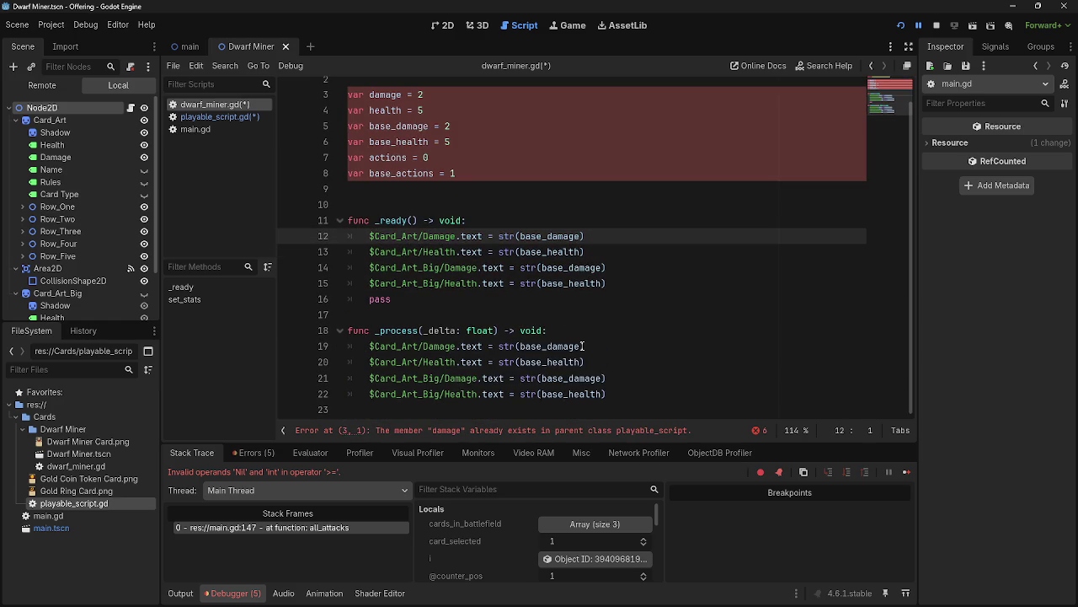
drag(618, 396, 337, 342)
key(BackSpace)
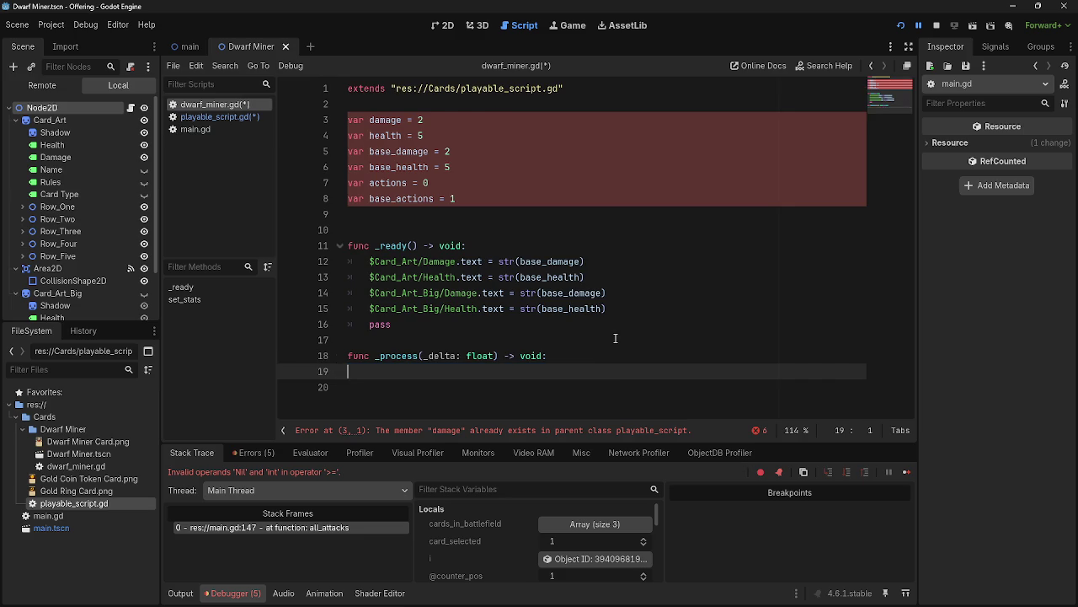
key(Tab)
text(pass)
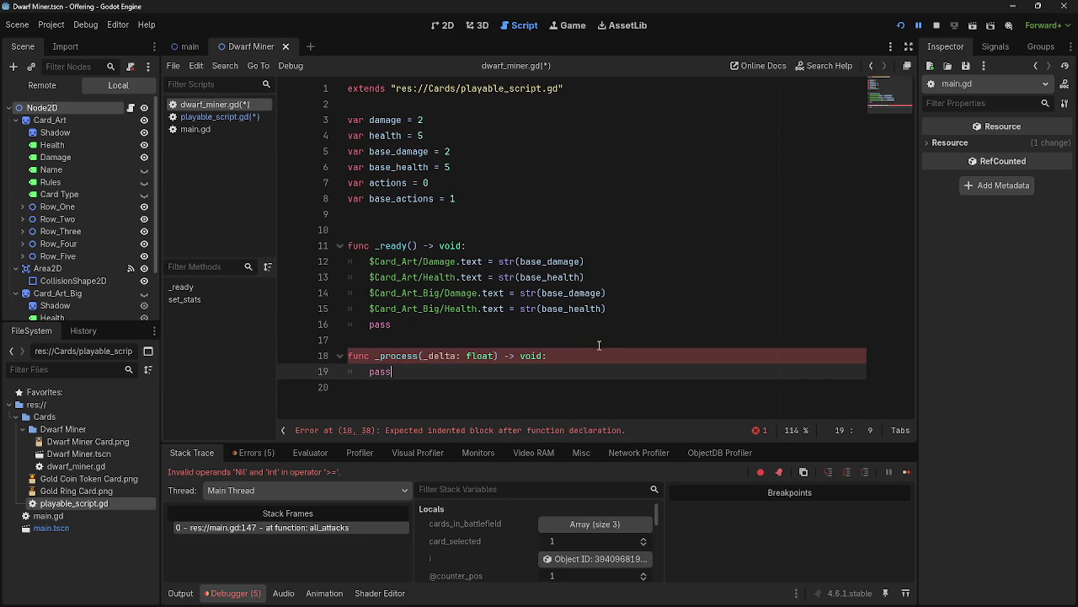
click(500, 435)
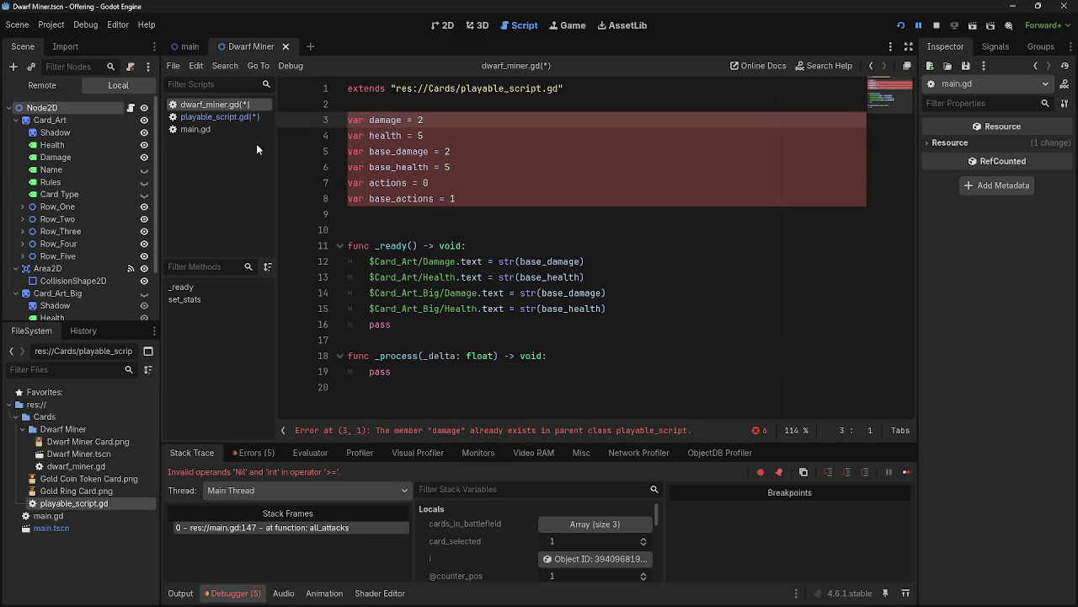
click(217, 116)
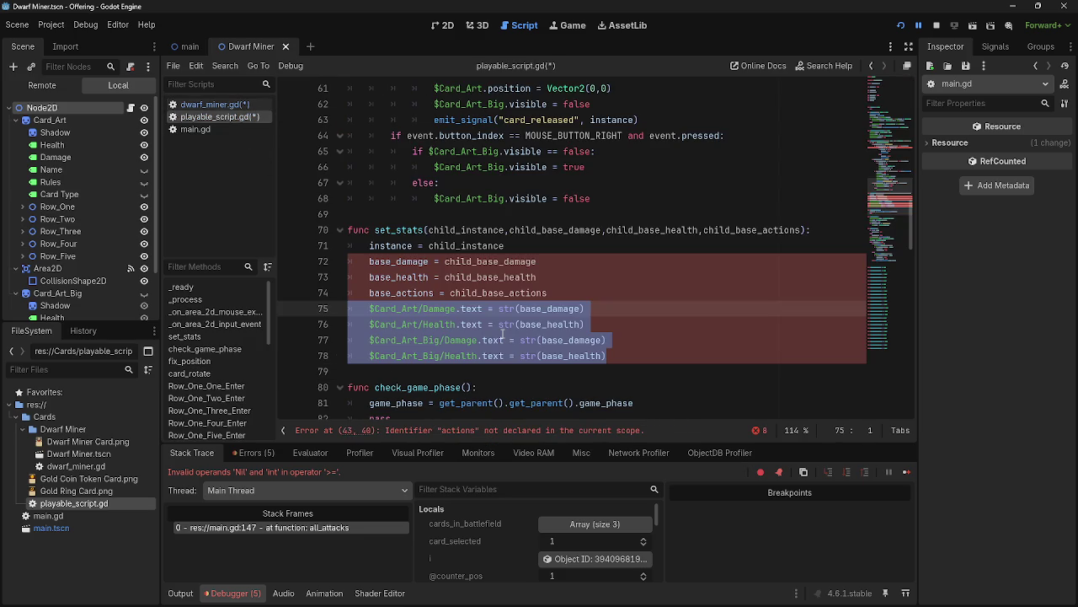
Search for 'damage' and delete set_stats' body and declaration from playable_script.gd.
click(647, 343)
key(ctrl+f)
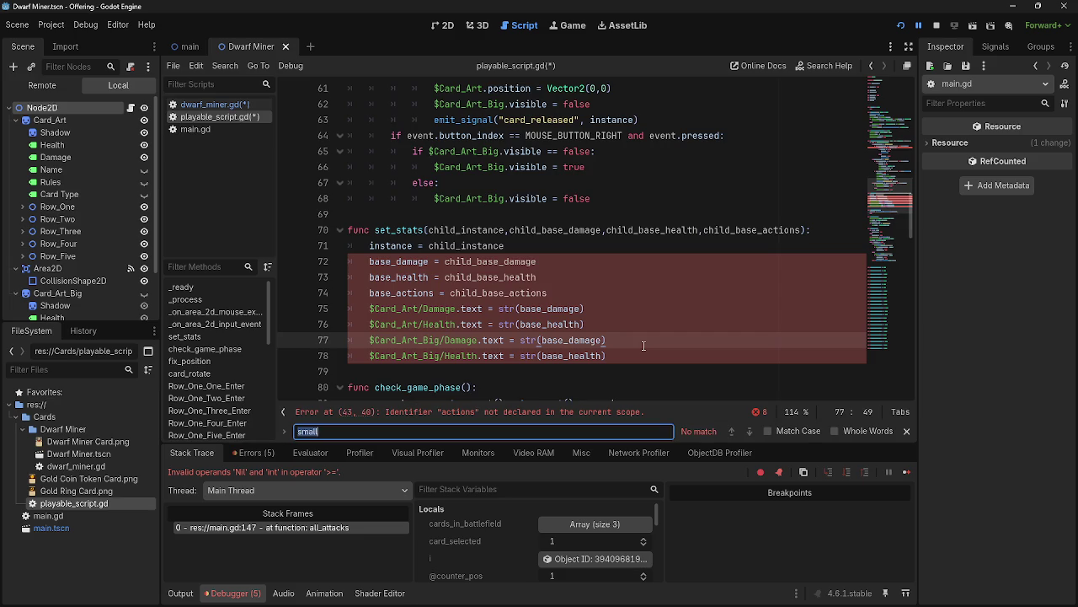
text(damage)
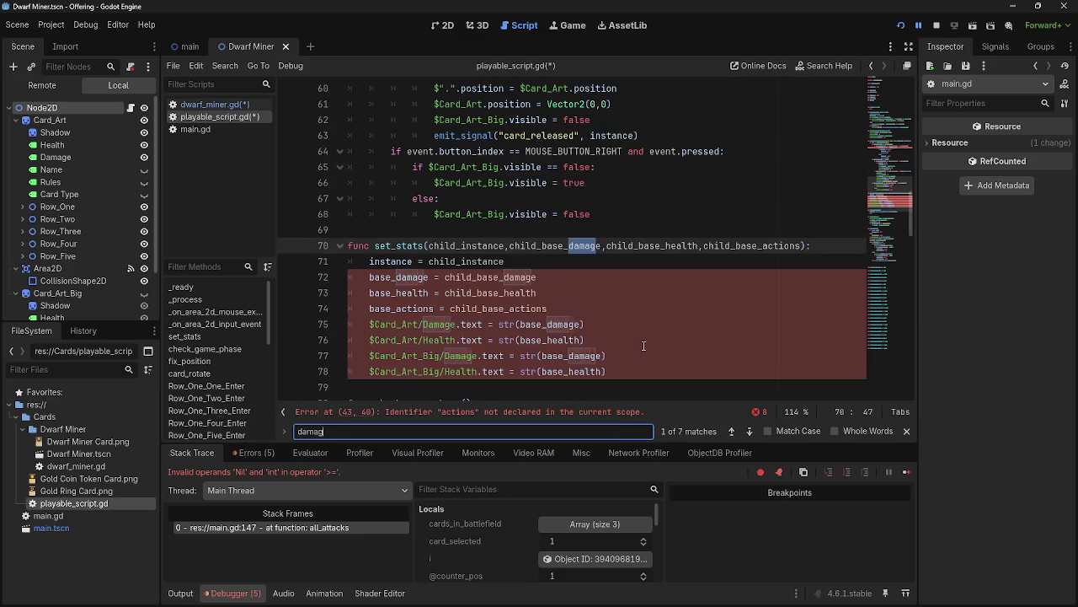
drag(625, 371, 320, 260)
key(BackSpace)
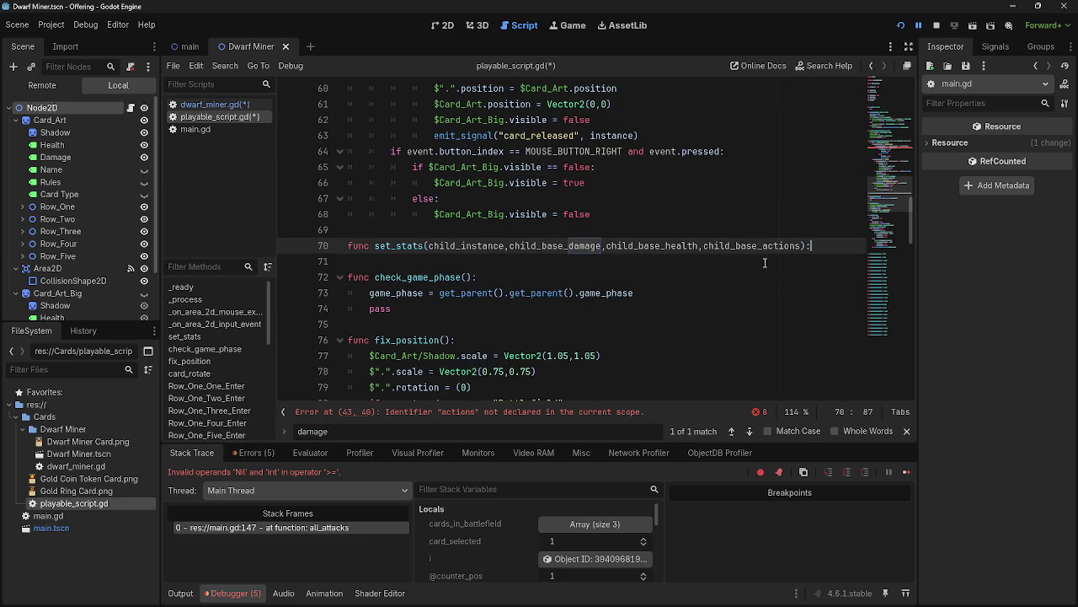
drag(815, 245, 295, 243)
key(BackSpace)
key(BackSpace)
key(BackSpace)
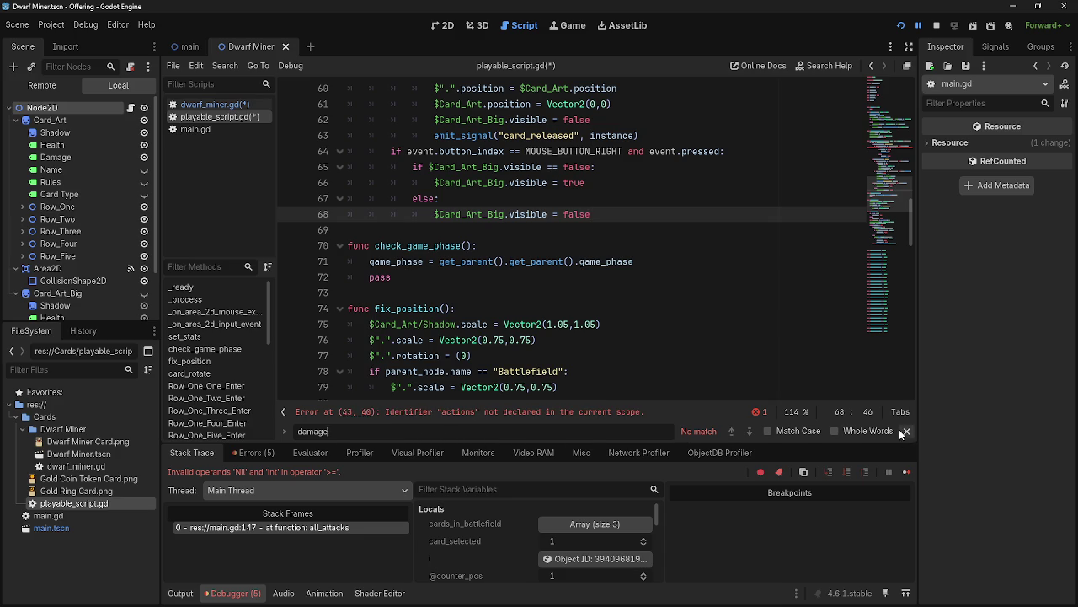
Restart the running game and recheck both scripts.
click(952, 26)
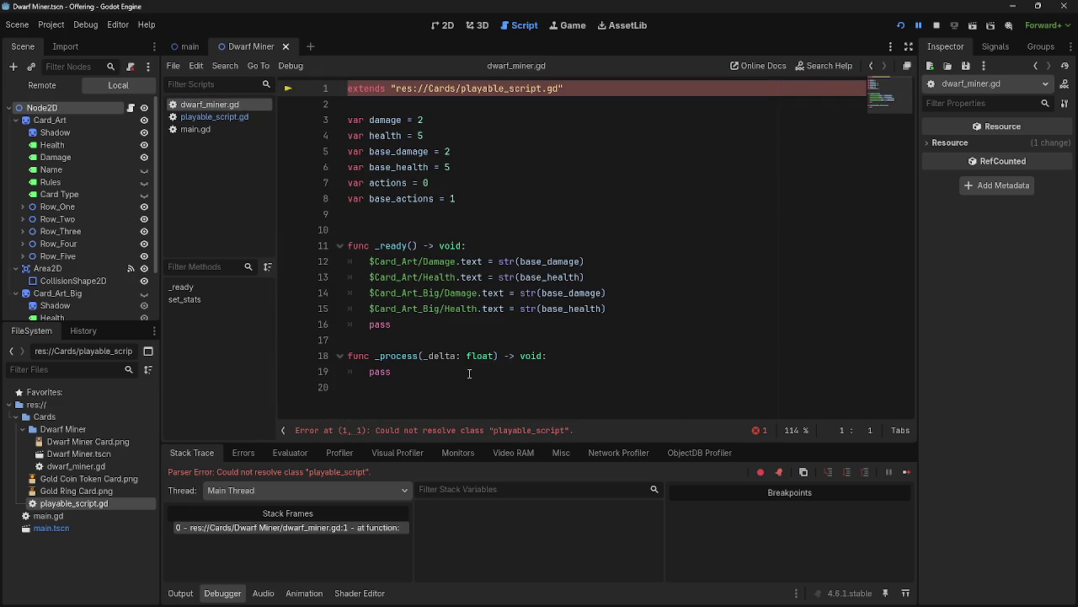
click(210, 117)
click(209, 107)
click(211, 117)
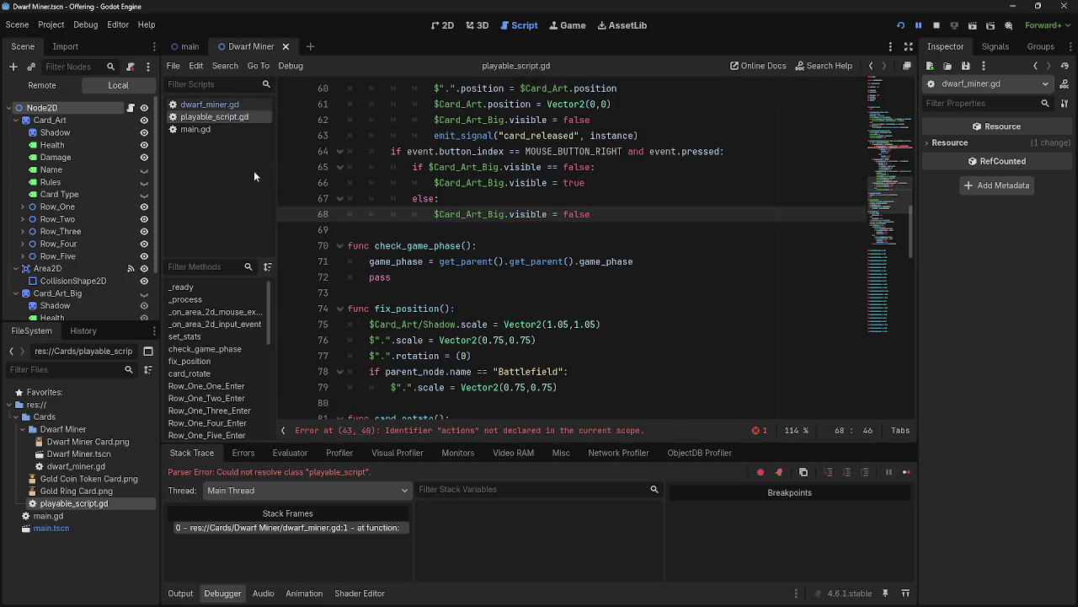
Inspect the undeclared actions error on line 43, then stop the game with F8.
click(464, 430)
double_click(581, 246)
click(581, 245)
double_click(581, 245)
click(581, 246)
double_click(566, 245)
key(End)
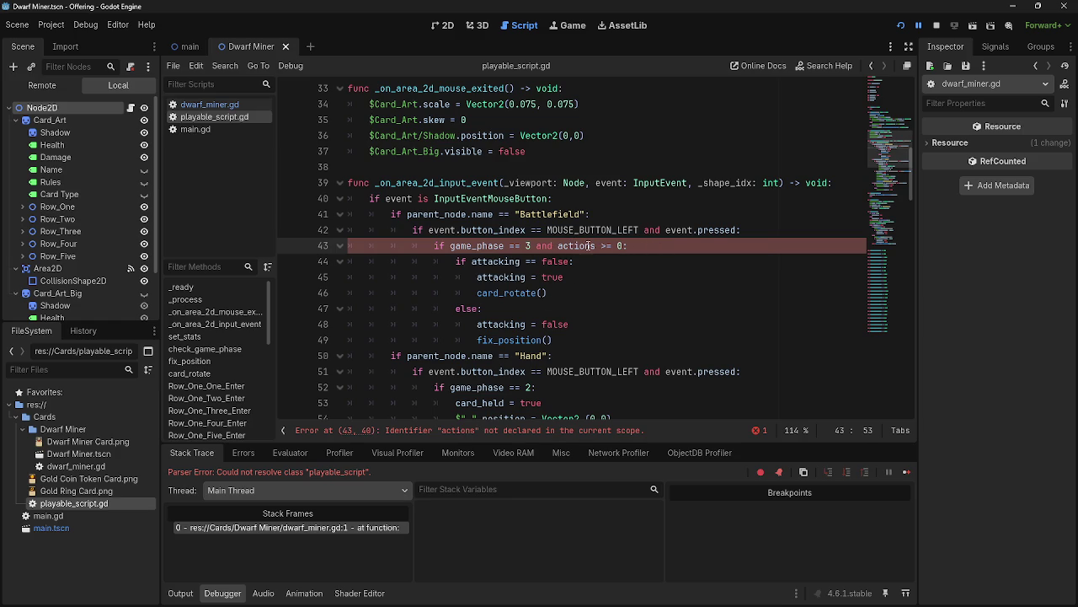
scroll(585, 257, down, 2)
scroll(590, 261, up, 1)
key(ctrl+Left)
key(ctrl+Left)
key(ctrl+Left)
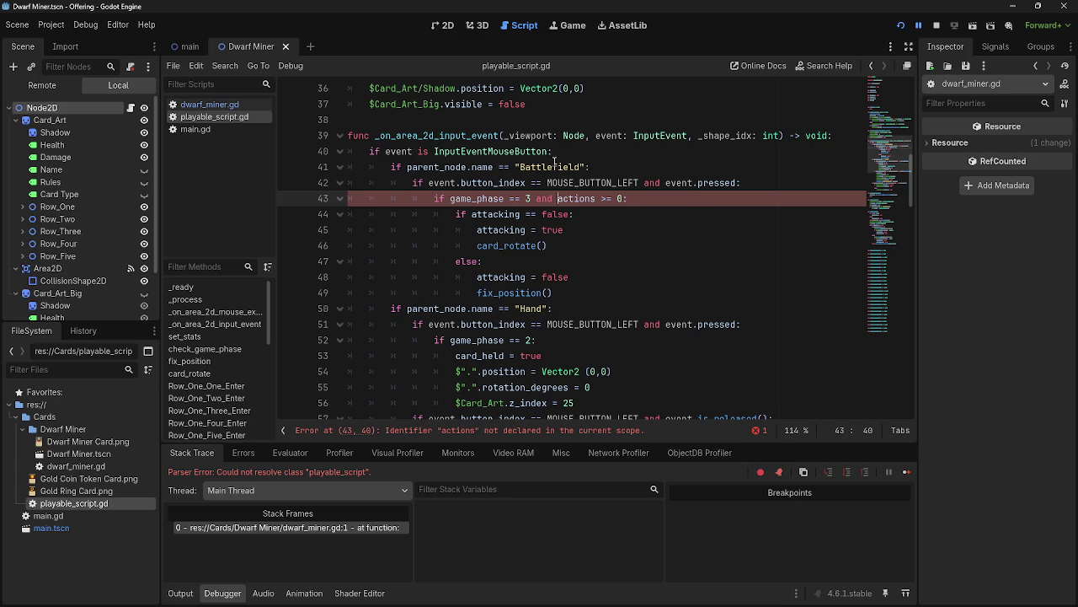
click(816, 152)
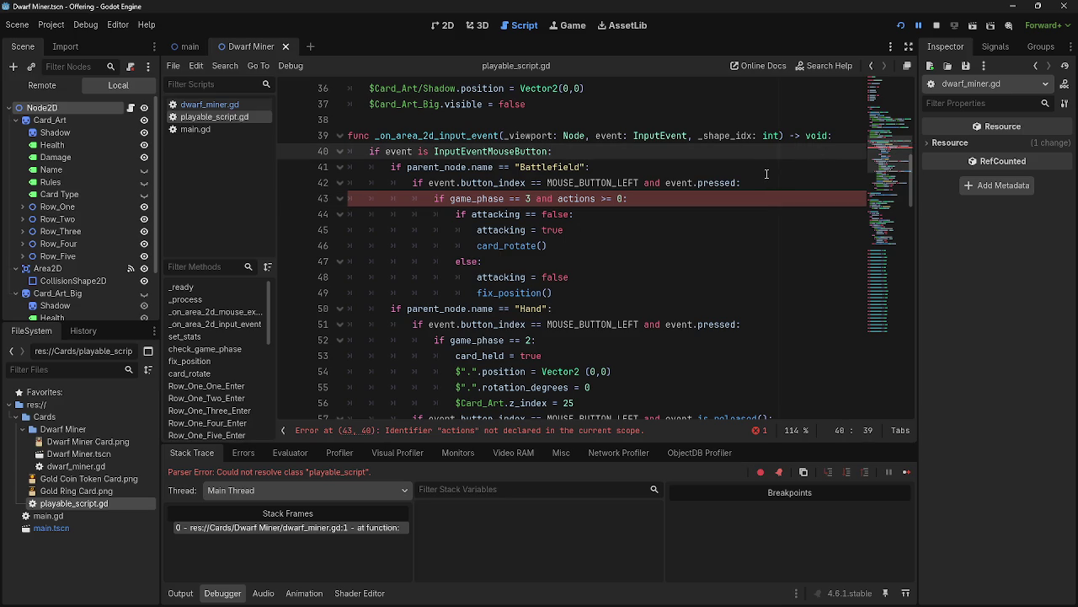
key(F8)
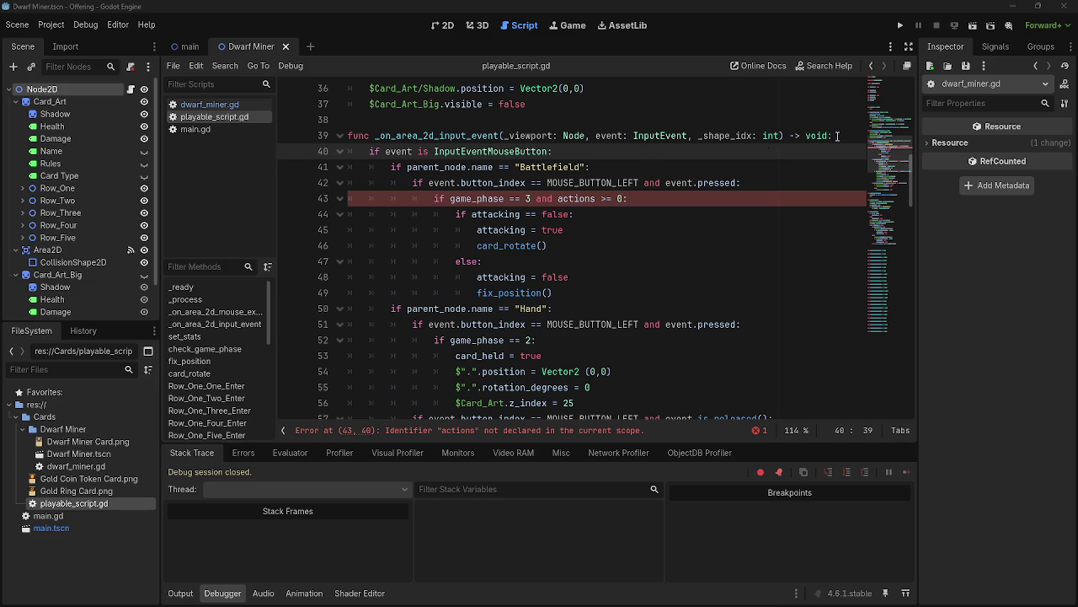
Comment out the game_phase 3 check on line 43 with a leading #.
click(838, 136)
click(825, 151)
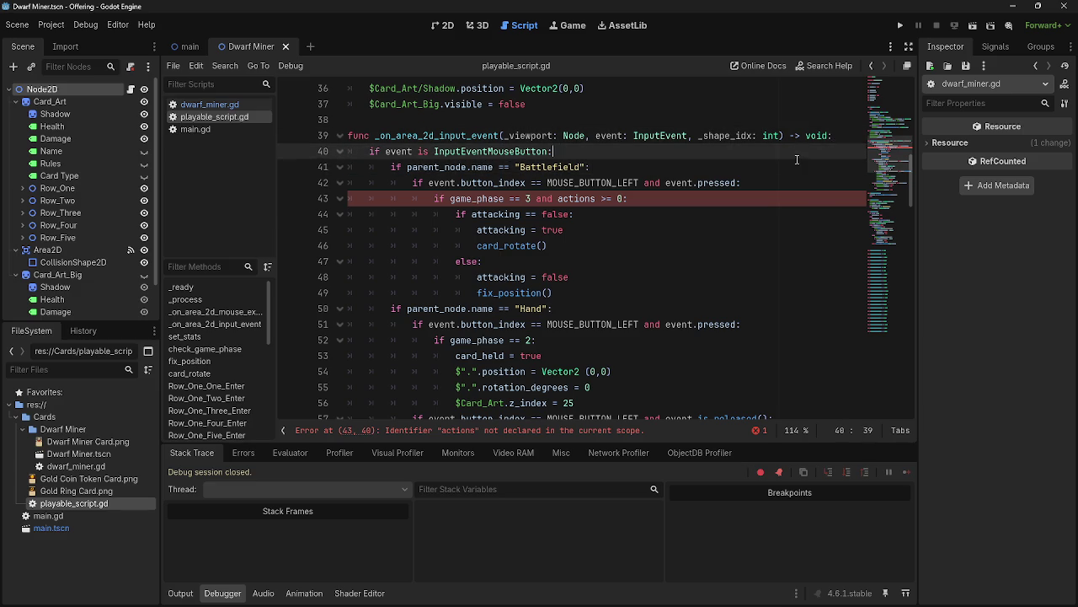
click(790, 165)
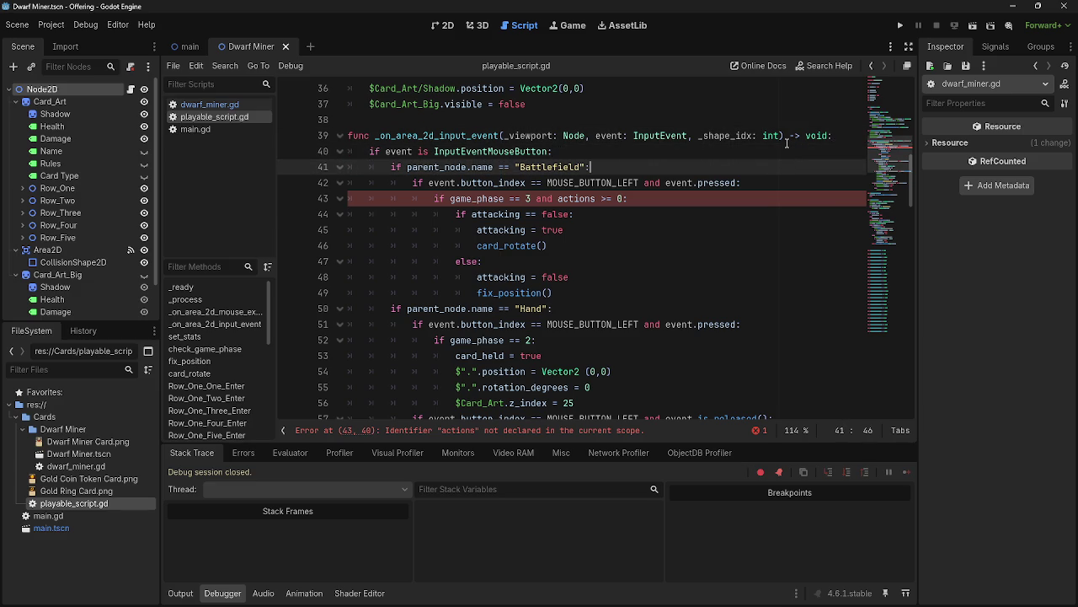
click(800, 180)
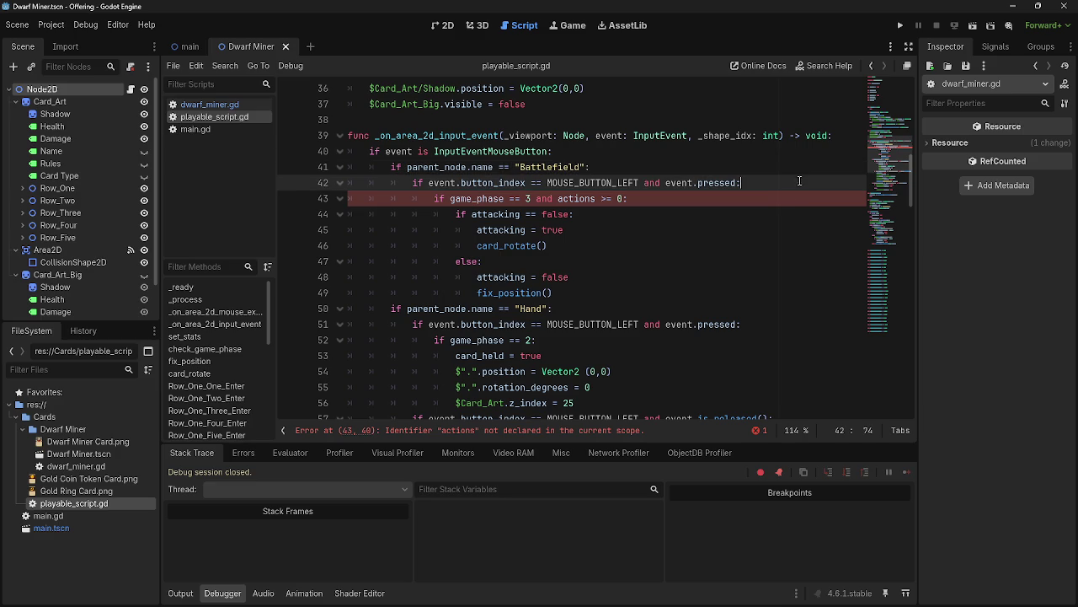
click(781, 202)
key(Home)
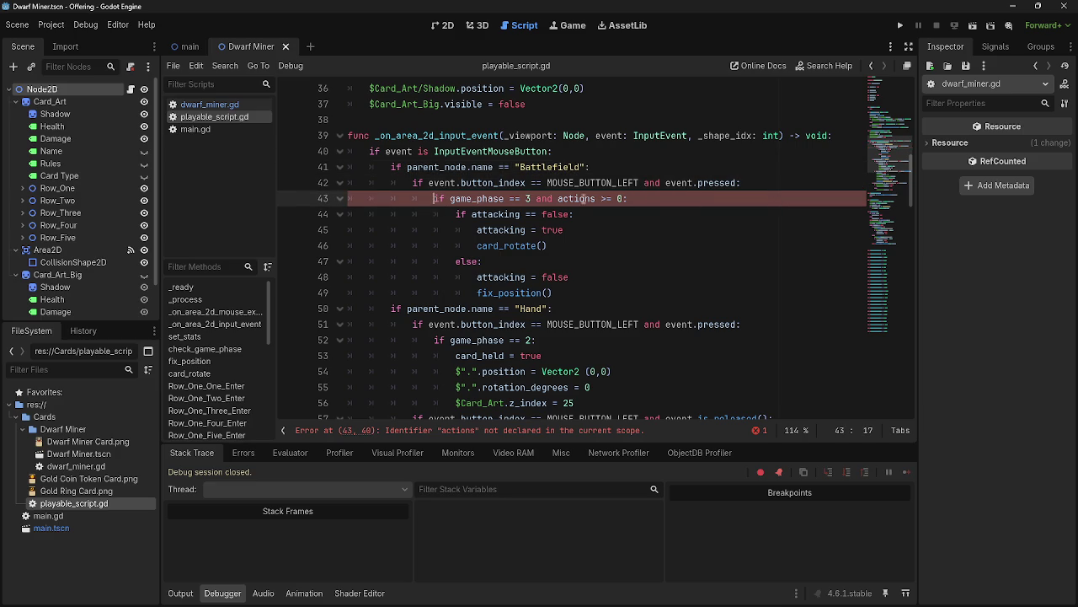
text(#)
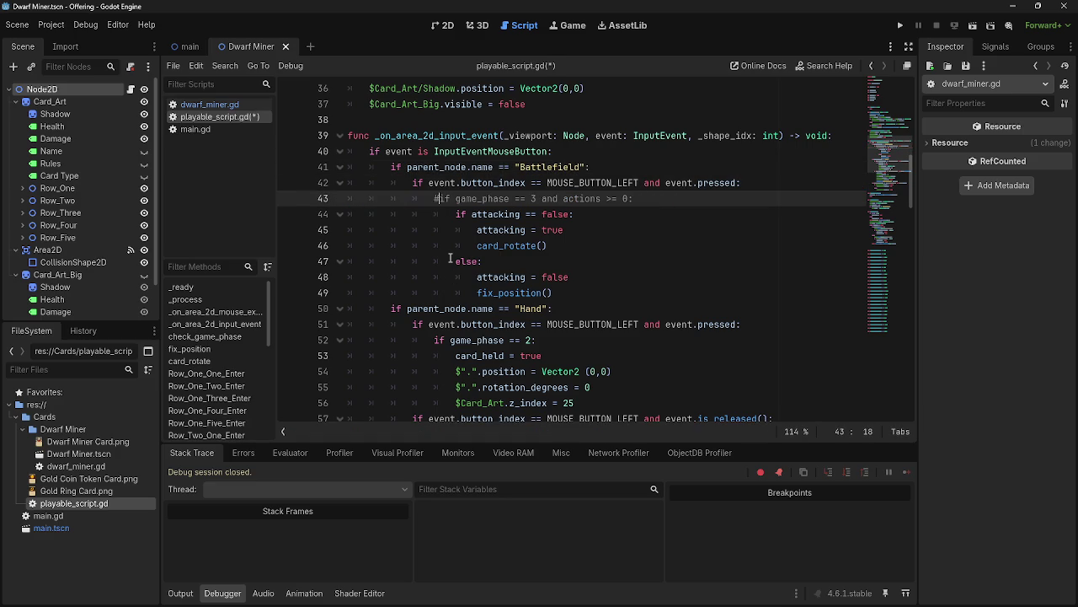
Add print(self) under the game_phase 2 check and run the project.
click(771, 181)
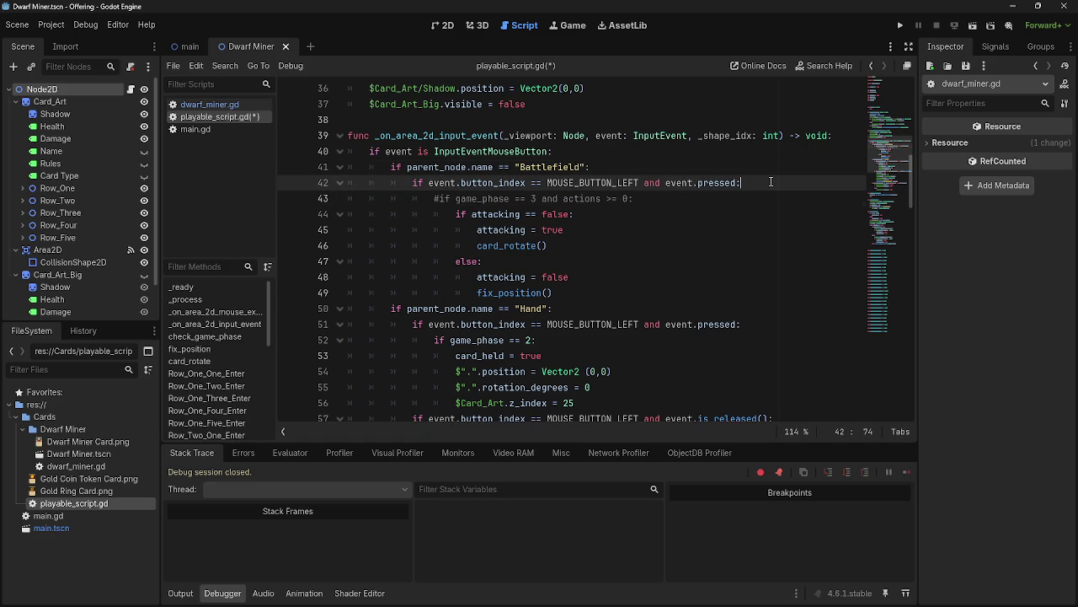
key(Return)
text(print()
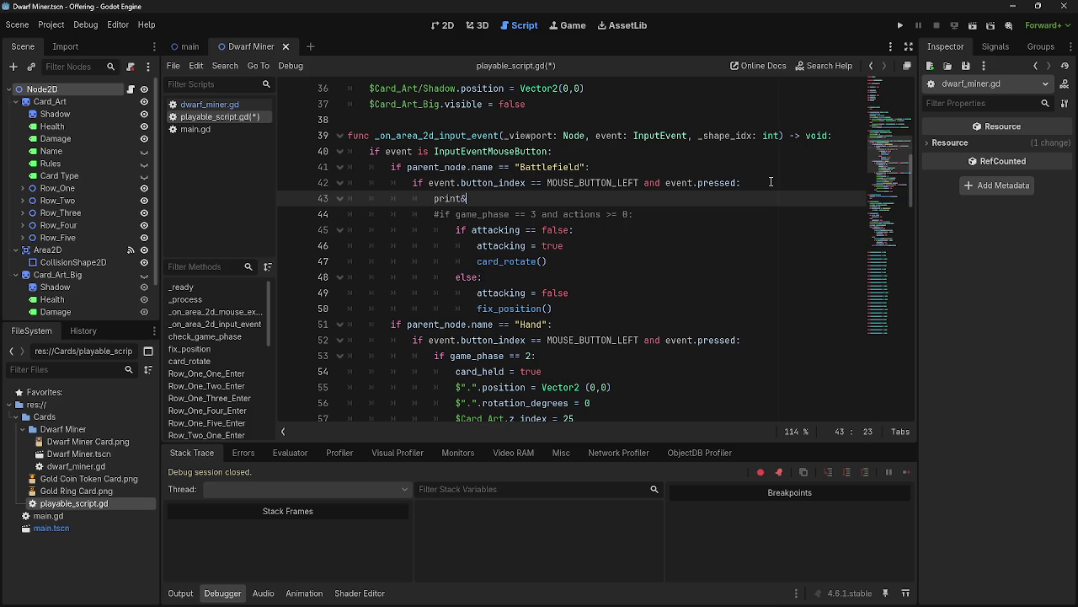
key(BackSpace)
key(BackSpace)
key(BackSpace)
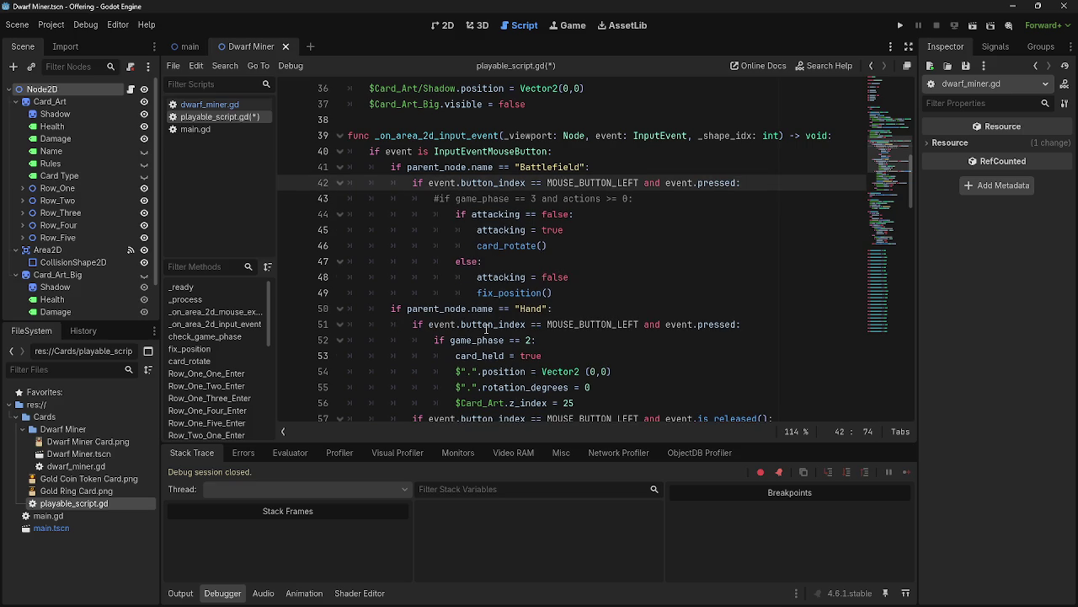
scroll(483, 335, down, 1)
click(772, 294)
key(Return)
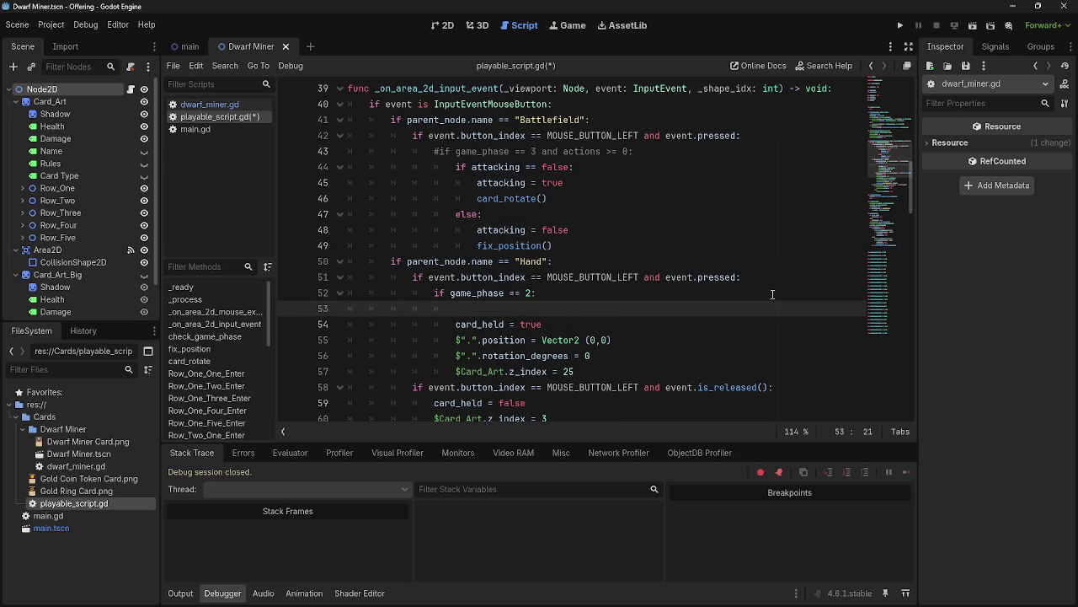
text(print()
text(self)
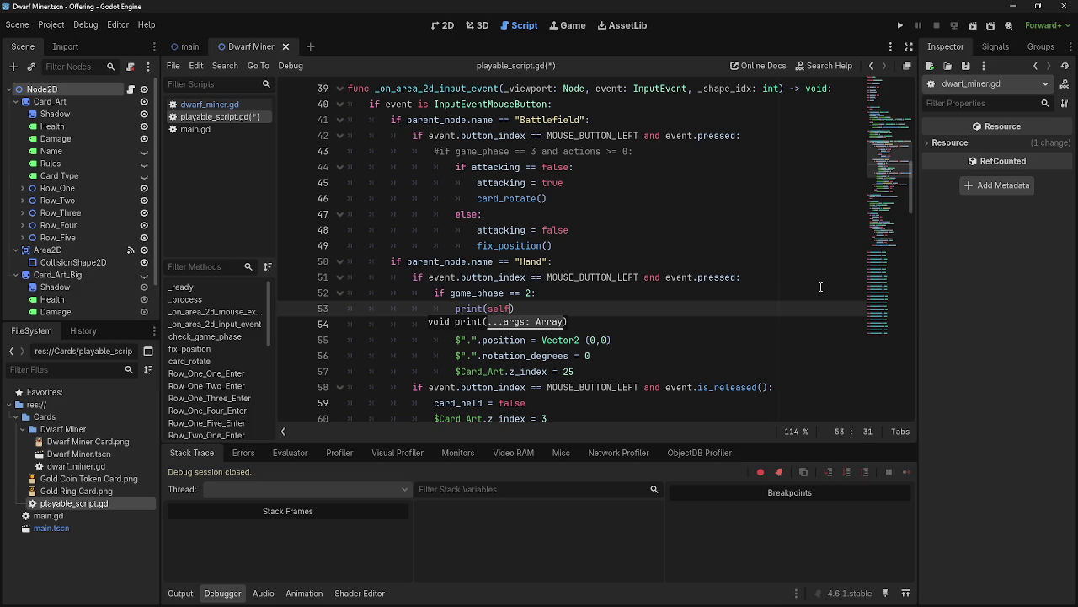
click(900, 26)
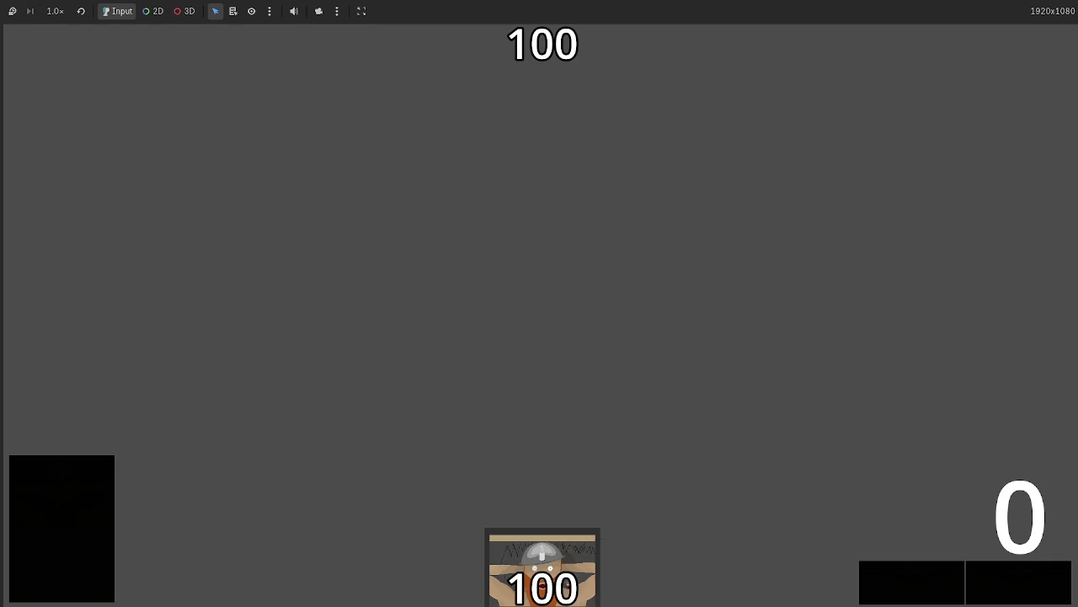
Back in the editor, comment out the Battlefield block, lines 41–49, with Ctrl+K.
key(alt+Tab)
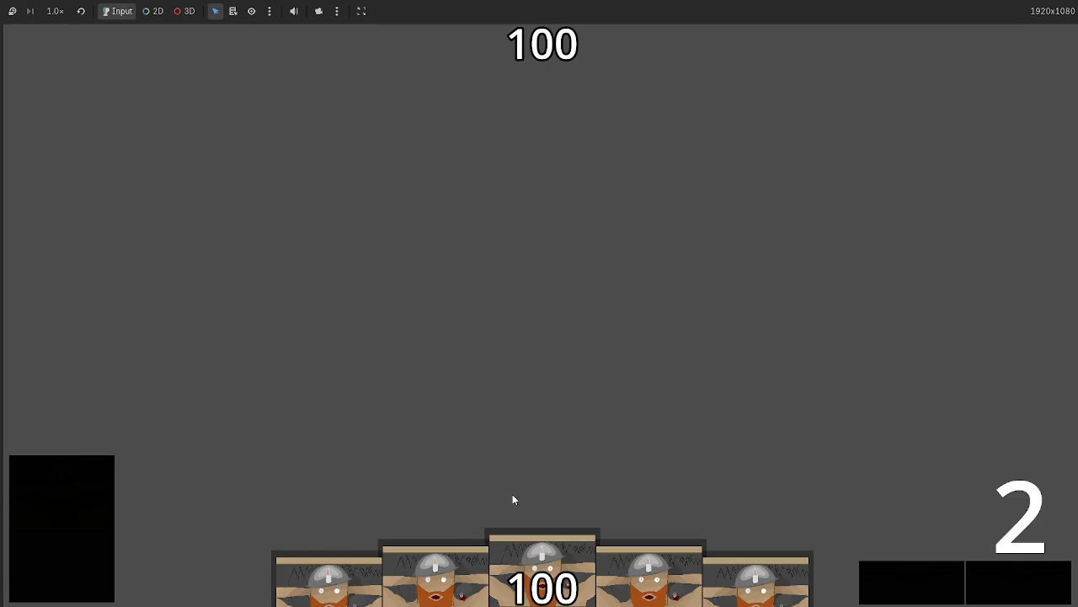
key(alt+Tab)
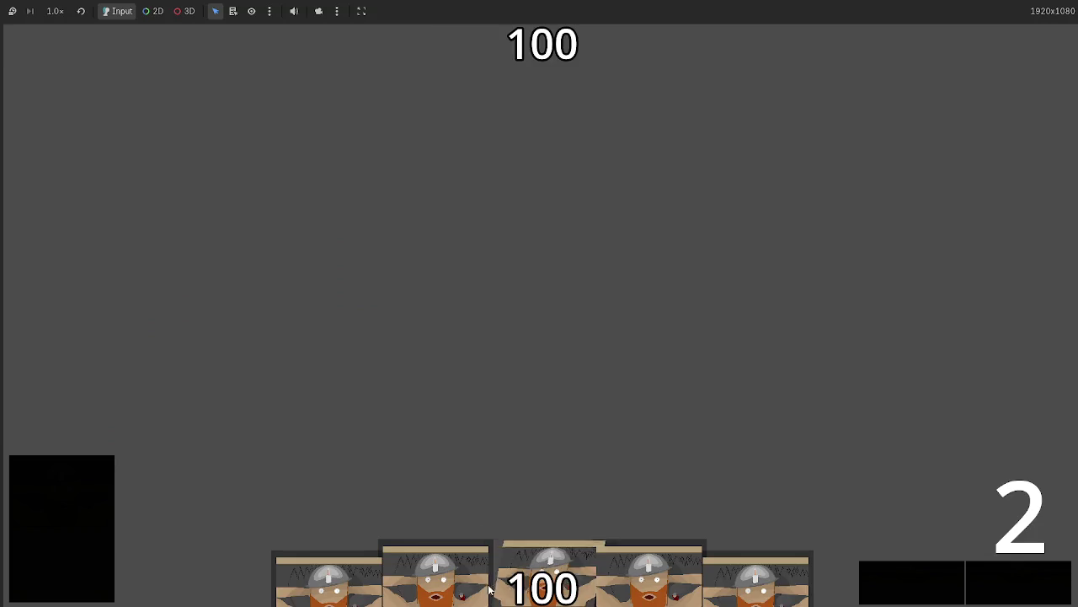
click(494, 584)
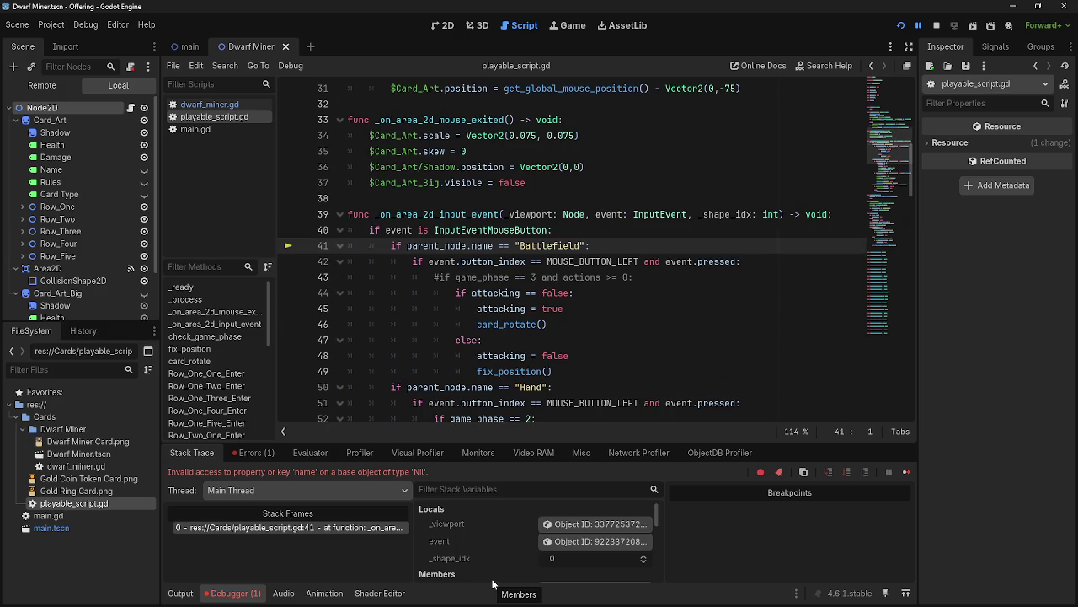
drag(386, 245, 627, 375)
text(#)
key(ctrl+z)
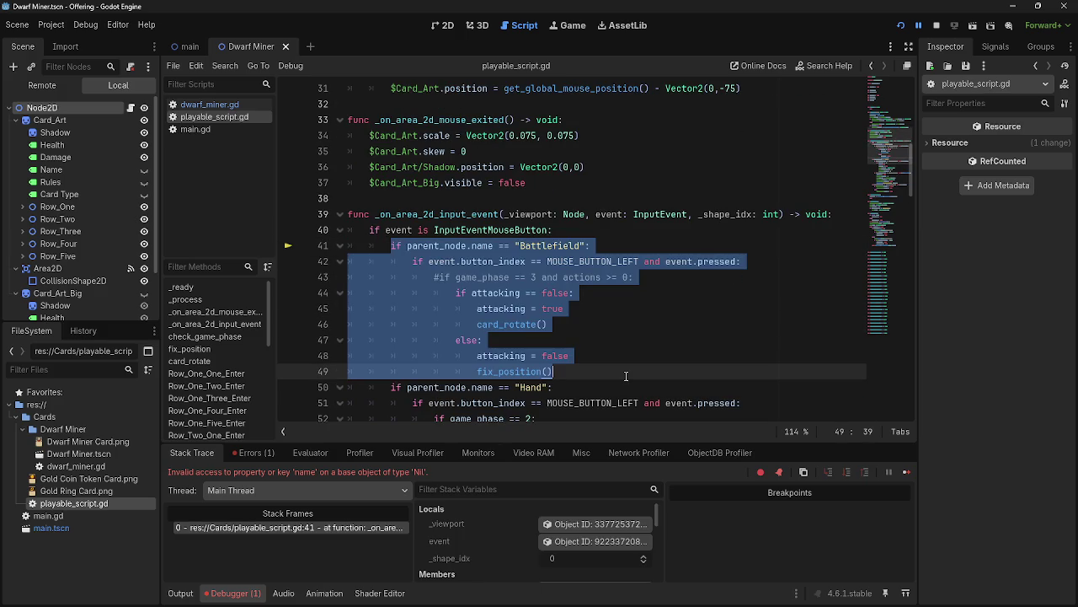
key(ctrl+k)
Stop the paused session, relaunch the game and pick up a hand card to test.
click(626, 375)
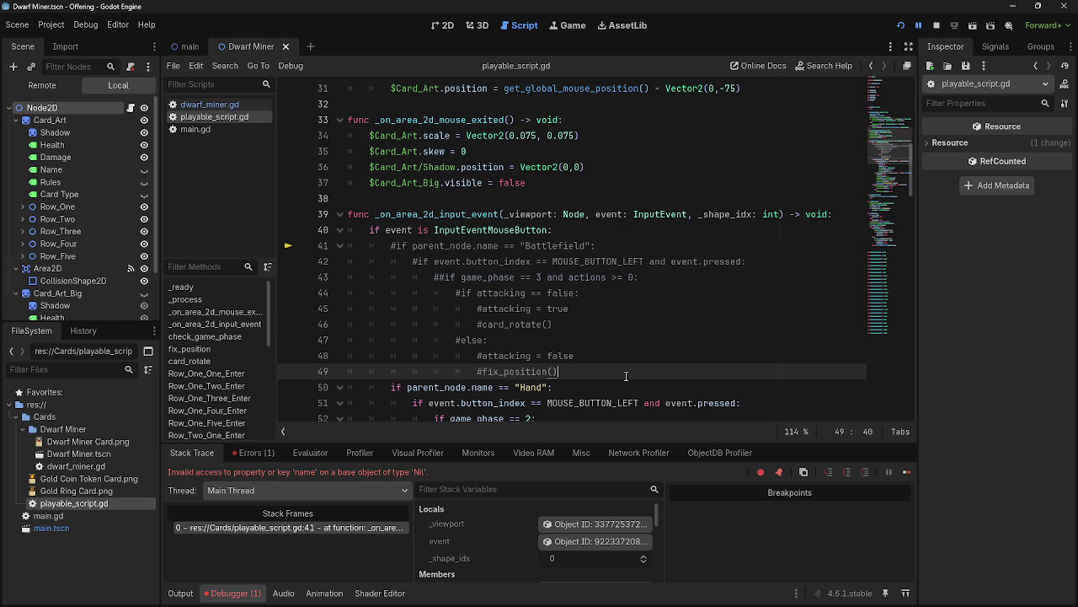
click(900, 26)
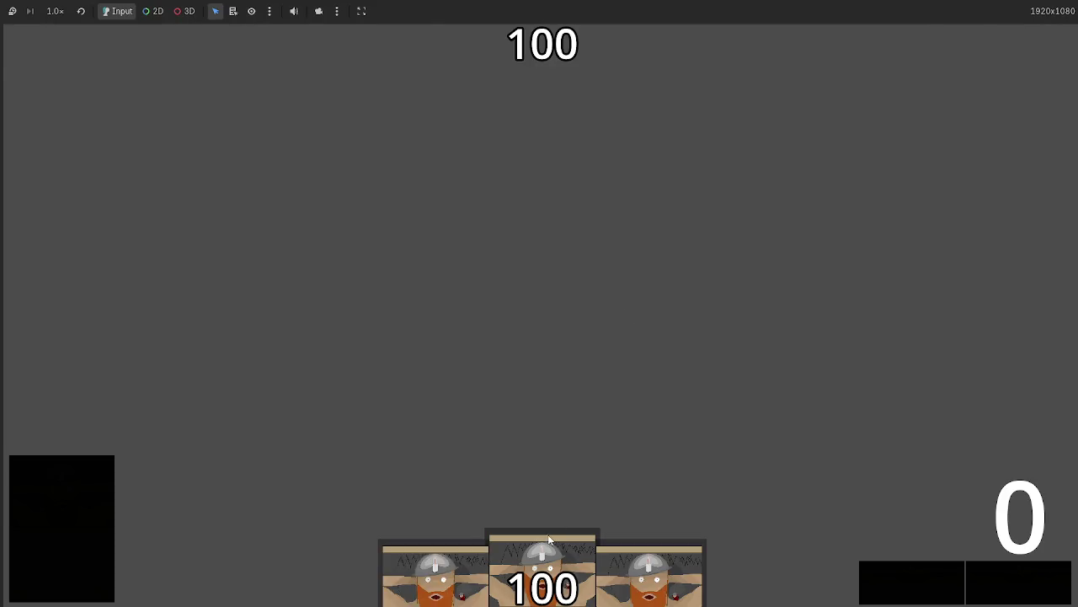
click(548, 540)
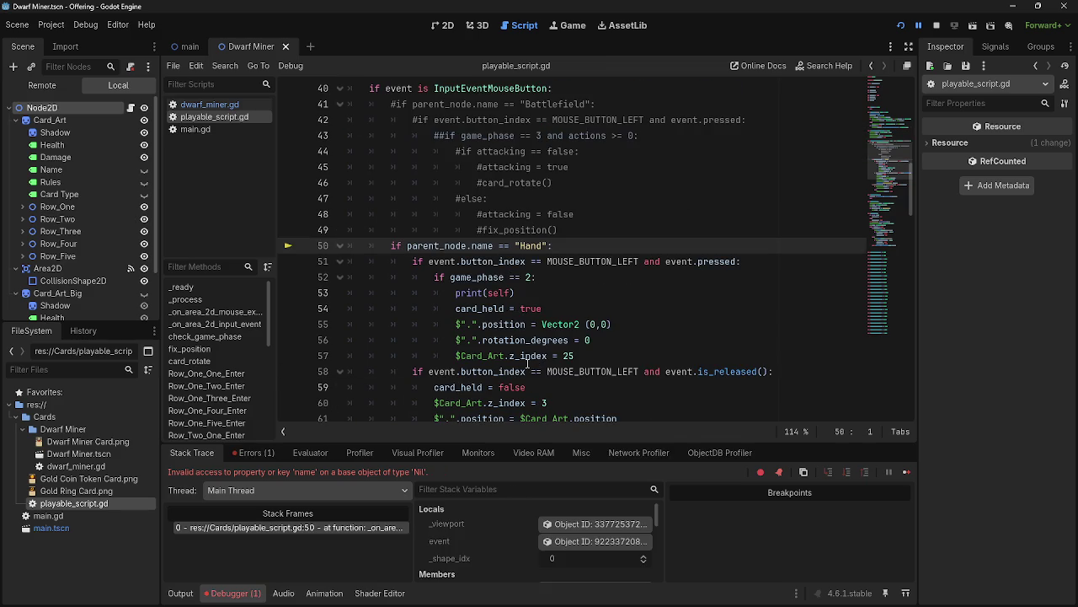
double_click(456, 245)
click(455, 245)
double_click(455, 245)
scroll(446, 269, up, 9)
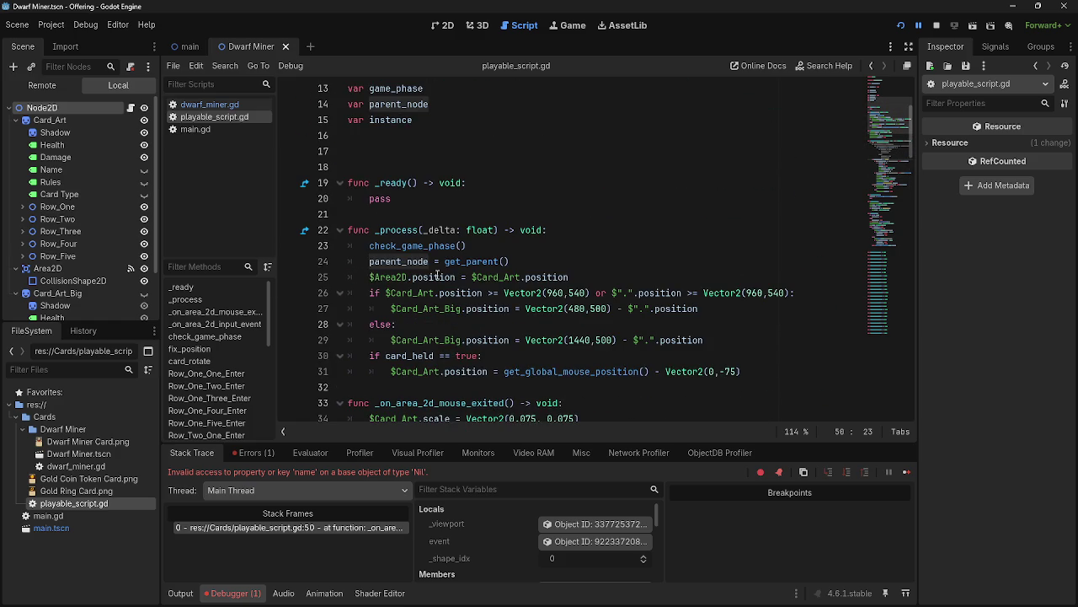
double_click(413, 262)
double_click(473, 261)
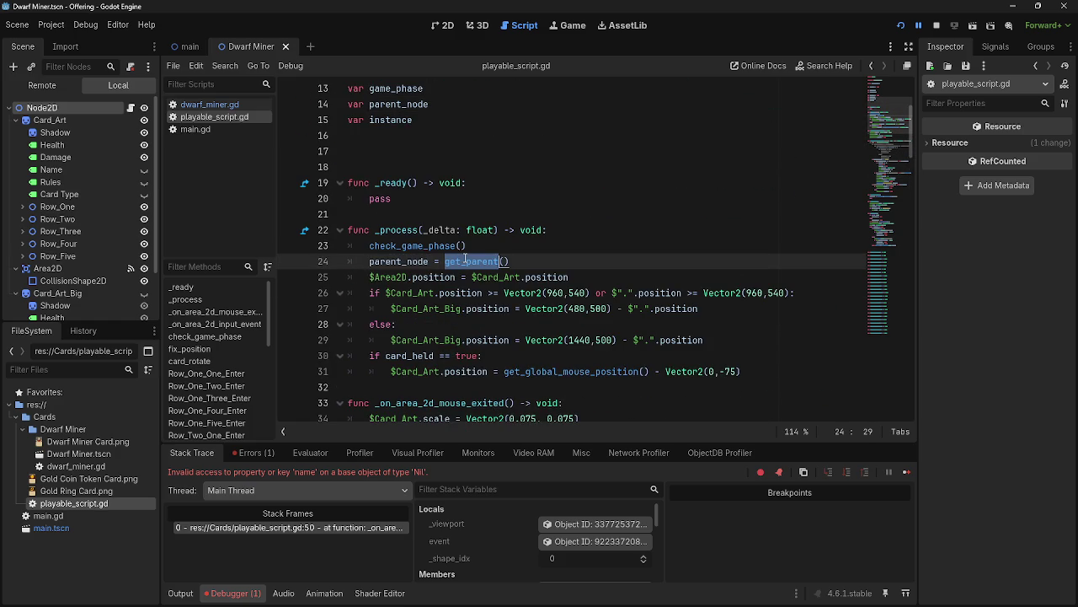
click(406, 262)
scroll(406, 262, up, 3)
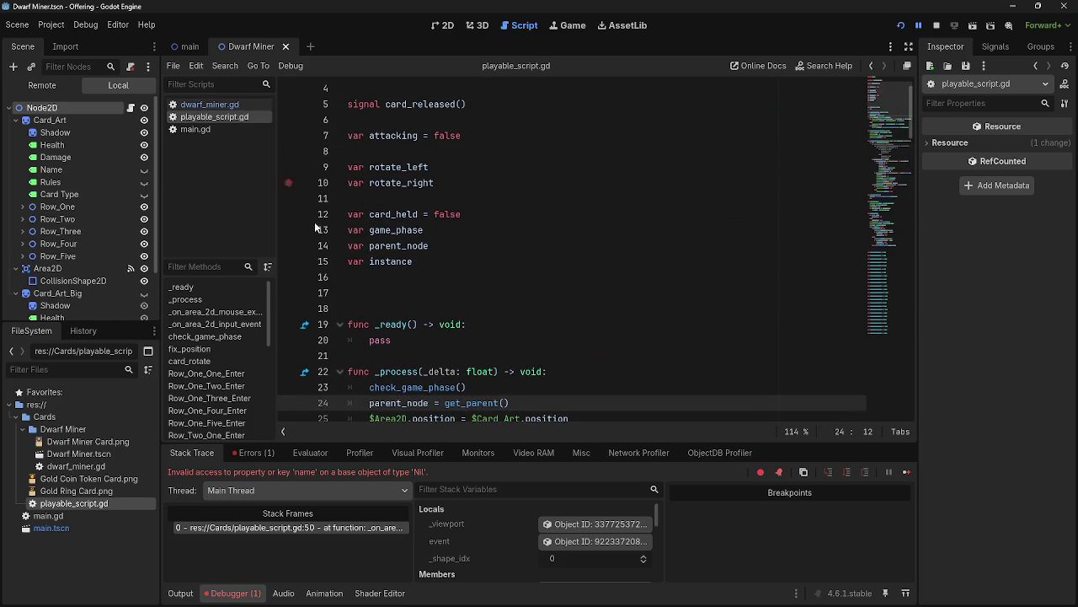
scroll(447, 253, down, 3)
click(217, 104)
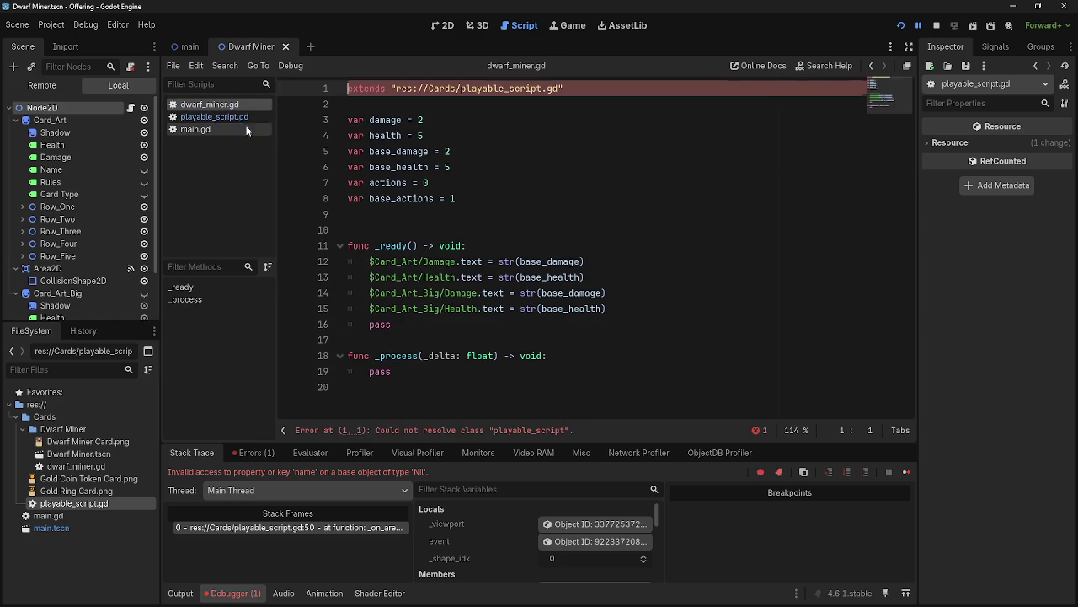
click(483, 224)
key(Return)
click(466, 229)
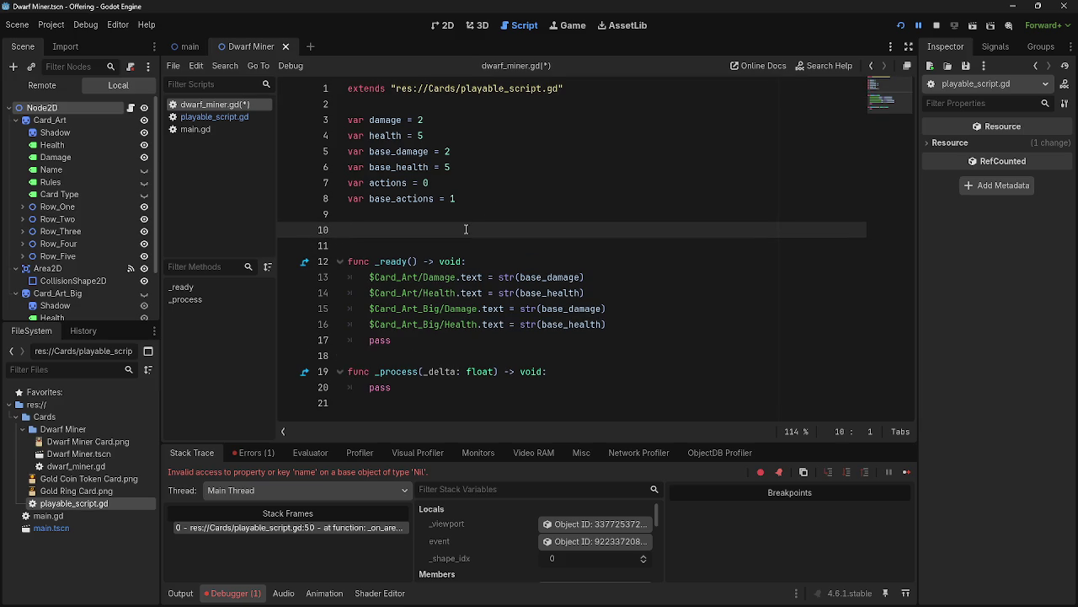
click(214, 116)
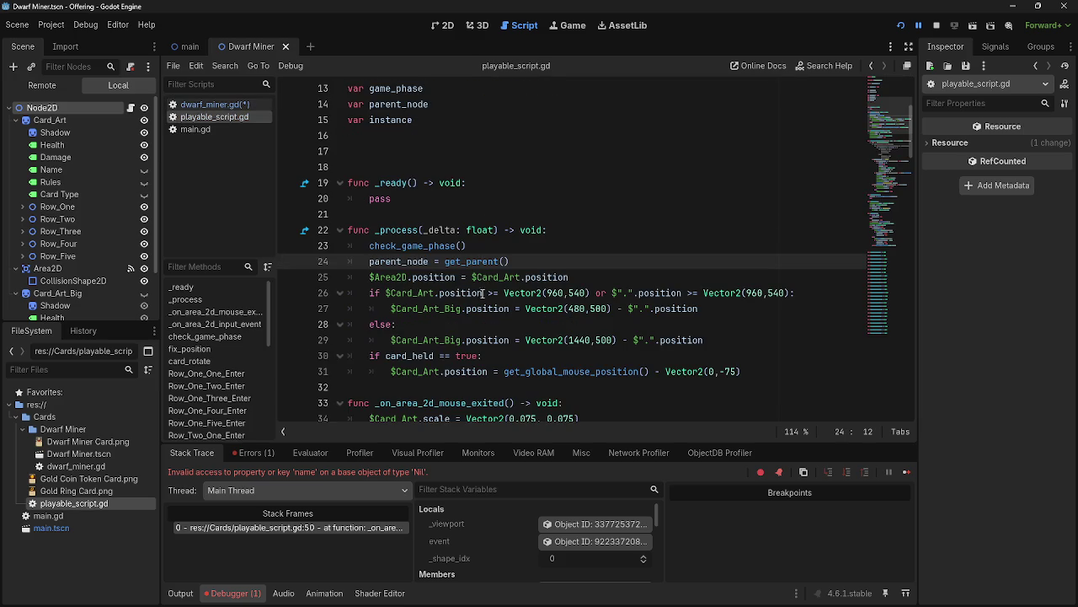
scroll(486, 295, down, 6)
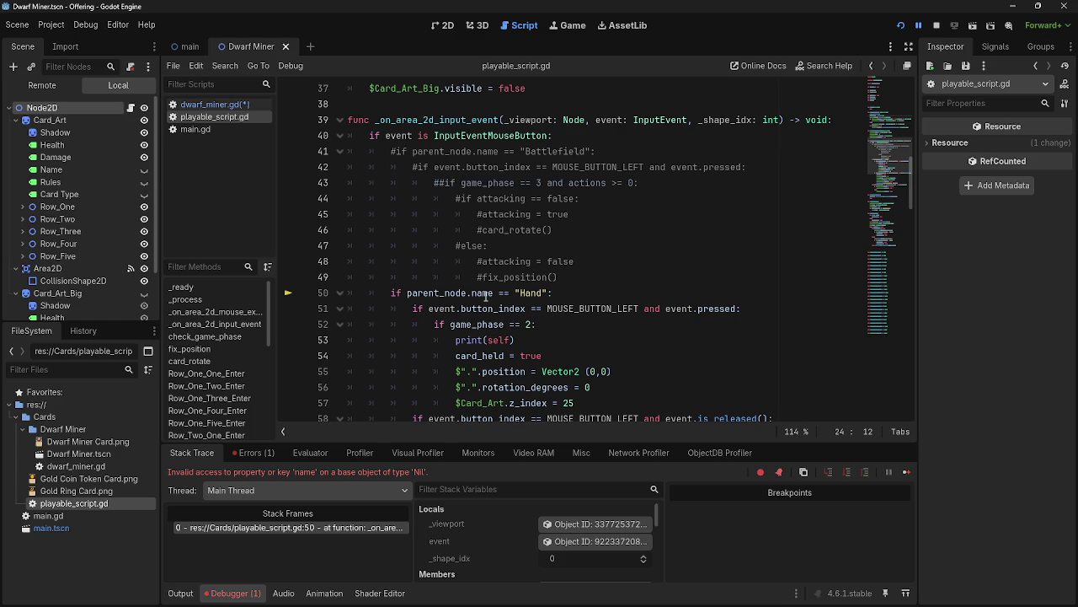
scroll(485, 295, down, 3)
scroll(486, 296, up, 4)
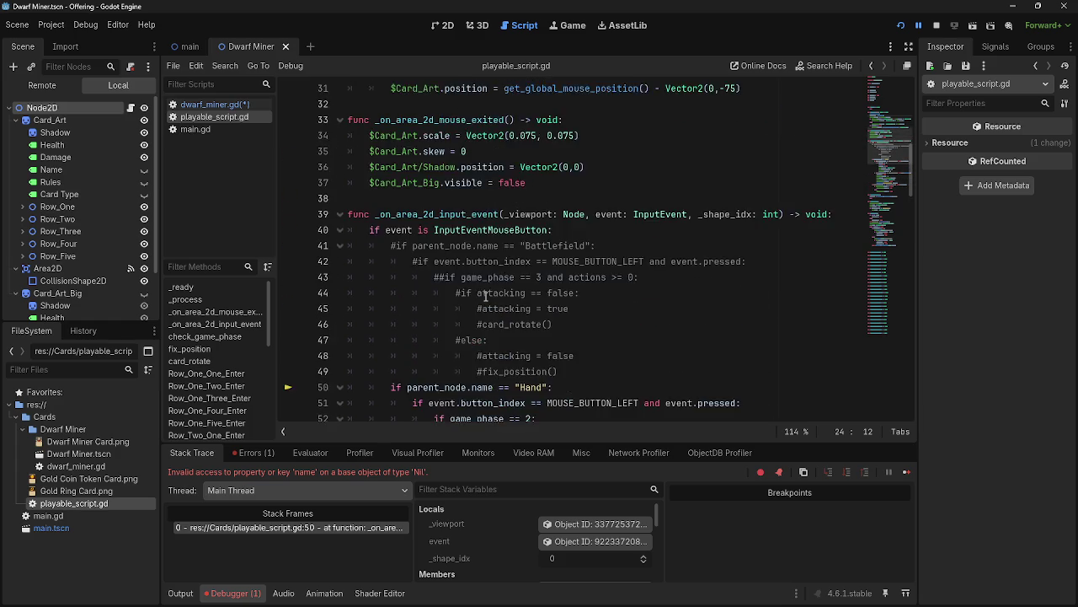
scroll(486, 297, up, 10)
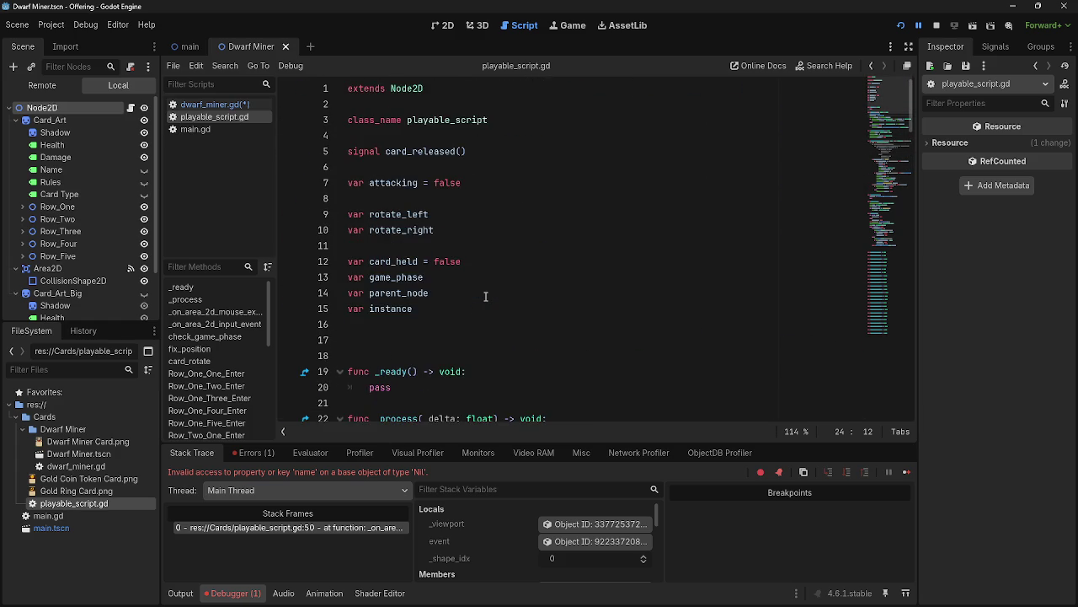
scroll(485, 297, down, 2)
scroll(485, 296, up, 2)
scroll(485, 296, down, 8)
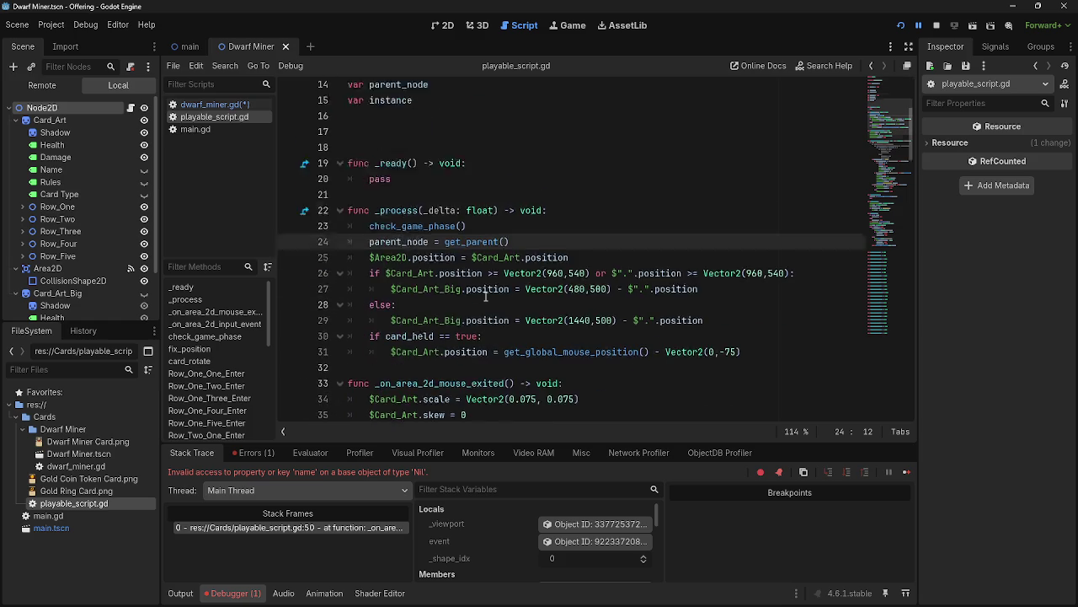
scroll(485, 296, up, 5)
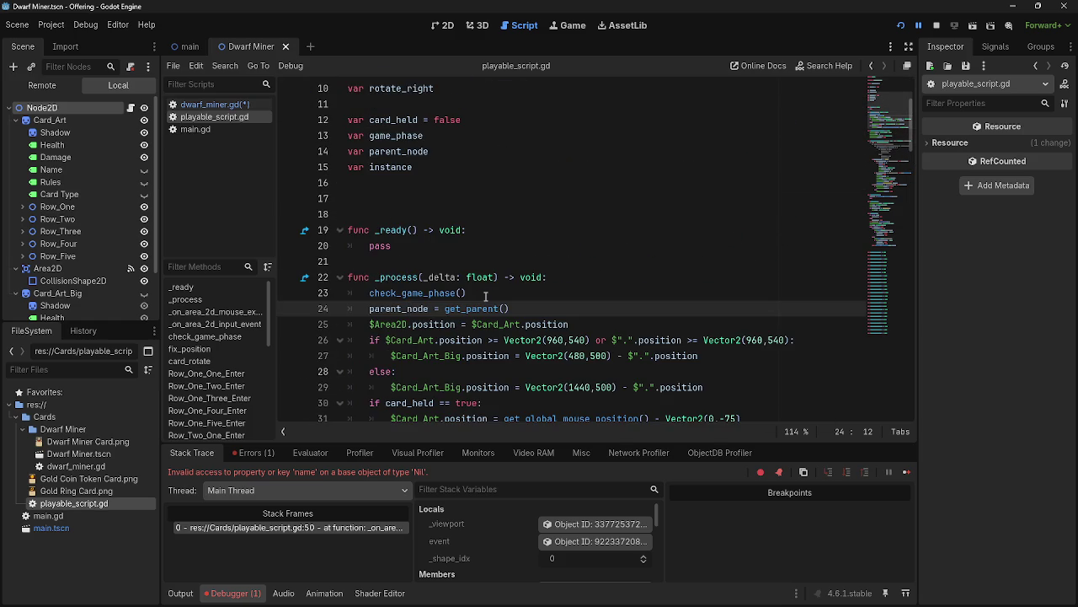
scroll(485, 297, up, 2)
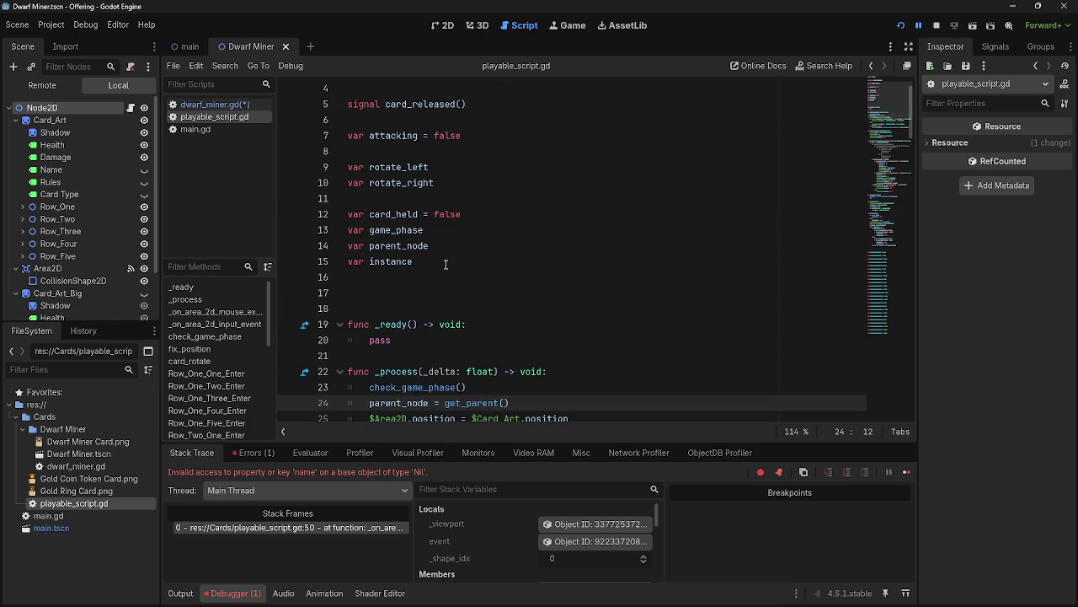
click(414, 263)
double_click(399, 246)
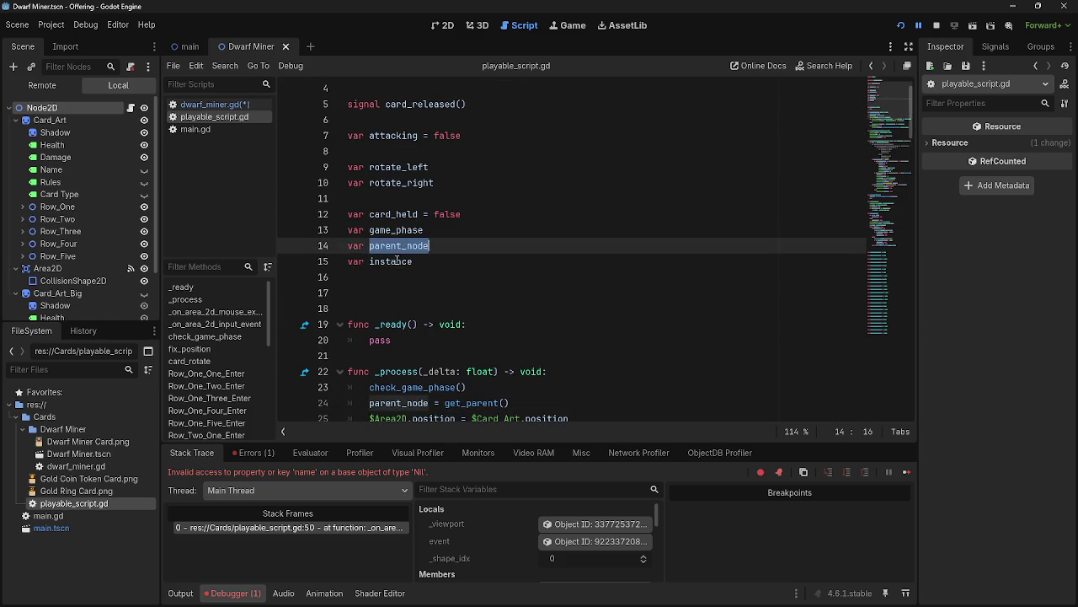
double_click(390, 262)
scroll(453, 324, down, 5)
scroll(452, 325, down, 14)
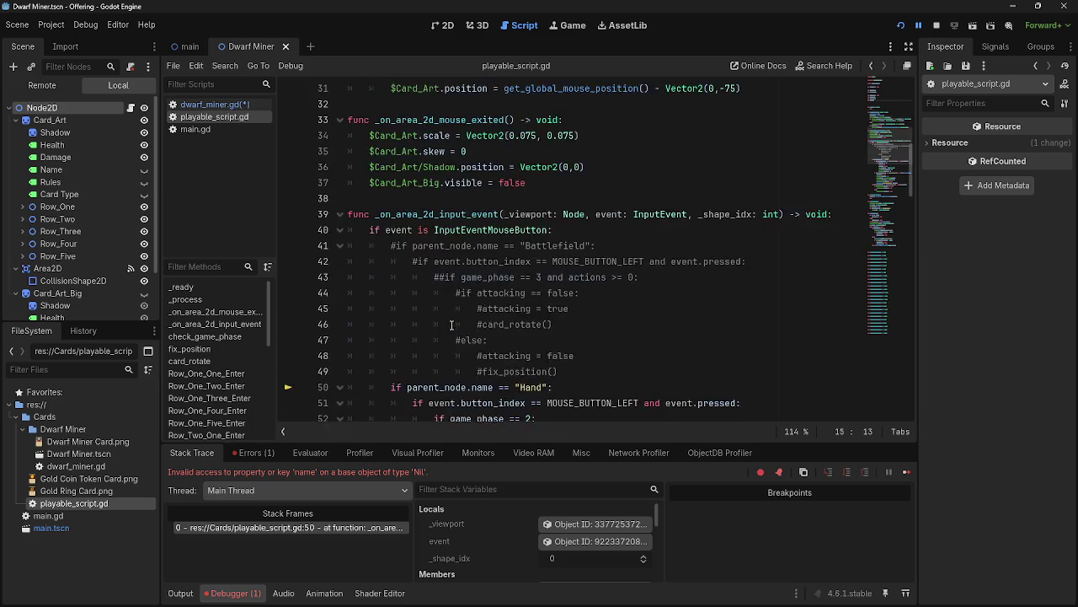
scroll(452, 324, up, 10)
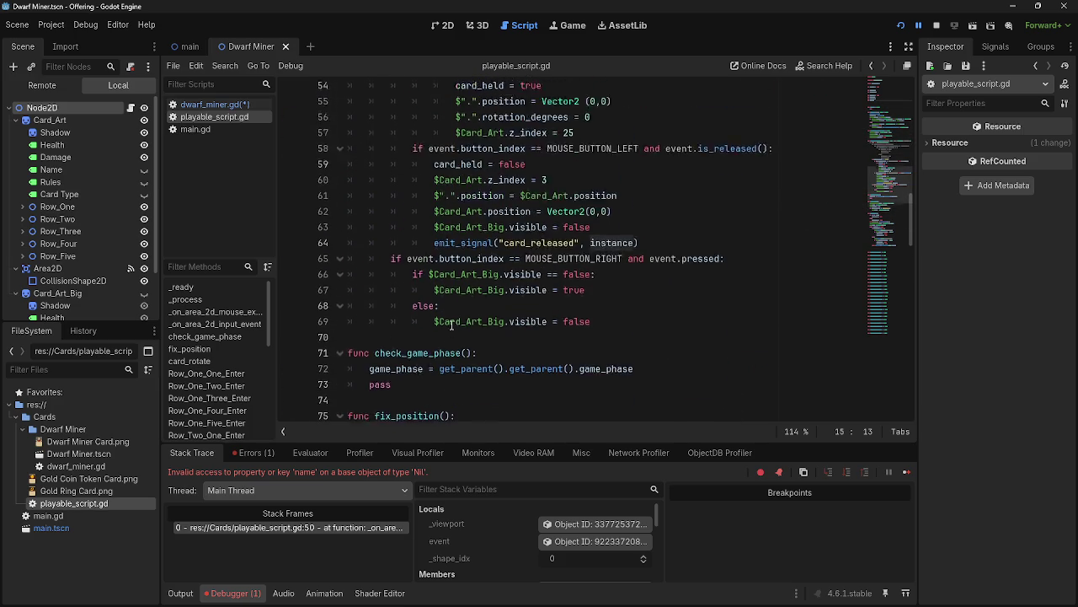
scroll(453, 325, up, 11)
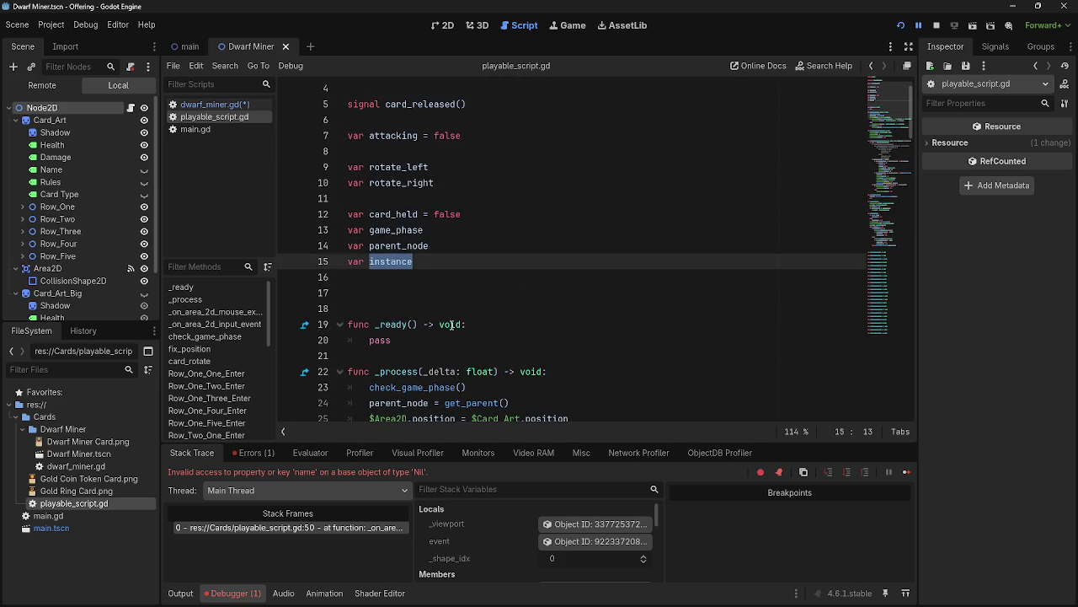
key(BackSpace)
key(BackSpace)
key(BackSpace)
key(BackSpace)
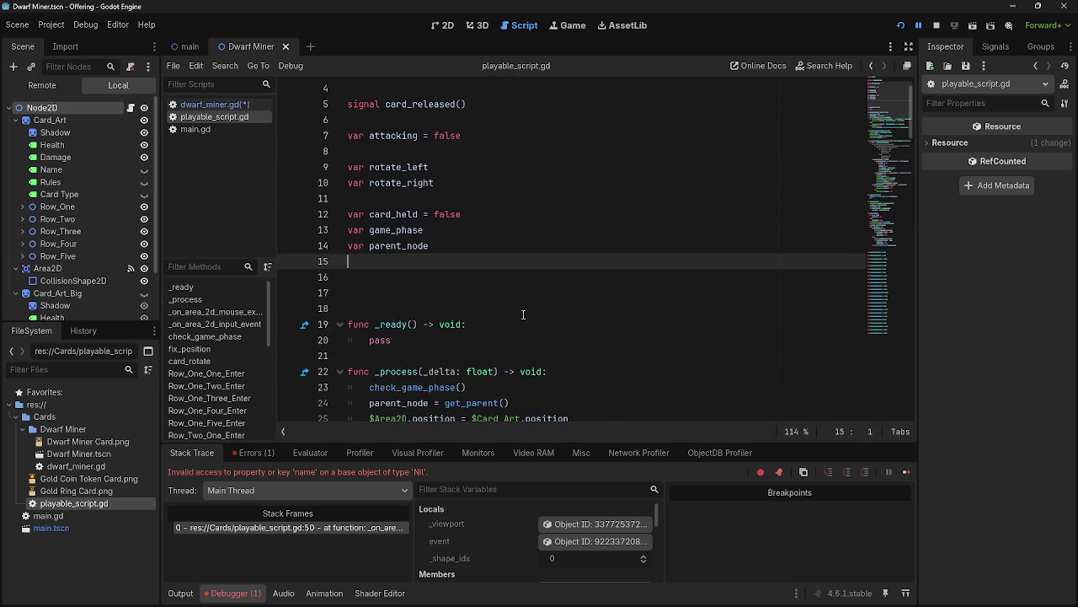
Clear the leftover line 15, then undo the deletion to keep var instance.
click(405, 257)
key(Return)
scroll(437, 306, down, 2)
key(Delete)
scroll(437, 305, down, 14)
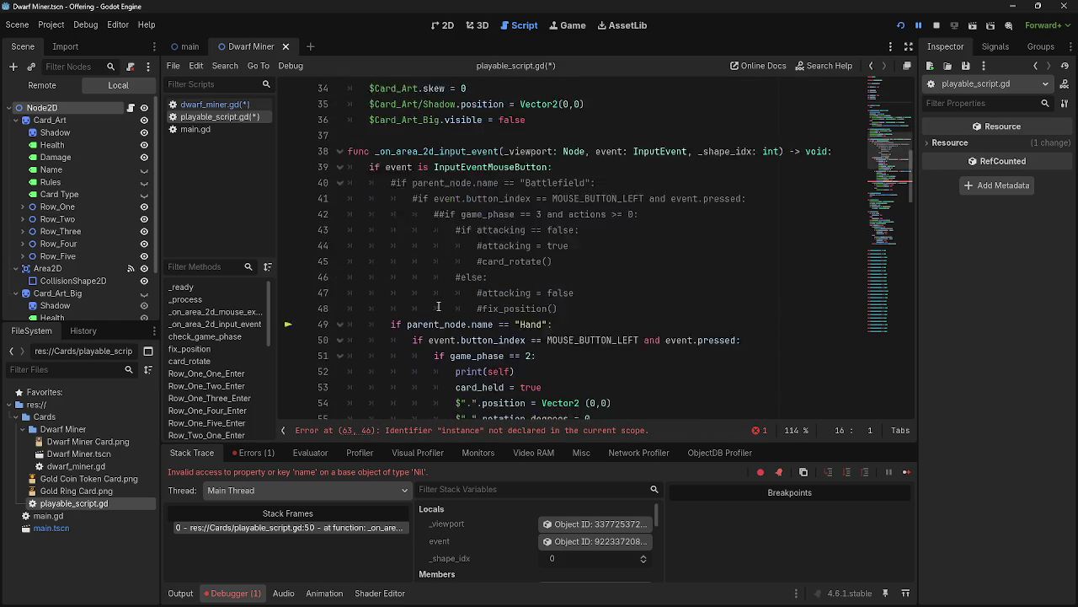
key(ctrl+z)
key(ctrl+z)
key(ctrl+z)
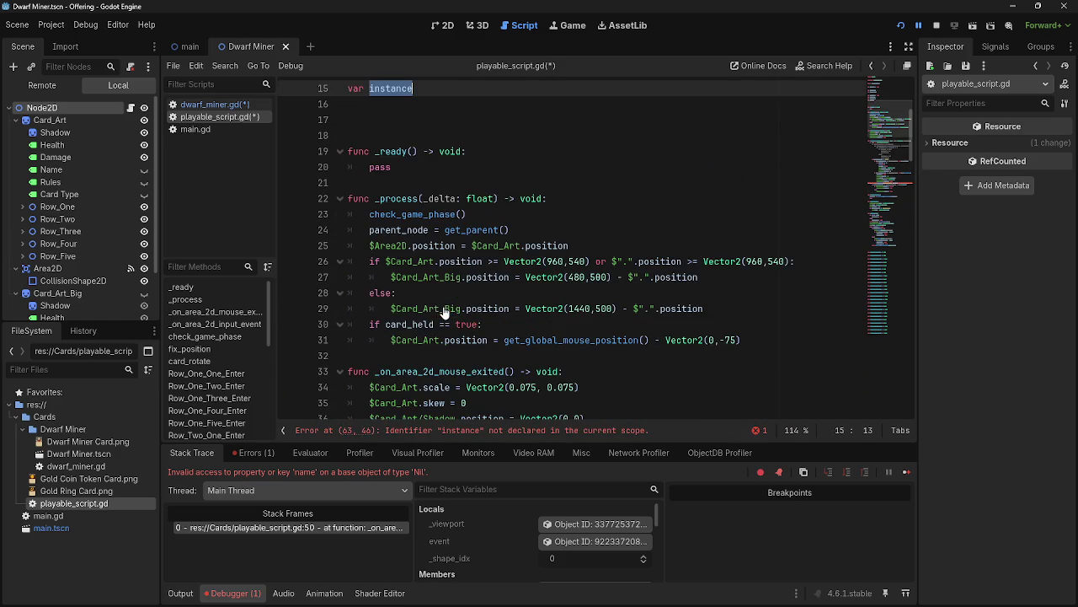
scroll(441, 316, up, 3)
key(Right)
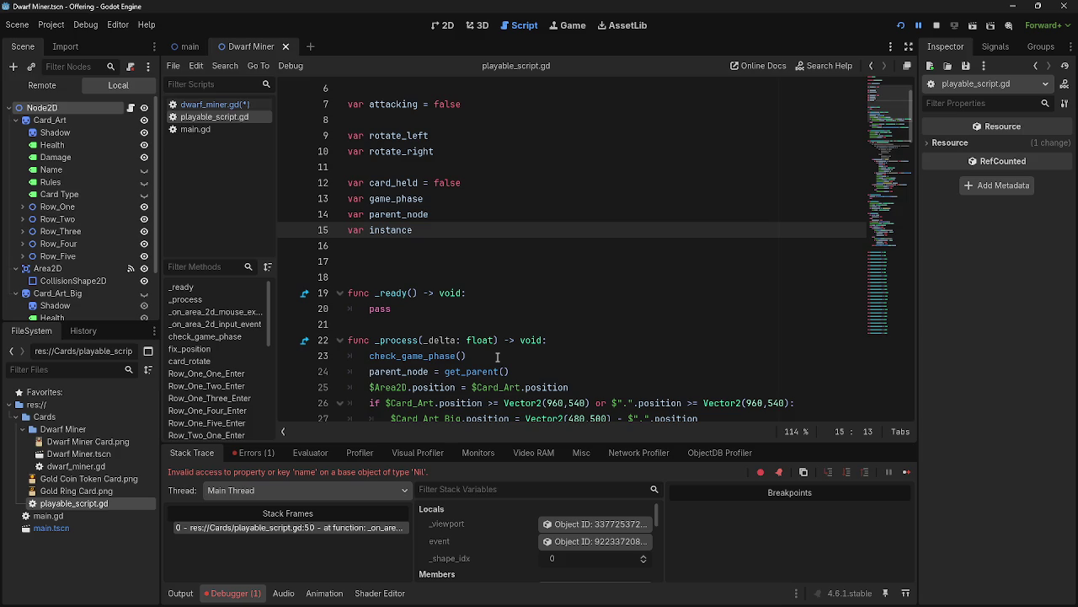
Reduce the doubled comment mark on line 43 to a single #.
scroll(497, 357, up, 2)
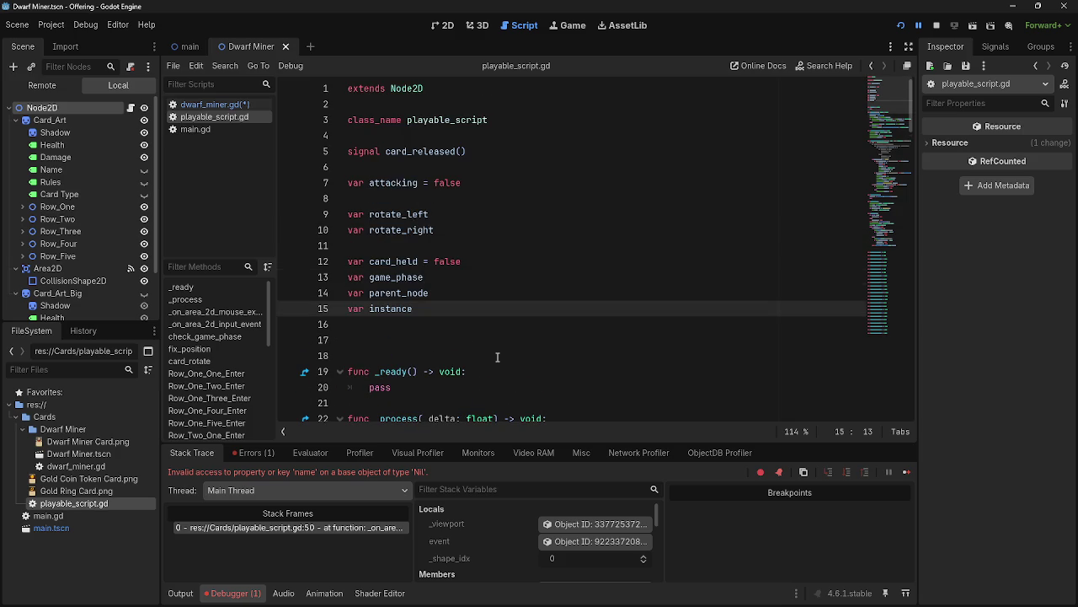
scroll(498, 357, down, 9)
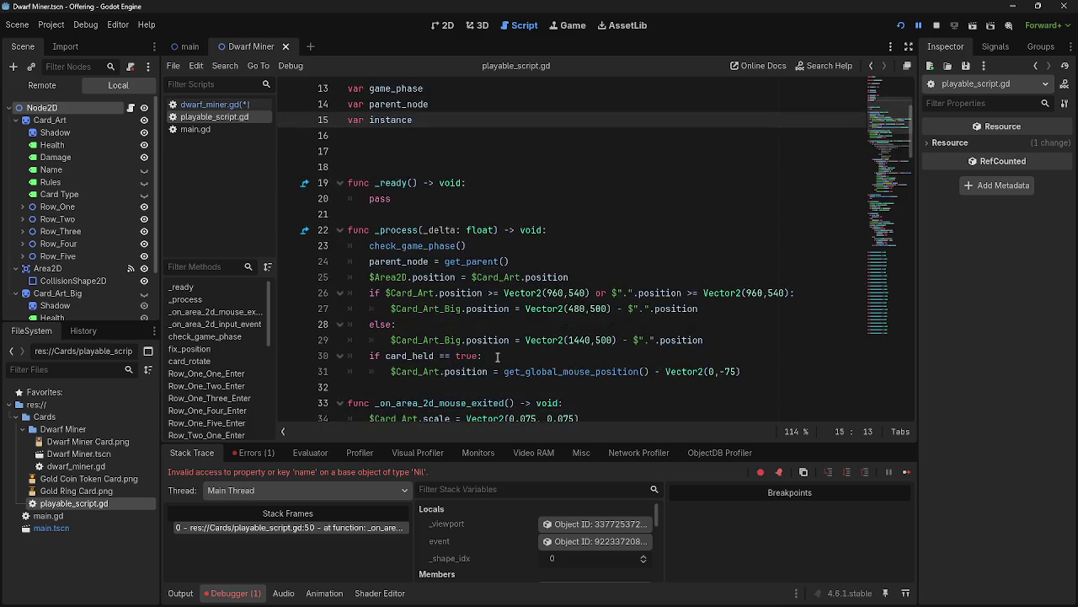
scroll(497, 357, down, 3)
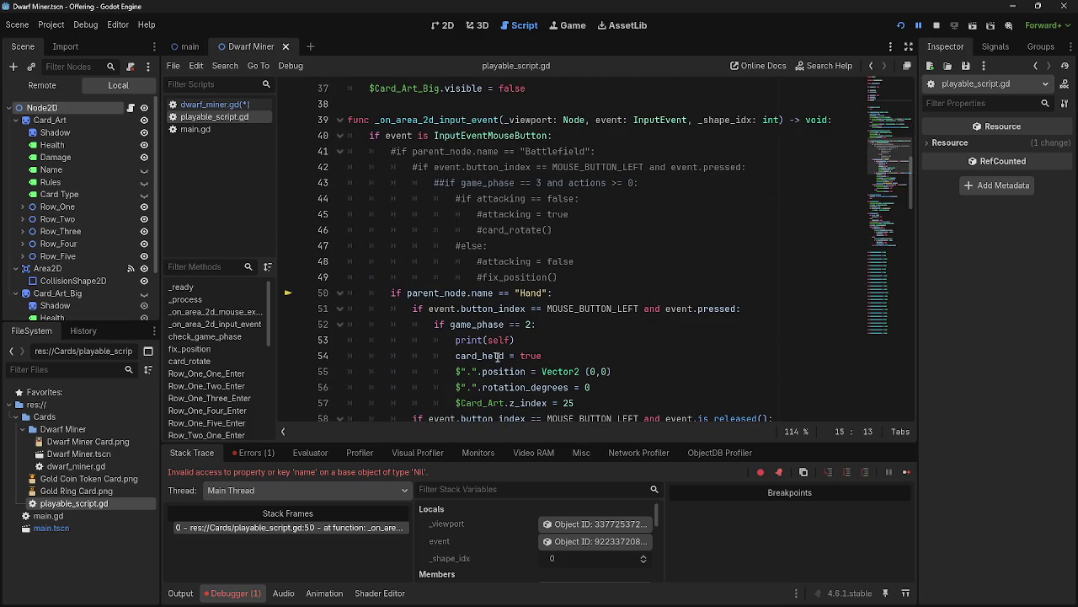
click(445, 182)
key(BackSpace)
key(End)
Inspect parent_node in the Hand check and where parent_node is assigned.
scroll(422, 258, down, 1)
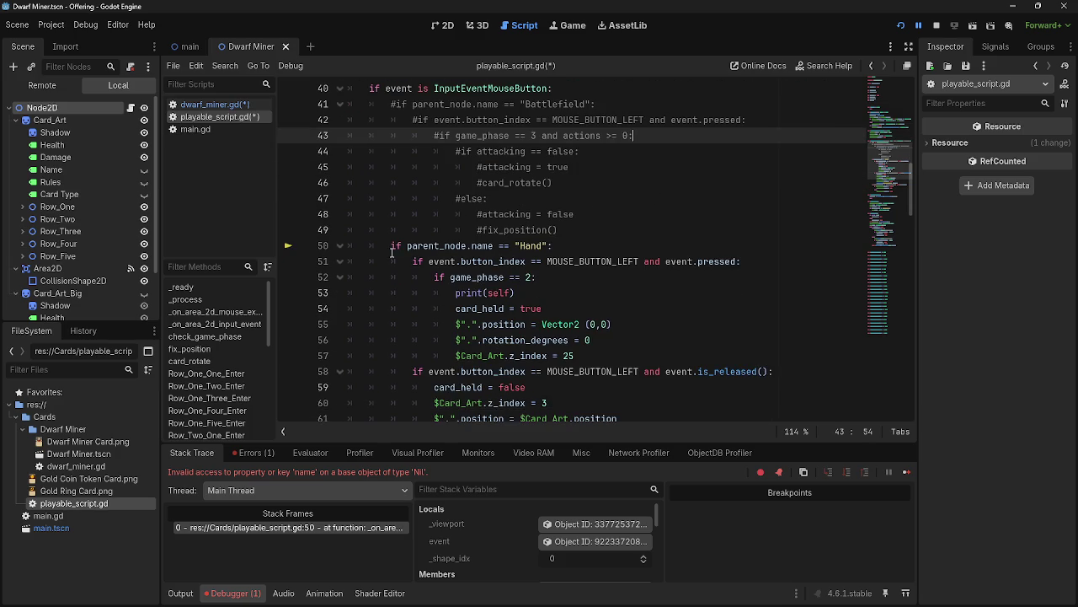
drag(389, 246, 576, 237)
click(577, 241)
double_click(466, 246)
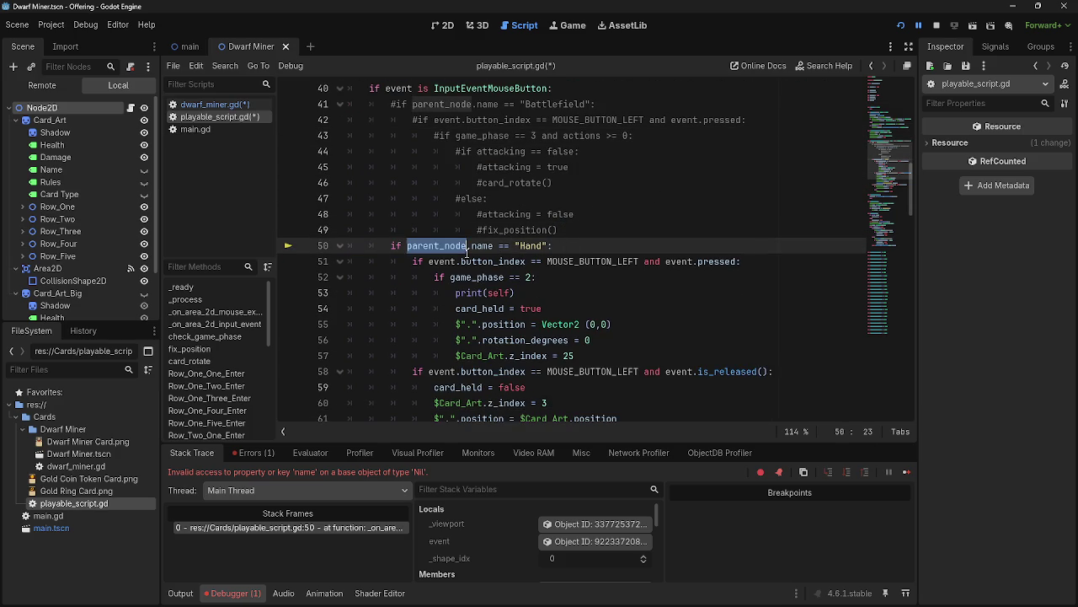
scroll(469, 253, up, 6)
scroll(483, 281, up, 2)
click(585, 211)
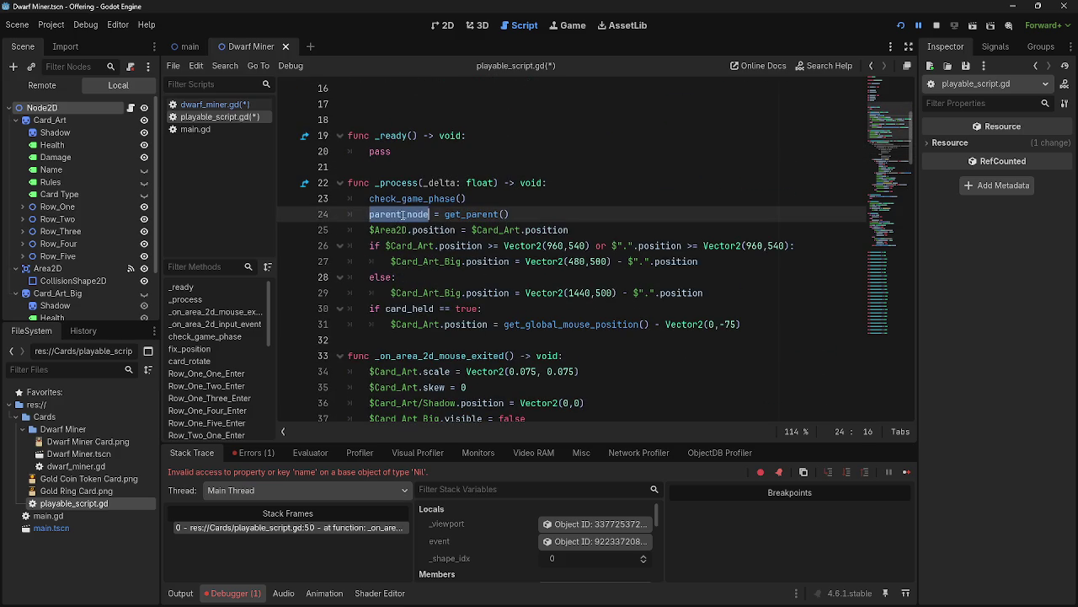
scroll(582, 218, up, 5)
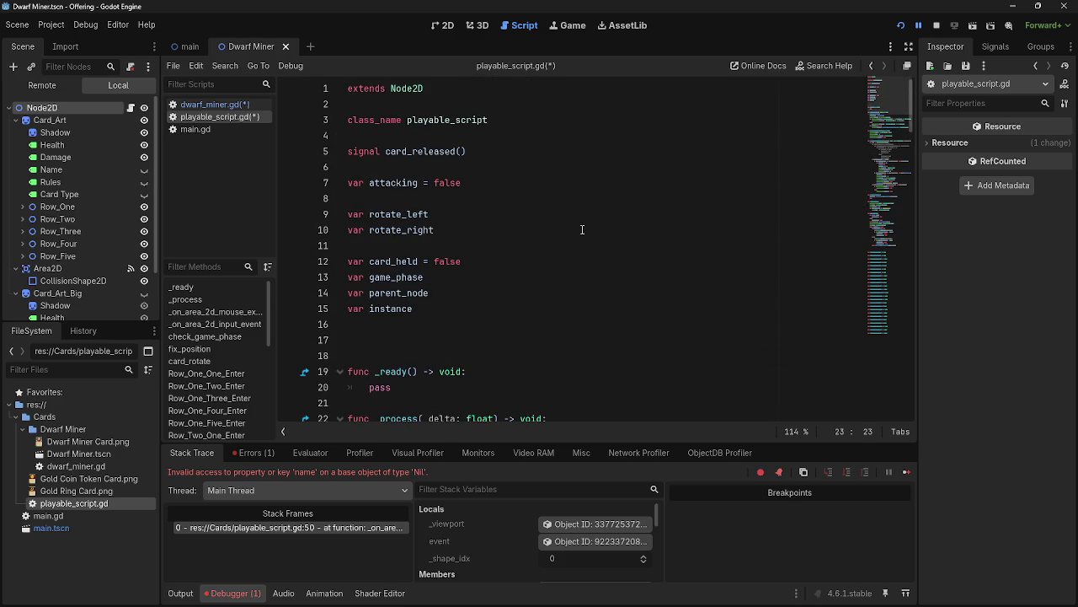
click(445, 334)
scroll(445, 327, down, 8)
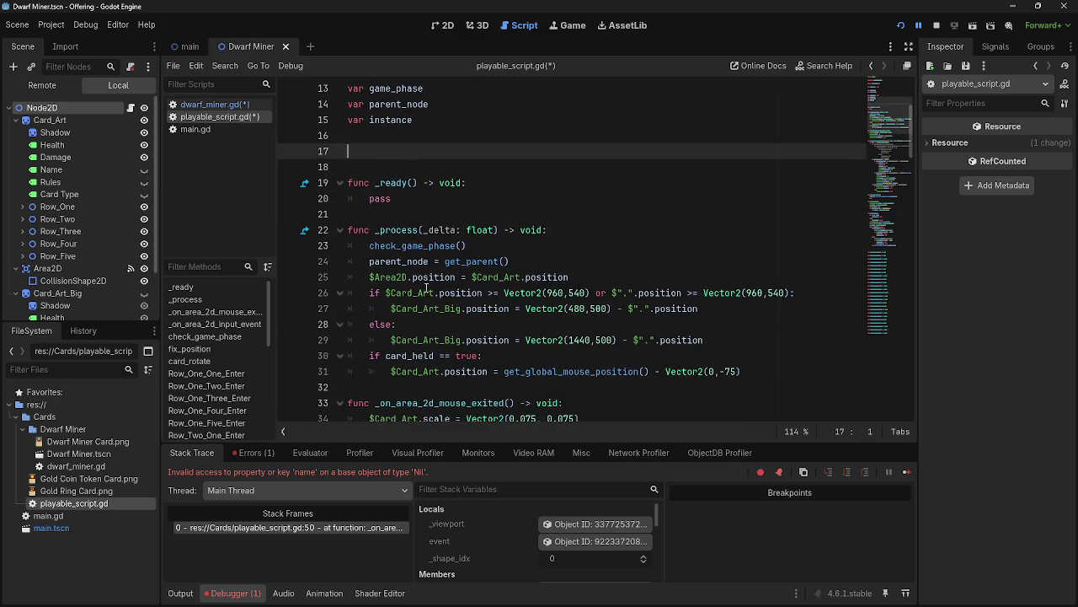
Step back and forth through the undo history of the set_stats function edits.
scroll(424, 285, down, 4)
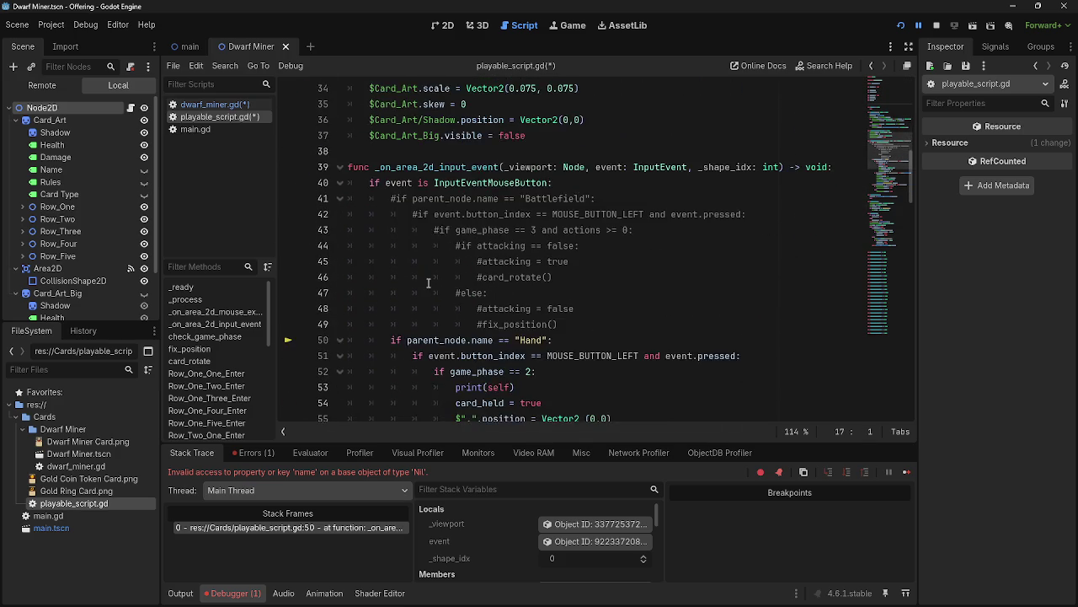
scroll(428, 285, up, 5)
scroll(428, 285, up, 3)
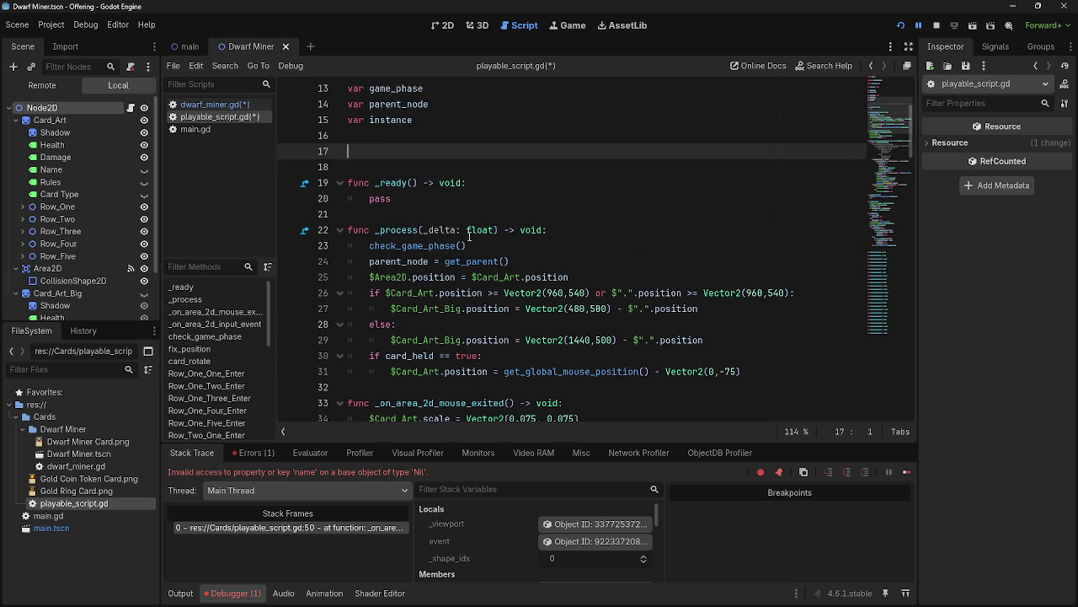
click(494, 233)
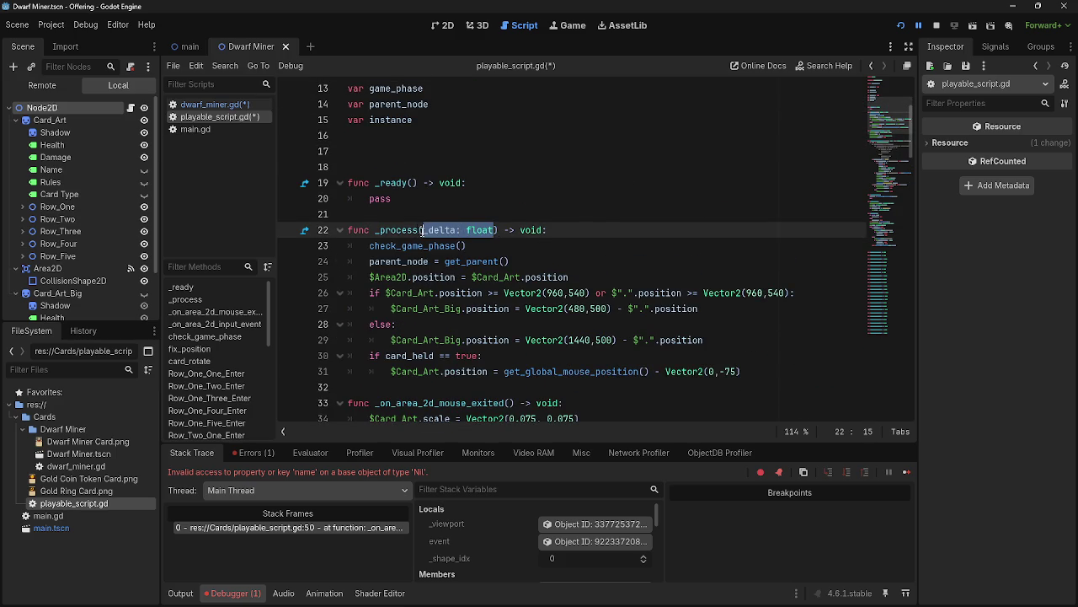
click(605, 224)
key(ctrl+z)
key(ctrl+z)
key(ctrl+z)
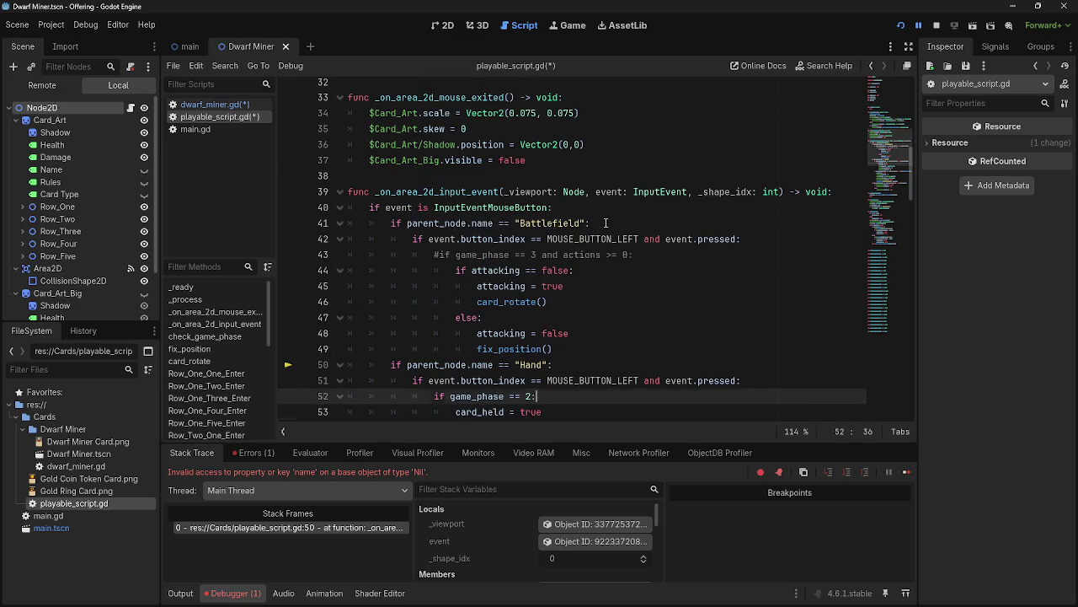
key(ctrl+z)
key(ctrl+z)
key(ctrl+z)
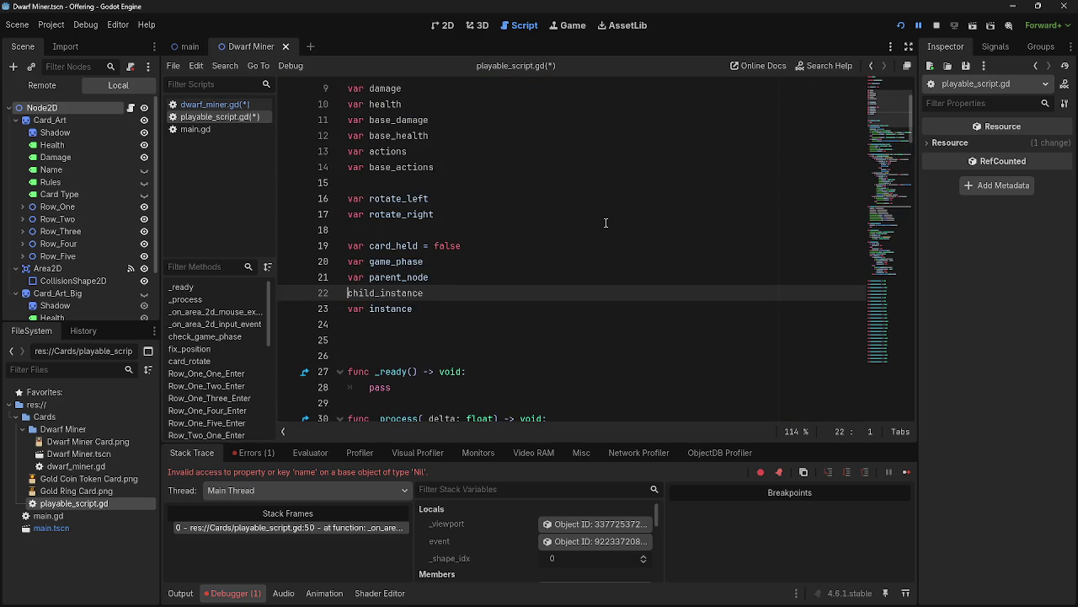
key(ctrl+y)
key(ctrl+y)
key(ctrl+y)
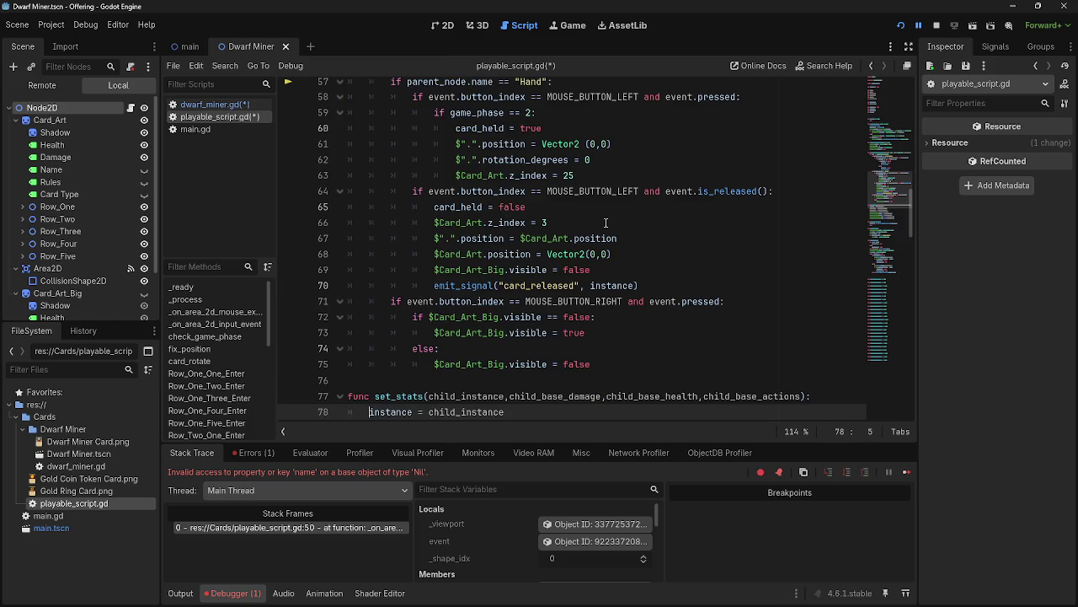
key(ctrl+z)
key(ctrl+z)
key(ctrl+z)
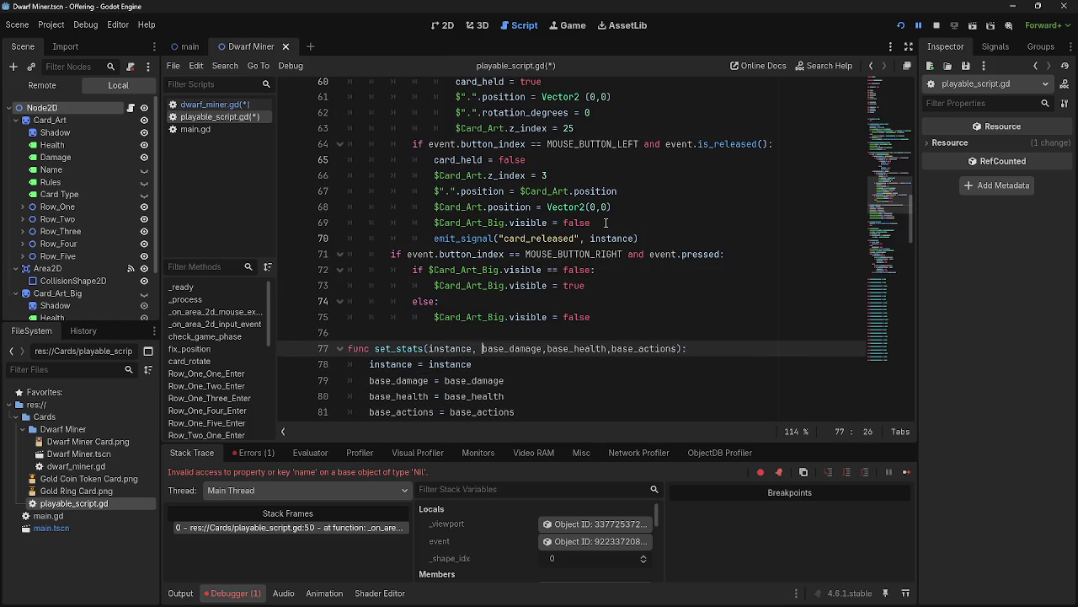
key(ctrl+z)
key(ctrl+z)
key(ctrl+z)
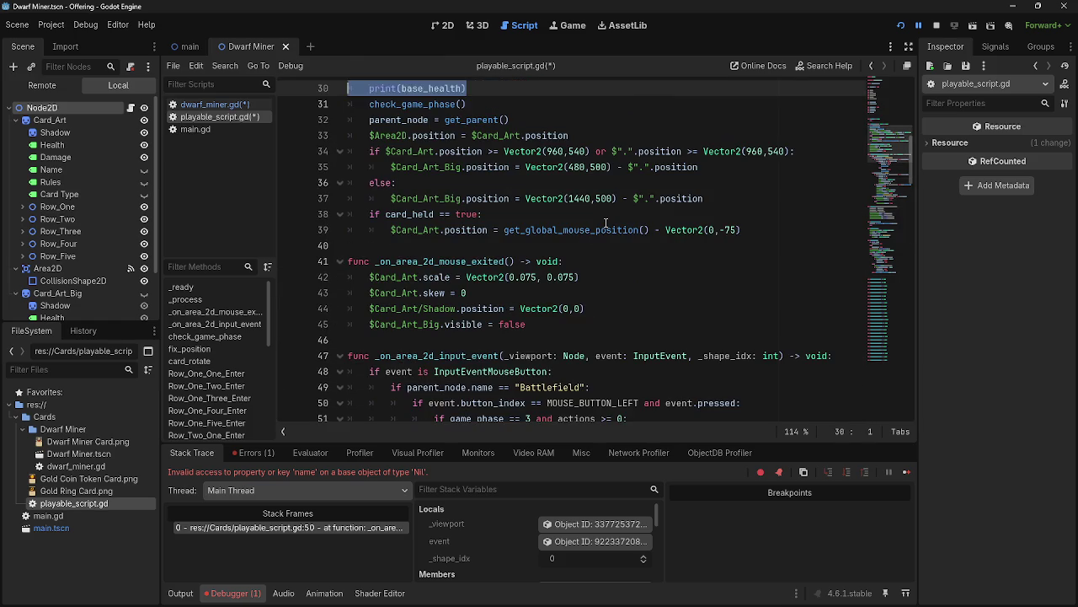
key(ctrl+y)
key(ctrl+y)
key(ctrl+y)
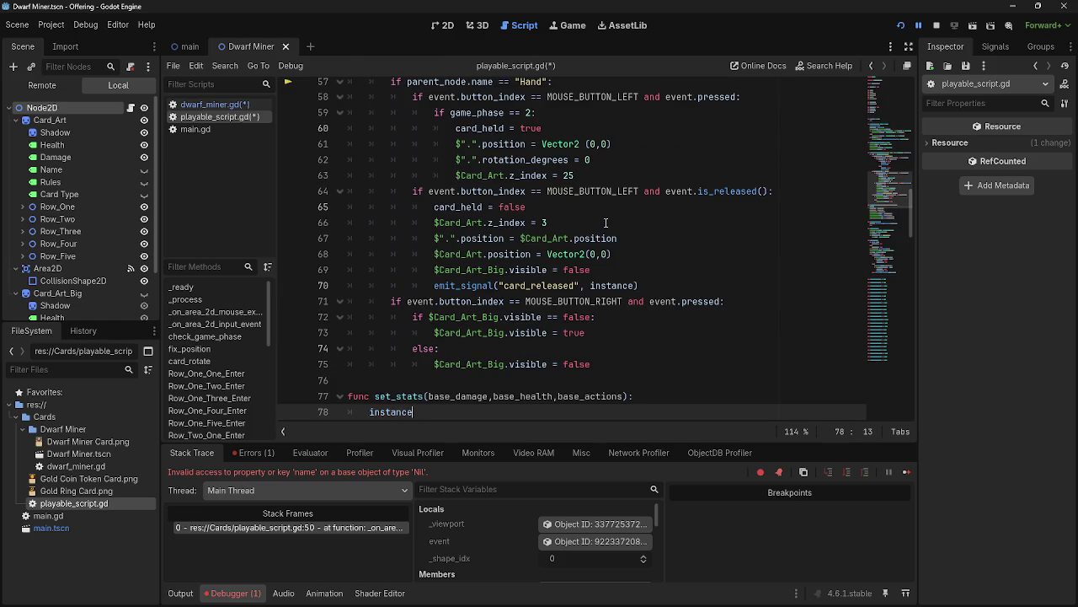
Undo the rest of set_stats, leaving line 14 as var base_actions = 1, and save.
key(ctrl+z)
key(ctrl+z)
key(ctrl+z)
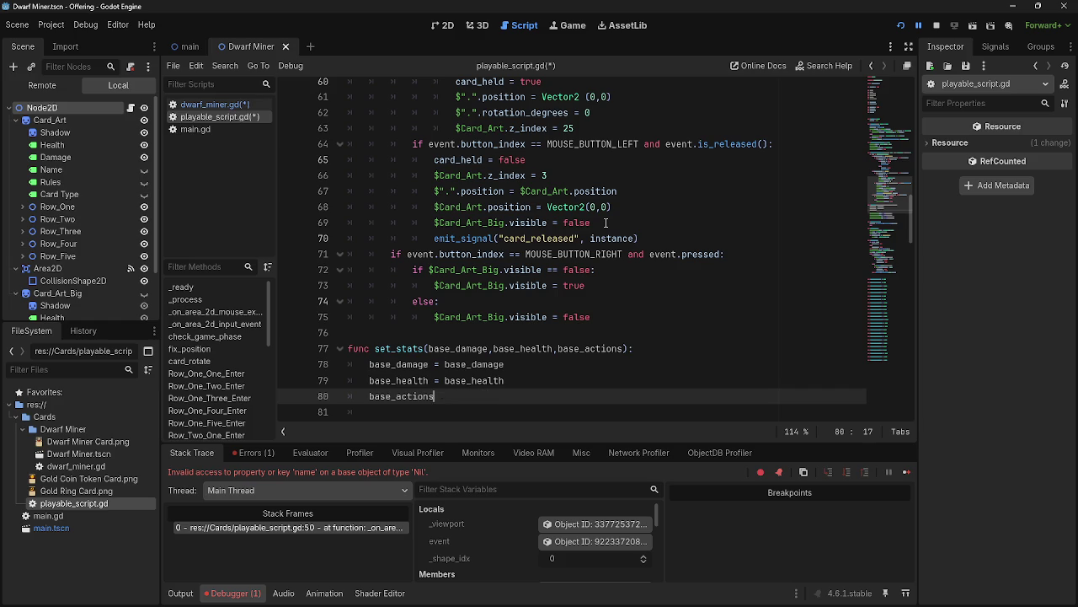
key(ctrl+z)
key(ctrl+z)
key(ctrl+z)
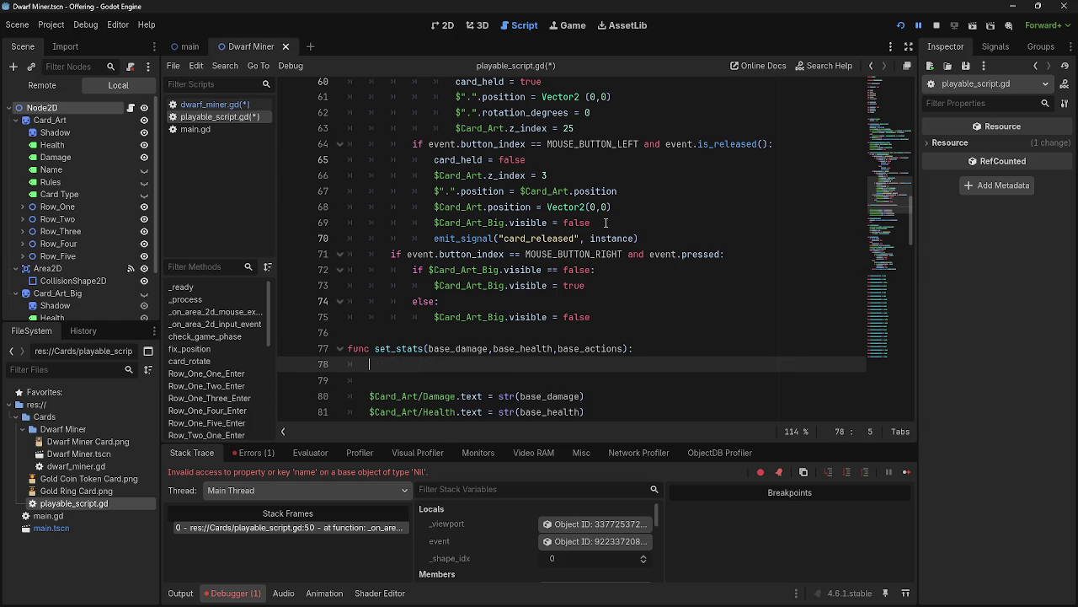
key(ctrl+y)
key(ctrl+y)
key(ctrl+y)
key(ctrl+z)
key(ctrl+z)
key(ctrl+z)
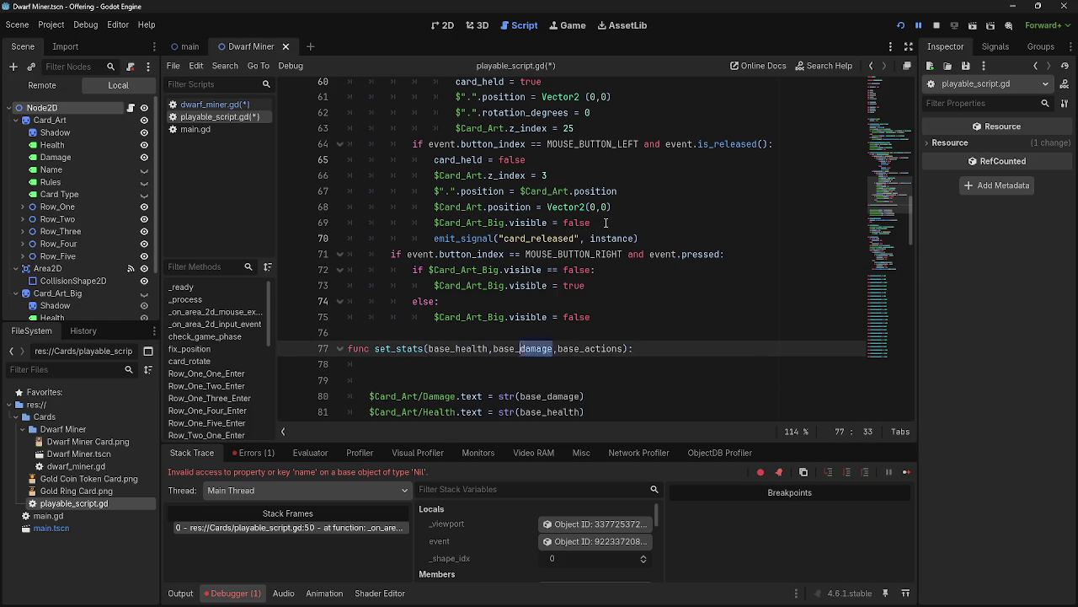
key(ctrl+z)
key(ctrl+z)
key(ctrl+z)
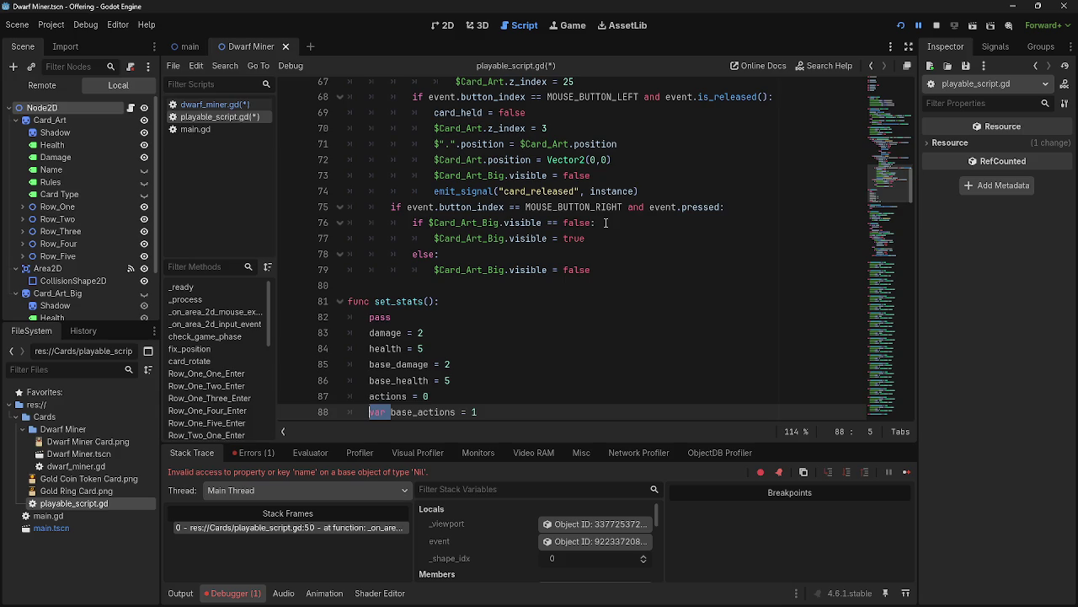
key(ctrl+z)
key(ctrl+z)
key(ctrl+z)
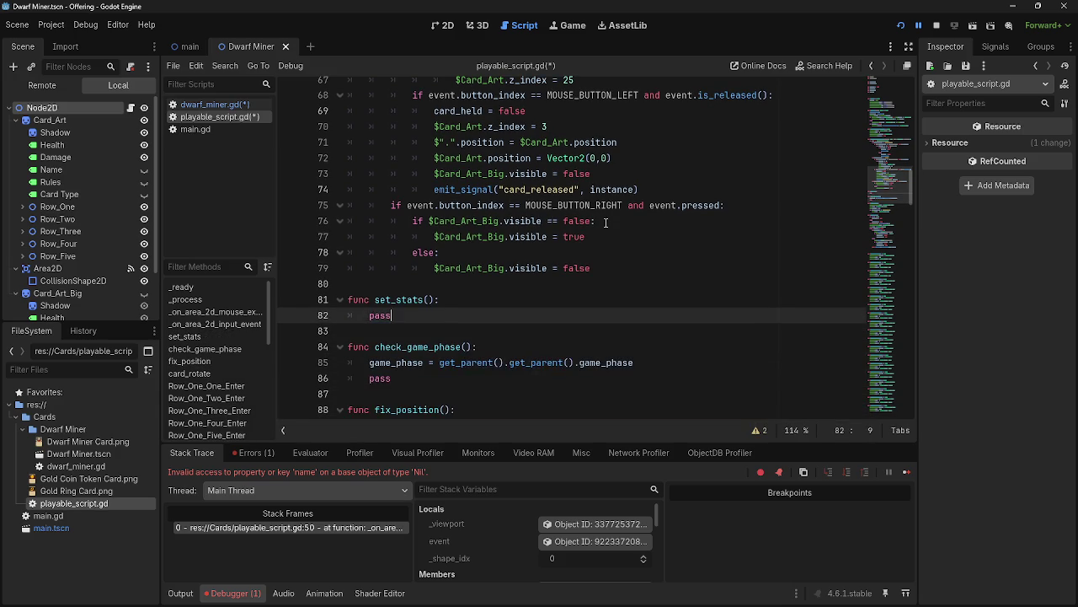
key(ctrl+z)
key(ctrl+z)
key(ctrl+z)
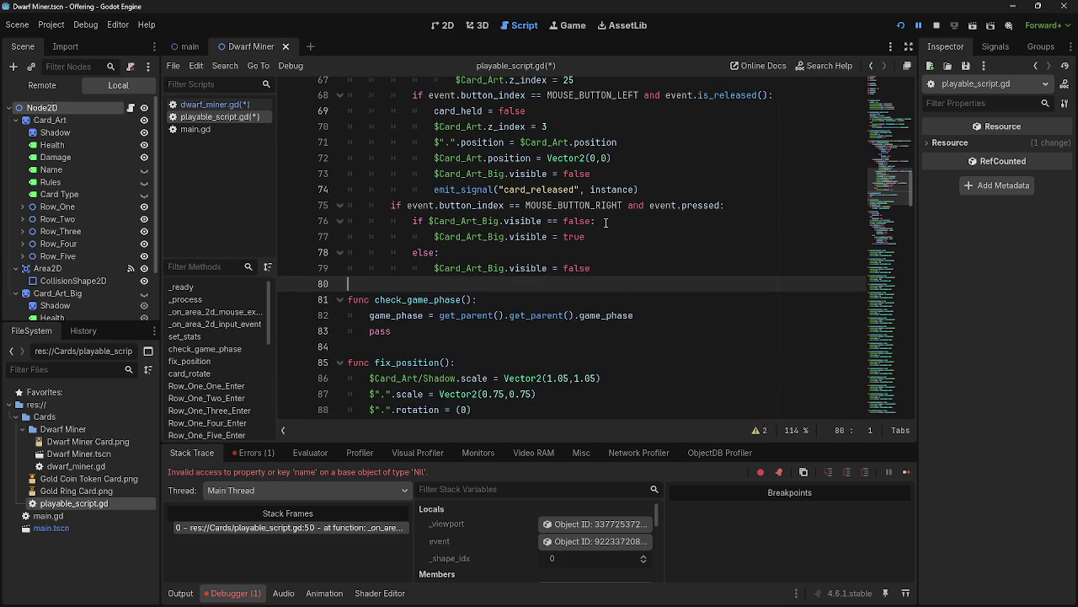
key(ctrl+z)
key(ctrl+z)
key(ctrl+z)
key(ctrl+z)
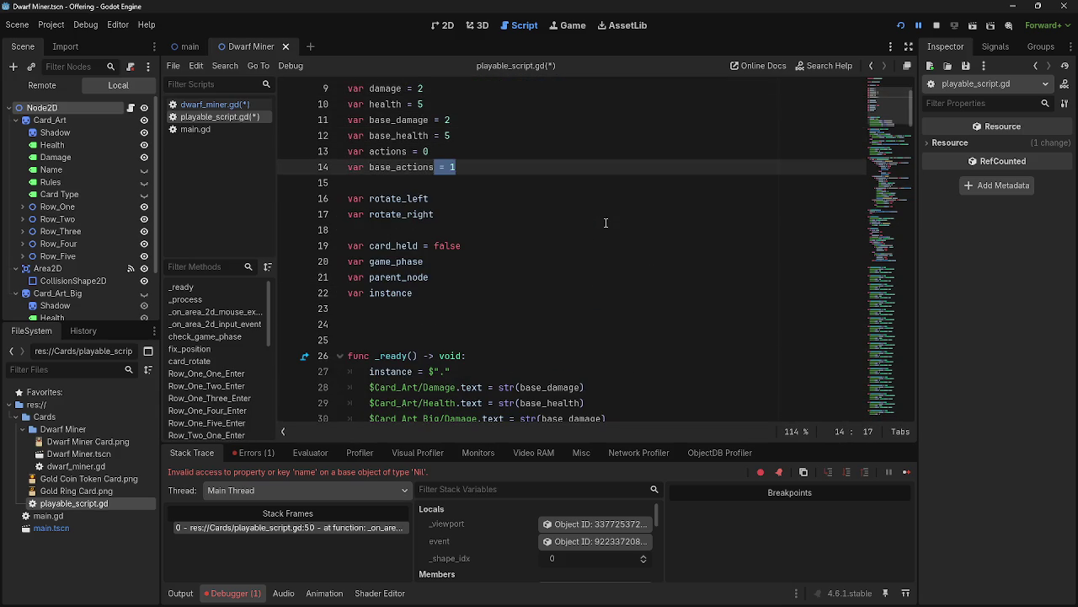
click(605, 222)
key(ctrl+s)
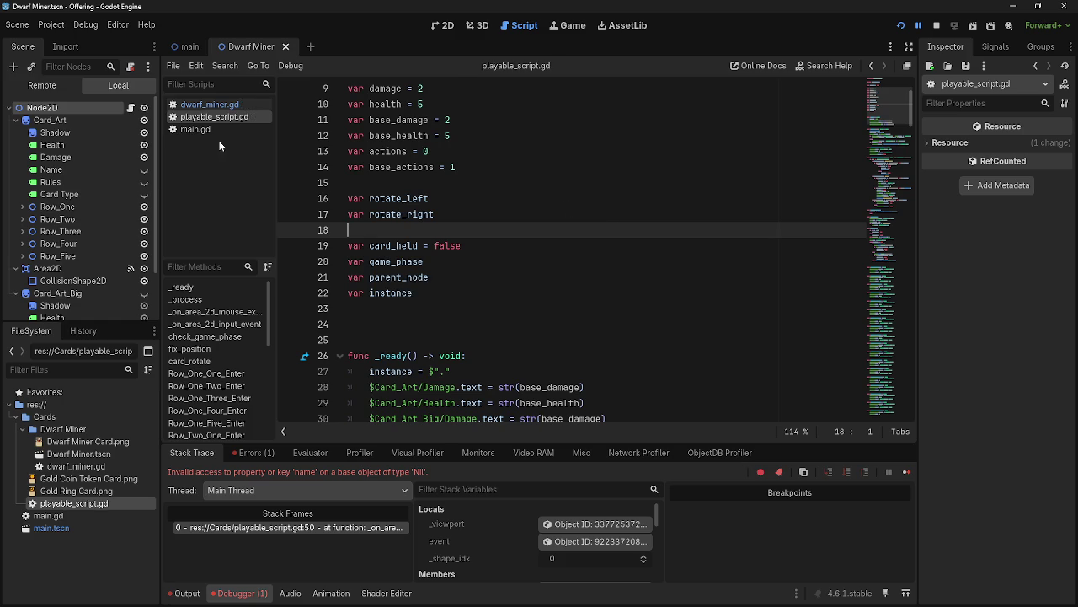
Delete lines 3–21 of dwarf_miner.gd, leaving only the extends line.
click(210, 104)
click(510, 196)
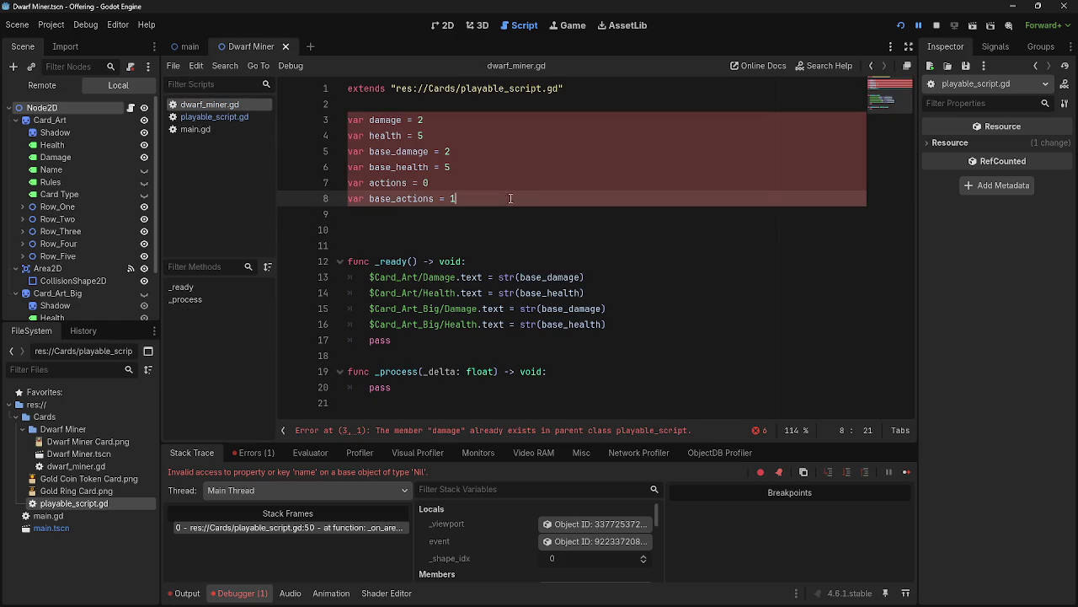
click(509, 229)
click(418, 413)
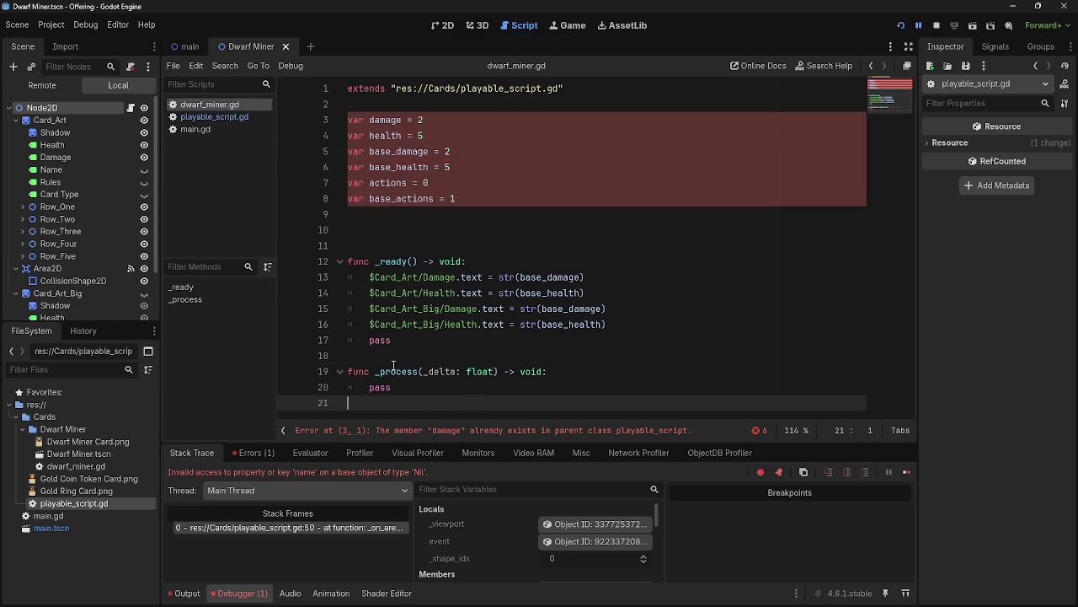
drag(400, 387, 329, 114)
key(BackSpace)
key(BackSpace)
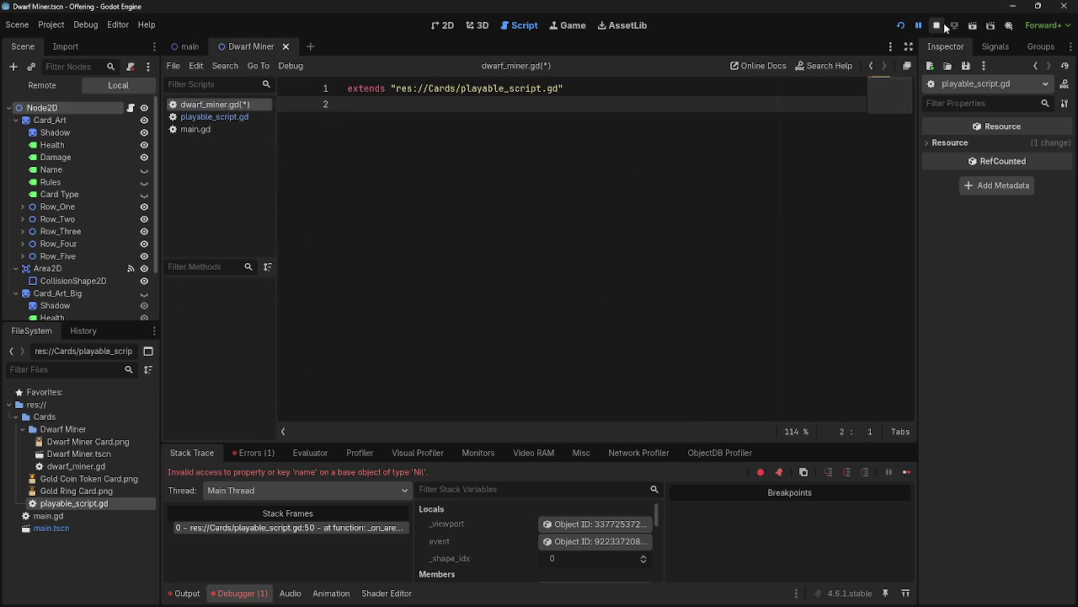
Run the game, play three Dwarf Miner cards onto the board, then stop with F8.
click(898, 28)
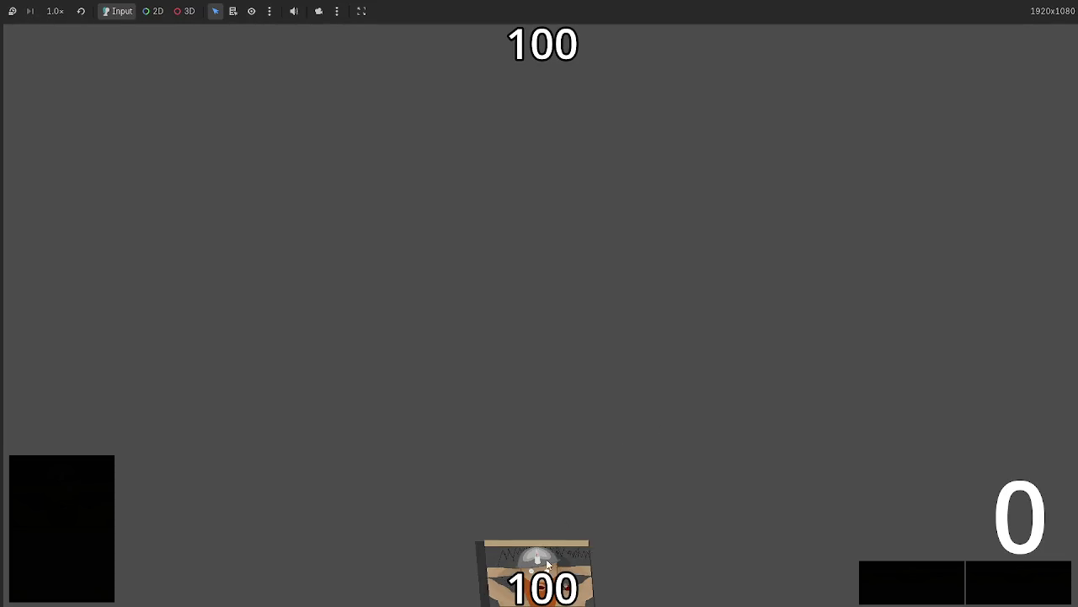
drag(539, 564, 549, 337)
drag(756, 581, 606, 337)
drag(434, 582, 545, 319)
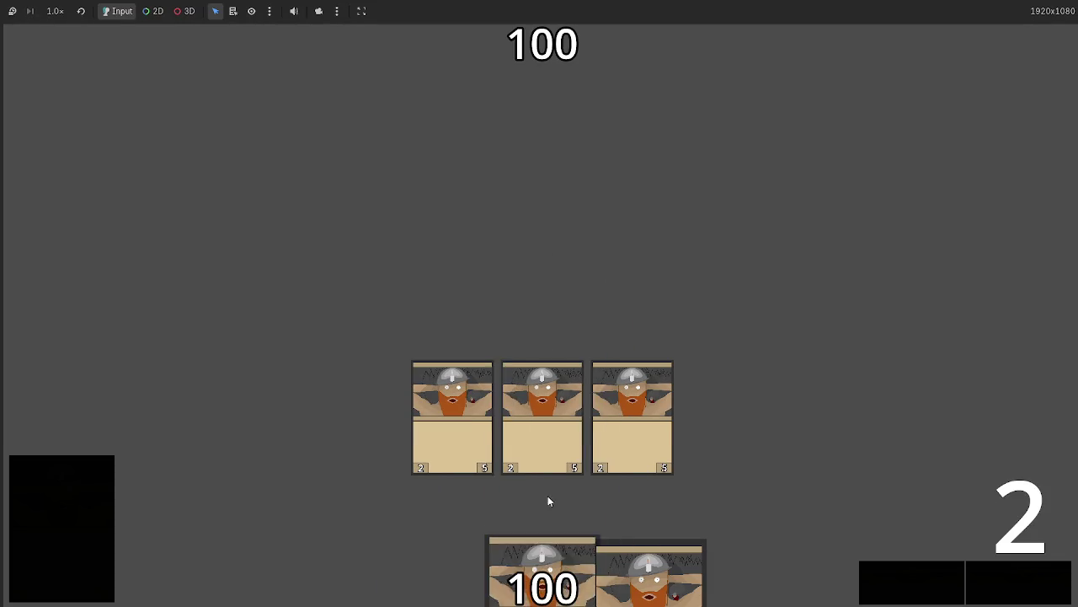
drag(648, 581, 623, 250)
key(F8)
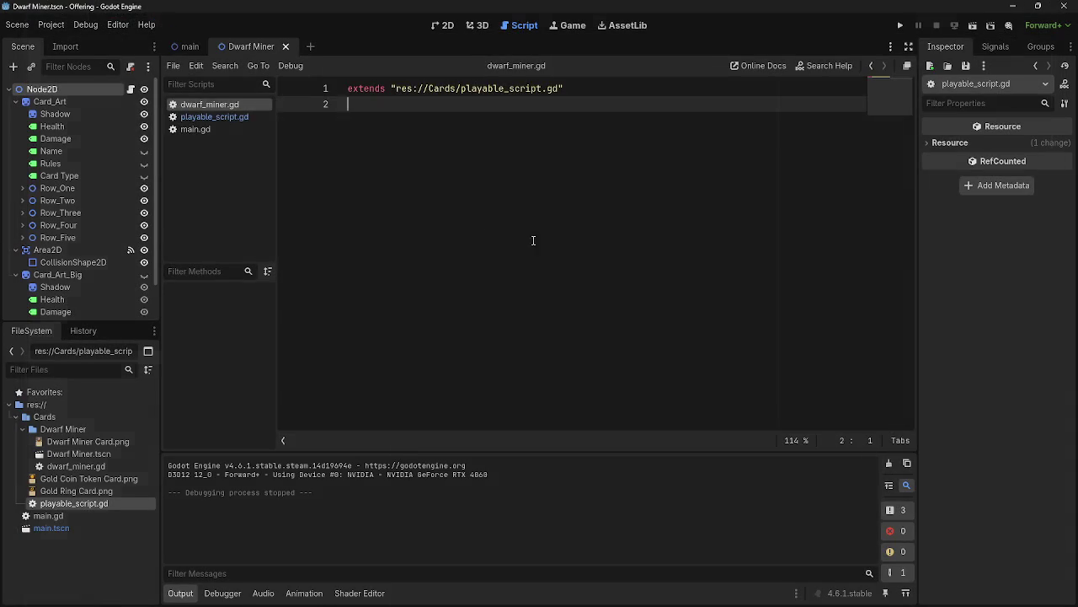
click(215, 116)
Move the six stat variable lines from playable_script.gd into dwarf_miner.gd.
scroll(497, 278, down, 5)
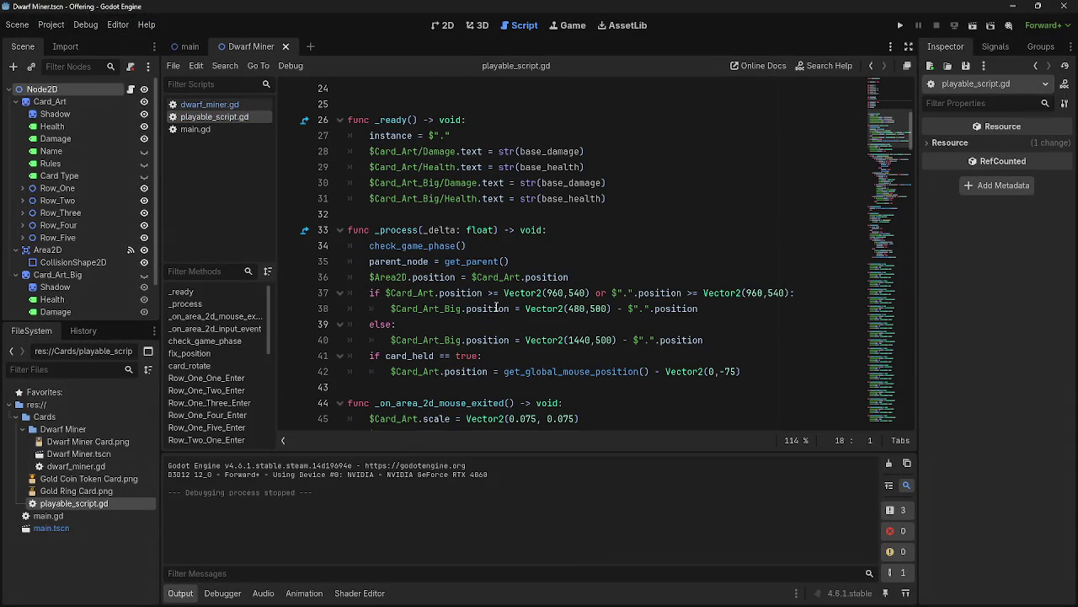
click(209, 105)
click(207, 117)
scroll(485, 187, down, 2)
scroll(484, 187, down, 10)
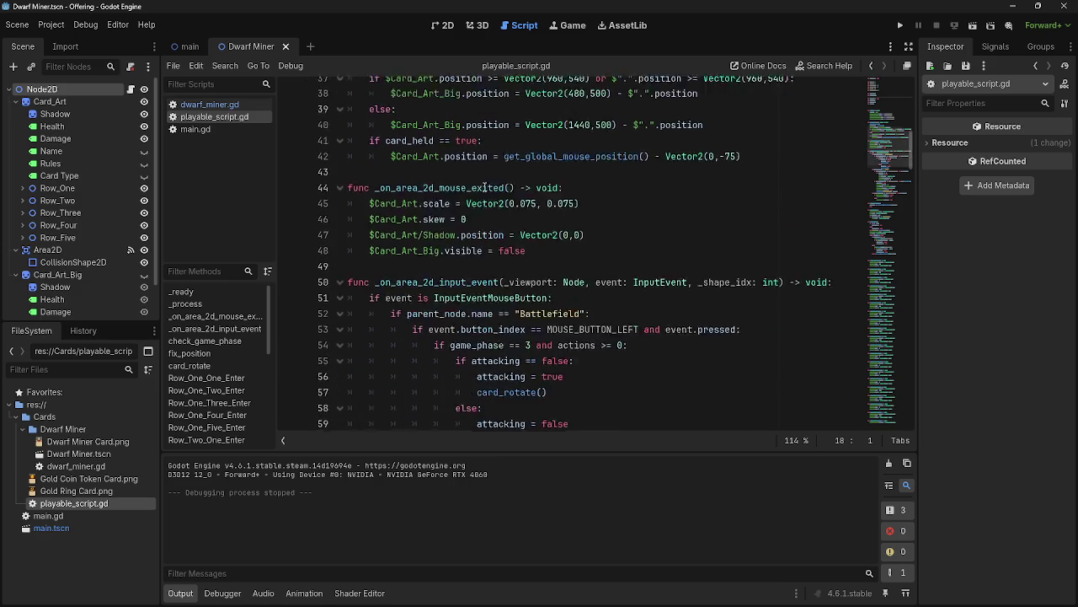
scroll(485, 187, down, 4)
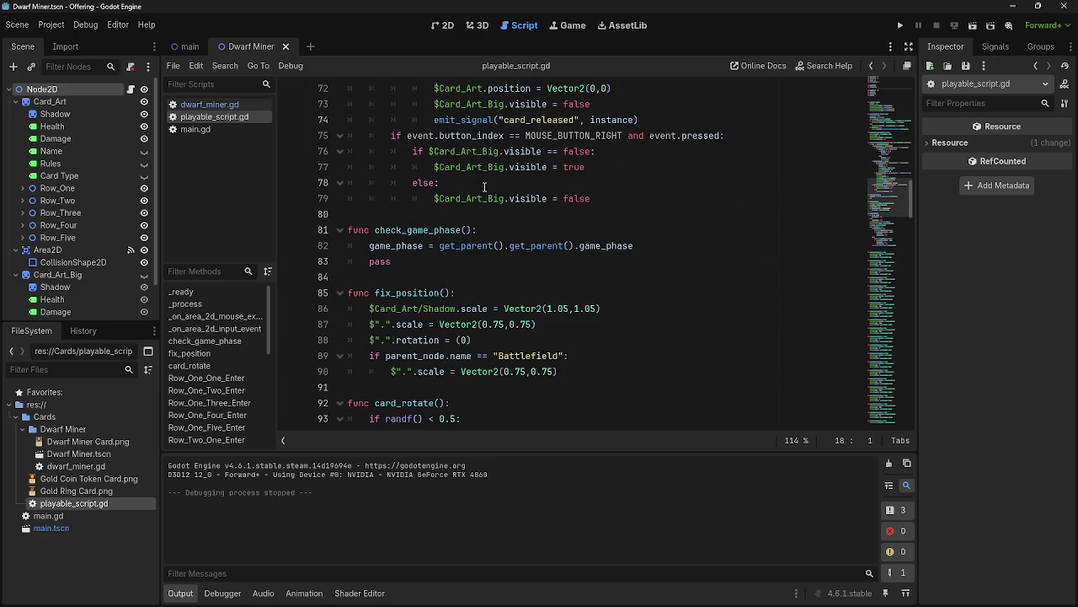
scroll(485, 187, up, 20)
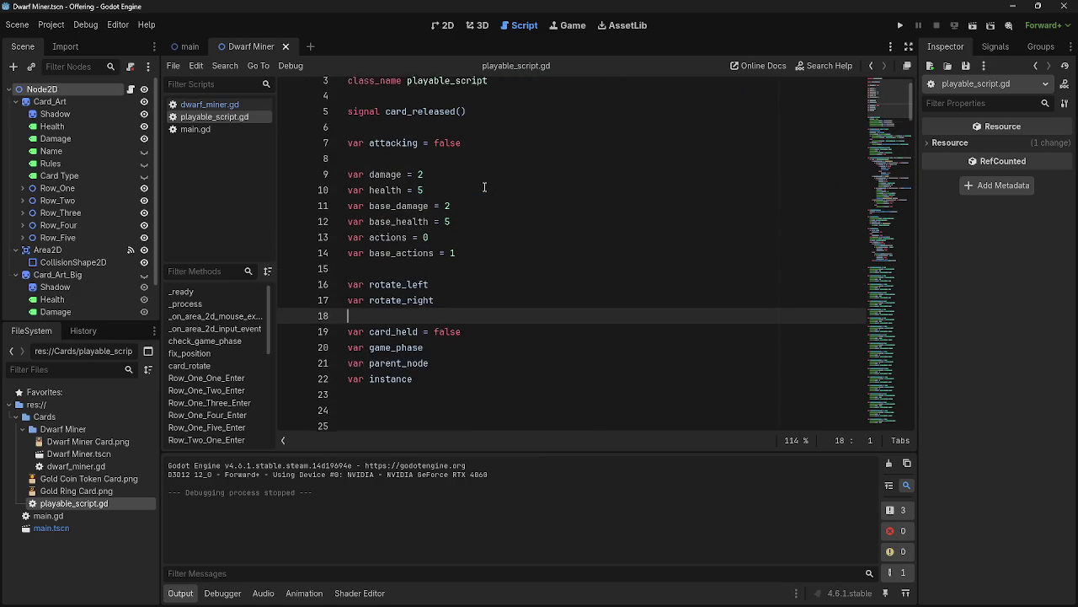
scroll(484, 187, up, 1)
click(472, 261)
shift+click(338, 168)
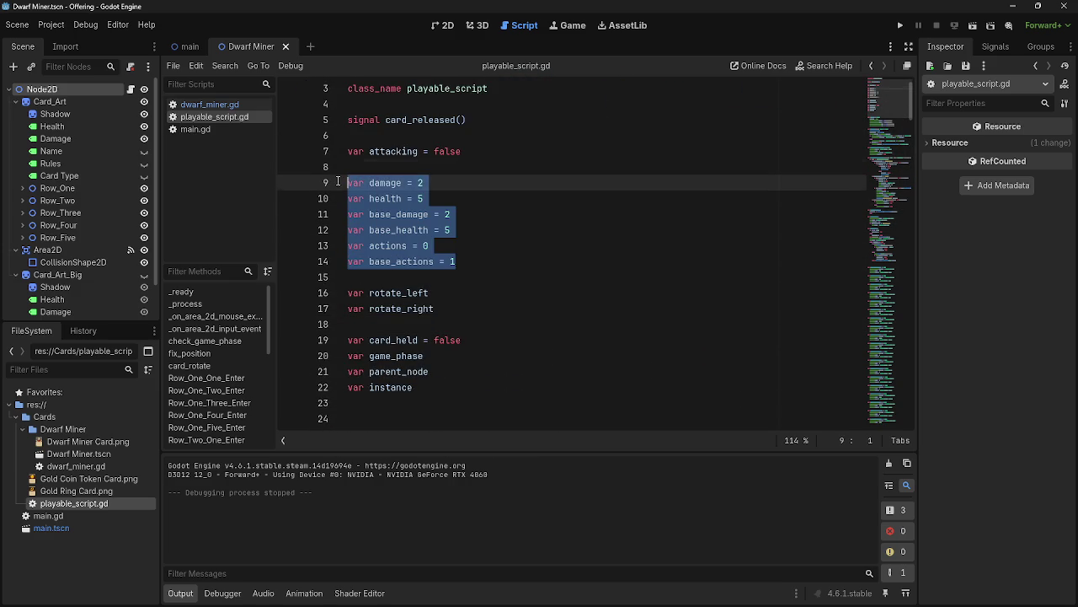
key(Delete)
key(Delete)
click(202, 104)
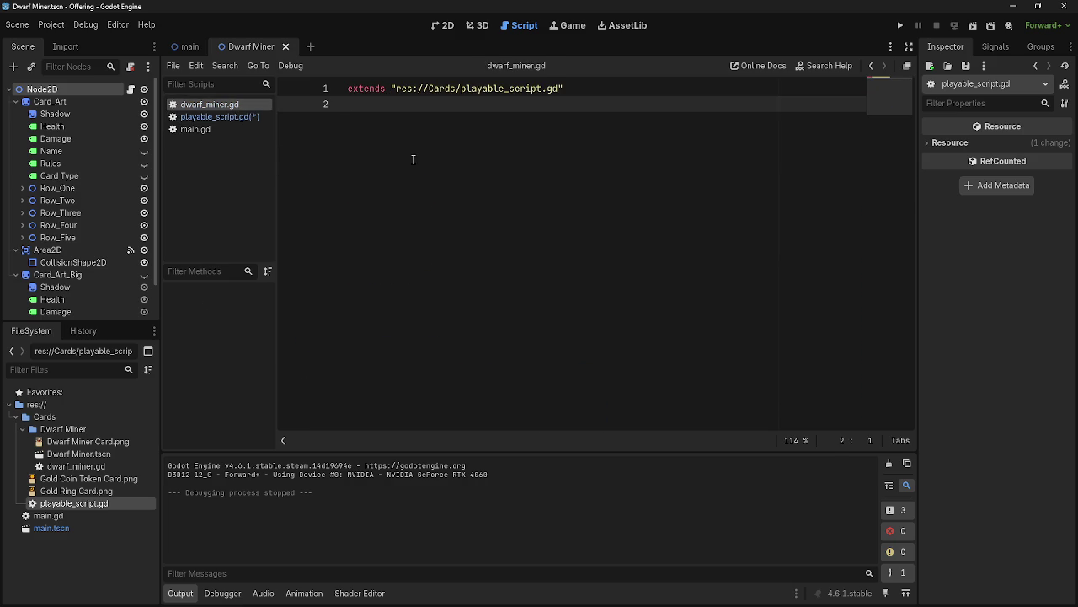
text(var damage = 2 var health = 5 var base_damage = 2 var base_health = 5 var actions = 0 var base_actions = 1)
Delete the four stat-label lines from the _ready function.
click(216, 118)
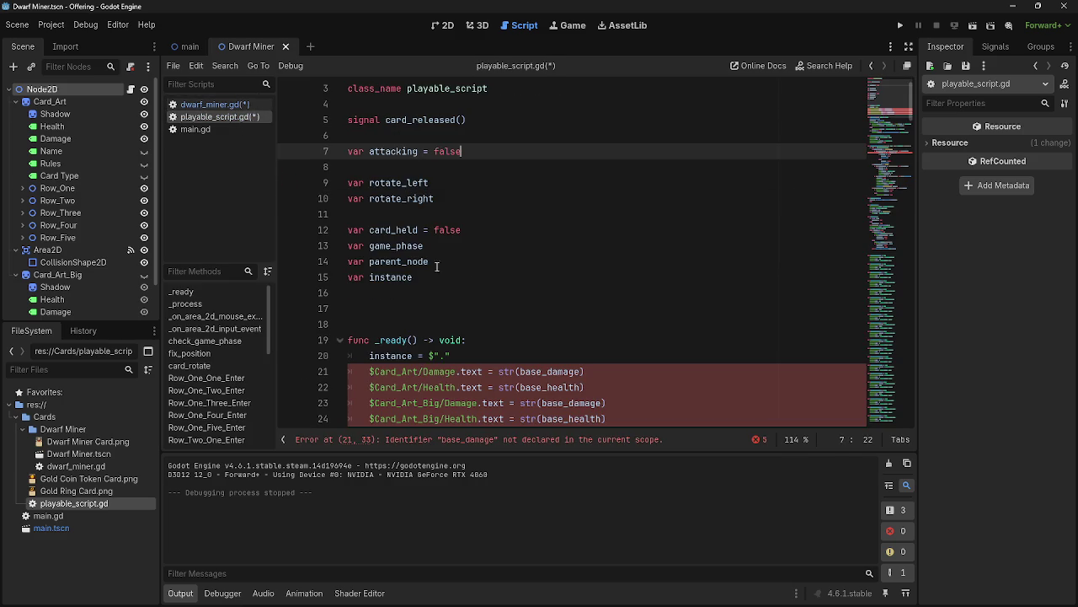
click(560, 310)
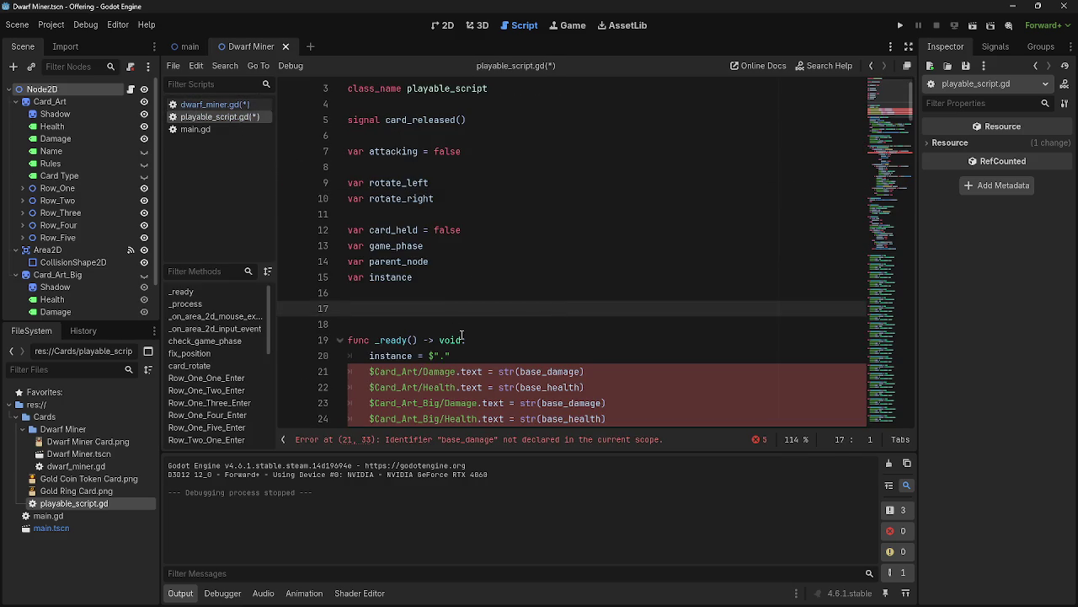
scroll(455, 330, down, 1)
click(410, 293)
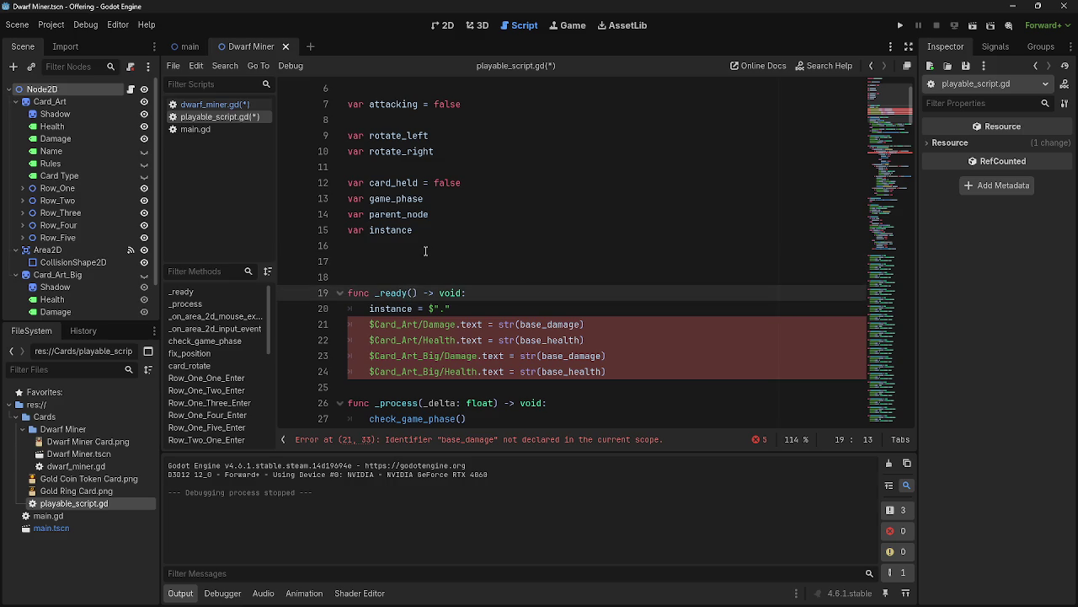
click(190, 105)
click(205, 118)
scroll(590, 287, down, 2)
drag(607, 277, 335, 230)
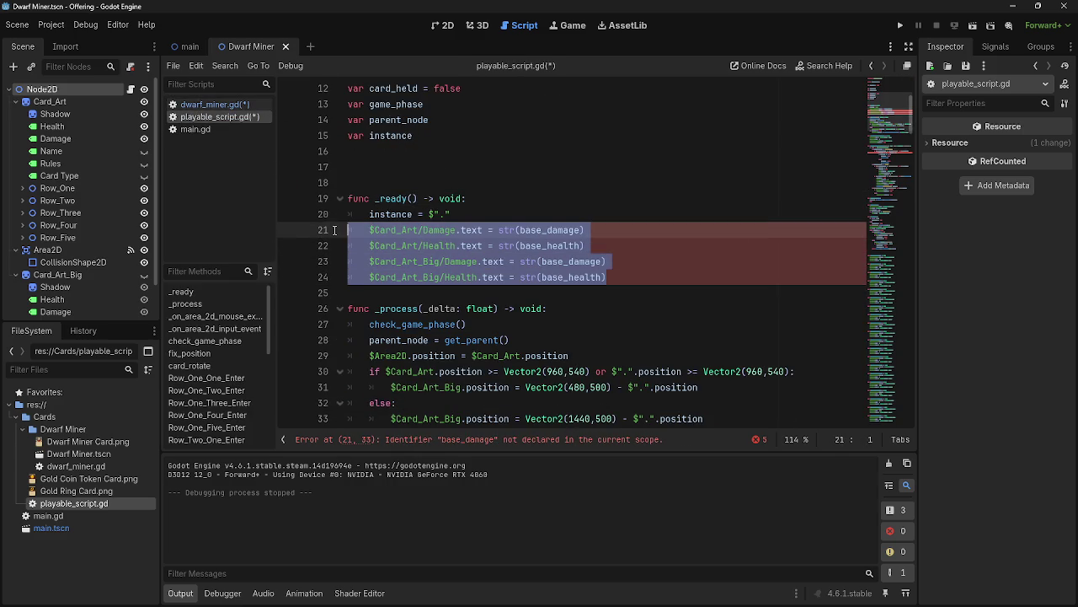
key(BackSpace)
key(BackSpace)
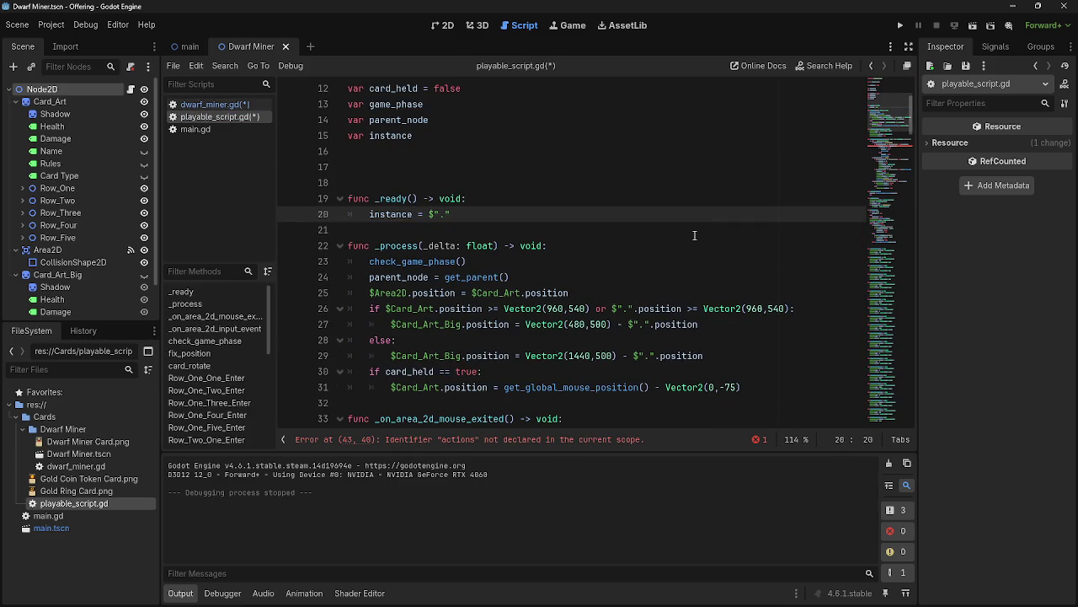
Check the actions reference on line 43 against the variables now in dwarf_miner.gd.
scroll(697, 234, down, 6)
double_click(567, 292)
click(665, 293)
scroll(590, 252, up, 10)
scroll(531, 229, down, 4)
scroll(532, 228, down, 8)
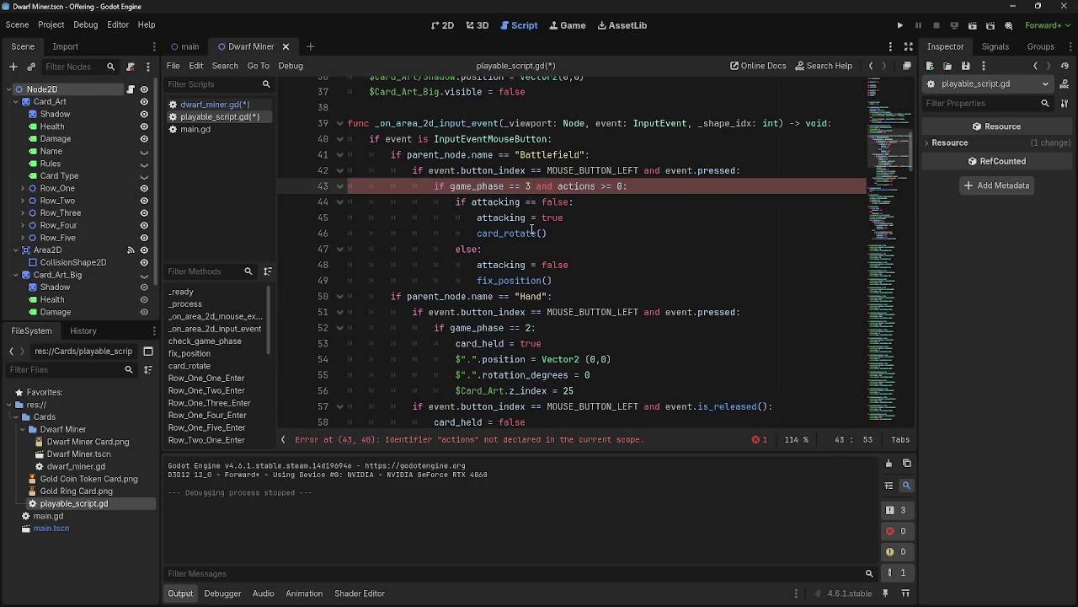
scroll(531, 229, up, 1)
click(215, 105)
click(218, 117)
click(212, 106)
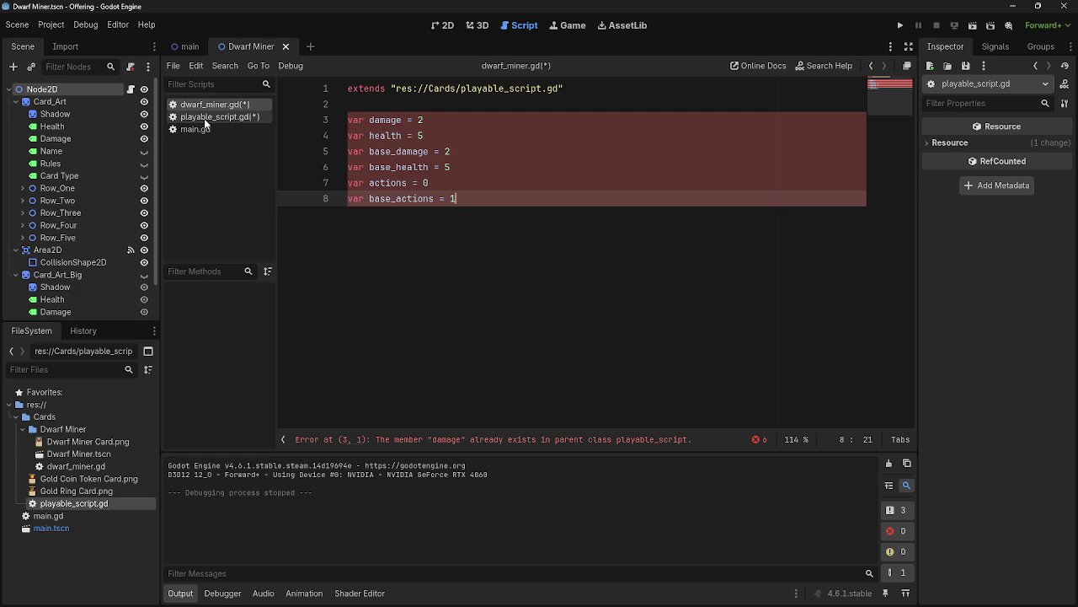
Undo the paste so the six stat variables sit again on lines 9–14 of playable_script.gd.
key(ctrl+z)
click(215, 117)
scroll(522, 170, up, 12)
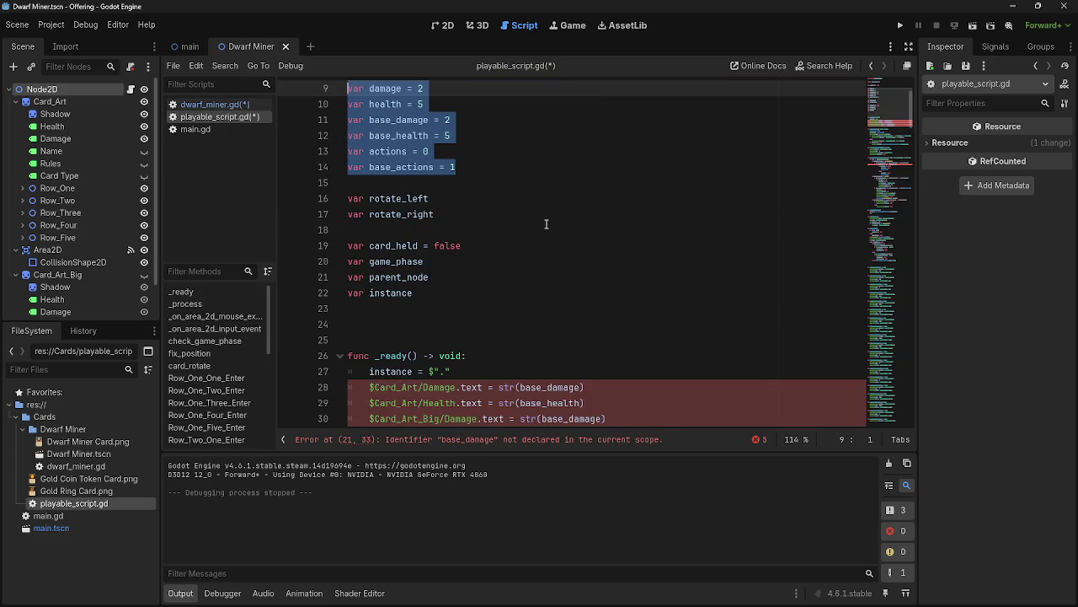
click(522, 170)
scroll(506, 166, up, 2)
key(alt+Tab)
key(Escape)
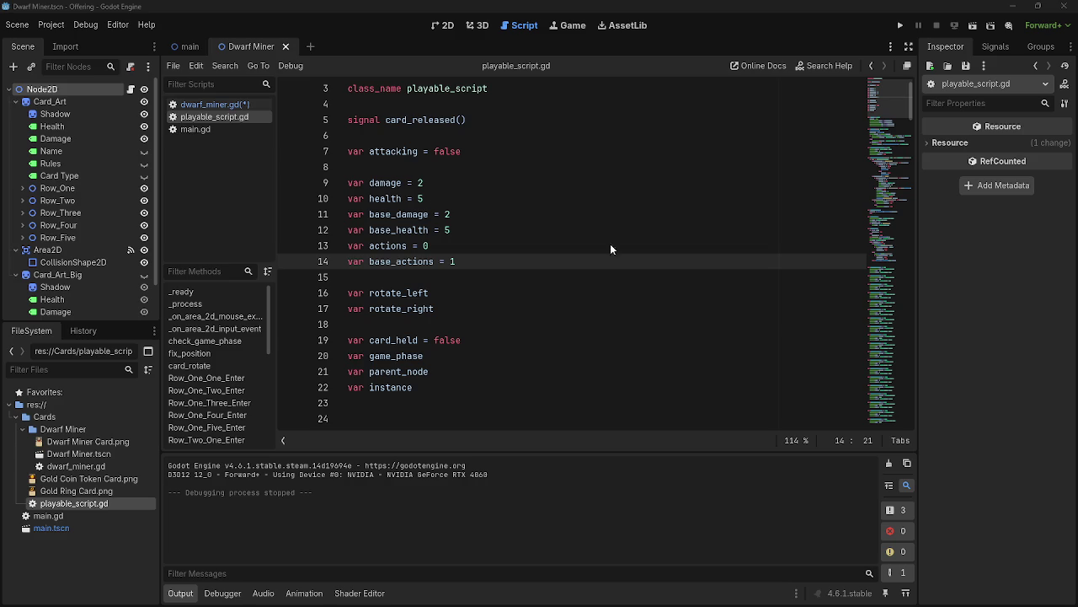
click(412, 163)
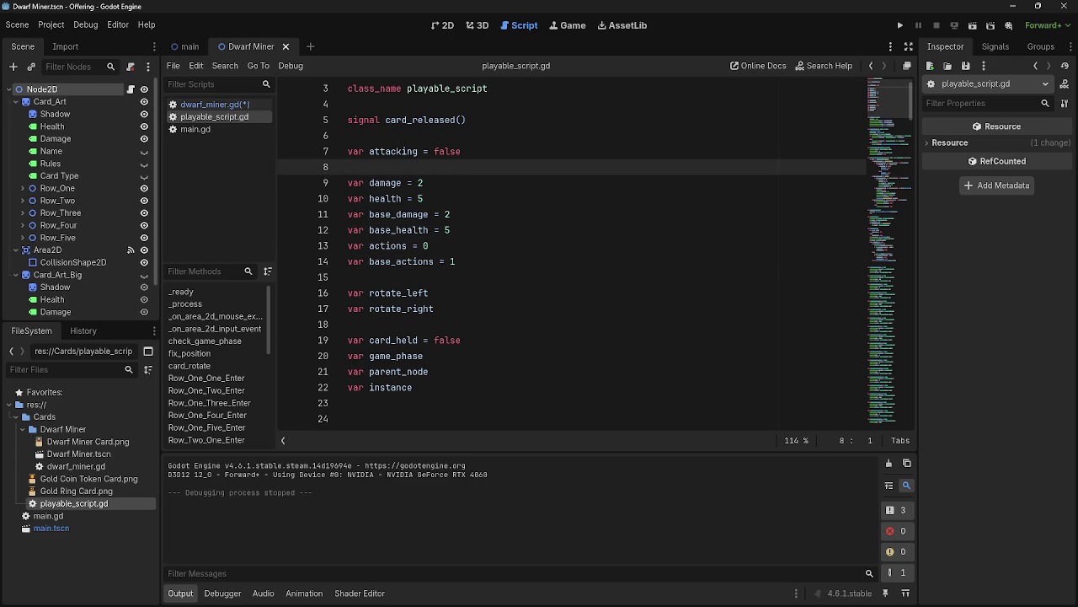
Strip 'var' and the values from the six stat lines, leaving only the stat names.
drag(366, 183, 344, 183)
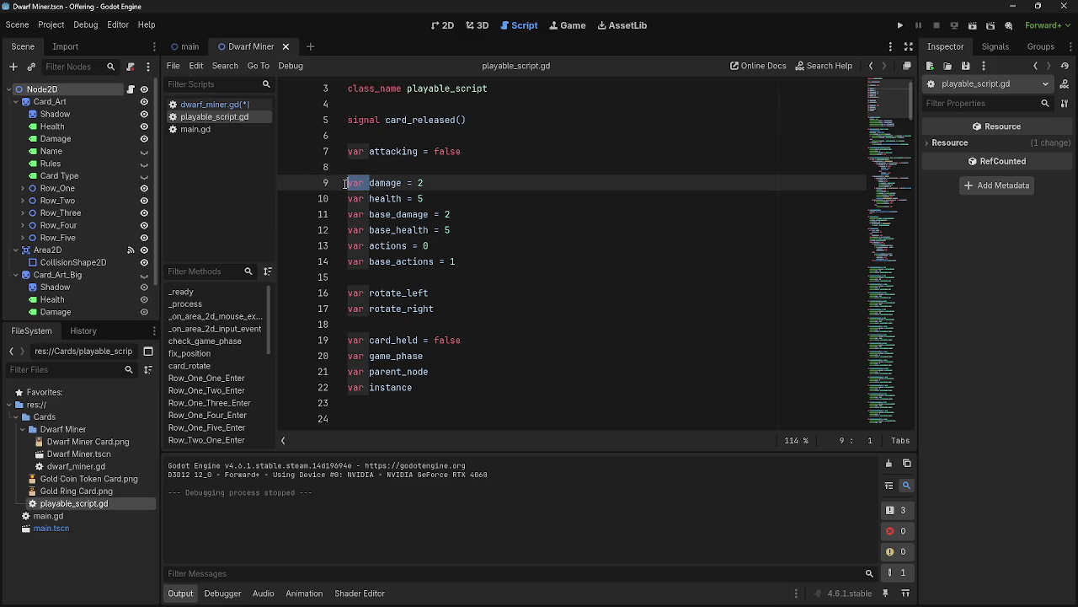
key(BackSpace)
key(BackSpace)
mouse_move(371, 199)
mouse_down()
mouse_move(347, 199)
mouse_move(367, 216)
mouse_move(363, 230)
mouse_move(347, 230)
mouse_move(346, 262)
mouse_up()
key(BackSpace)
key(BackSpace)
key(BackSpace)
key(BackSpace)
key(BackSpace)
click(437, 261)
key(BackSpace)
key(BackSpace)
key(BackSpace)
key(BackSpace)
click(436, 245)
key(BackSpace)
key(BackSpace)
key(BackSpace)
click(446, 230)
key(BackSpace)
key(BackSpace)
key(BackSpace)
click(448, 215)
key(BackSpace)
key(BackSpace)
key(BackSpace)
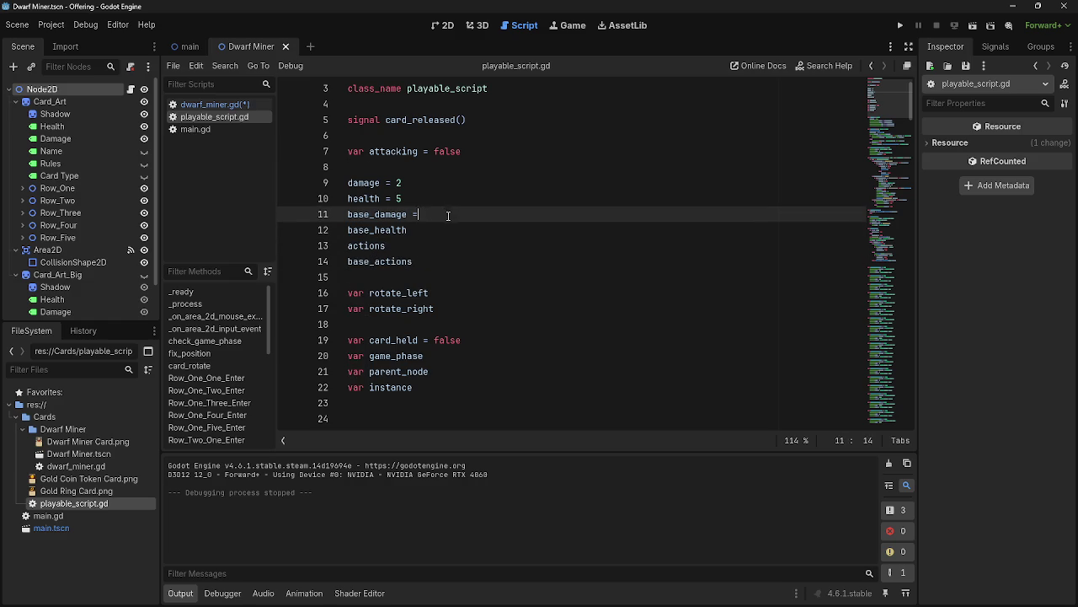
click(439, 200)
key(BackSpace)
key(BackSpace)
key(BackSpace)
click(432, 182)
key(BackSpace)
key(BackSpace)
key(BackSpace)
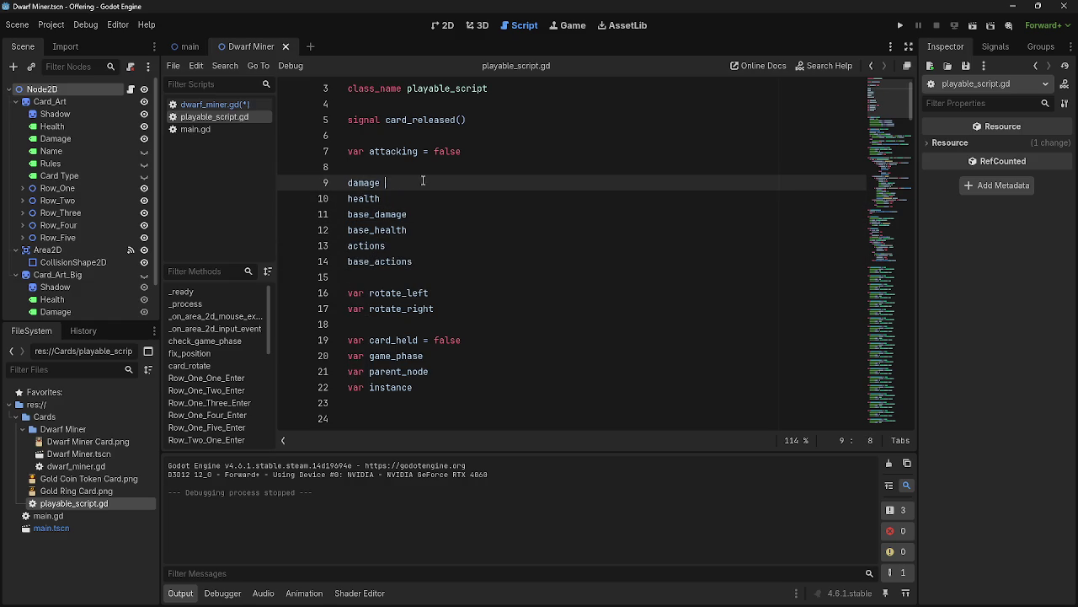
Comment out the six stat names with Ctrl+K and insert a blank line above them.
drag(348, 182, 472, 260)
key(ctrl+k)
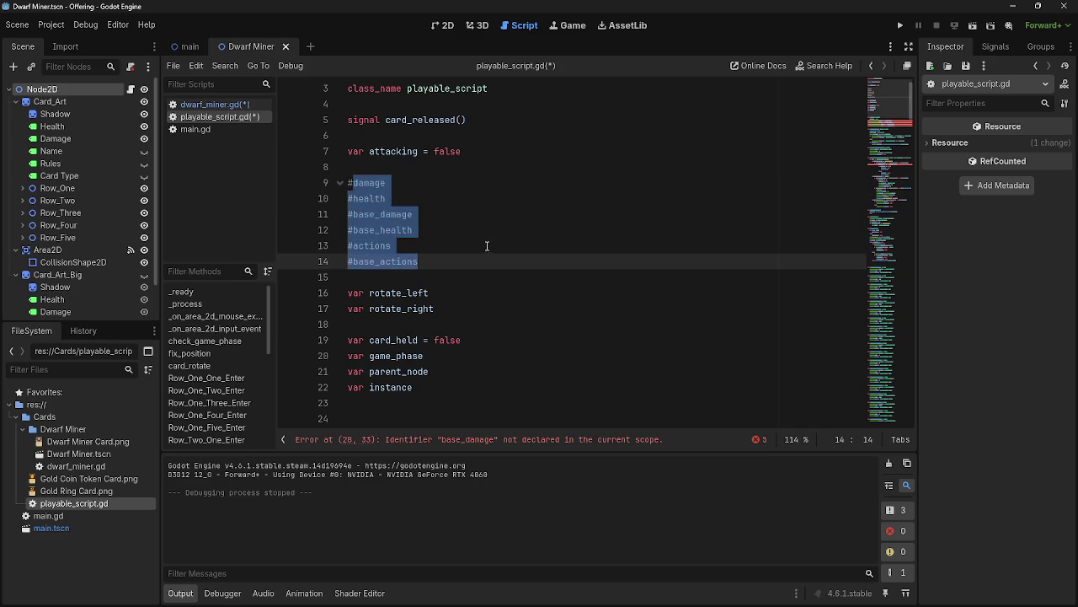
click(488, 244)
click(444, 166)
key(Return)
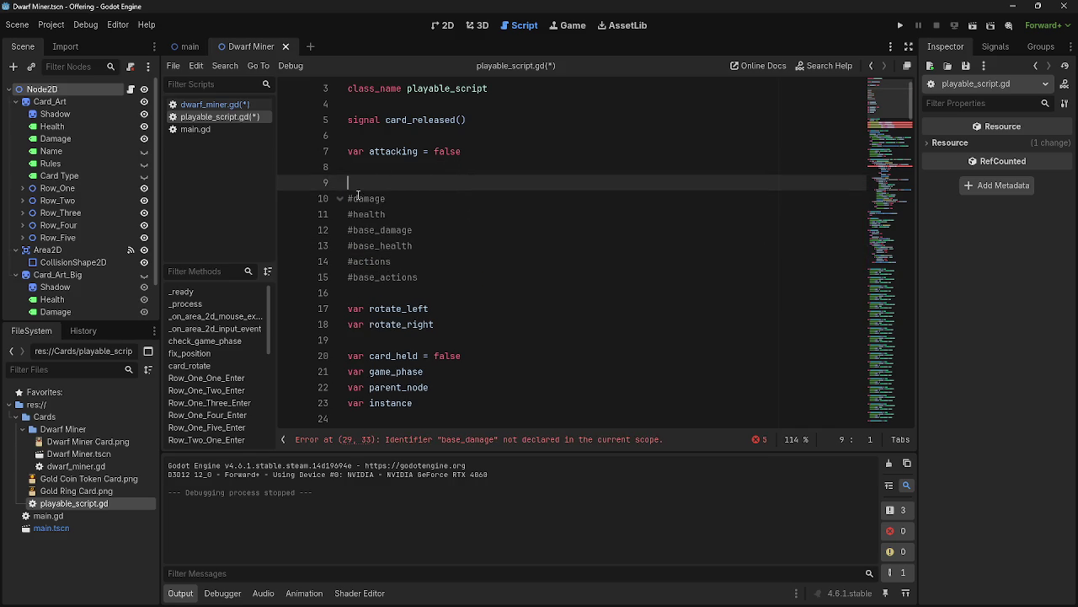
Number the six stat comments 1 to 6, from #damage to #base_actions.
click(417, 198)
text(1)
click(429, 214)
text(2)
click(442, 229)
text(3)
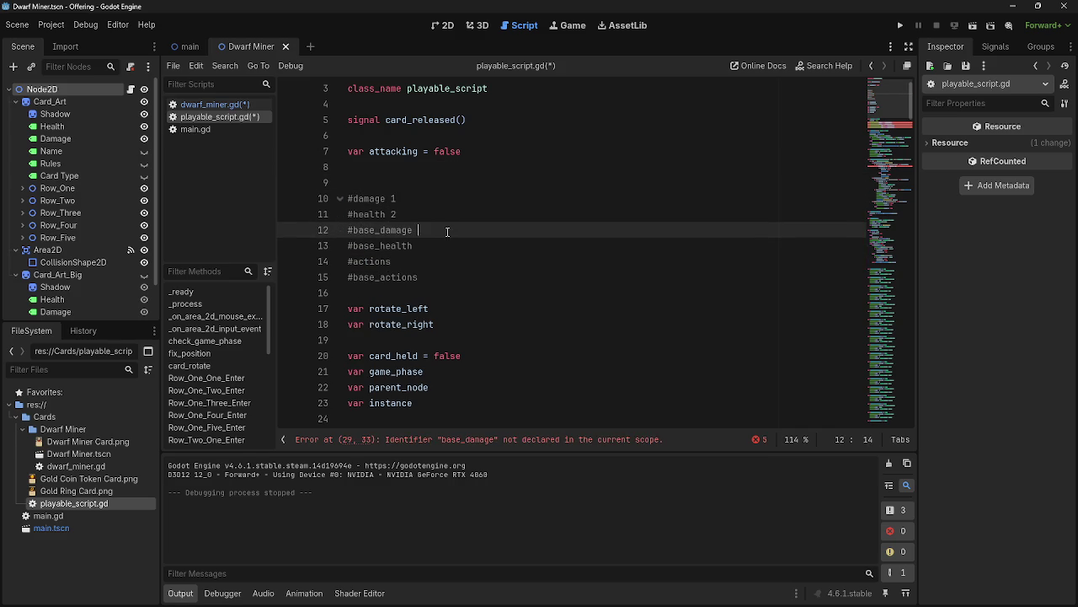
click(455, 245)
text(4)
click(454, 262)
text(5)
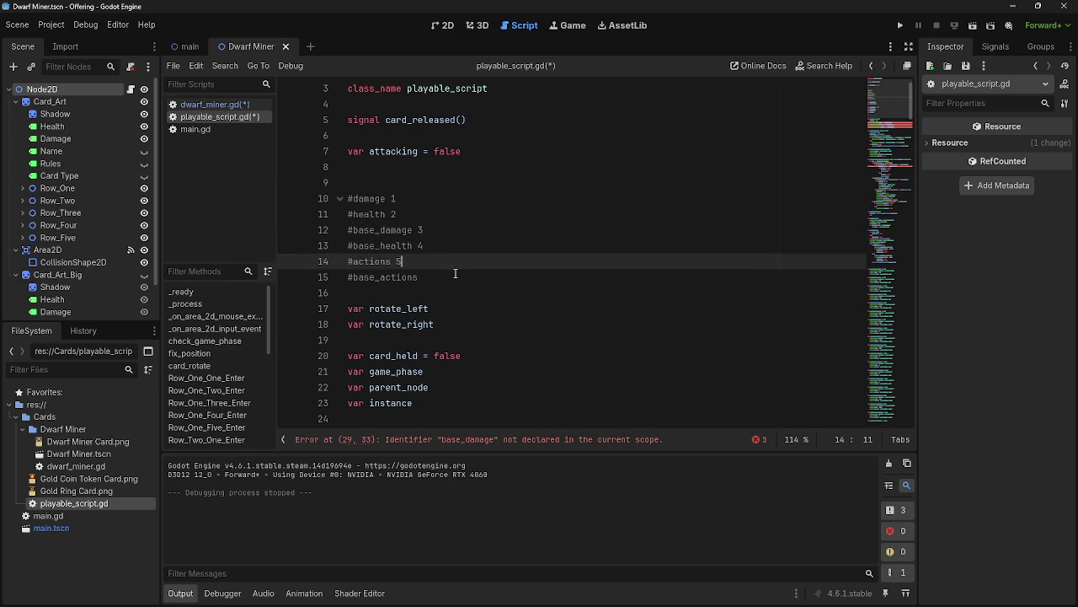
click(453, 276)
text(6)
Renumber the stat comments 0 through 5, from #damage 0 to #base_actions 5.
click(393, 198)
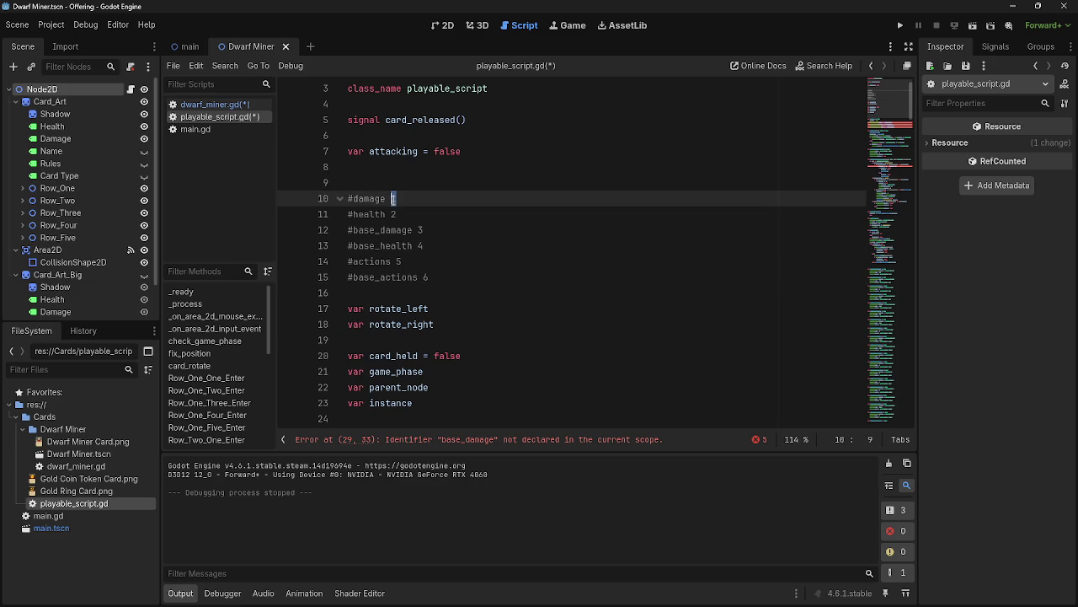
text(0)
double_click(393, 214)
text(1)
double_click(419, 230)
text(2)
double_click(420, 246)
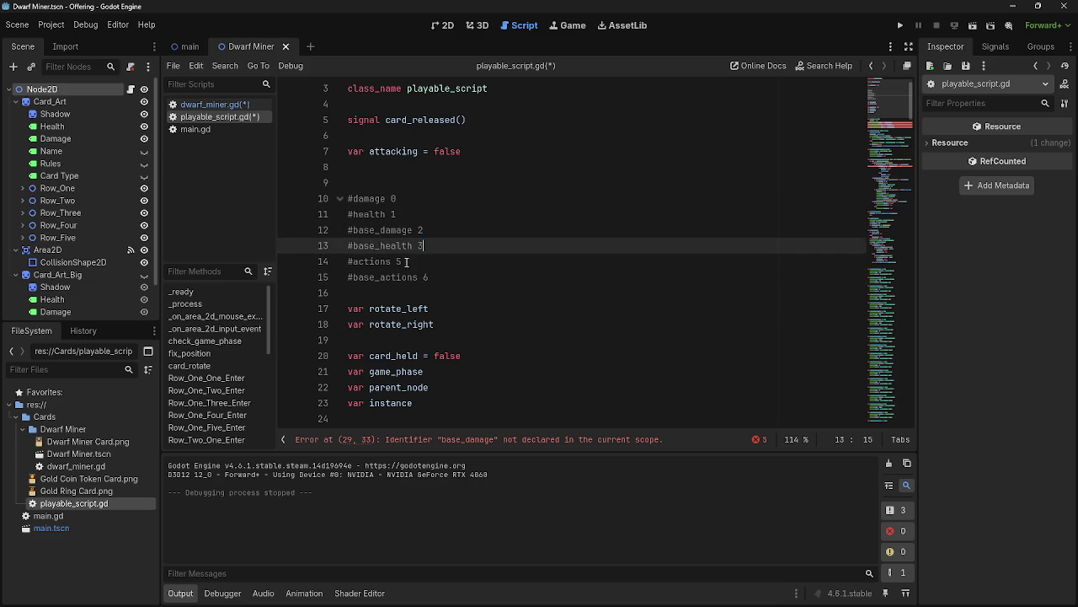
double_click(399, 262)
text(4)
double_click(426, 277)
text(5)
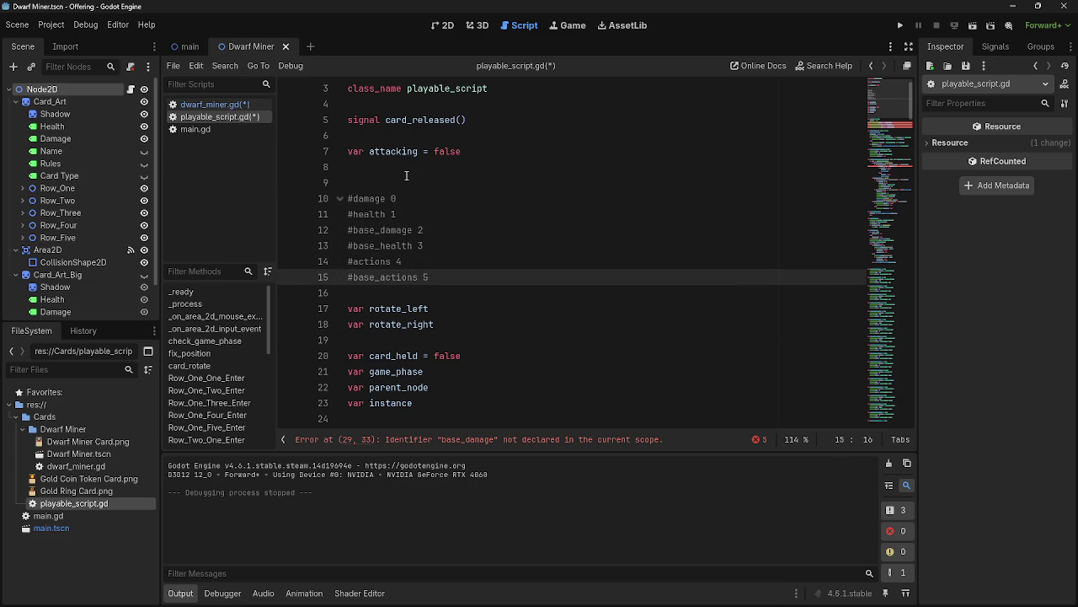
click(406, 175)
click(426, 175)
Write line 9 as var stats[base_damage,base_health,base_actions], removing the damage and health entries.
key(Return)
click(427, 178)
text(var )
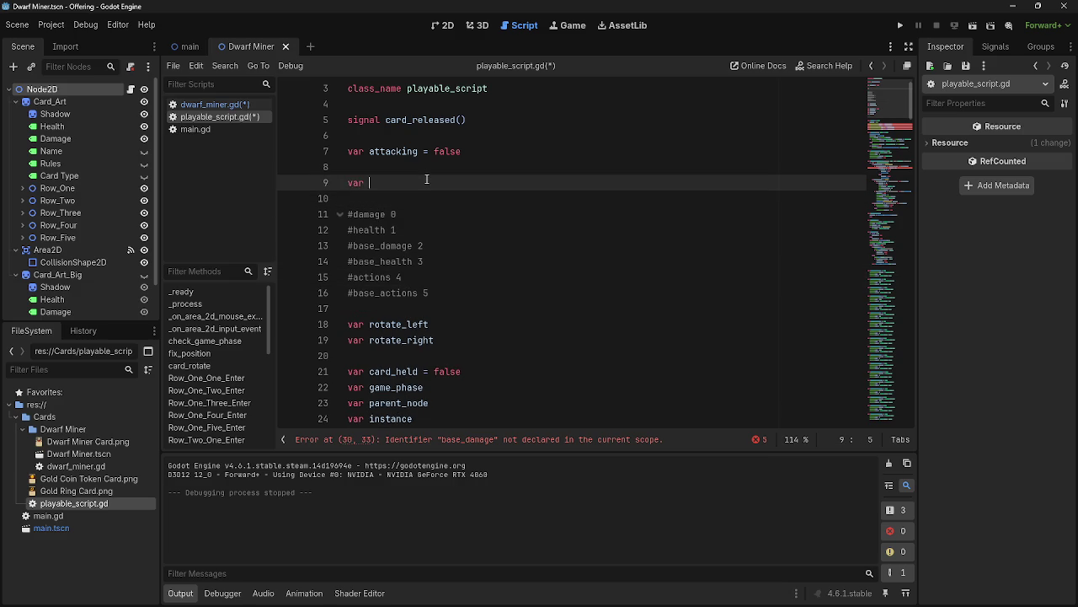
text(statsL)
key(BackSpace)
text(:)
text(L)
text([)
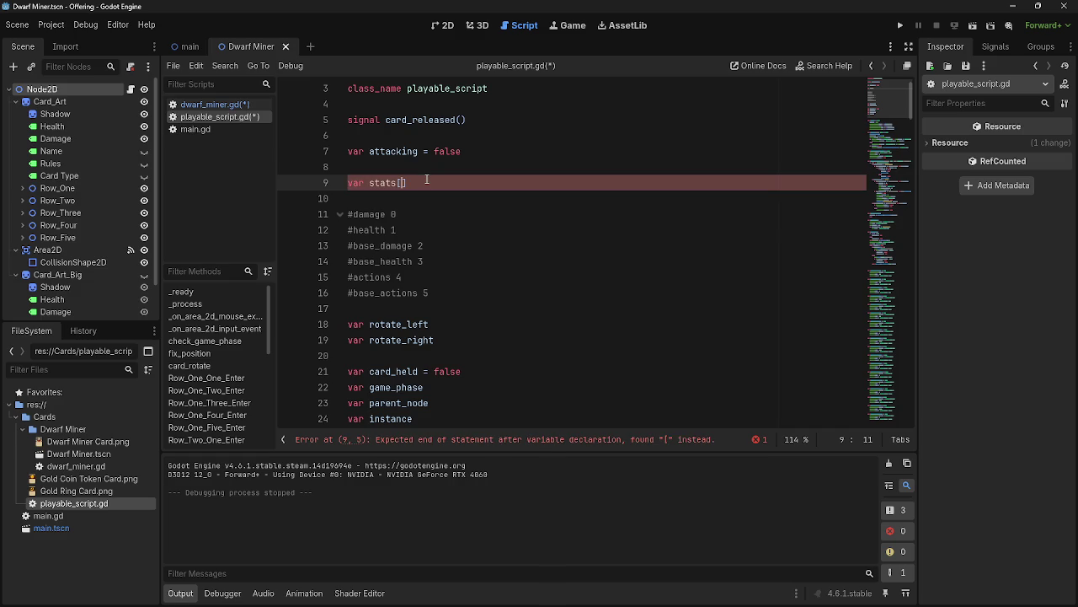
text(damage)
text(,health,.)
key(BackSpace)
text(base_damage)
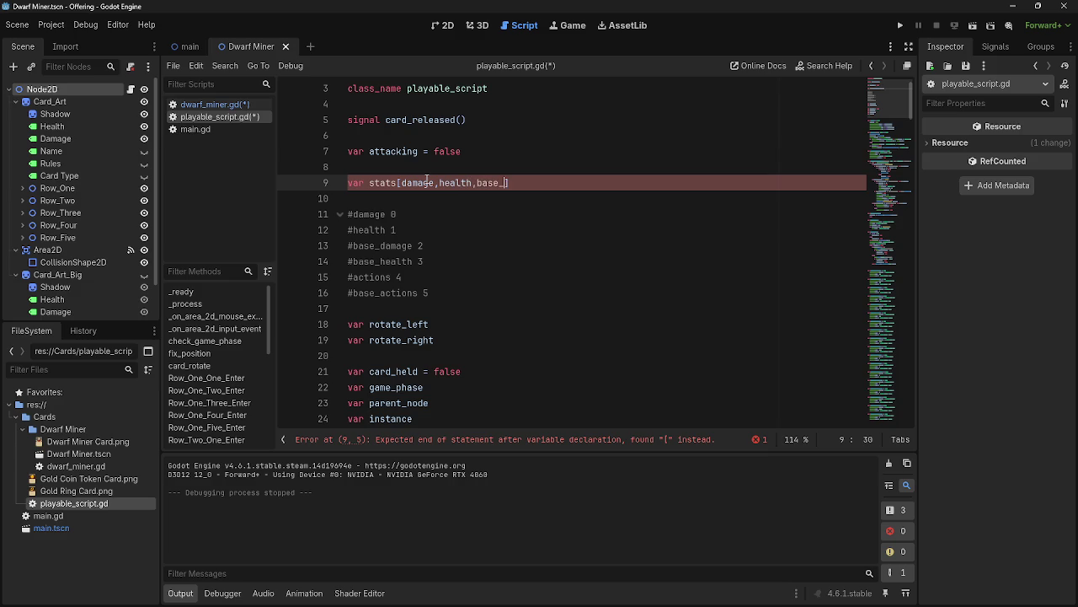
text(,)
text(base)
text(_health)
text(,base_)
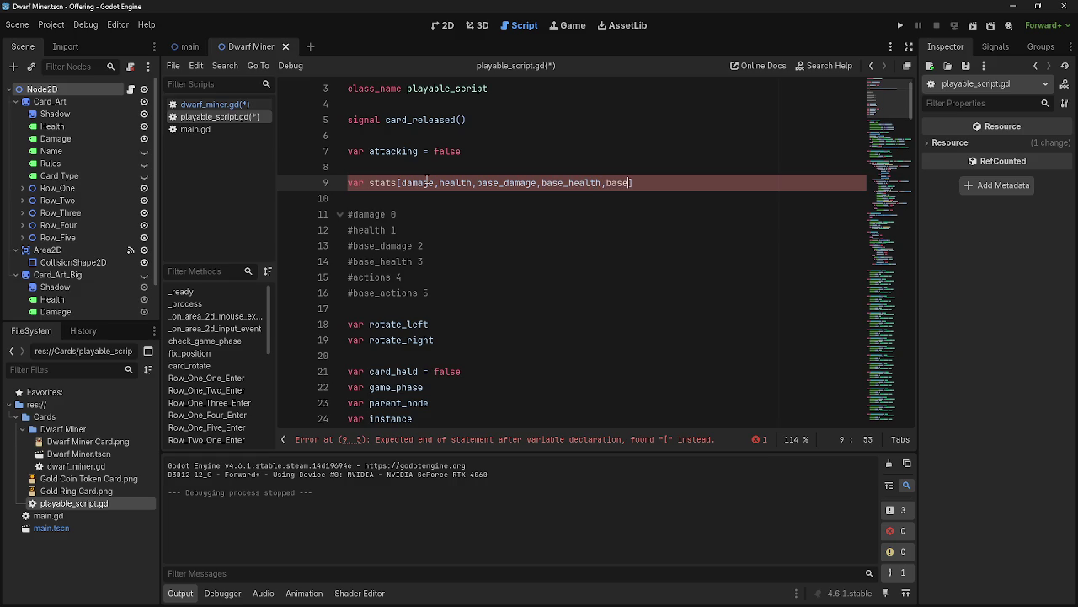
text(actions)
text(,)
key(BackSpace)
drag(473, 184, 413, 189)
key(shift+Left)
key(shift+Left)
key(BackSpace)
key(Delete)
click(660, 180)
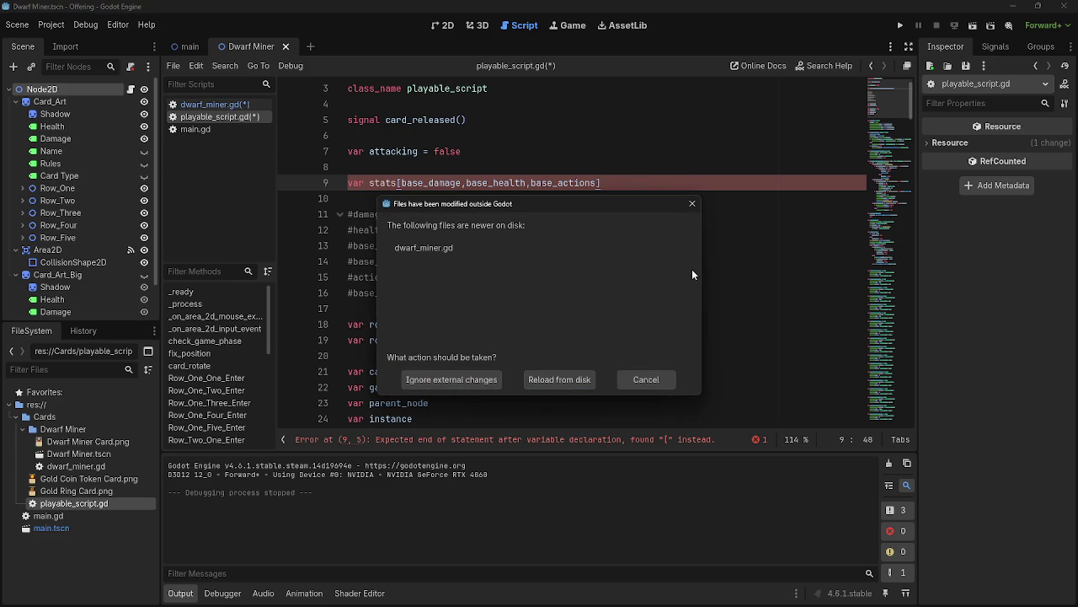
Dismiss the files-modified-outside-Godot warning and save playable_script.gd.
click(646, 380)
click(593, 261)
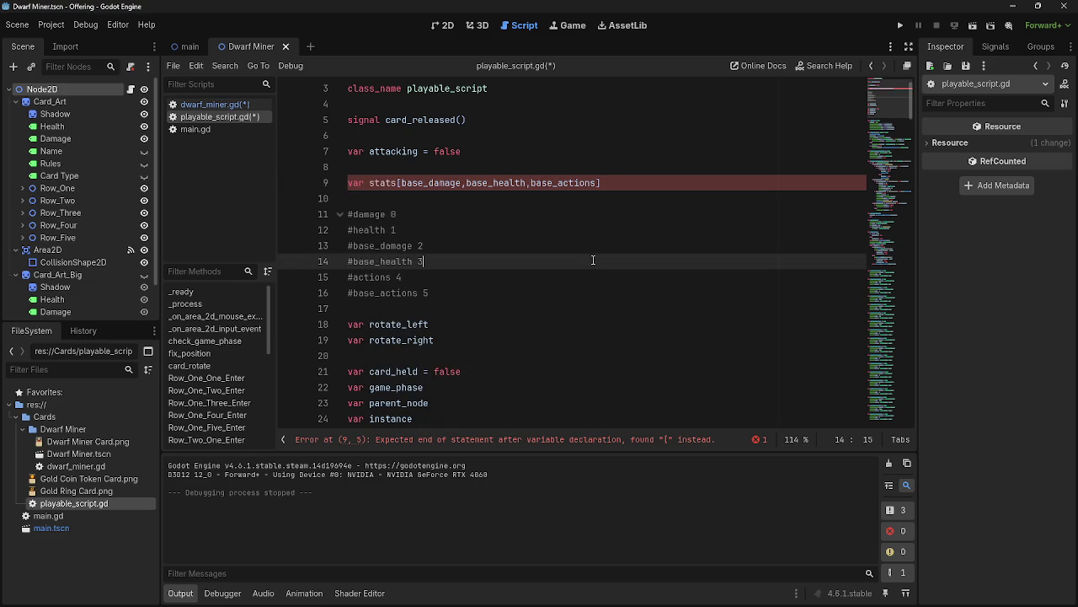
key(ctrl+s)
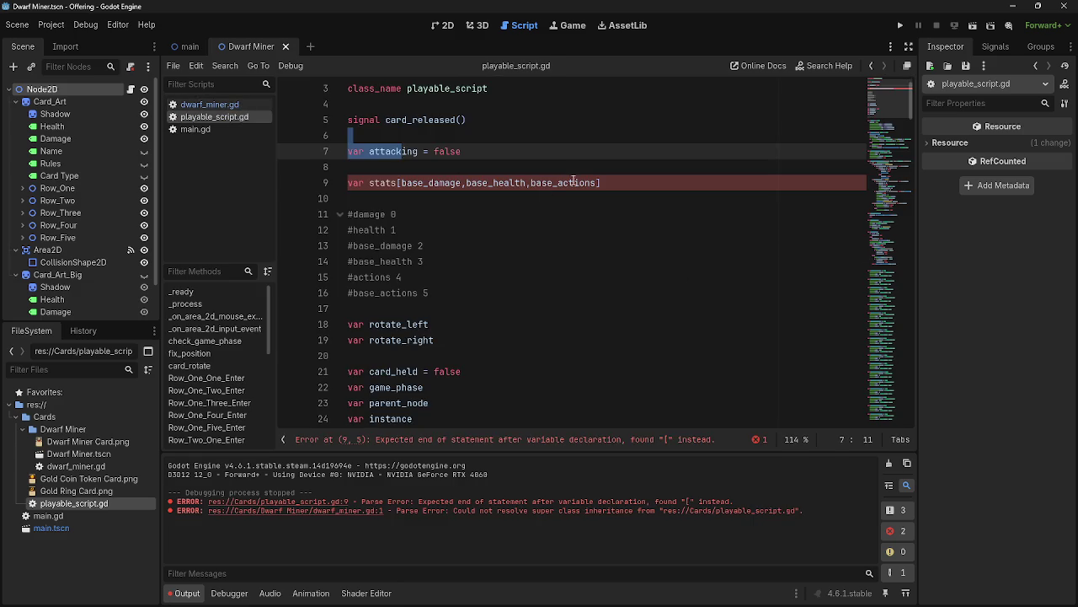
Check dwarf_miner.gd, then return to playable_script.gd.
click(209, 105)
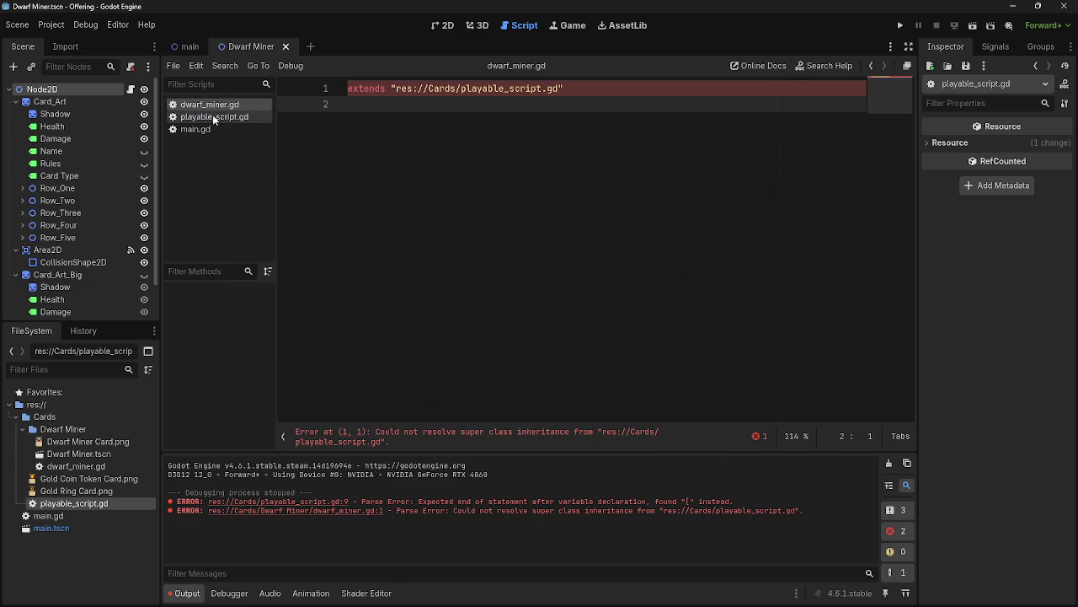
key(Return)
key(alt+Left)
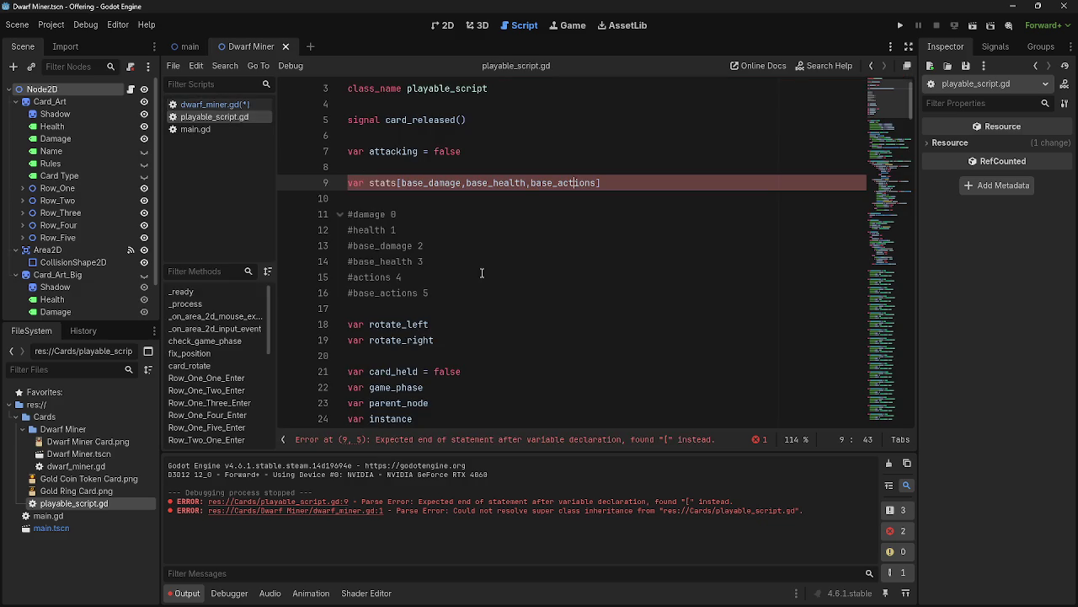
click(415, 201)
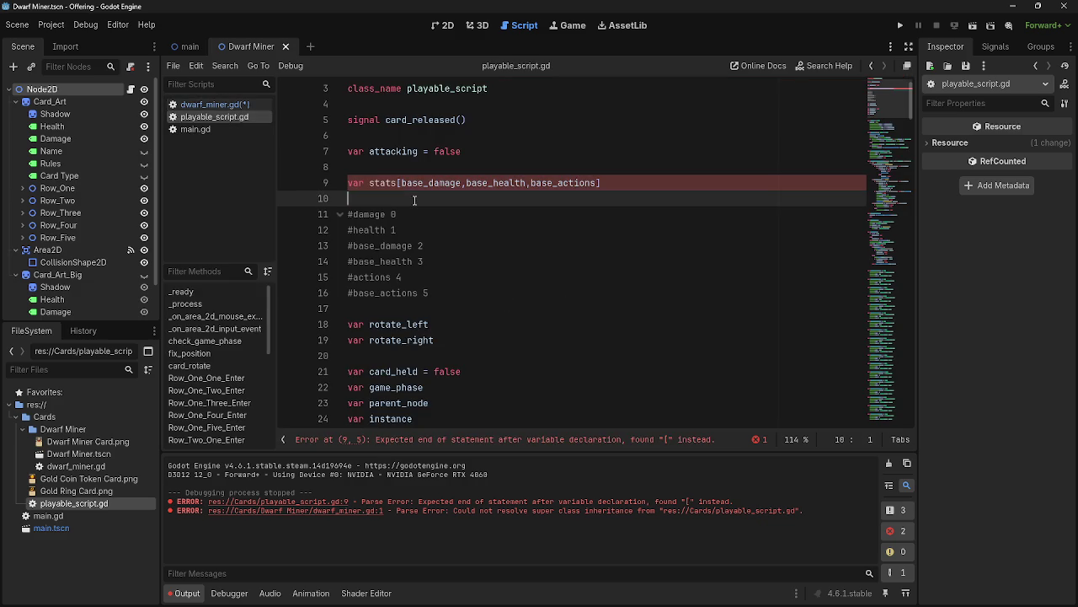
click(455, 292)
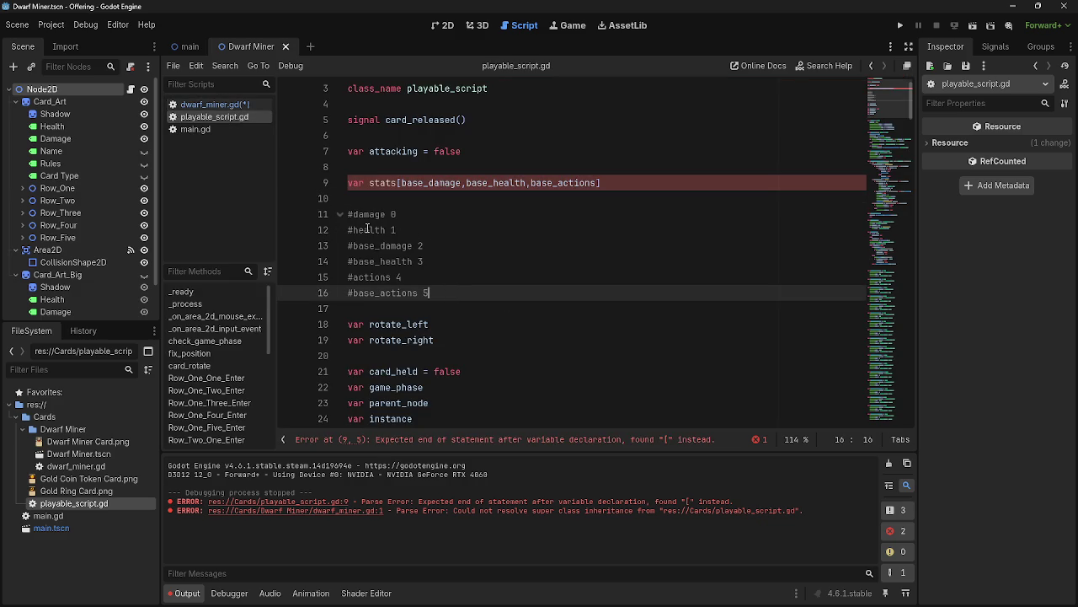
Turn the #damage and #health comments into var damage and var health.
click(355, 216)
key(BackSpace)
text(va)
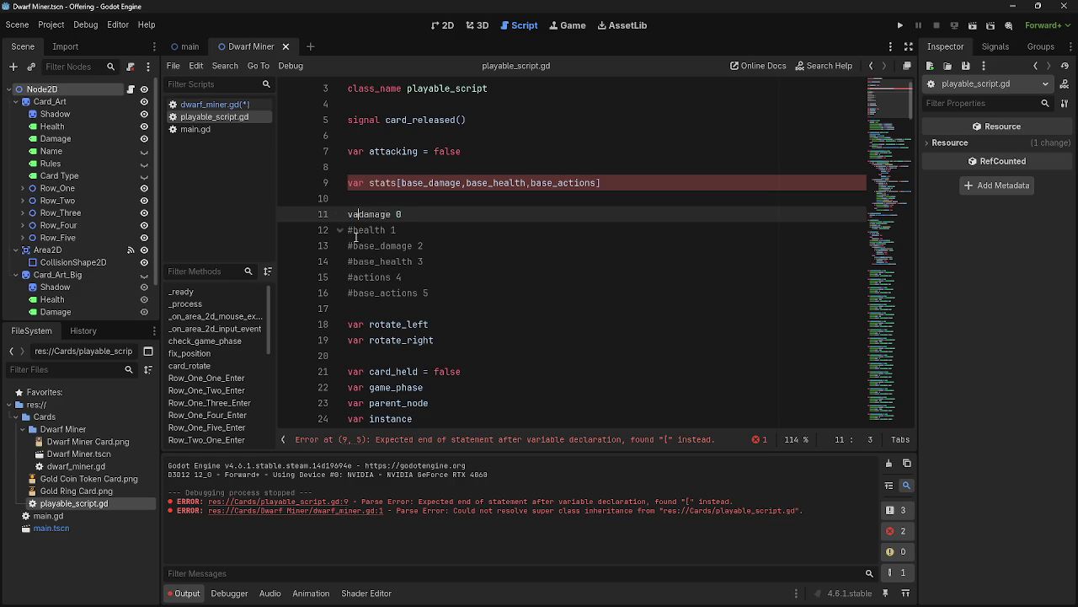
text(r)
click(349, 229)
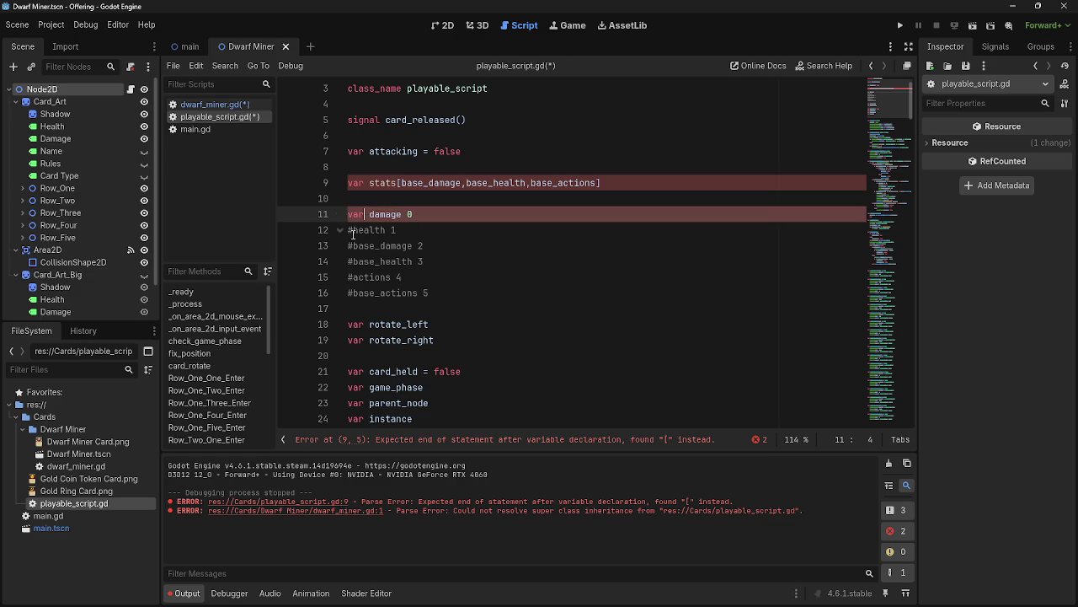
key(Delete)
text(var)
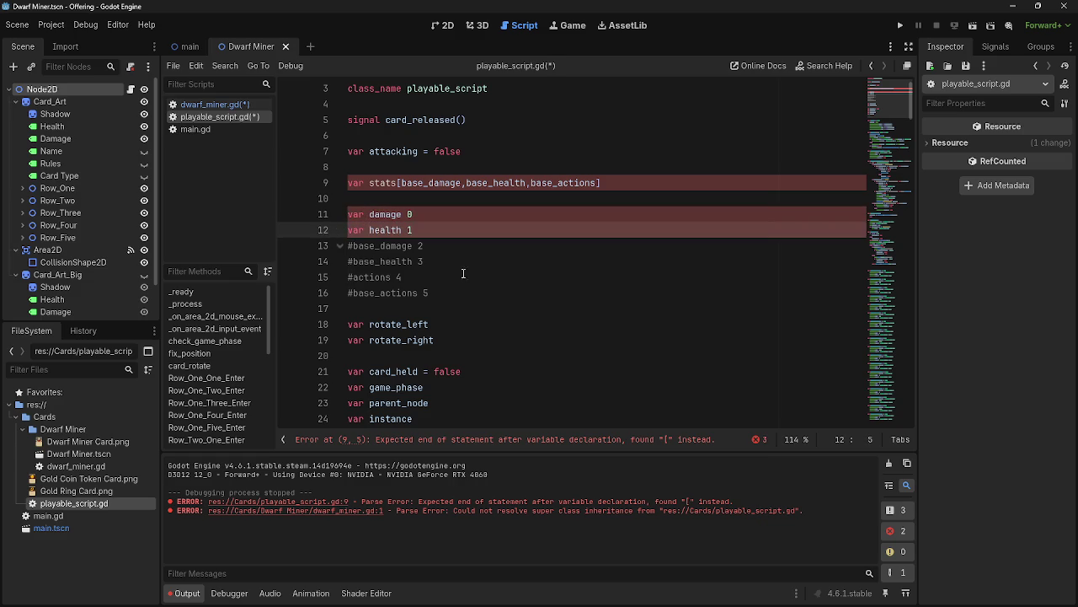
Delete the #base_damage, #base_health and #base_actions lines and the 1 after health.
drag(452, 263, 422, 235)
key(BackSpace)
key(BackSpace)
click(428, 215)
Turn #actions into var actions and remove the trailing 0 and 4.
key(BackSpace)
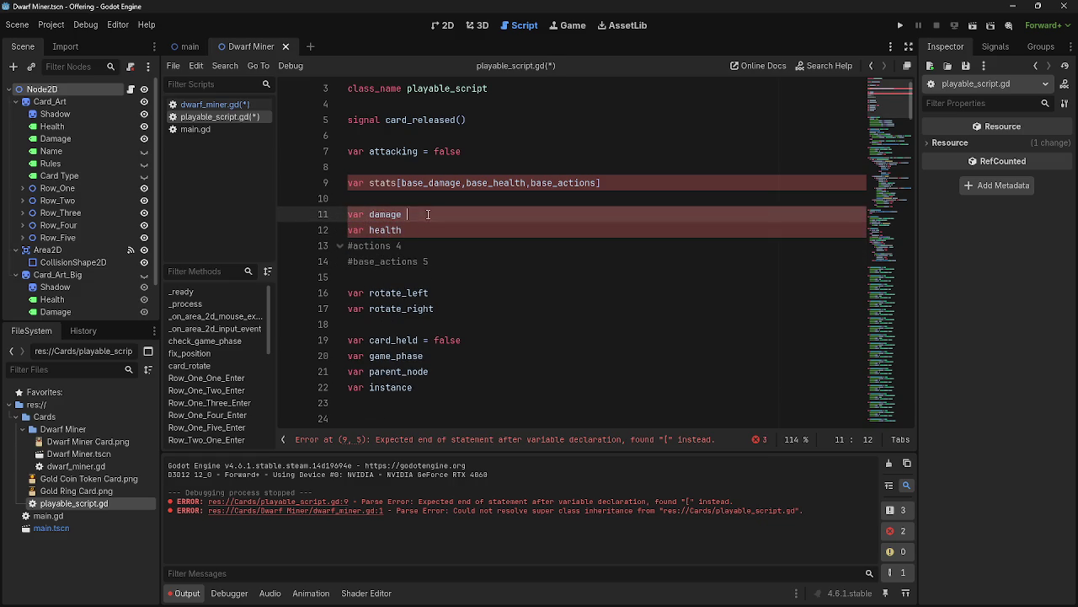
click(353, 262)
key(shift+End)
key(BackSpace)
key(BackSpace)
click(352, 247)
key(BackSpace)
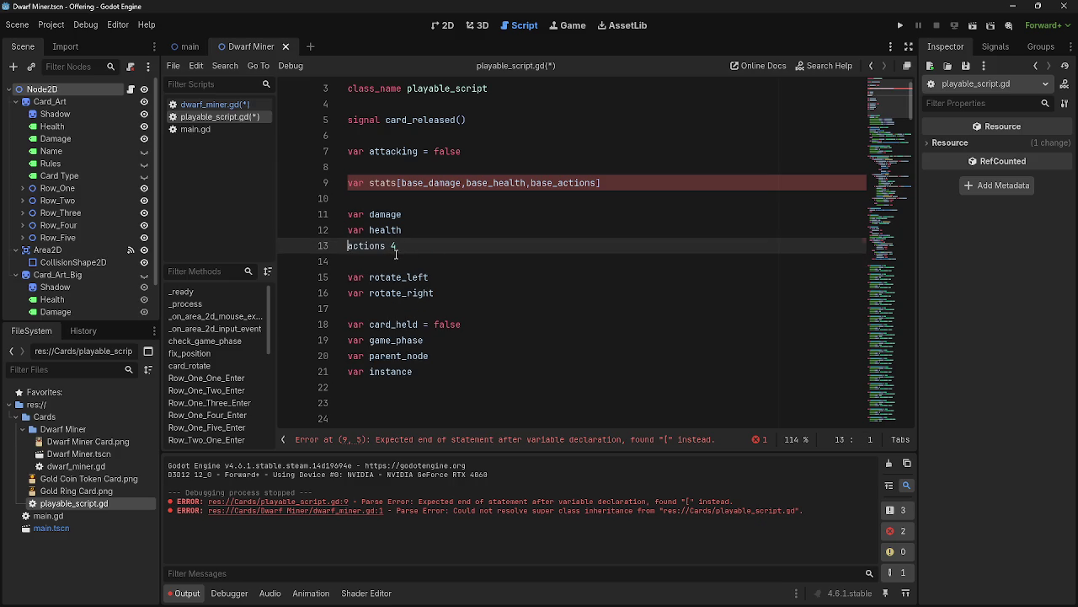
text(var)
click(412, 246)
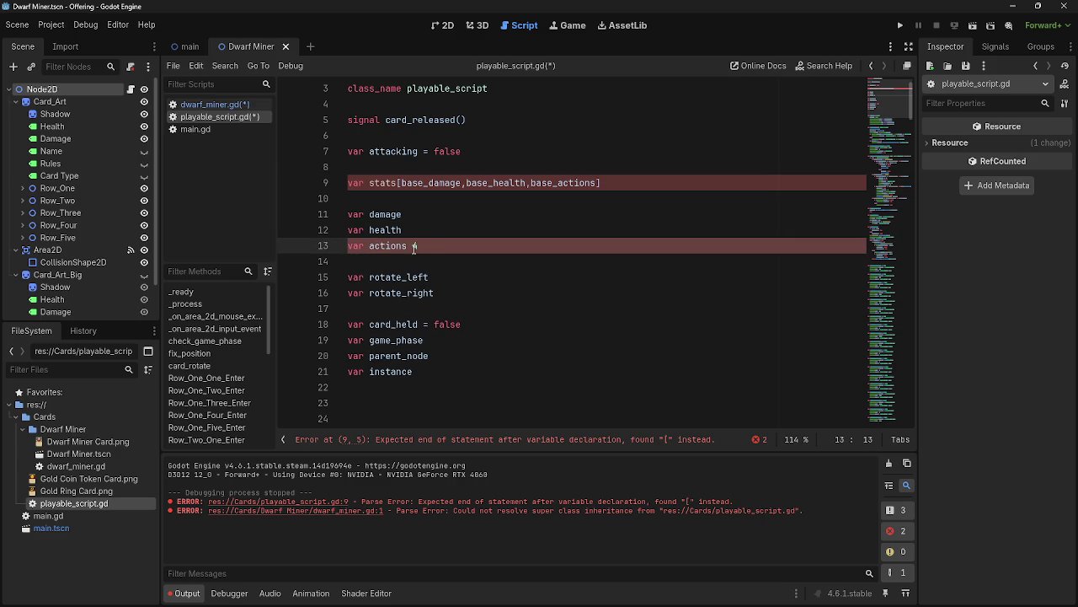
key(BackSpace)
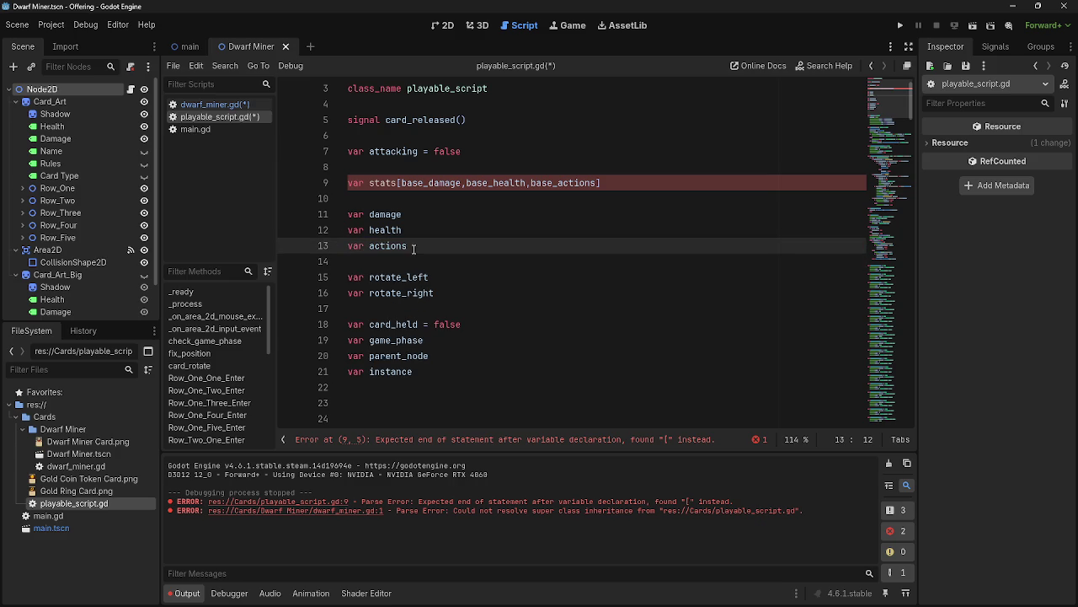
click(472, 214)
key(Up)
key(Up)
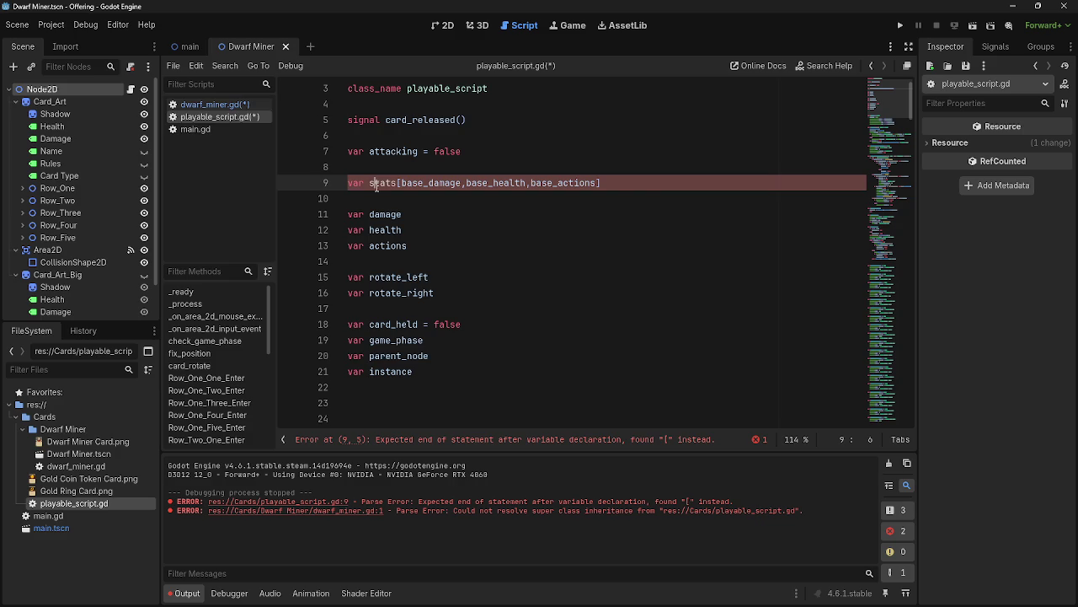
click(240, 104)
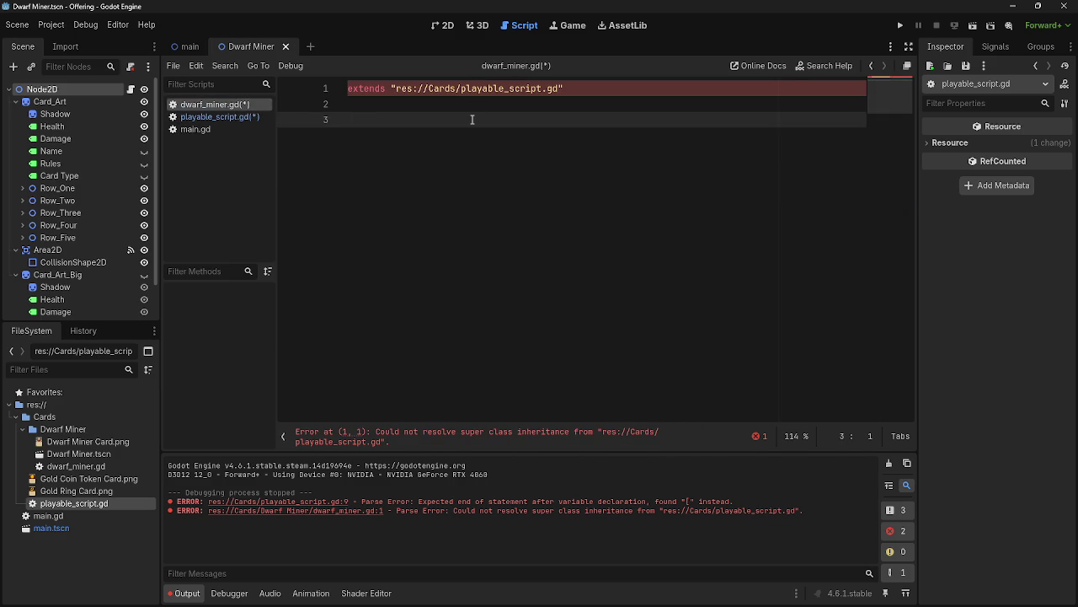
Add func ready(): below the extends line with a pass body.
key(Return)
key(Return)
text(read)
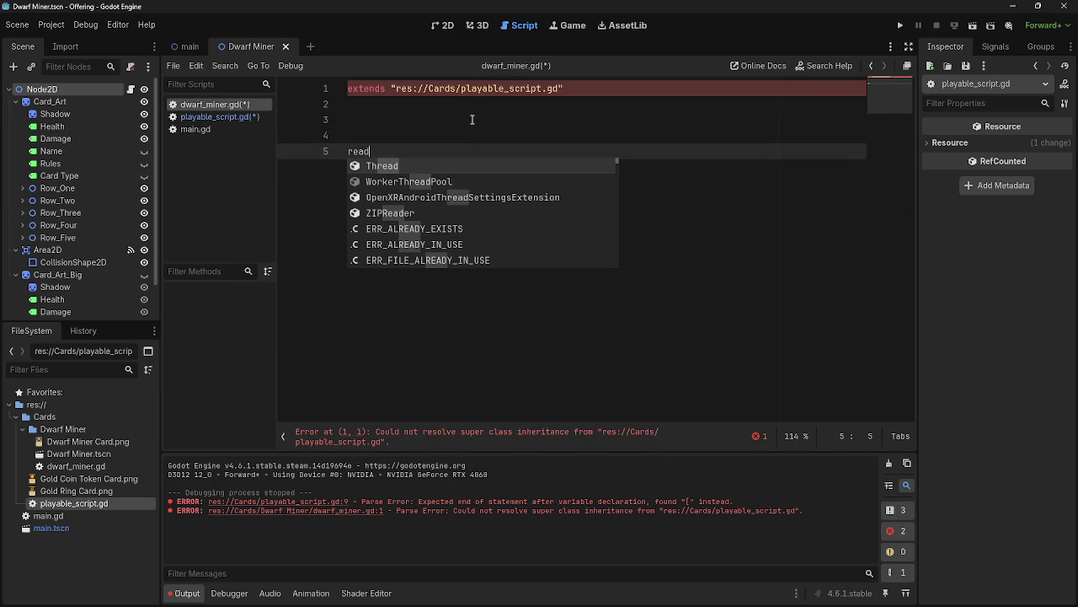
text(y)
key(BackSpace)
key(BackSpace)
key(BackSpace)
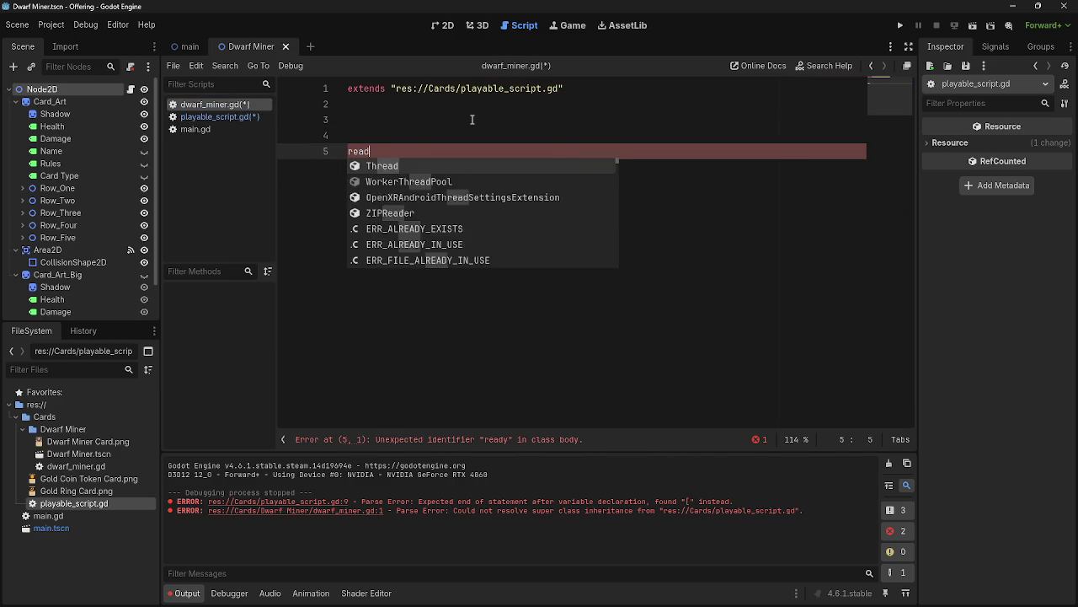
key(BackSpace)
text(func rea)
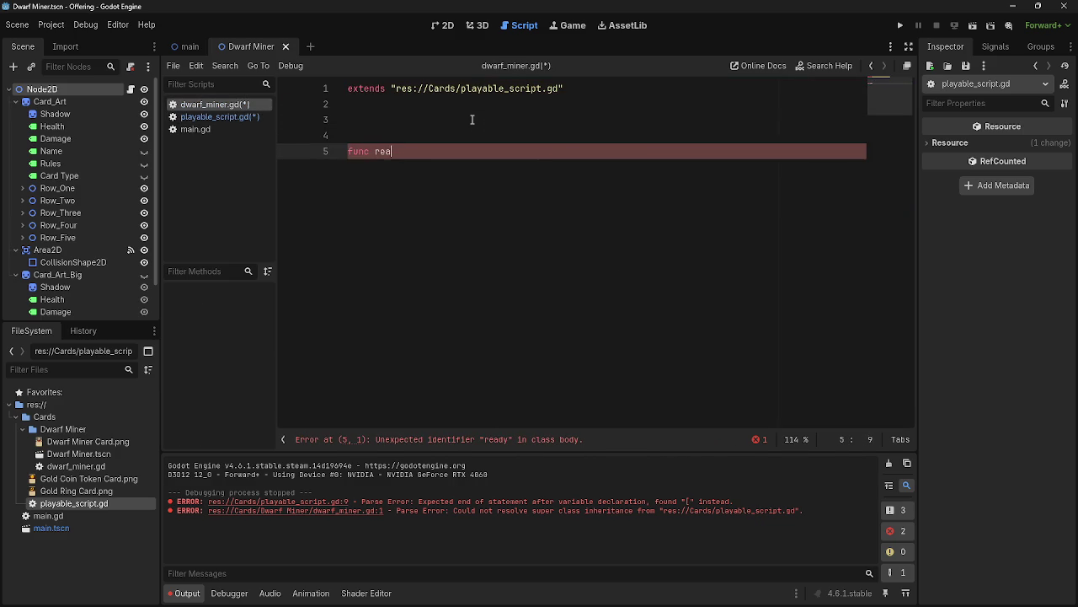
text(dy)
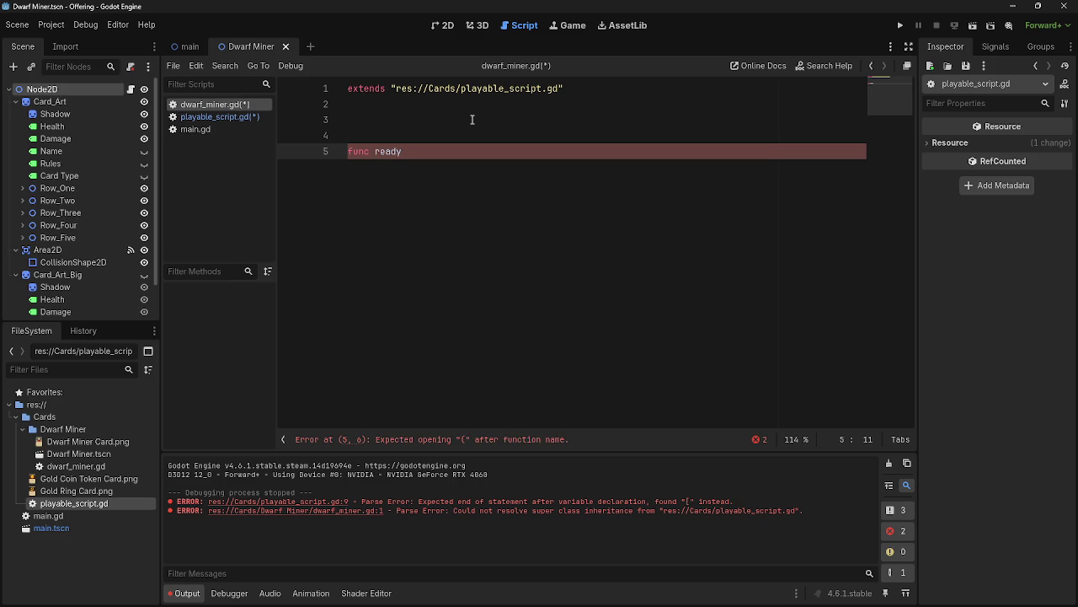
key(BackSpace)
key(BackSpace)
key(BackSpace)
text(ready)
text(())
key(Up)
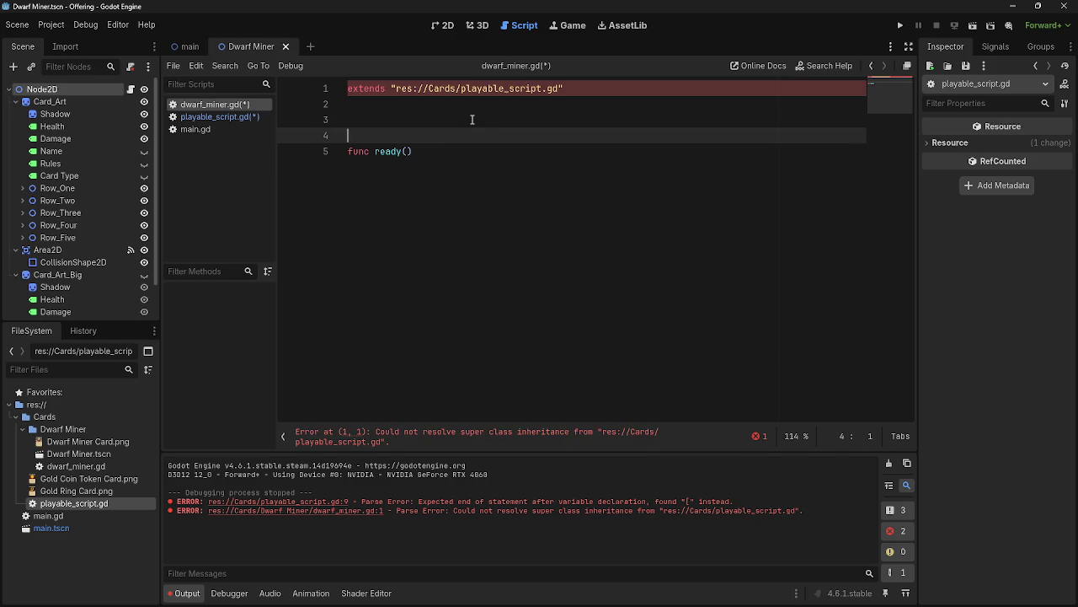
click(497, 151)
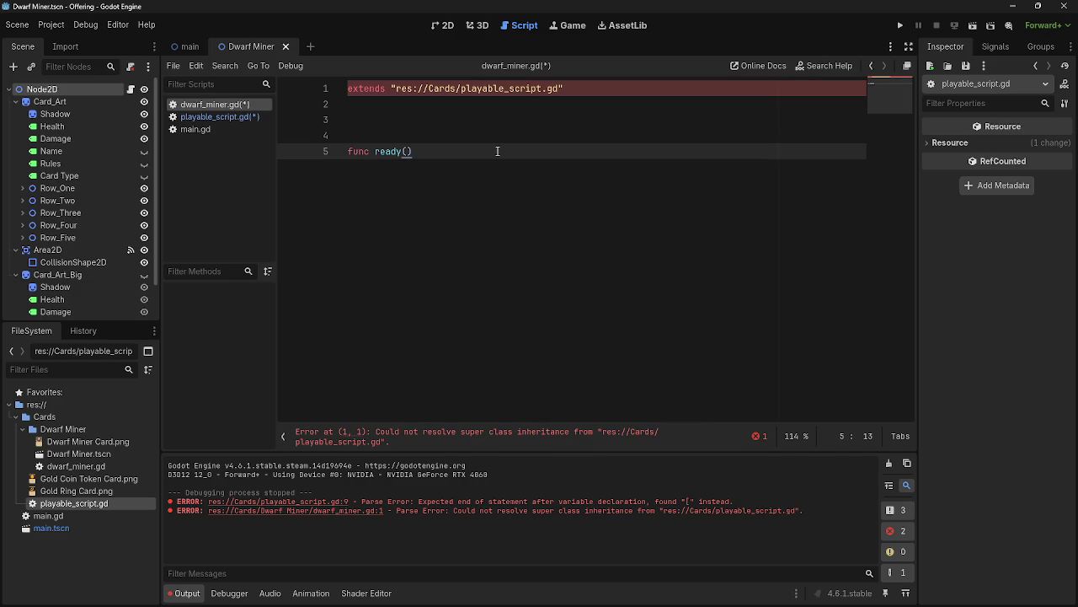
text(:)
key(Return)
text(pass)
Try adding a -> void return type to ready(), then delete it again.
click(413, 150)
text(--.)
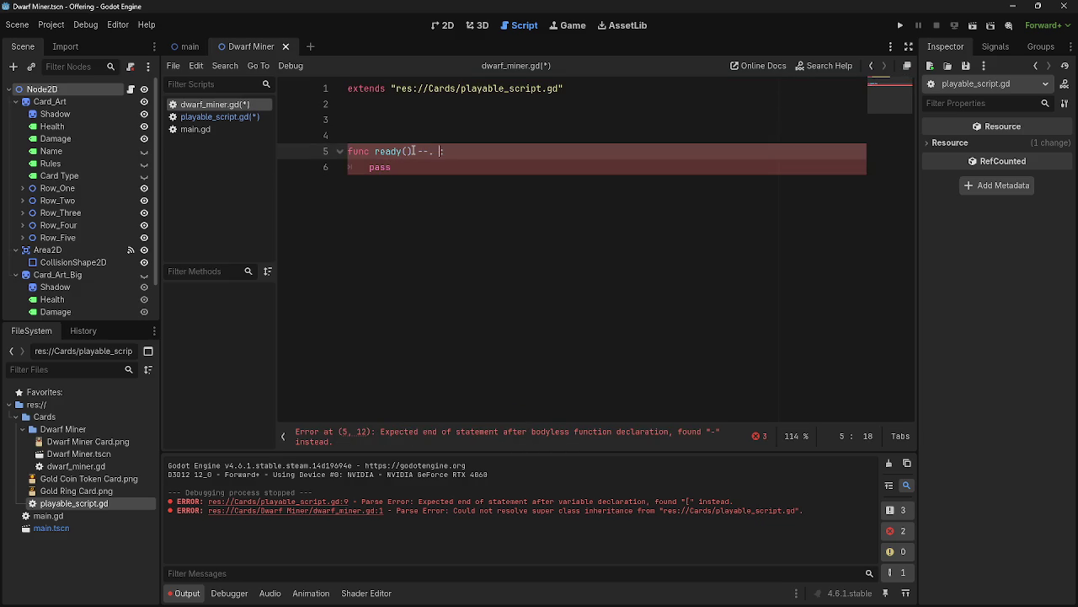
key(BackSpace)
key(BackSpace)
text(> void)
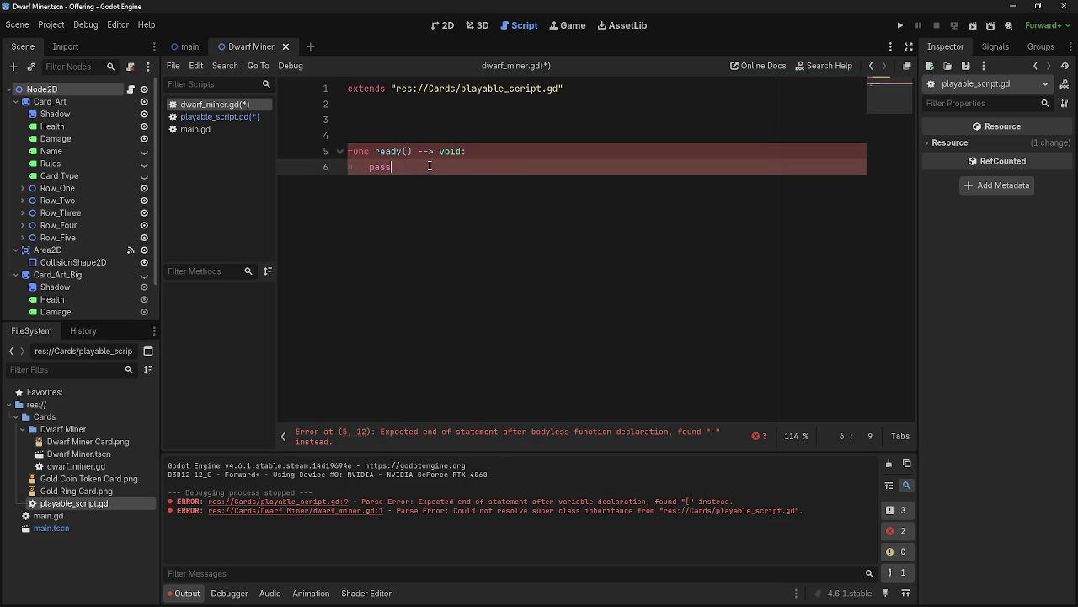
click(429, 153)
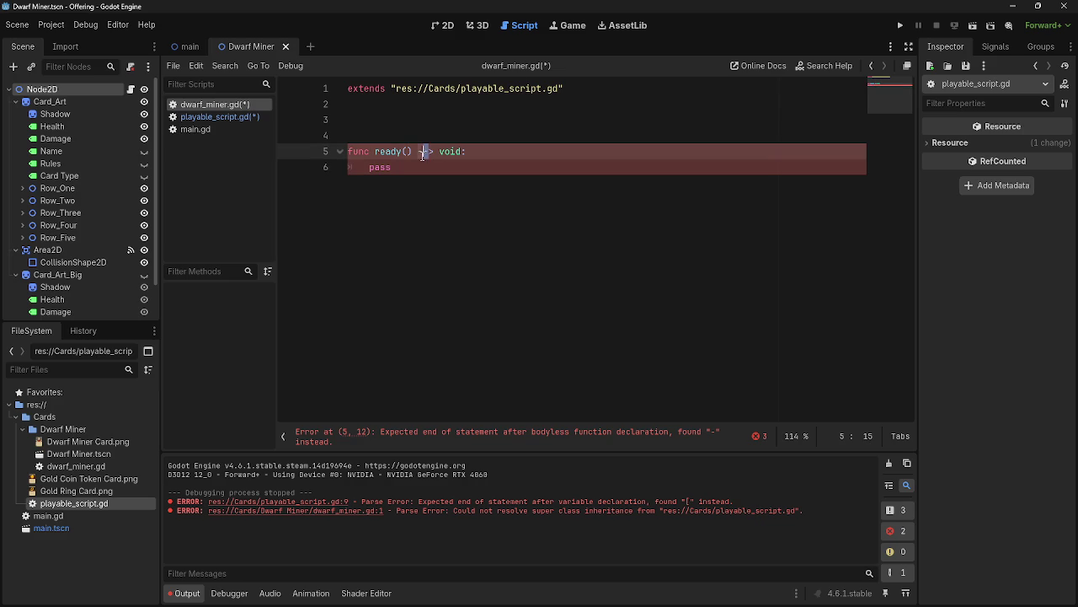
key(Delete)
key(Delete)
key(Delete)
key(BackSpace)
key(BackSpace)
click(218, 117)
Copy '-> void' from playable_script.gd's _ready and paste it after ready() in dwarf_miner.gd.
scroll(480, 277, down, 8)
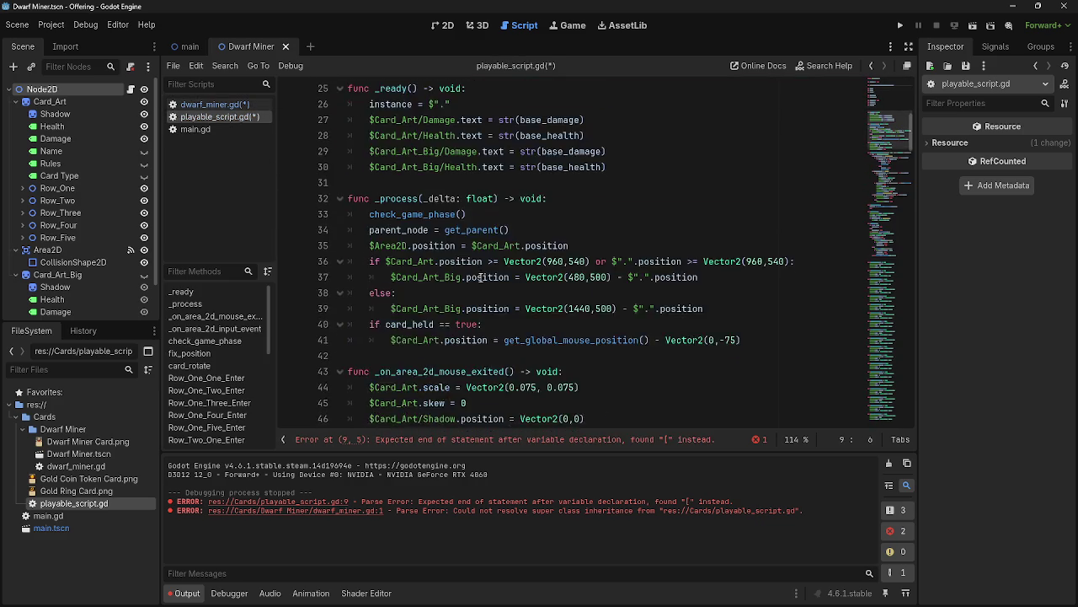
scroll(480, 277, up, 3)
drag(418, 230, 465, 230)
key(ctrl+c)
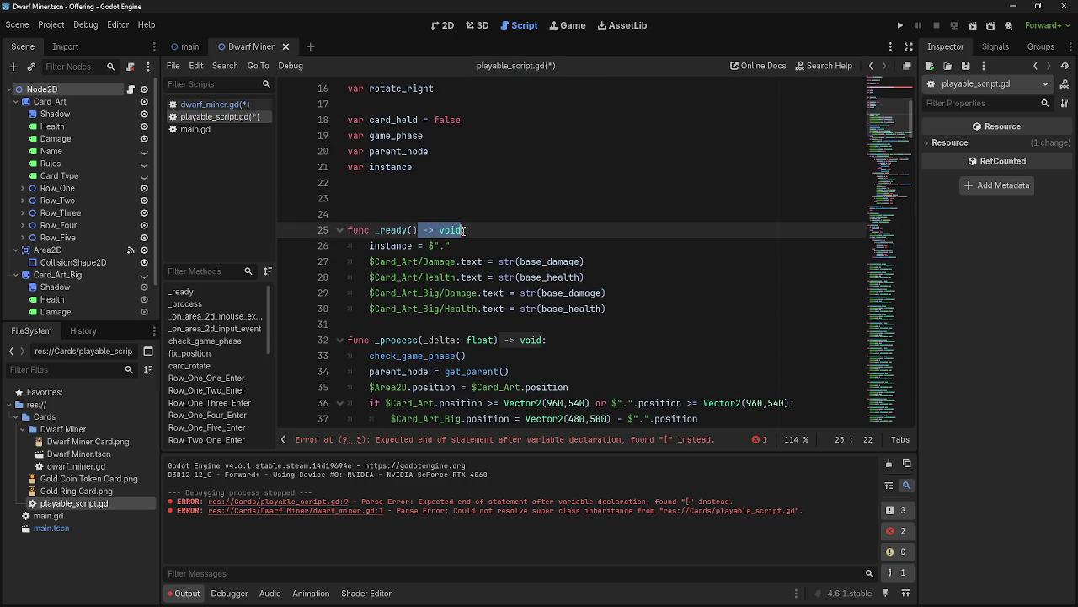
click(214, 104)
key(ctrl+v)
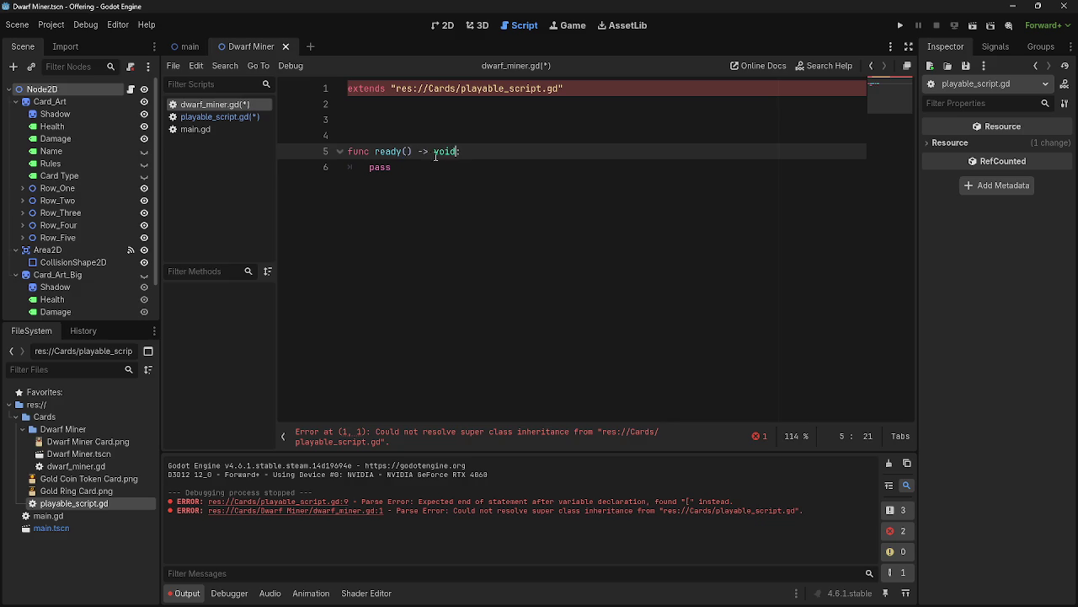
click(475, 180)
Compare the ready() return type with the _ready header in playable_script.gd.
drag(418, 151, 457, 151)
click(215, 116)
scroll(514, 255, down, 5)
scroll(514, 255, down, 12)
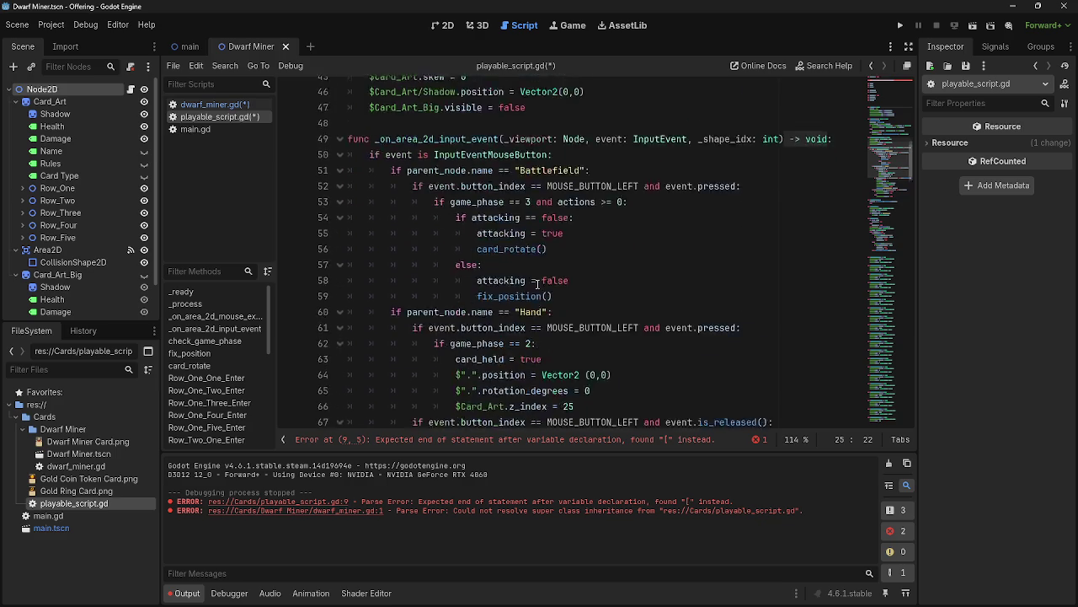
scroll(537, 284, down, 12)
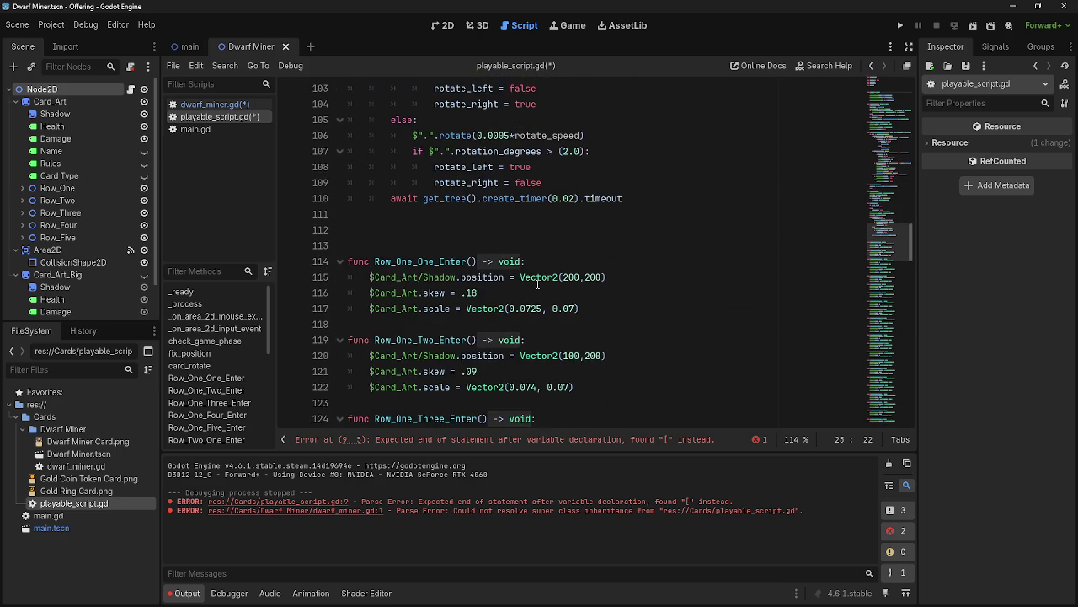
scroll(537, 284, up, 20)
click(194, 108)
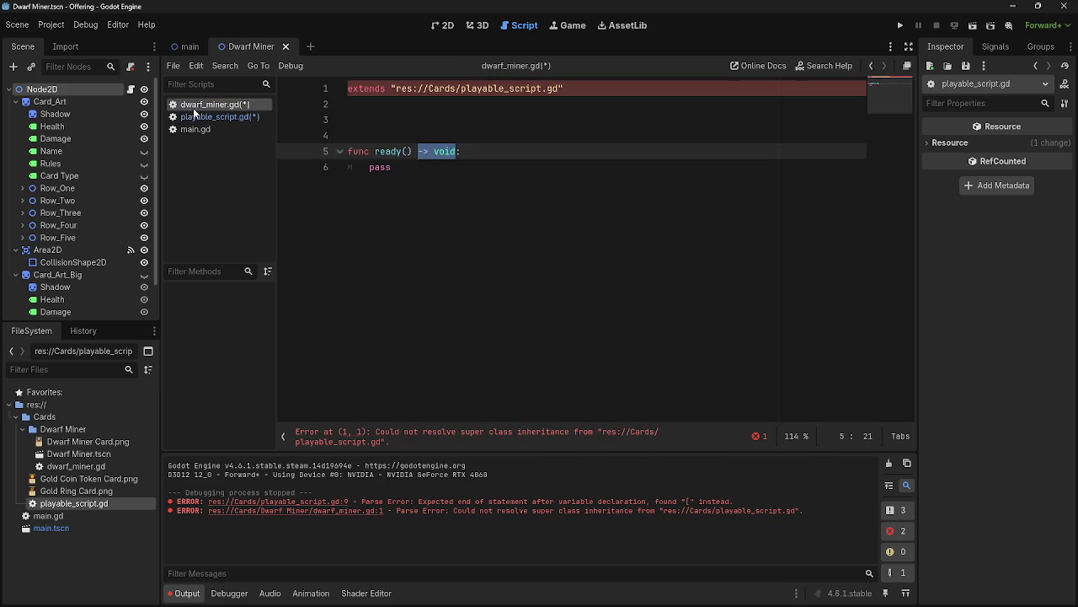
Add an empty line inside ready() above pass, checking the stats variable in playable_script.gd.
click(459, 153)
key(Return)
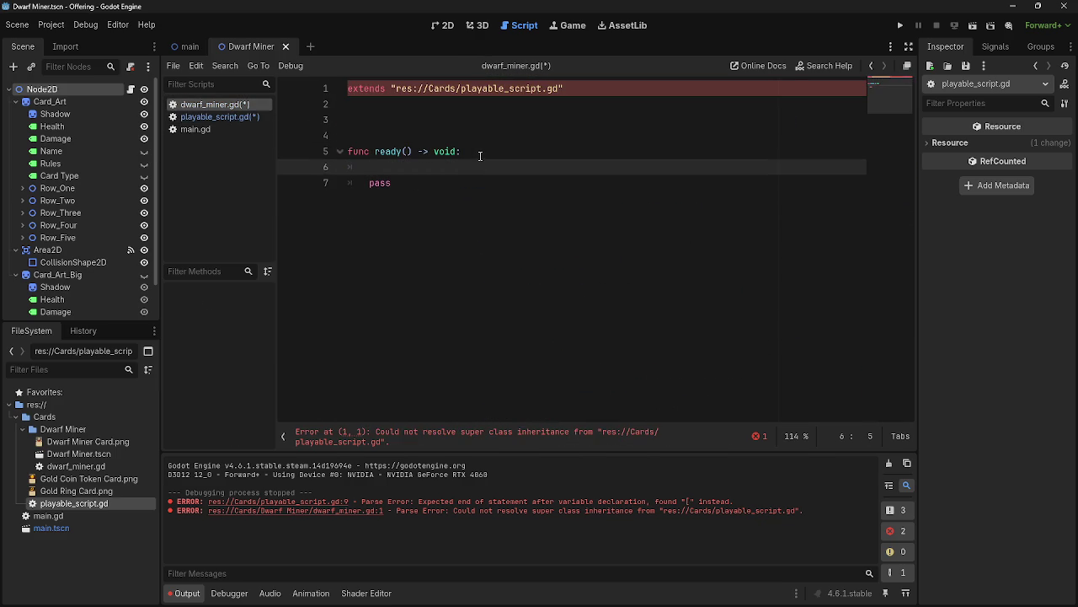
click(219, 116)
click(215, 103)
key(alt+Tab)
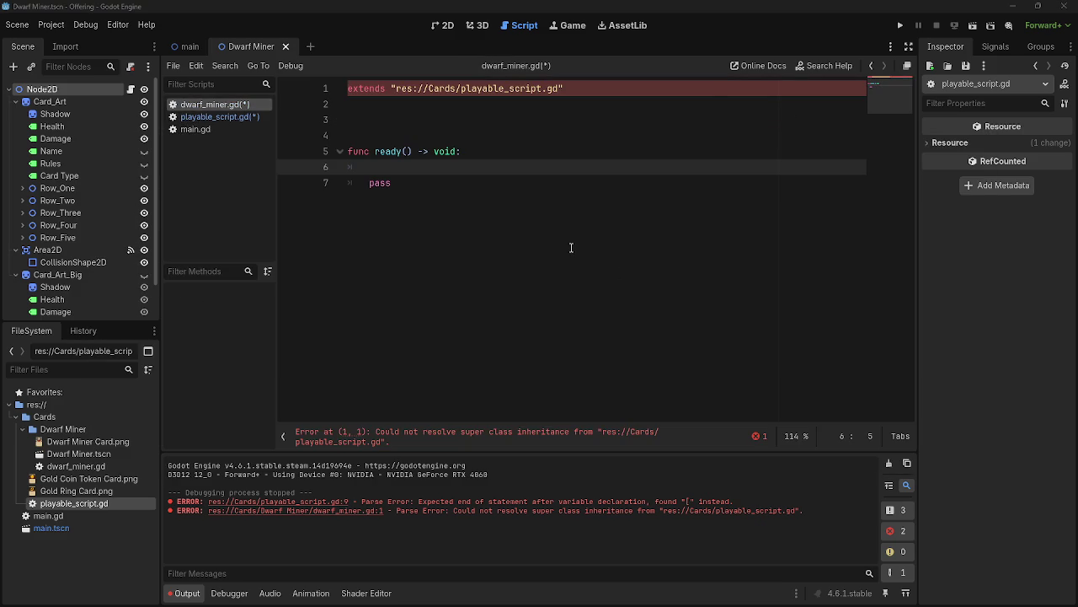
click(221, 117)
scroll(435, 259, up, 10)
click(211, 103)
Write stats = [2,5,1] in ready(), matching the stats order in playable_script.gd.
click(426, 171)
text(stats )
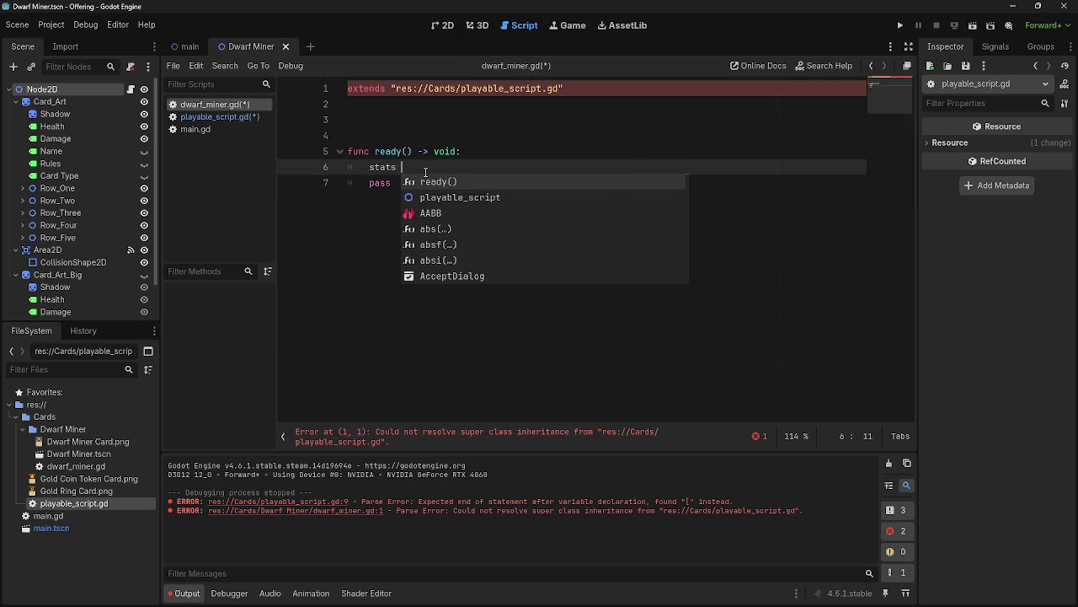
text(= [)
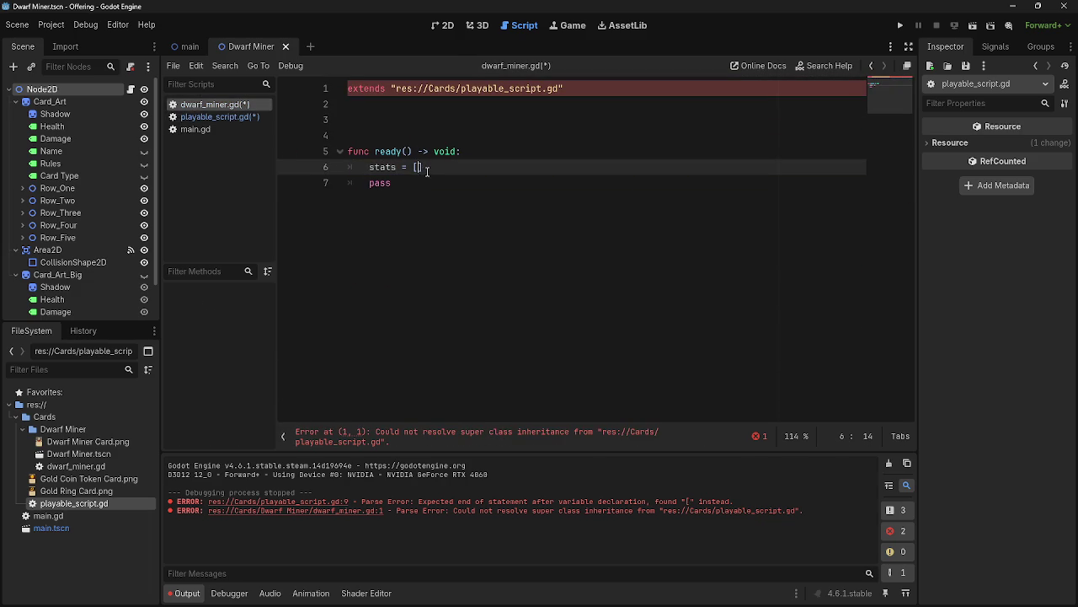
click(215, 116)
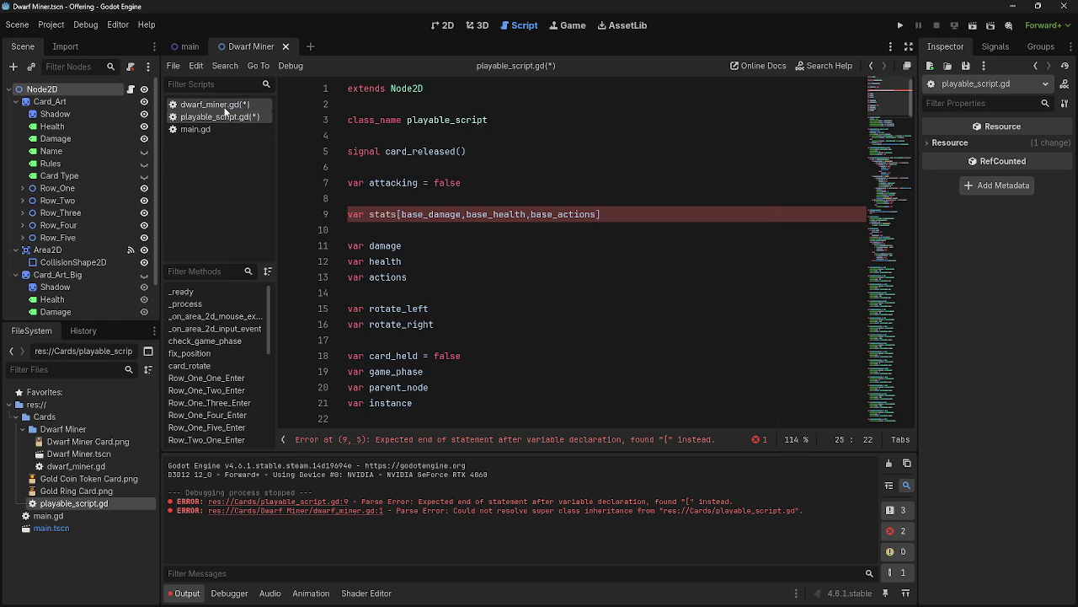
click(218, 105)
text(2)
text(,5,)
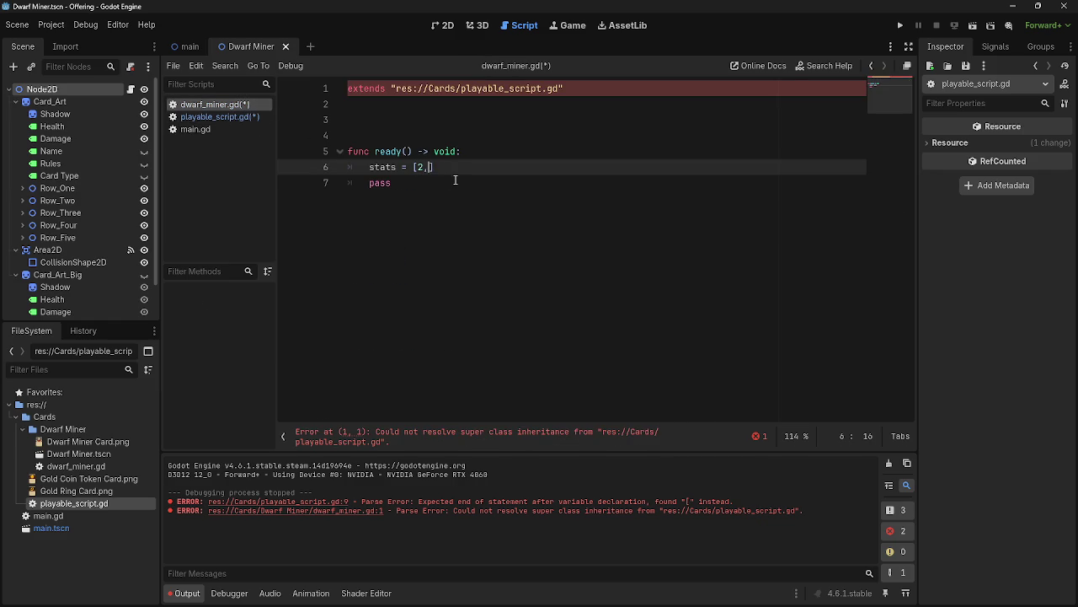
text(1)
click(203, 116)
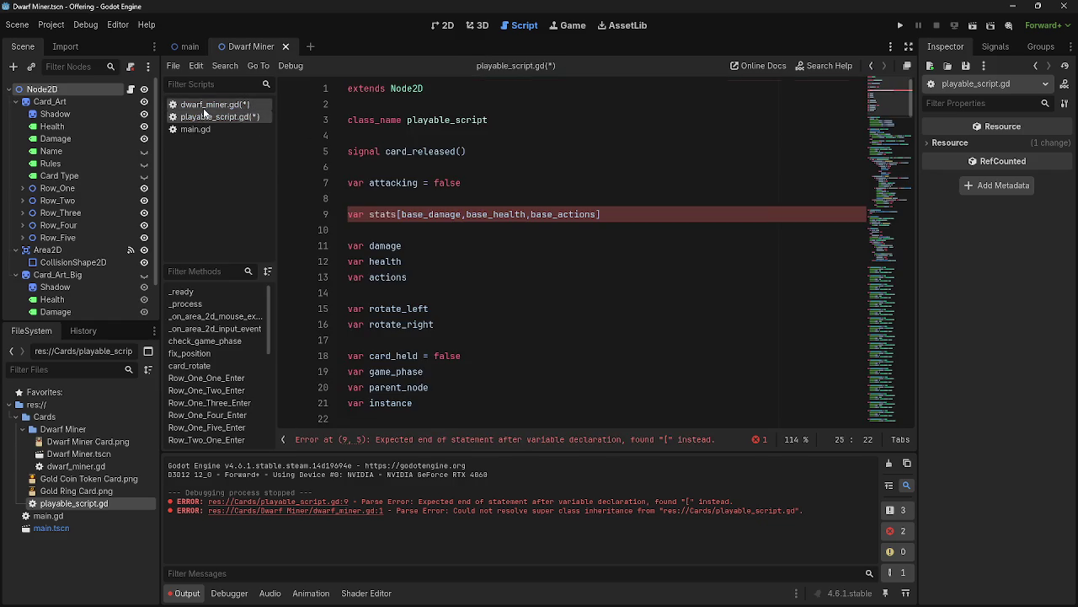
click(205, 105)
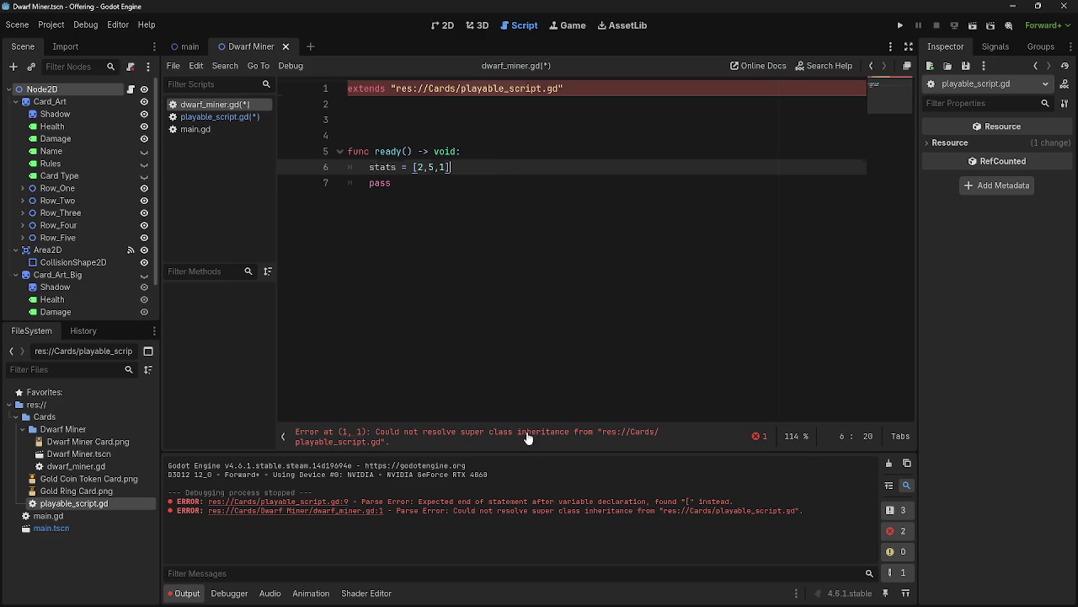
click(219, 117)
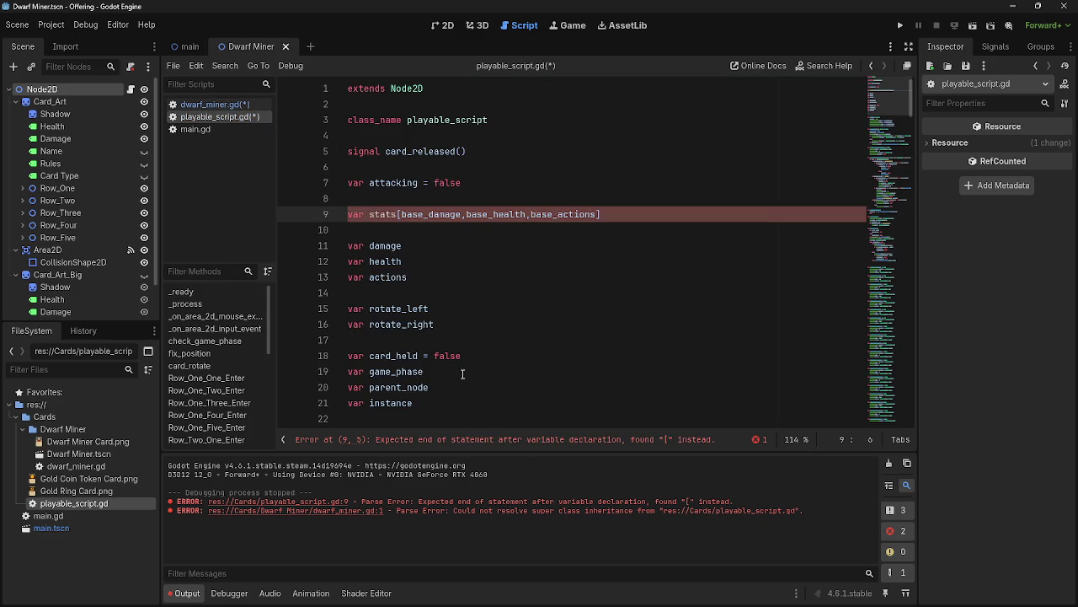
click(397, 214)
Add ' = ' after stats on line 9 and replace base_damage, base_health, base_actions with 1, 2, 3.
text(=)
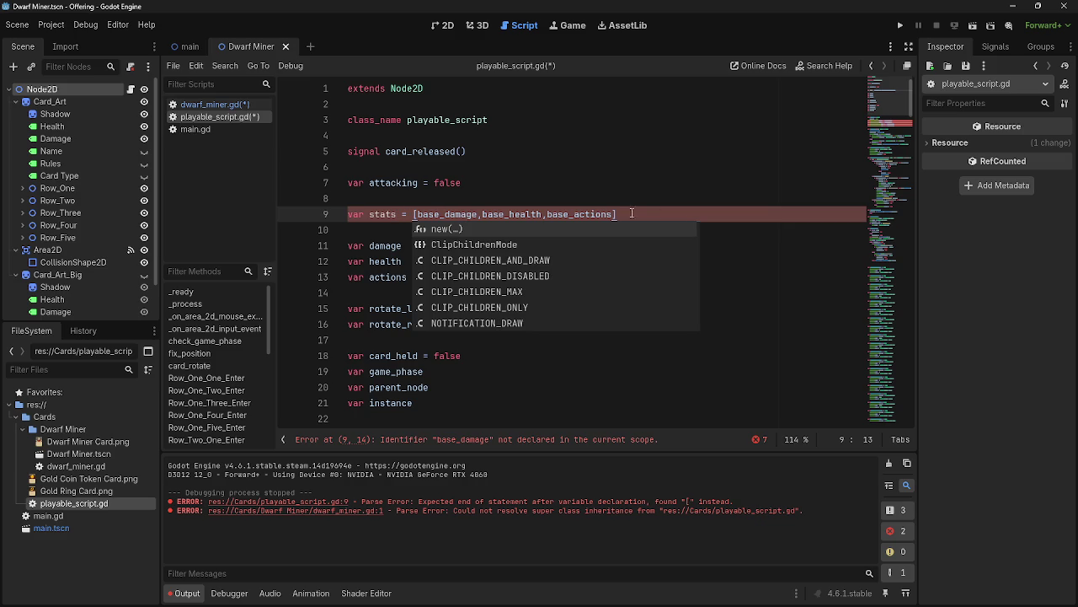
click(696, 203)
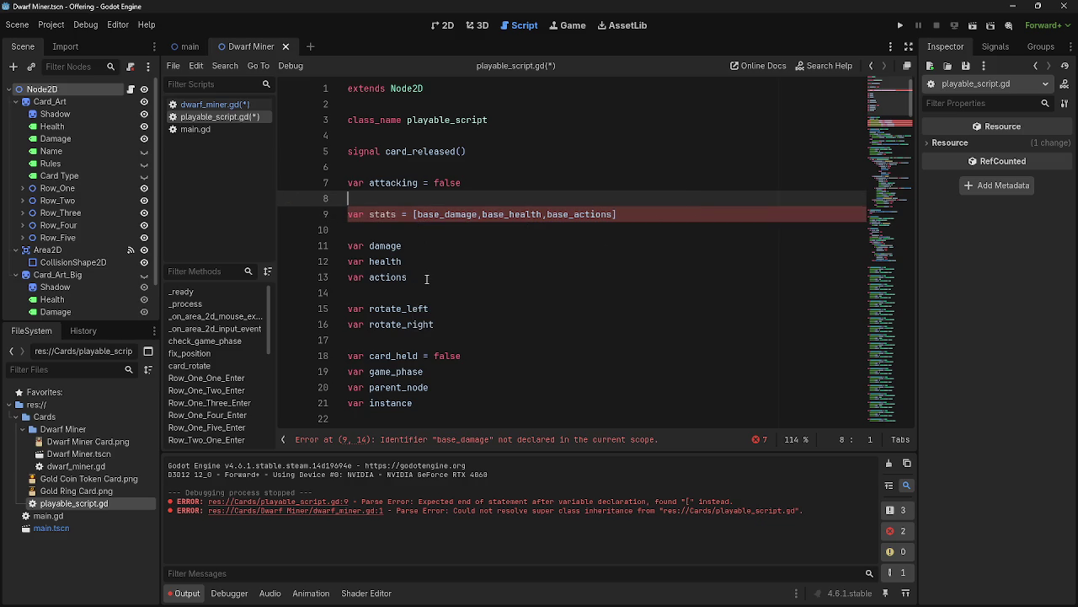
click(462, 440)
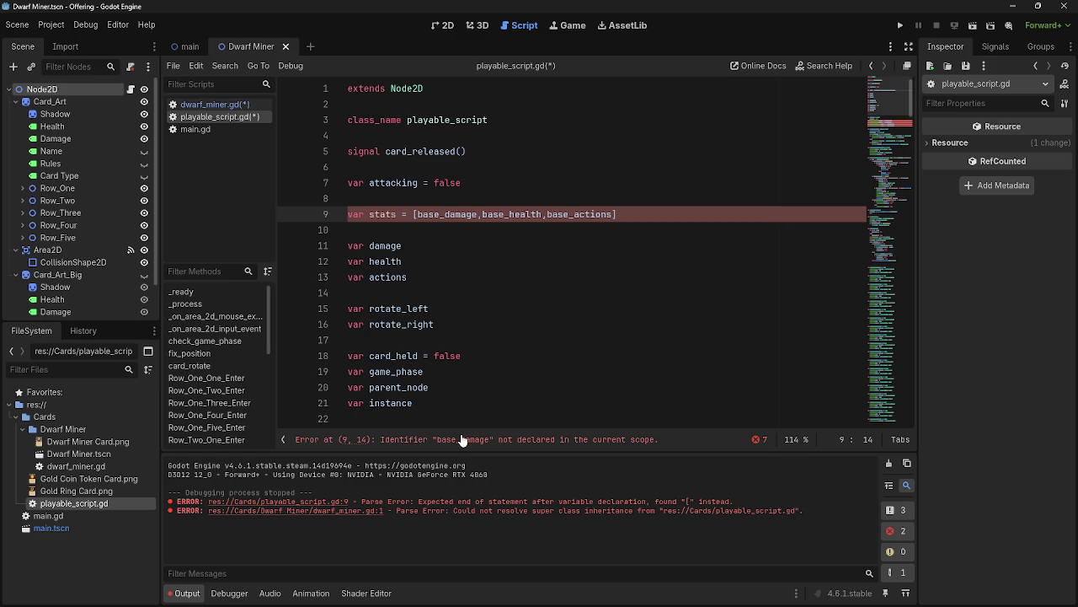
double_click(436, 214)
text(1)
double_click(474, 214)
text(2)
click(477, 214)
double_click(477, 214)
text(3)
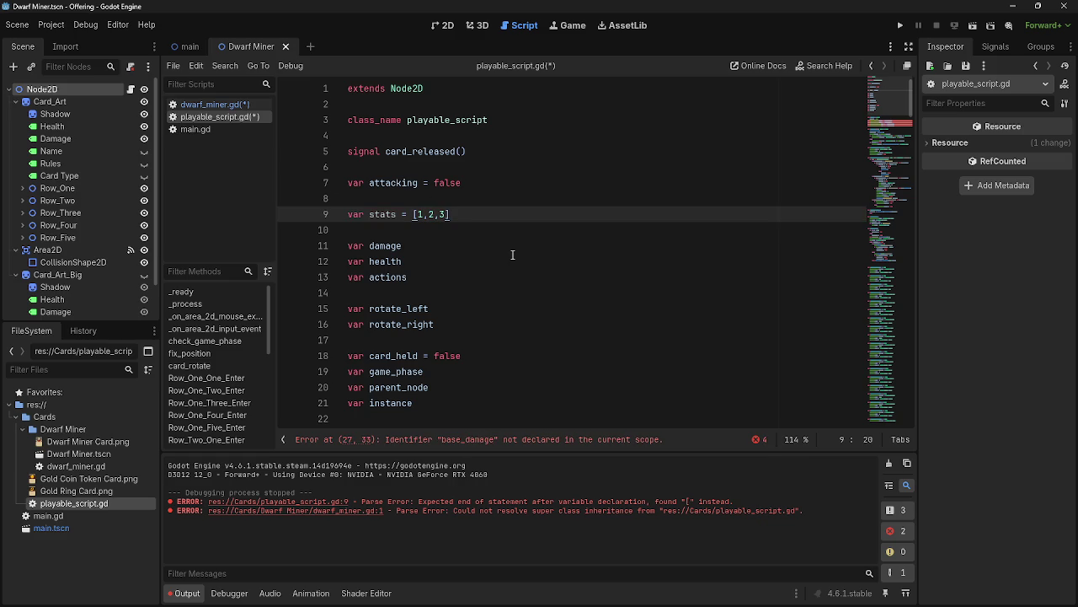
click(520, 439)
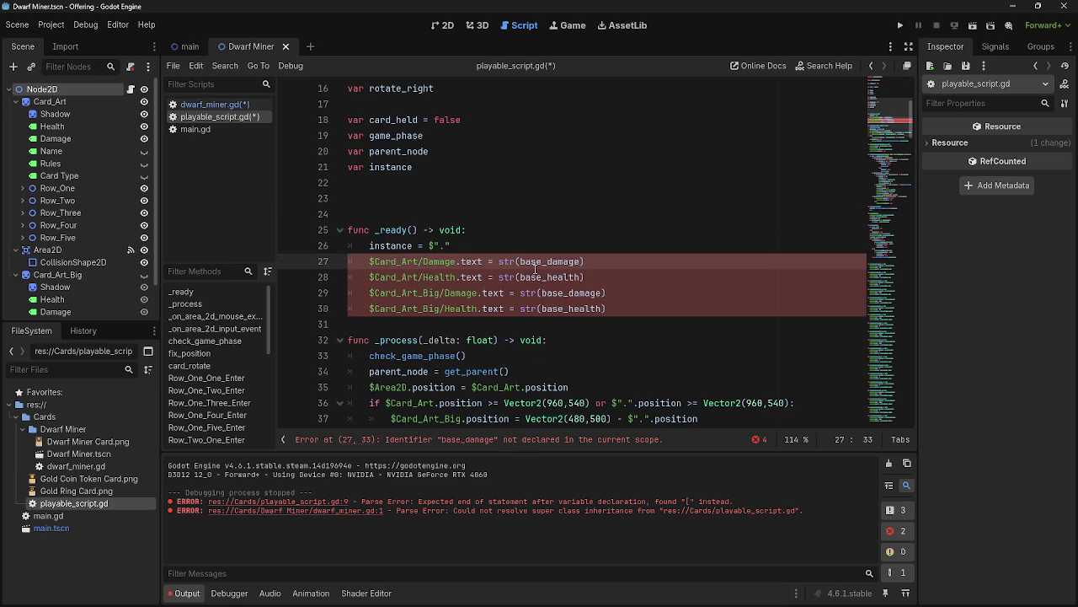
Add var base_health and var base_actions lines below var base_damage in _ready().
scroll(535, 269, up, 5)
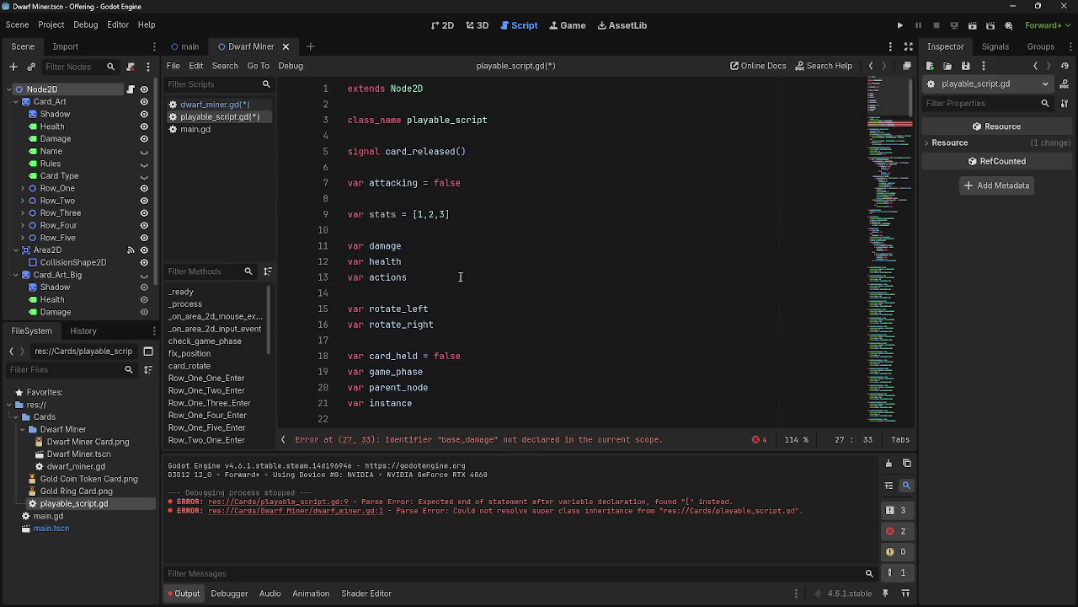
scroll(473, 289, down, 4)
click(496, 287)
key(Return)
scroll(501, 284, up, 3)
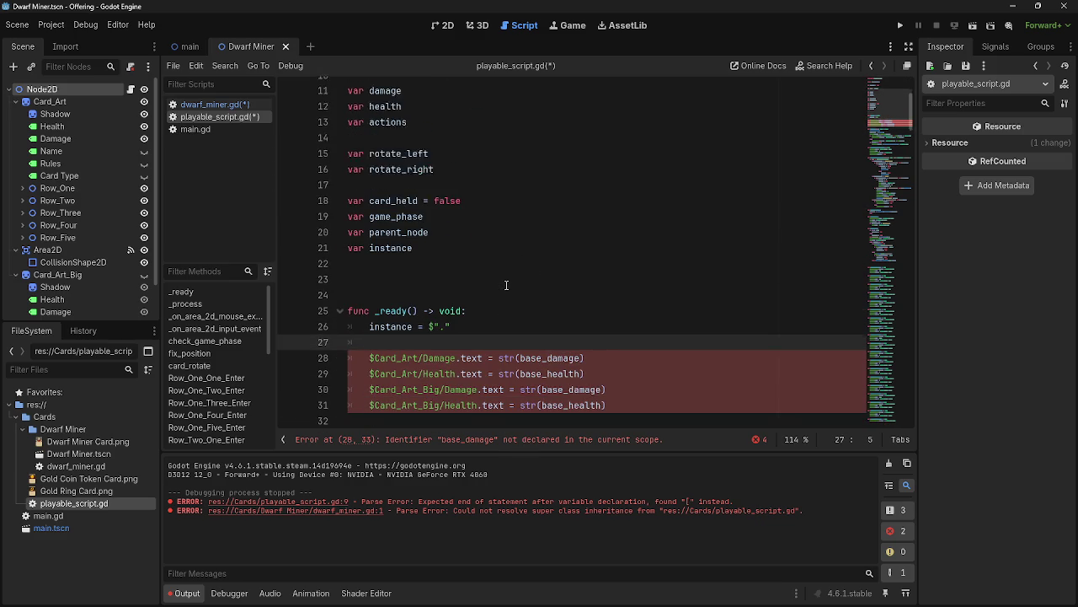
scroll(505, 284, down, 1)
scroll(506, 285, down, 2)
text(var basse)
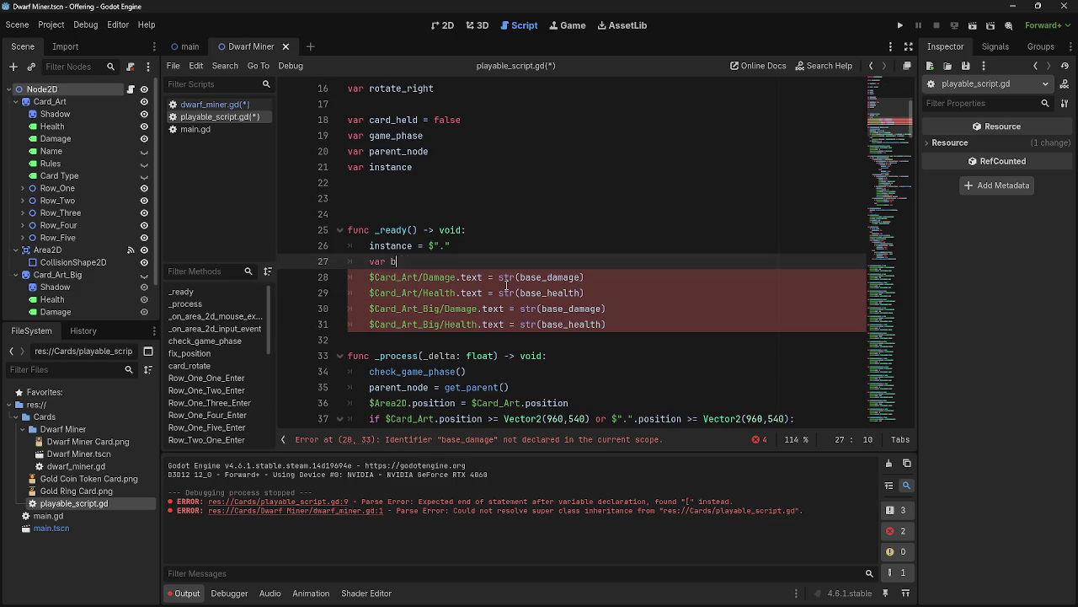
key(BackSpace)
key(BackSpace)
text(e_dama)
text(ge =)
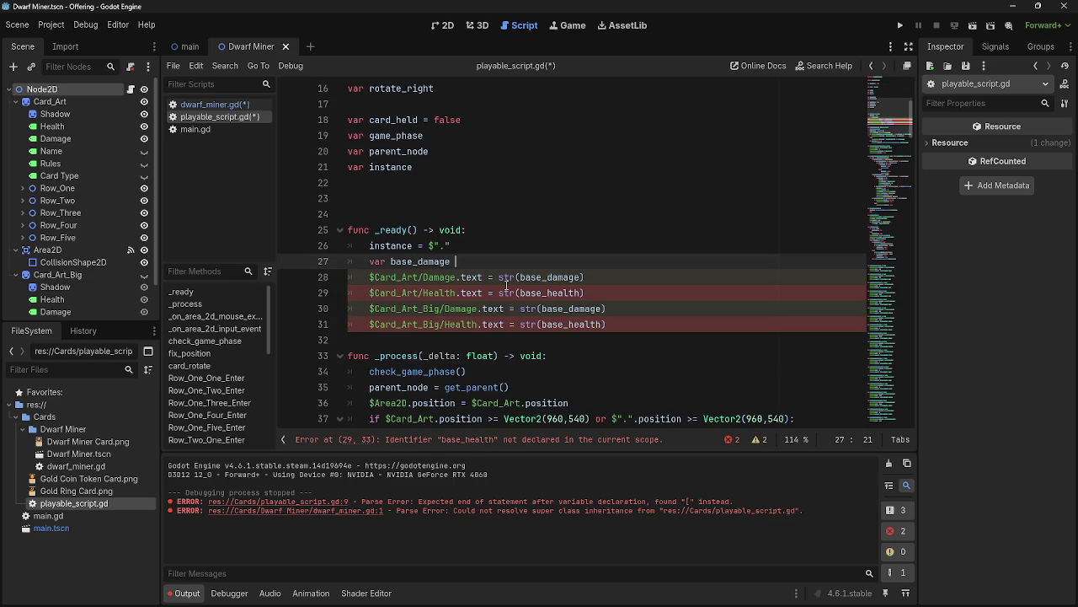
key(BackSpace)
key(BackSpace)
key(BackSpace)
key(Return)
text(var base_health)
key(Return)
text(v)
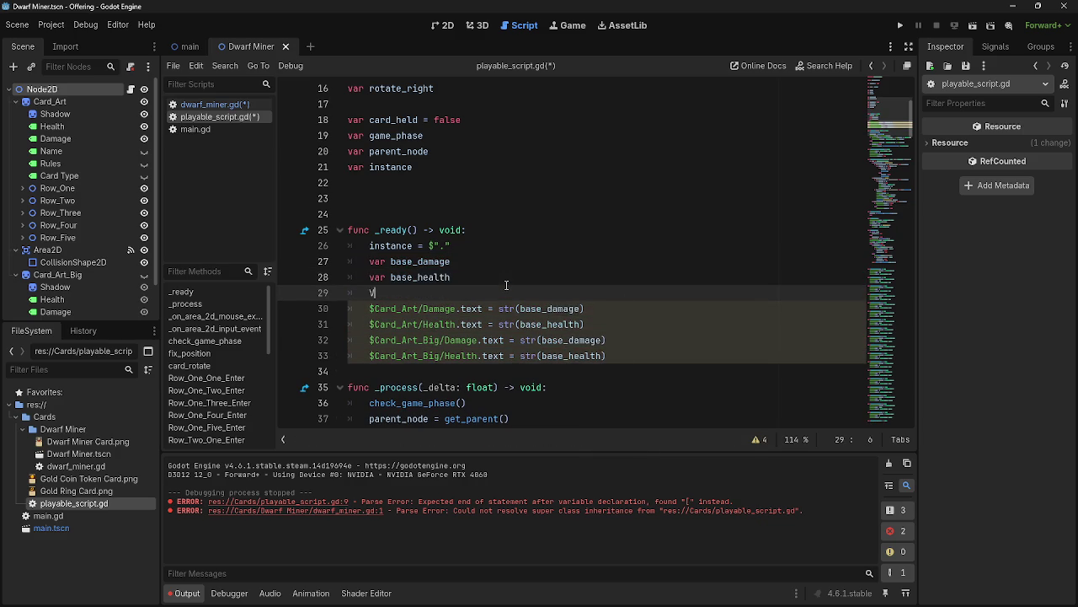
text(ar base_actions)
Complete the base_damage declaration so it reads var base_damage = stats.
click(520, 245)
key(Return)
scroll(510, 274, up, 5)
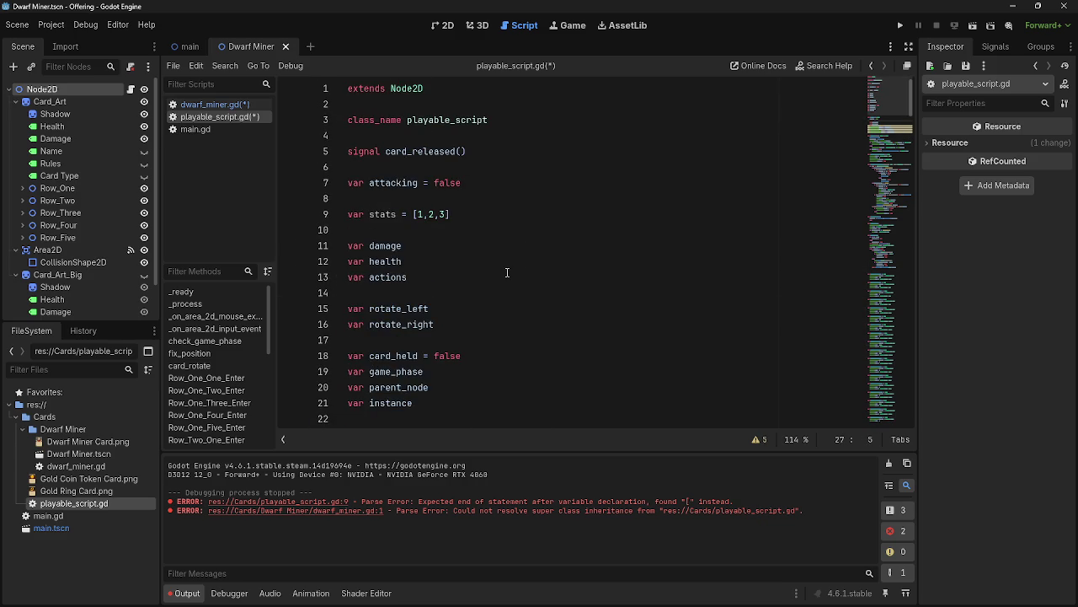
scroll(507, 272, down, 7)
scroll(509, 274, up, 2)
text(va)
key(BackSpace)
key(BackSpace)
text(stats)
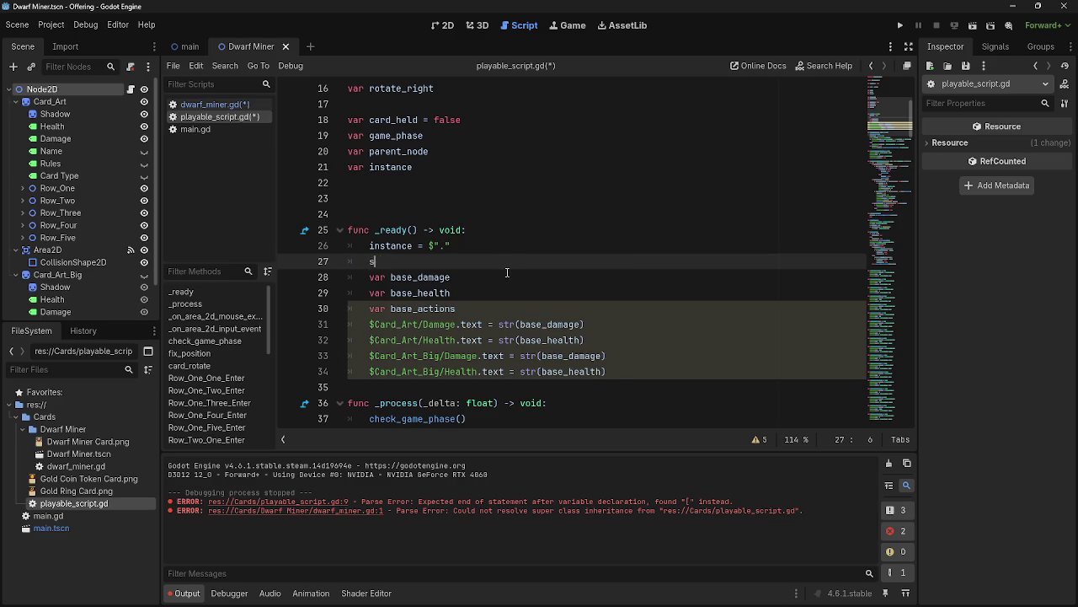
key(BackSpace)
key(BackSpace)
key(BackSpace)
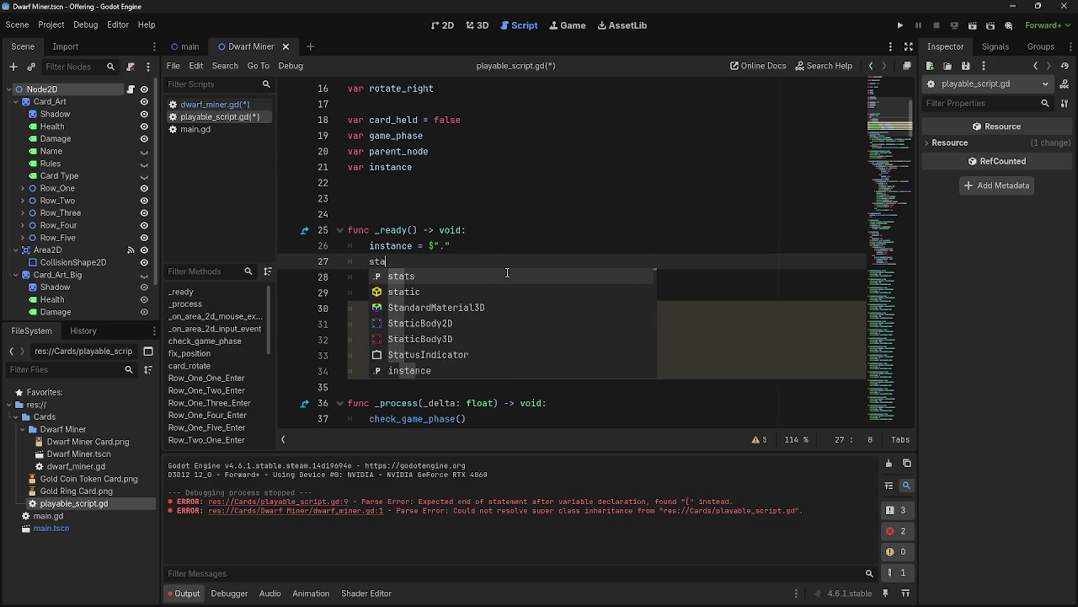
click(511, 266)
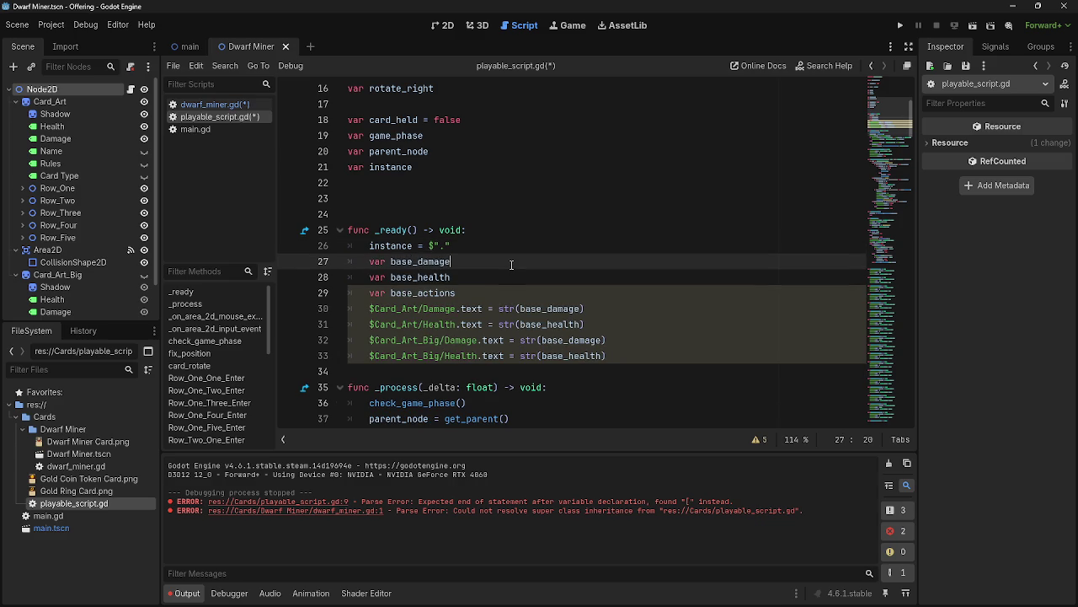
text( = stats)
key(Escape)
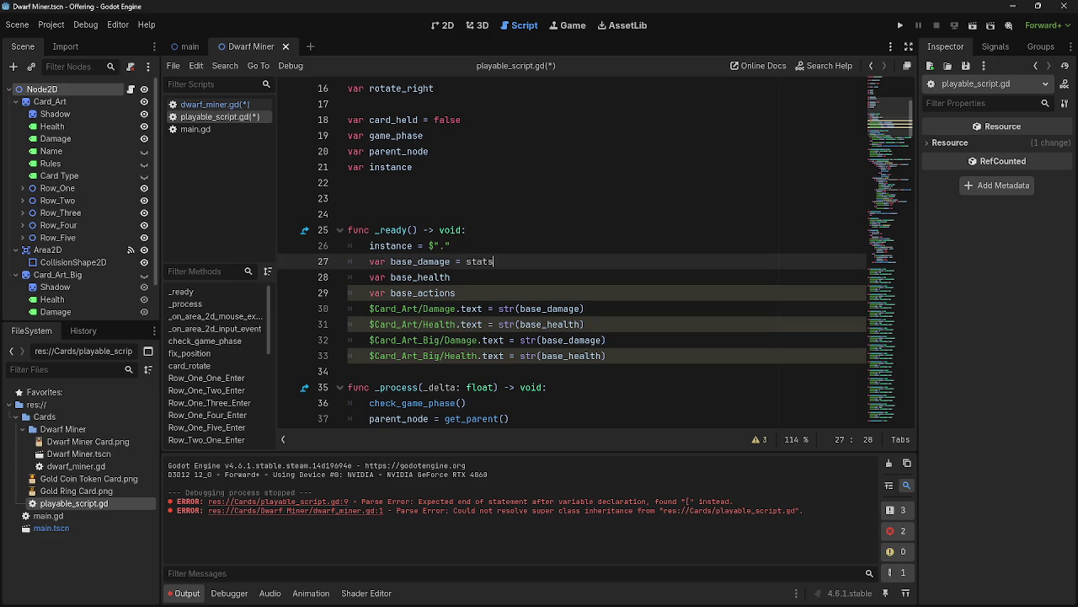
scroll(421, 191, up, 5)
click(419, 214)
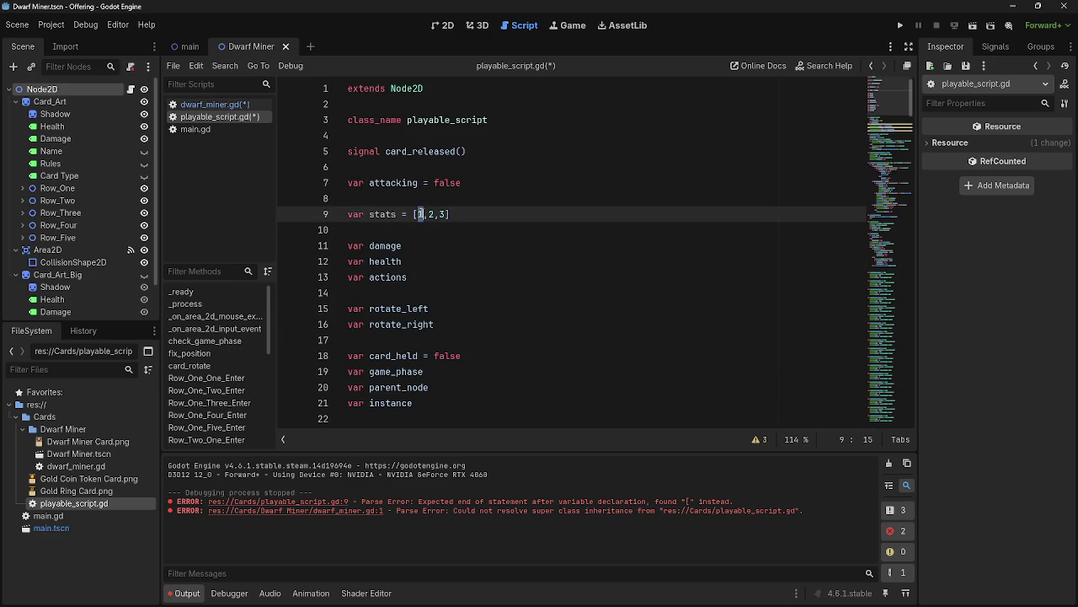
Change the stats array on line 9 to [0,1,2].
key(Delete)
text(0)
key(Right)
key(Delete)
text(1)
click(444, 215)
key(End)
Assign base_damage = stats[0], base_health = stats[1] and base_actions = stats[2] in _ready().
scroll(472, 218, down, 6)
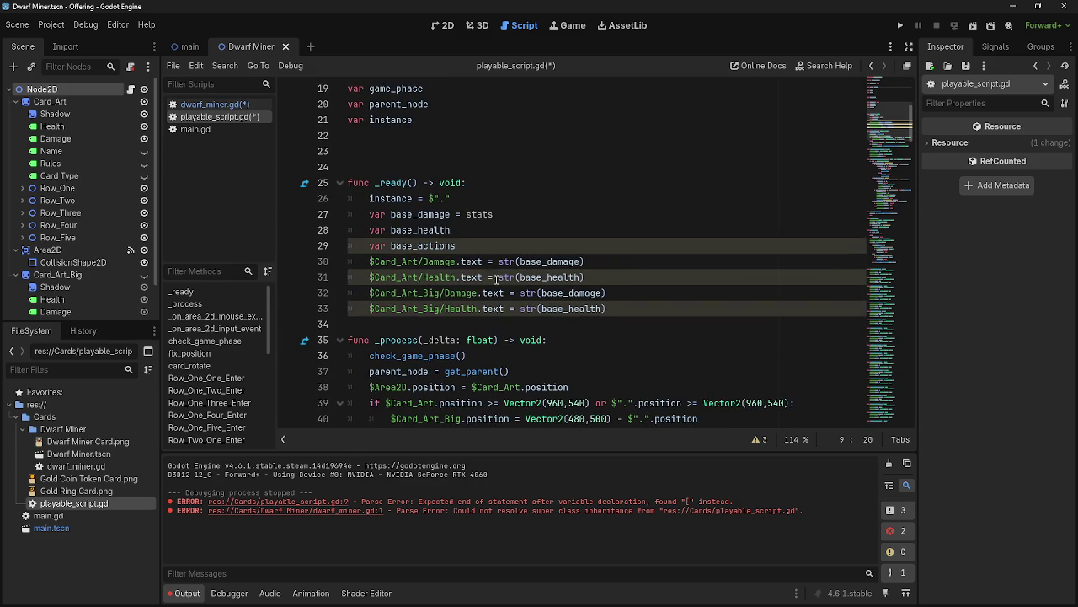
click(532, 216)
text([)
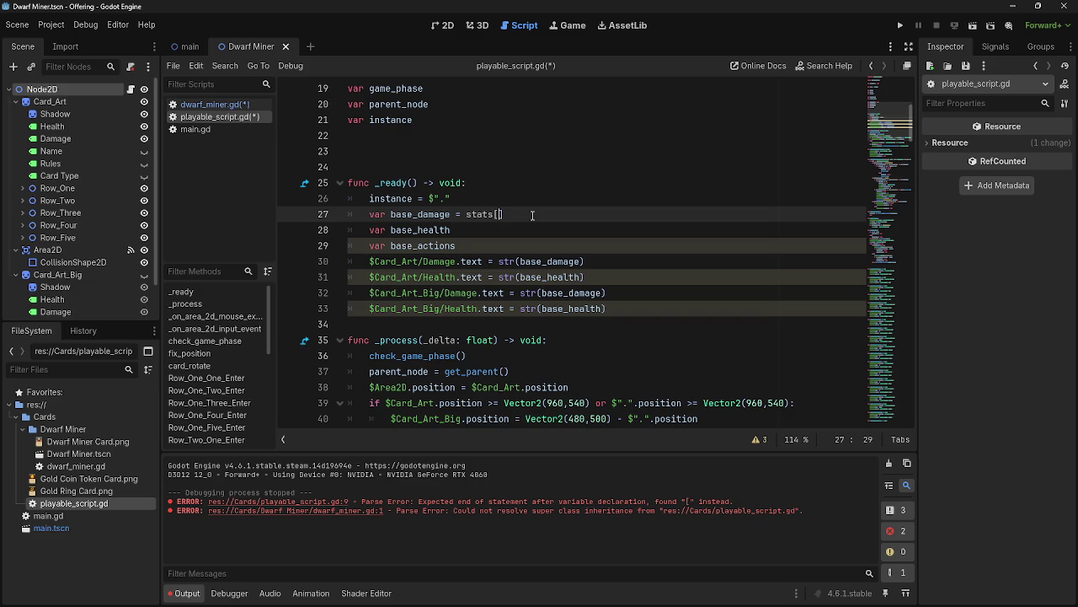
text(0)
click(530, 229)
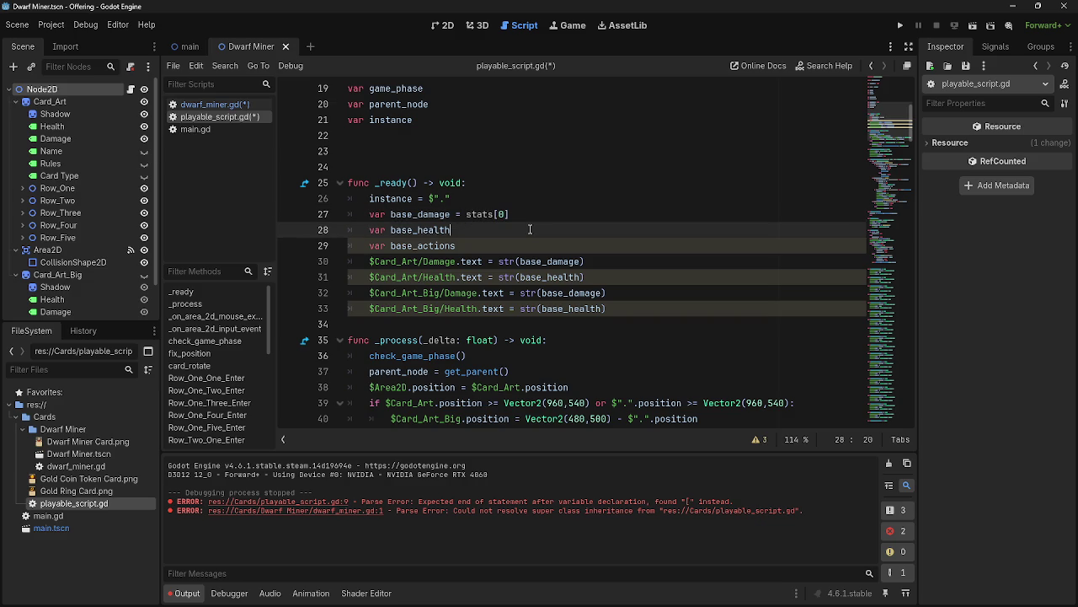
text(= stats[)
text(1)
click(542, 253)
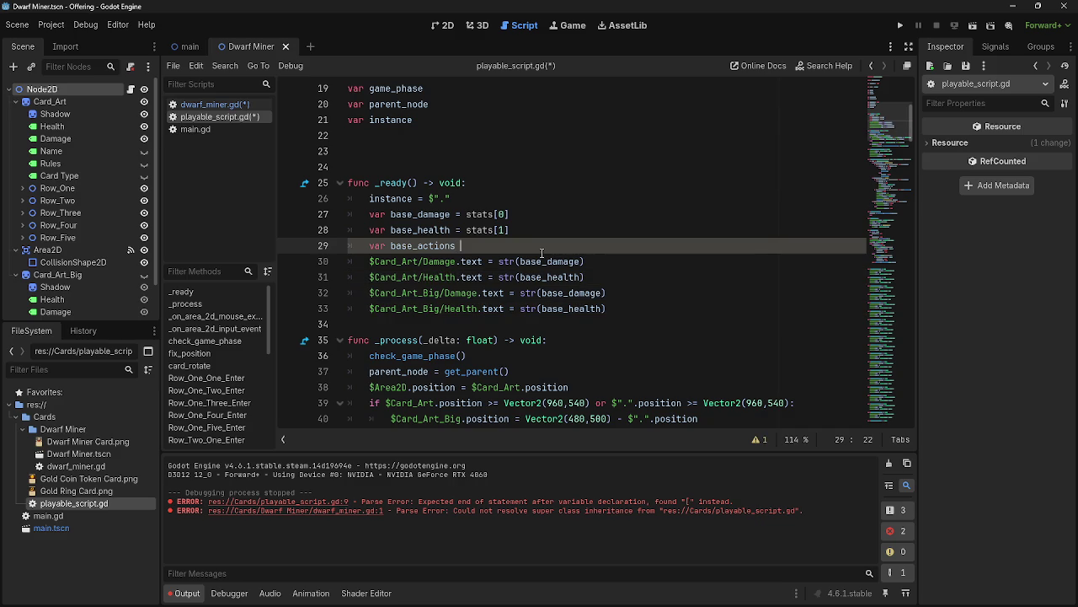
text(= stats)
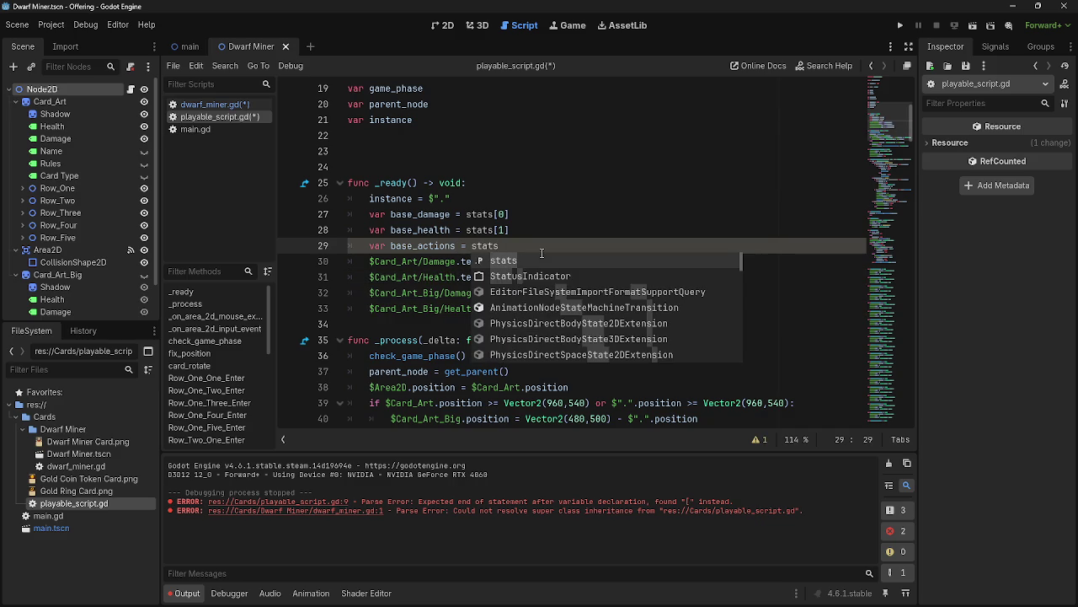
text([2)
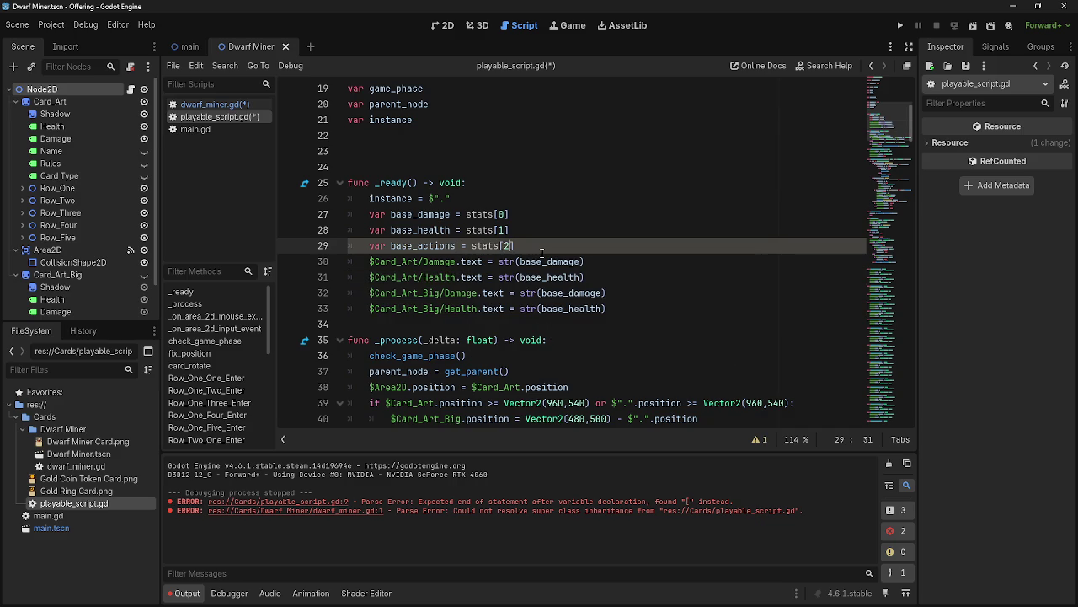
Review the unused base_actions warning in the warnings list, then add a blank line below.
click(579, 223)
click(577, 187)
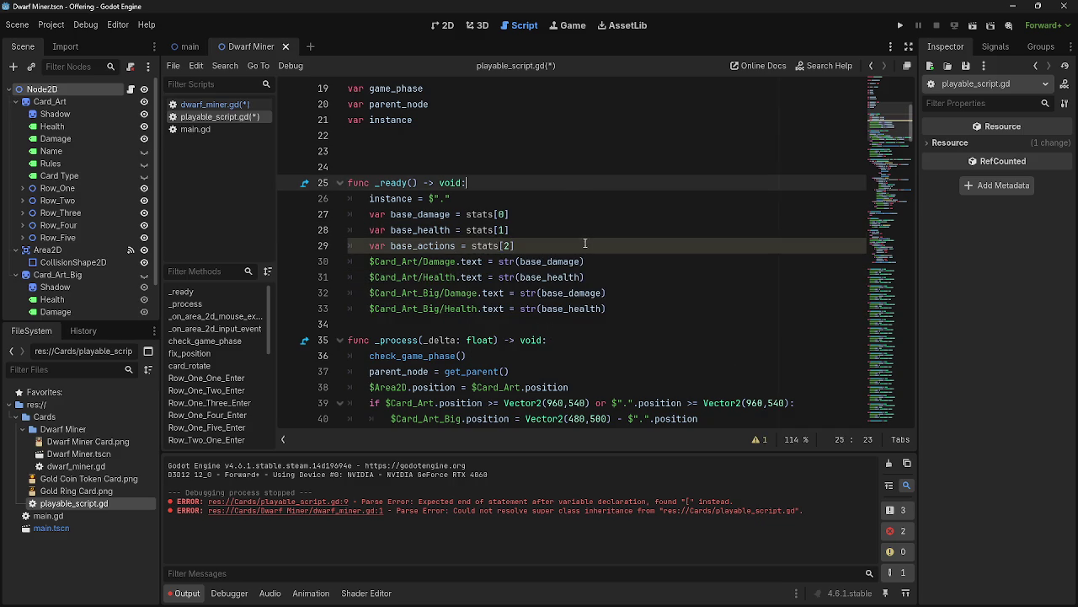
click(585, 243)
click(425, 245)
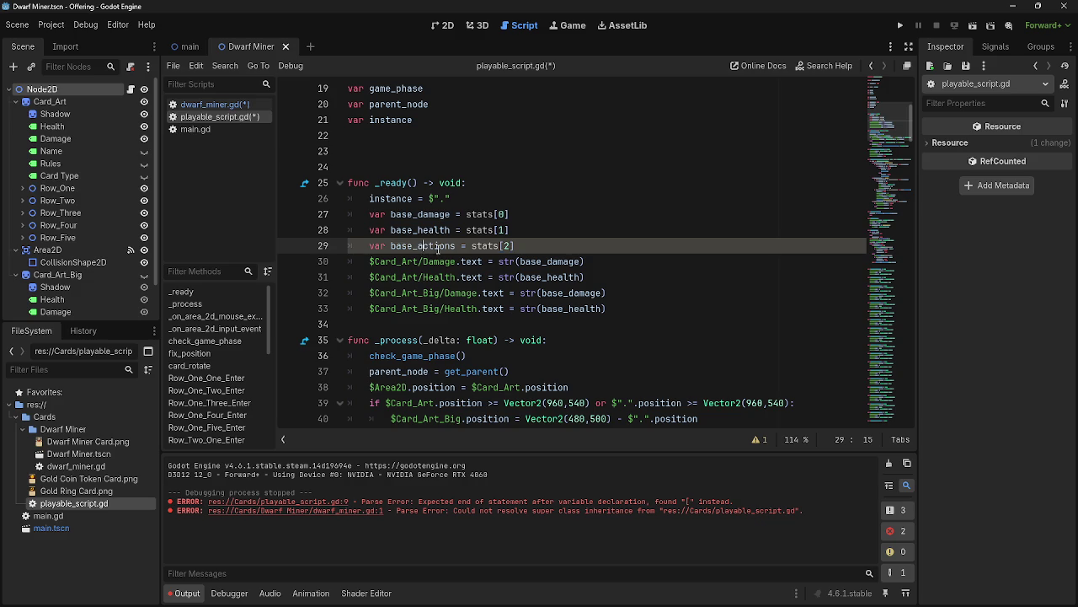
click(760, 439)
drag(580, 401, 868, 403)
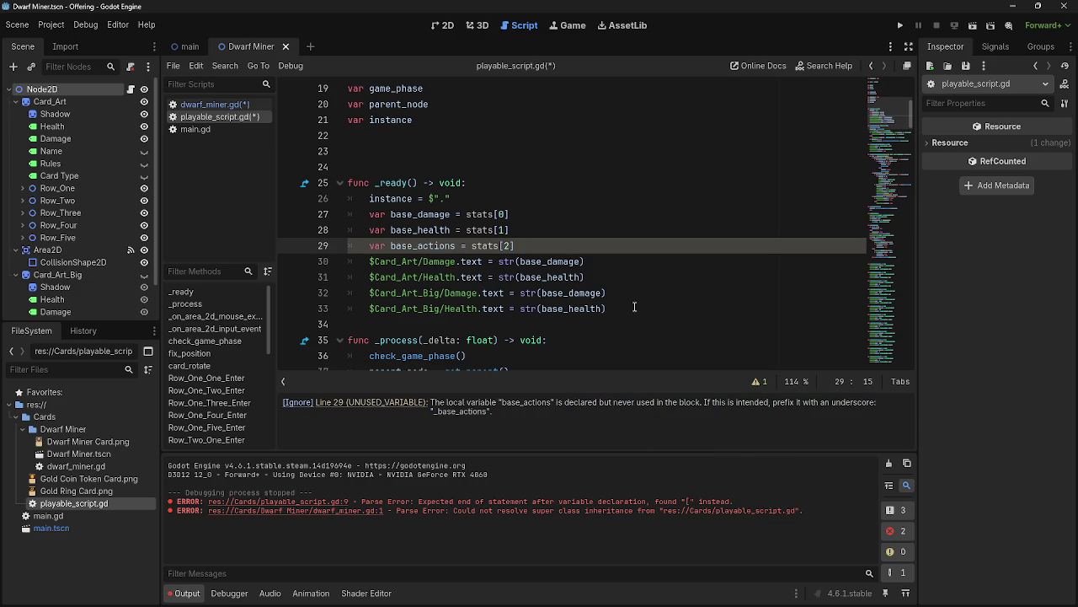
key(Return)
key(Return)
key(Return)
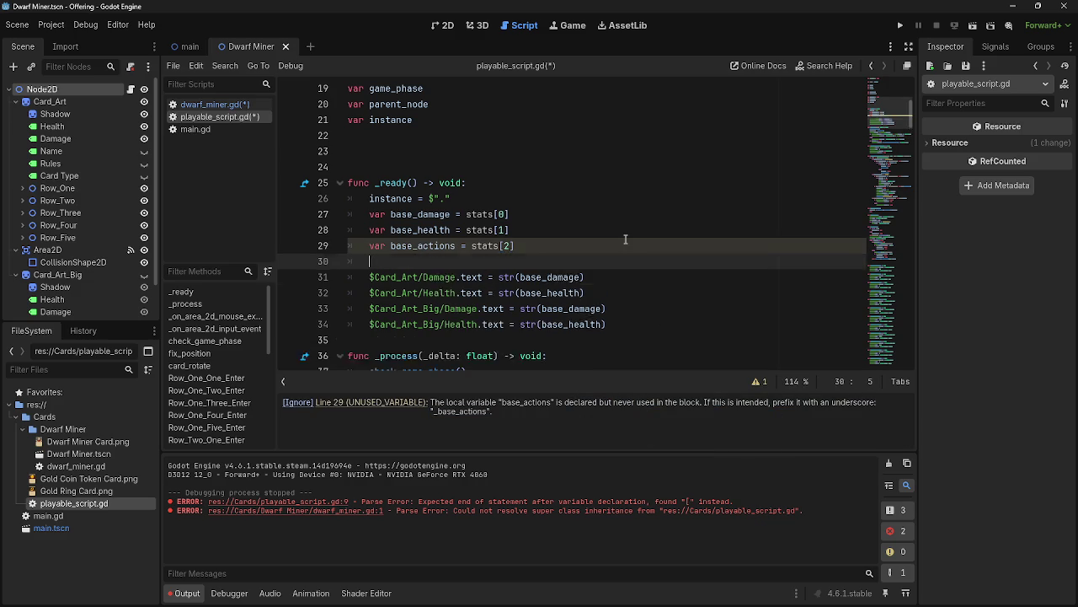
Copy the var damage, health and actions declarations into _ready() and indent them.
scroll(424, 274, up, 2)
scroll(423, 274, up, 5)
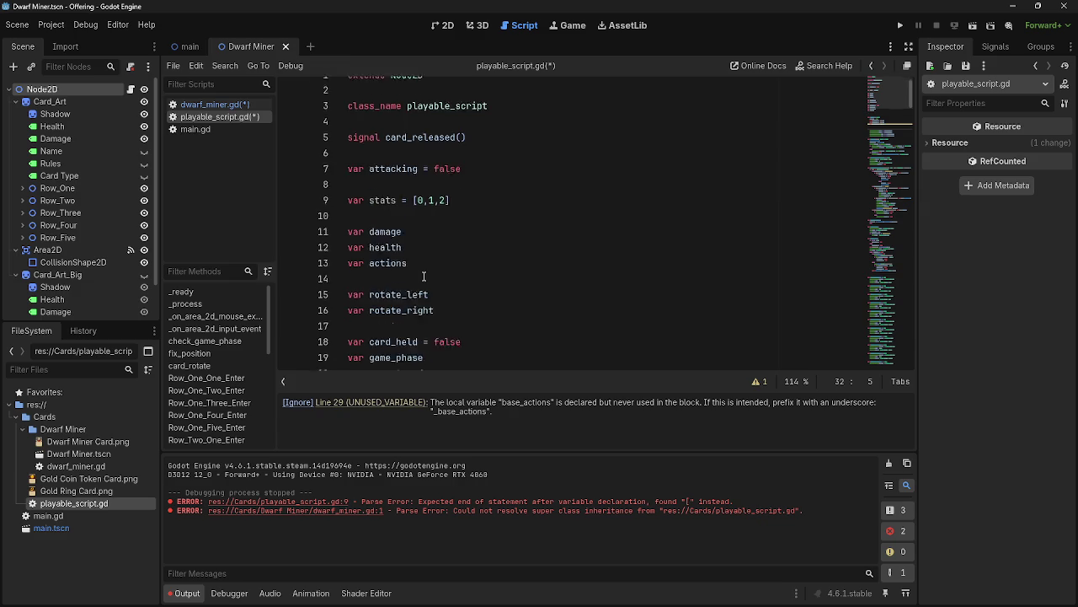
drag(408, 277, 348, 245)
key(ctrl+c)
scroll(380, 265, down, 7)
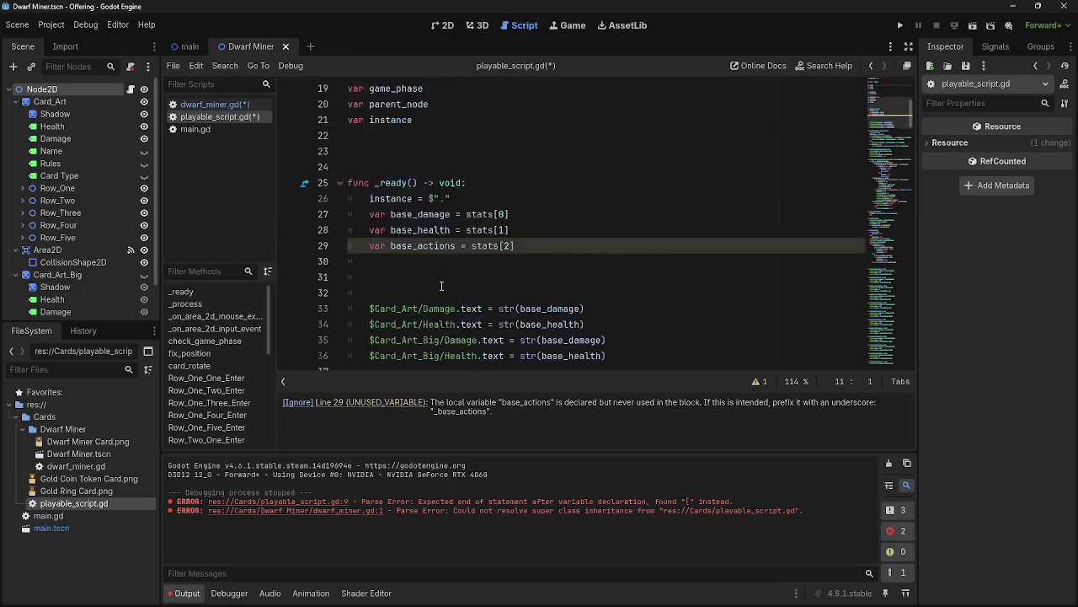
click(396, 230)
key(ctrl+v)
click(400, 216)
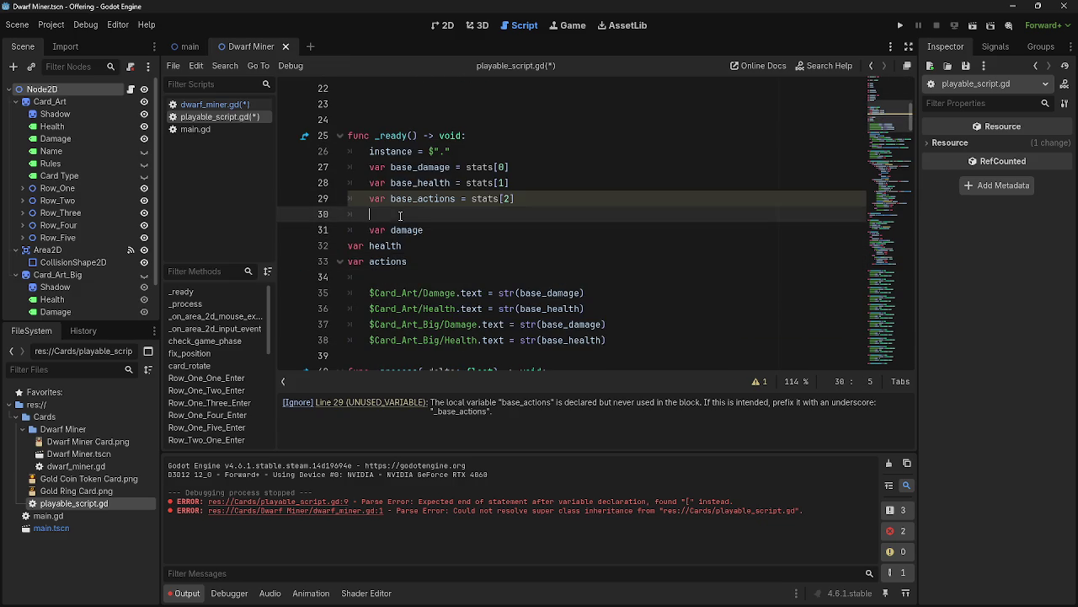
key(BackSpace)
key(BackSpace)
click(387, 261)
key(BackSpace)
key(Home)
key(Tab)
key(Up)
key(Home)
key(Tab)
Assign damage = base_damage, health = base_health and actions = base_actions.
click(477, 221)
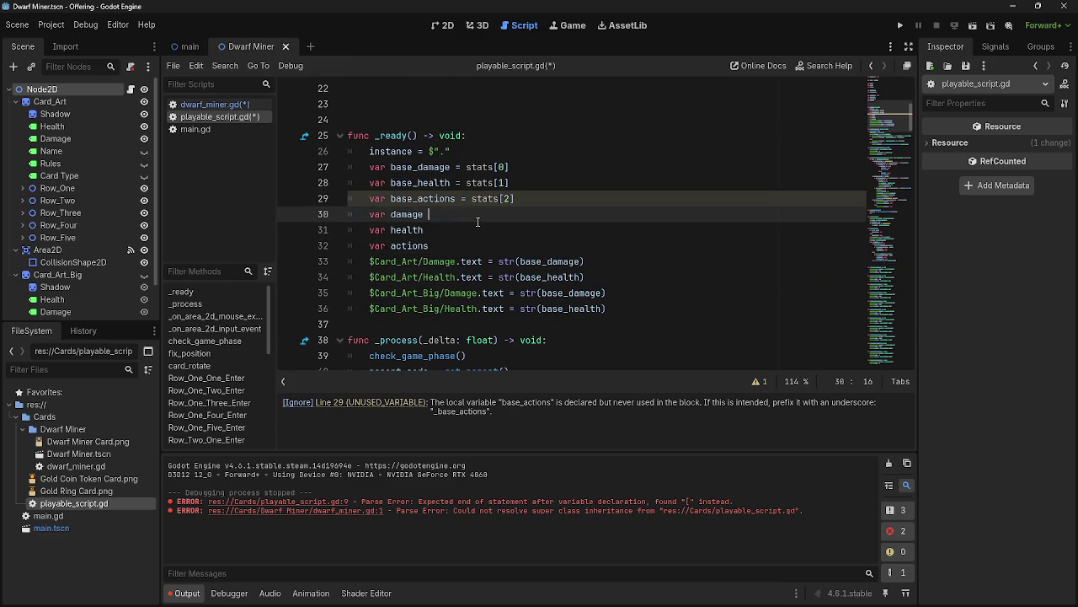
text(= base)
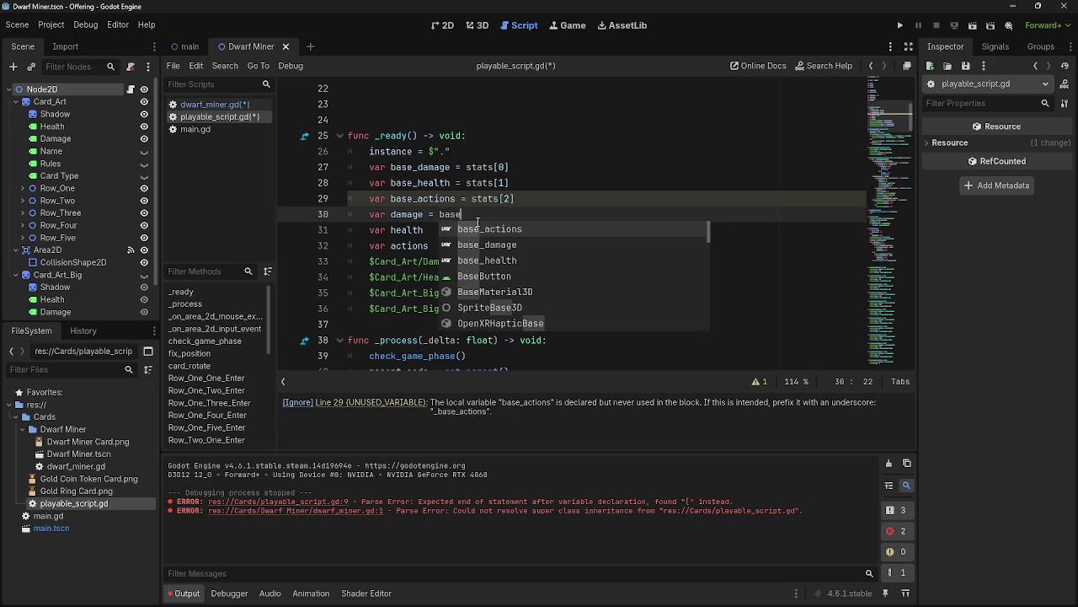
key(Return)
key(BackSpace)
key(BackSpace)
key(BackSpace)
text(damage)
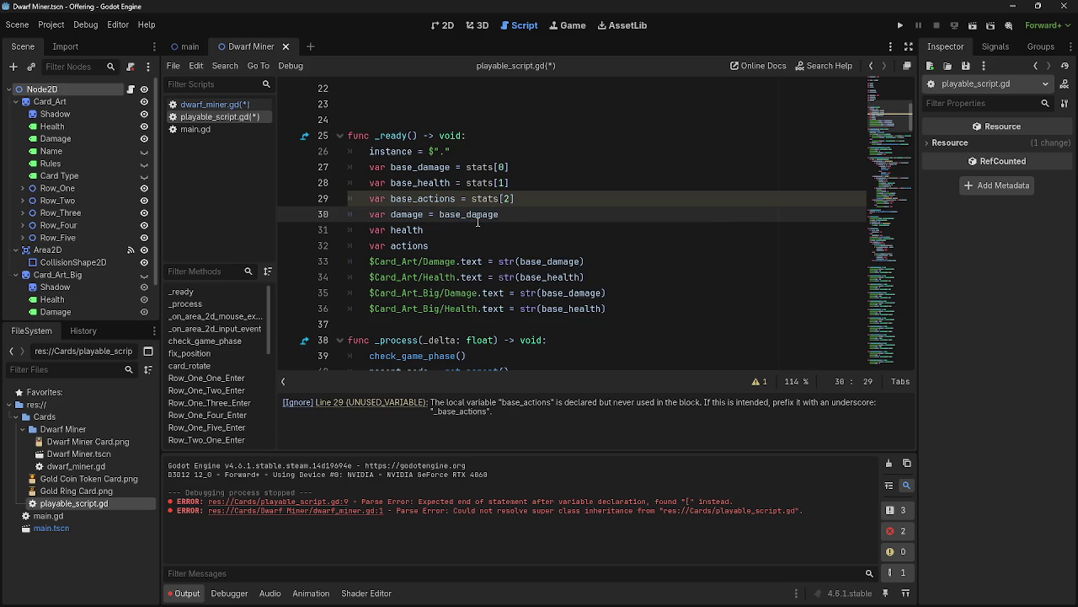
key(Down)
text(= base_)
key(Down)
key(Down)
key(Return)
key(Down)
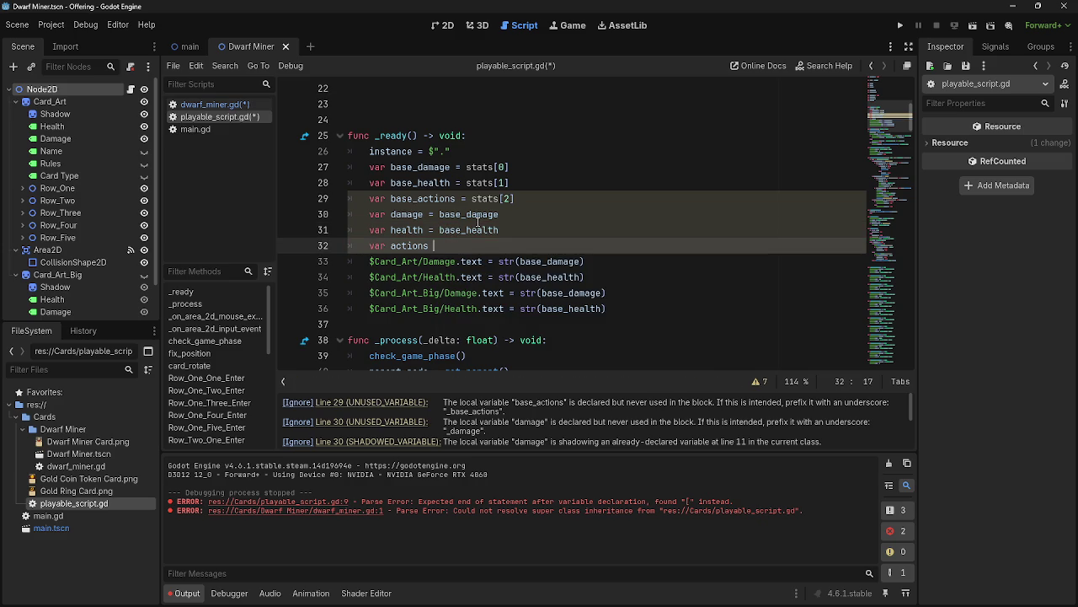
text(= base)
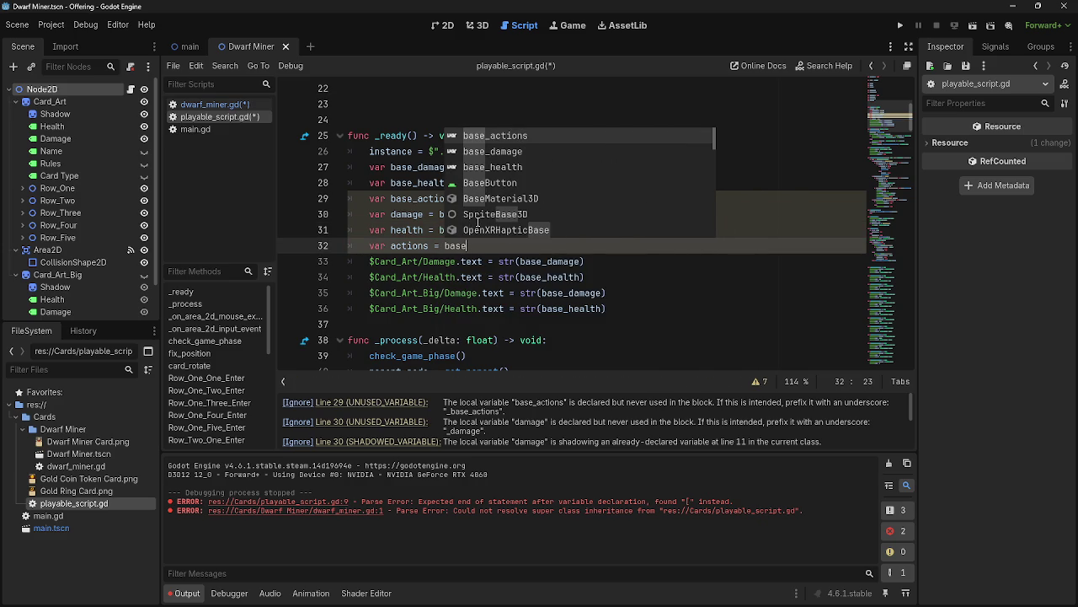
key(Return)
click(539, 203)
click(552, 221)
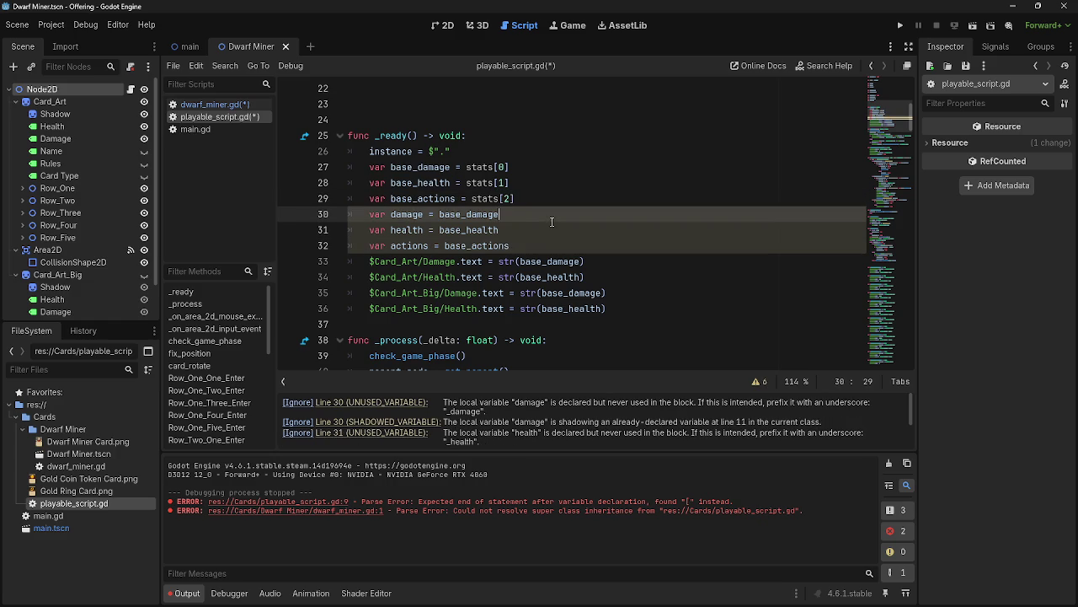
click(542, 246)
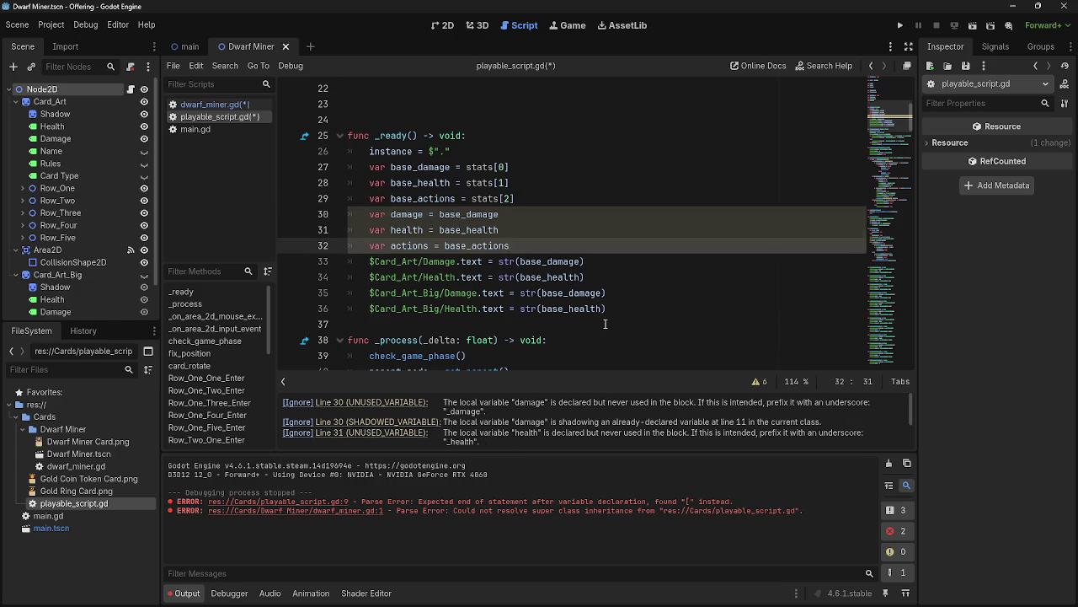
Remove the var keyword from the base stat assignments in _ready().
scroll(604, 324, down, 3)
scroll(599, 321, up, 5)
scroll(407, 278, up, 3)
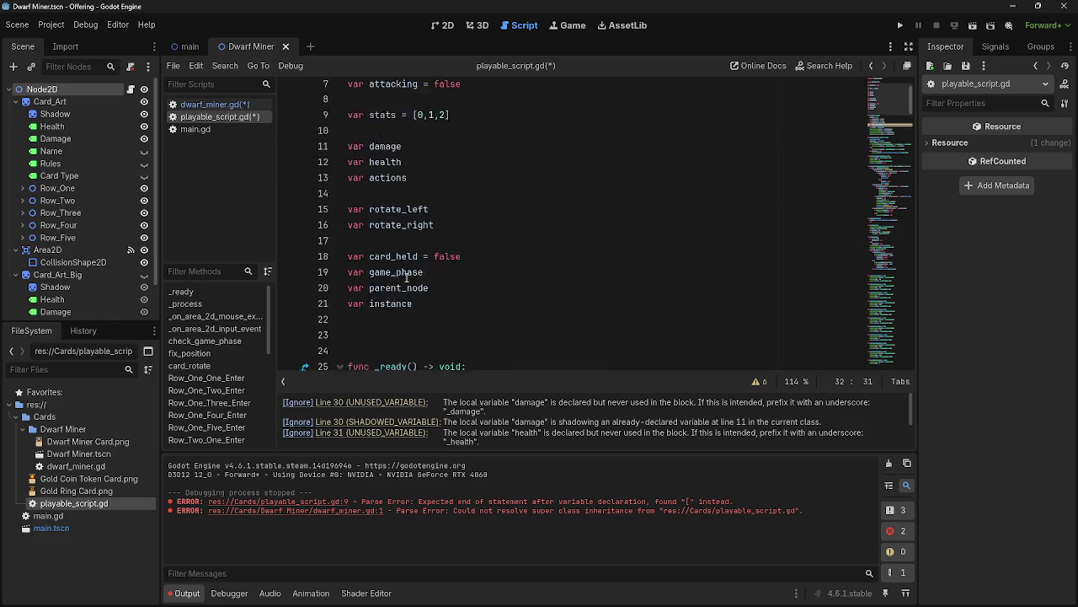
scroll(407, 278, down, 4)
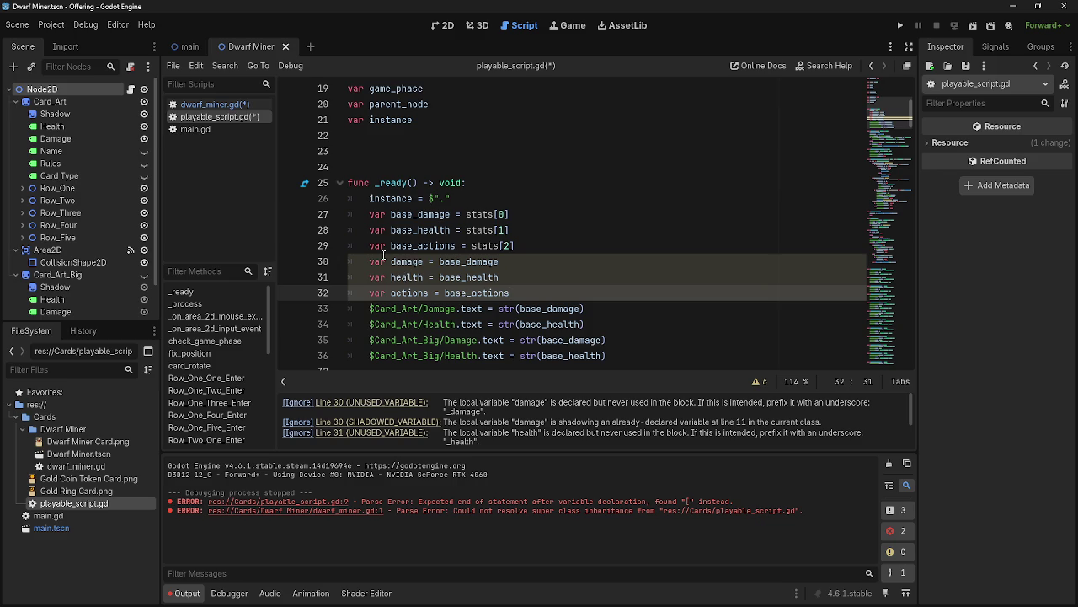
scroll(384, 254, up, 4)
scroll(391, 260, down, 5)
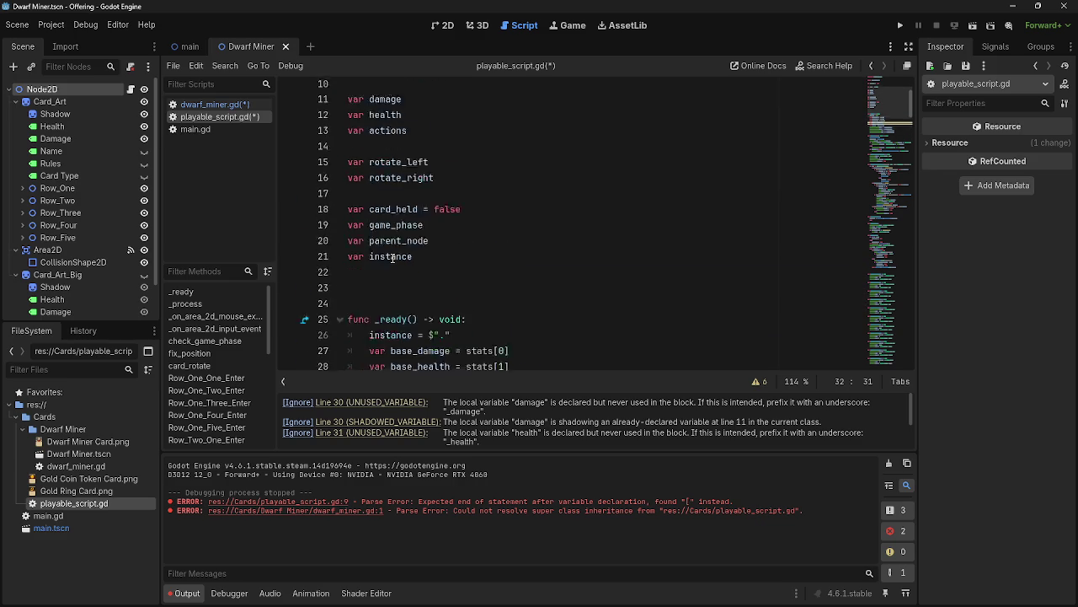
click(218, 106)
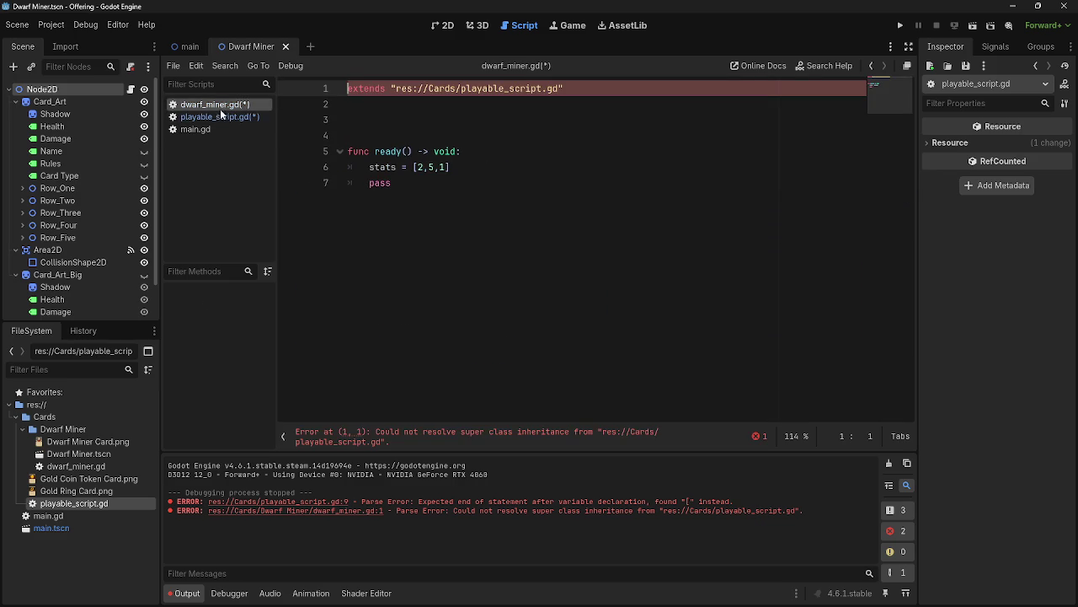
click(221, 116)
mouse_move(391, 245)
mouse_down()
mouse_move(369, 245)
mouse_move(369, 167)
mouse_up()
key(BackSpace)
key(BackSpace)
key(BackSpace)
click(390, 198)
key(BackSpace)
key(BackSpace)
click(385, 167)
key(BackSpace)
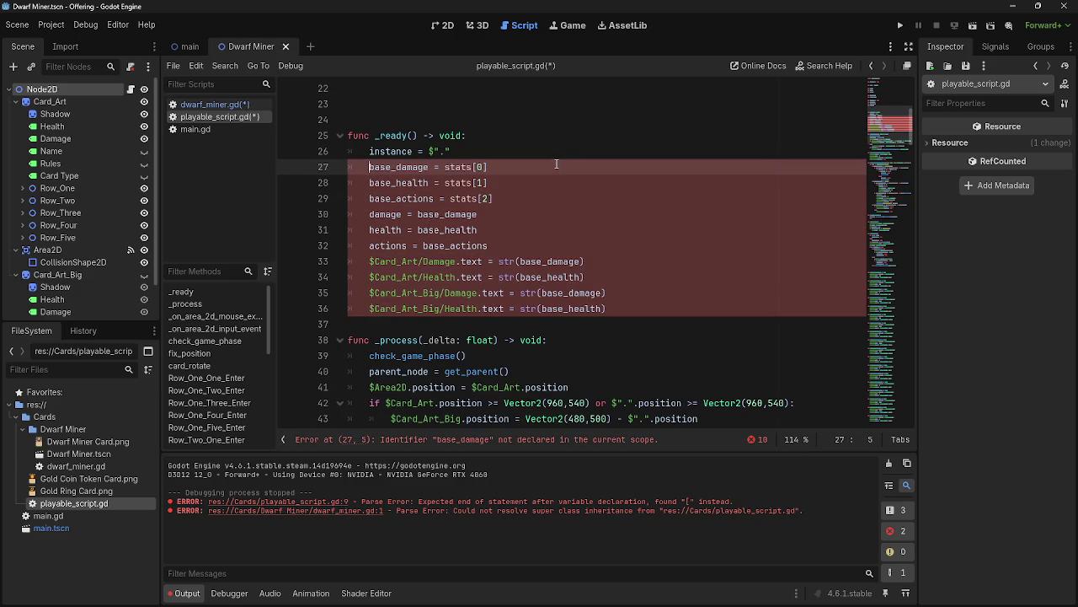
Declare var base_damage, var base_health and var base_actions at script level on lines 11–13.
scroll(558, 165, up, 7)
click(430, 228)
key(Return)
key(Return)
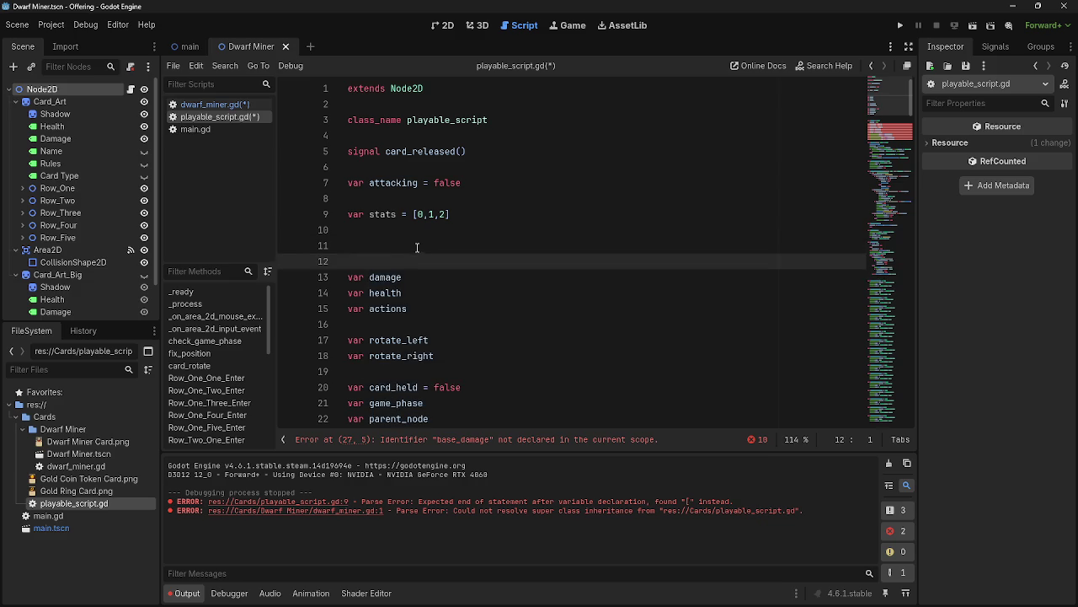
key(BackSpace)
text(varbase)
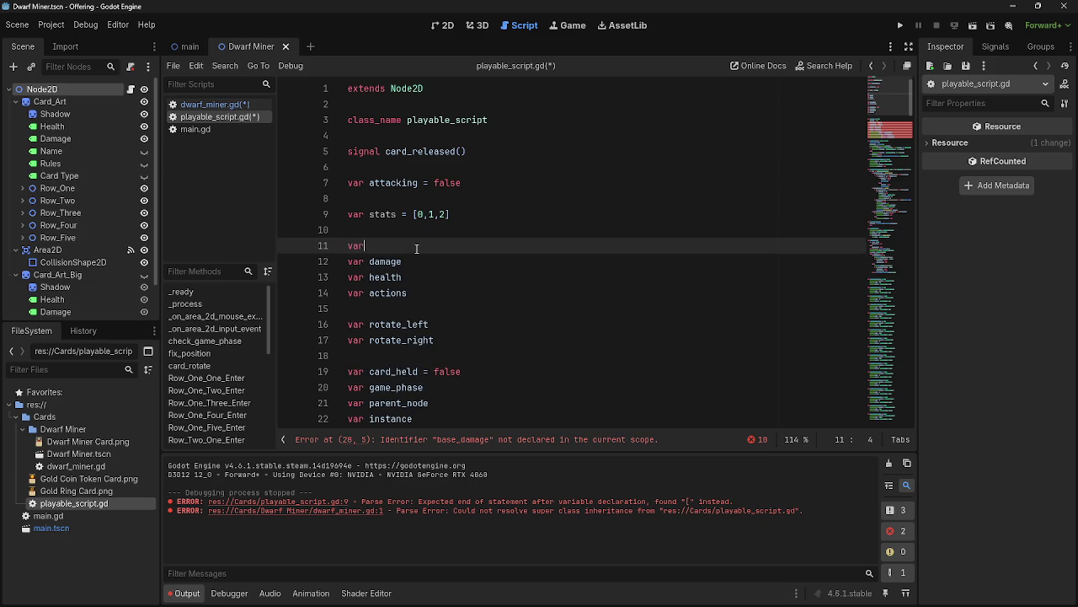
key(BackSpace)
key(BackSpace)
key(BackSpace)
text(b)
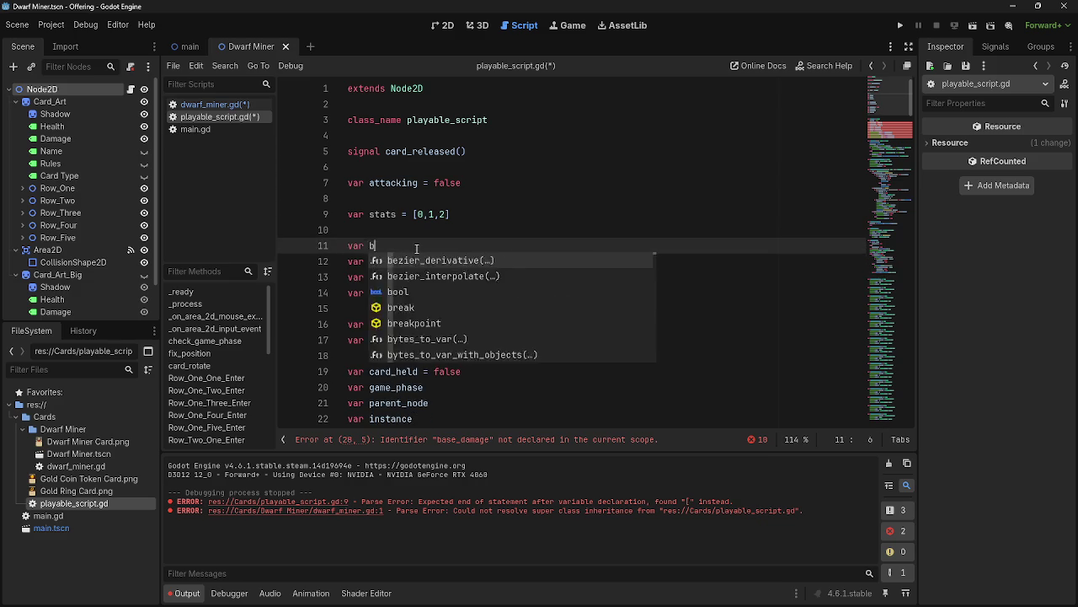
text(ase_damage)
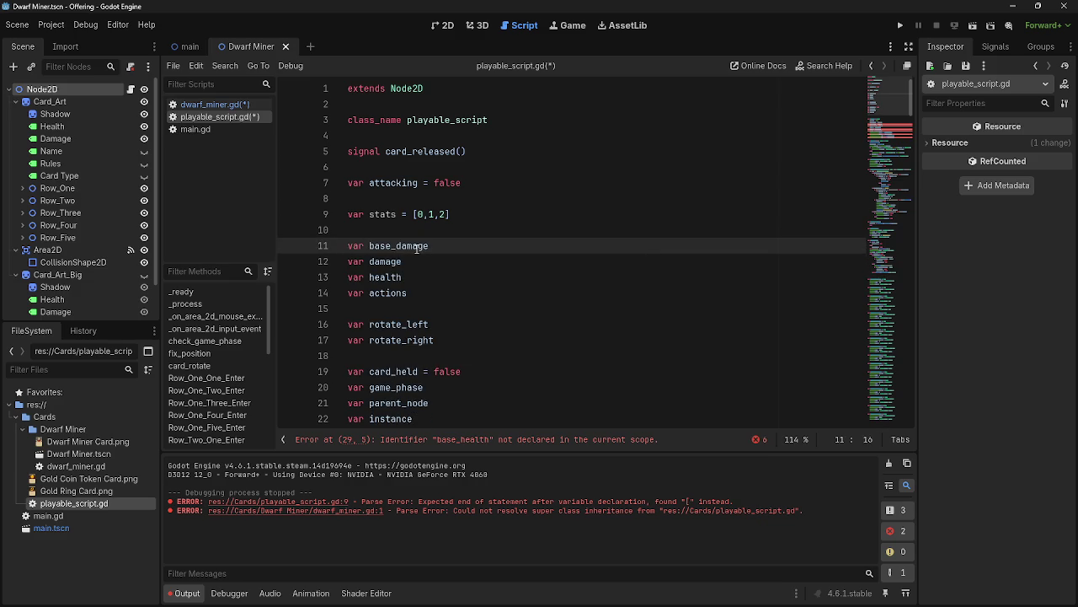
key(Return)
text(var base-)
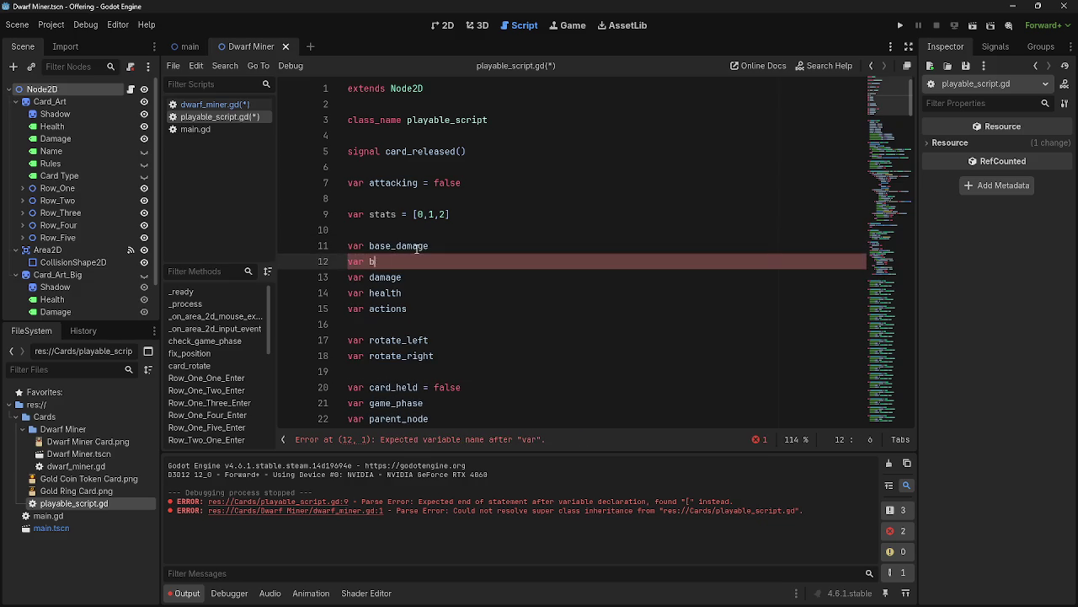
key(BackSpace)
text(_health)
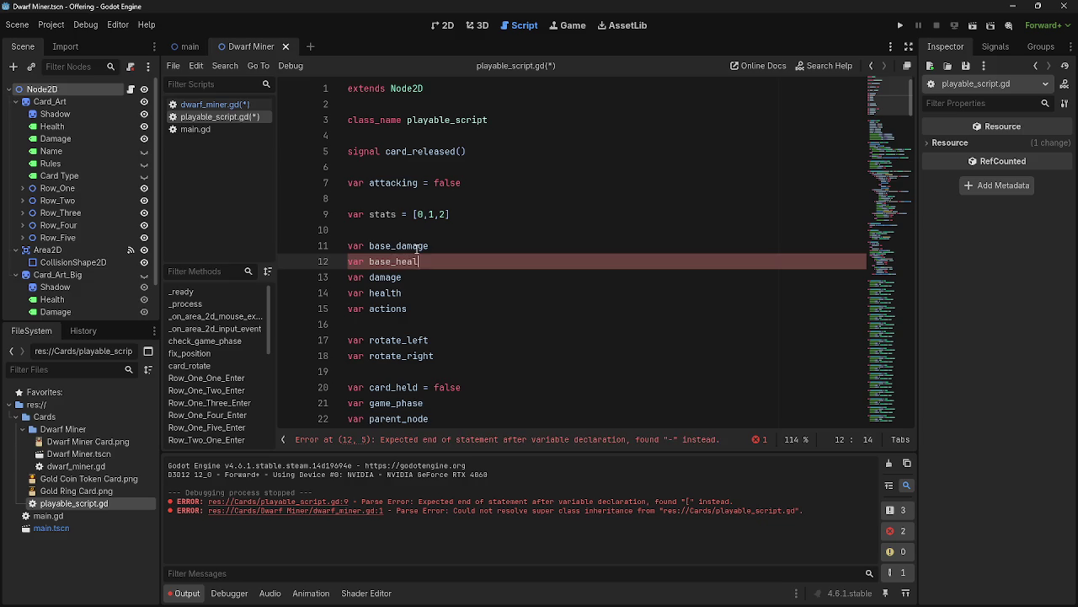
key(Return)
text(var )
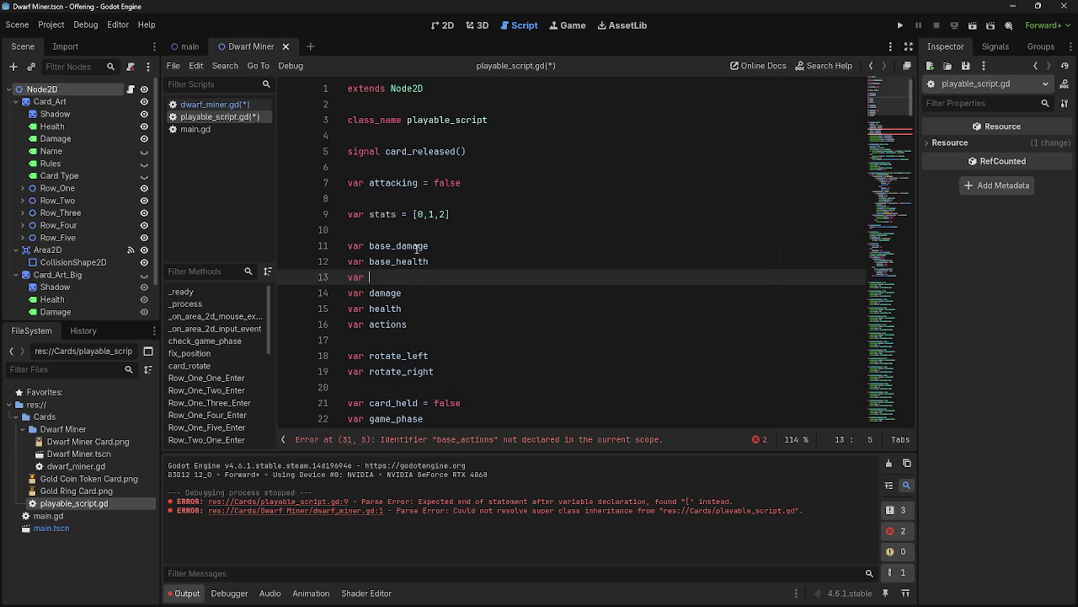
text(base_actions)
click(459, 234)
Save both scripts and run the game.
scroll(459, 234, down, 7)
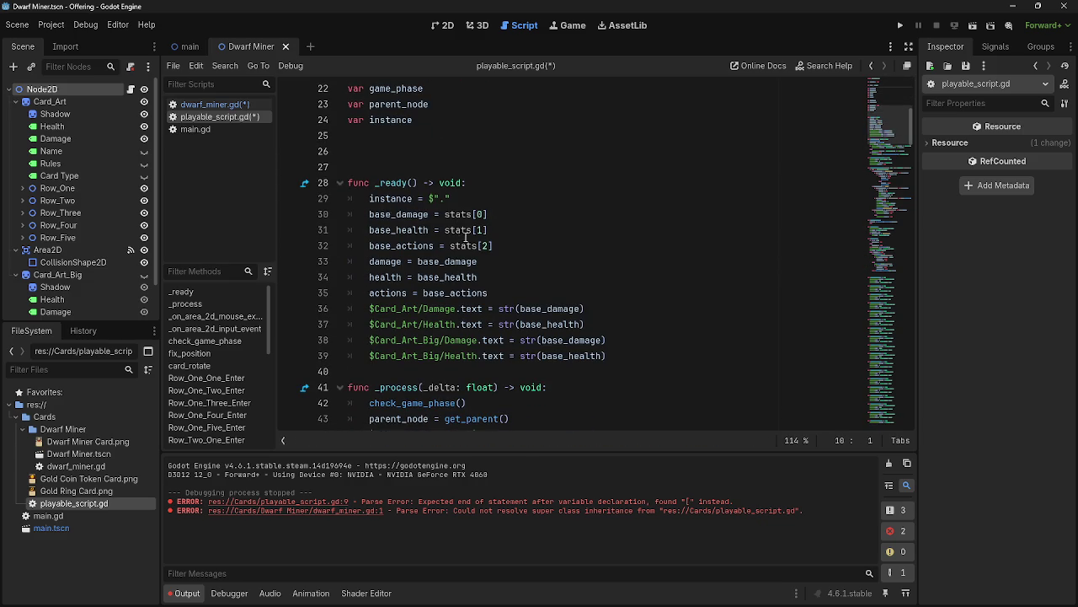
scroll(444, 238, up, 5)
scroll(396, 221, down, 4)
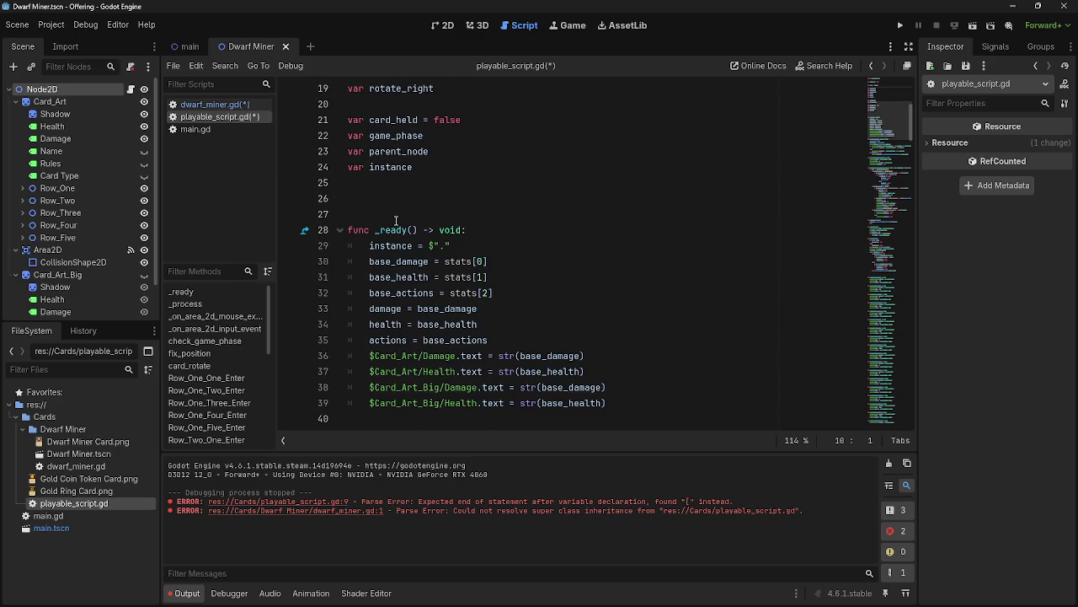
scroll(404, 220, up, 6)
click(212, 104)
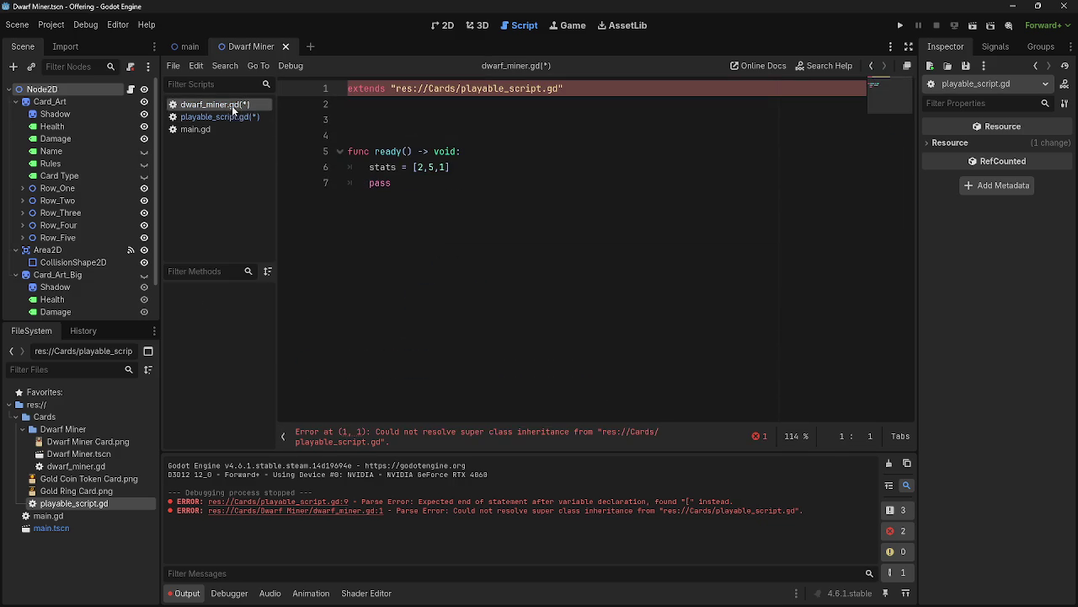
click(220, 117)
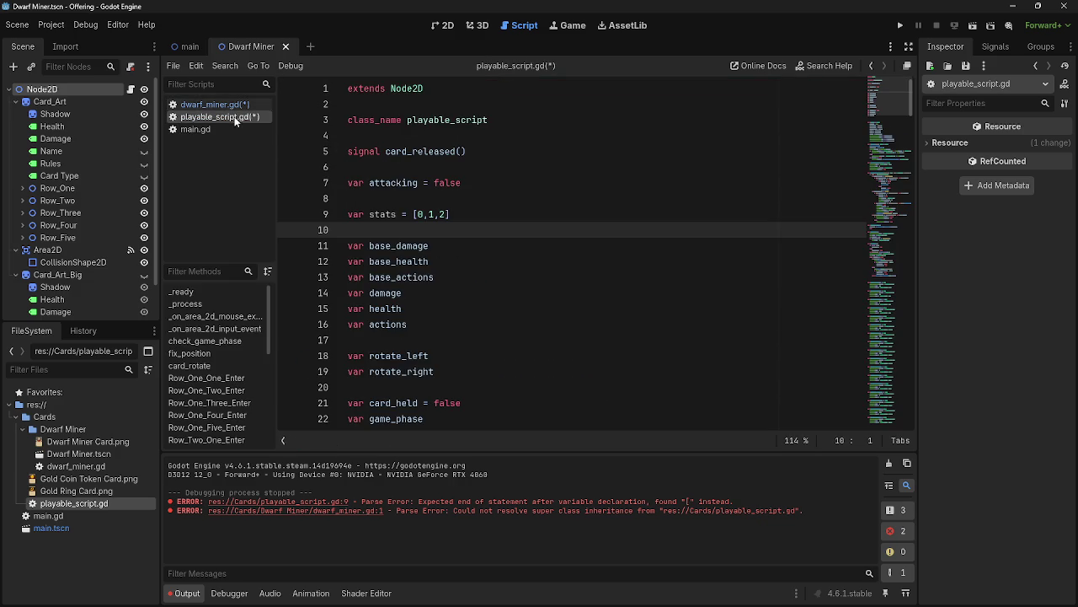
key(ctrl+s)
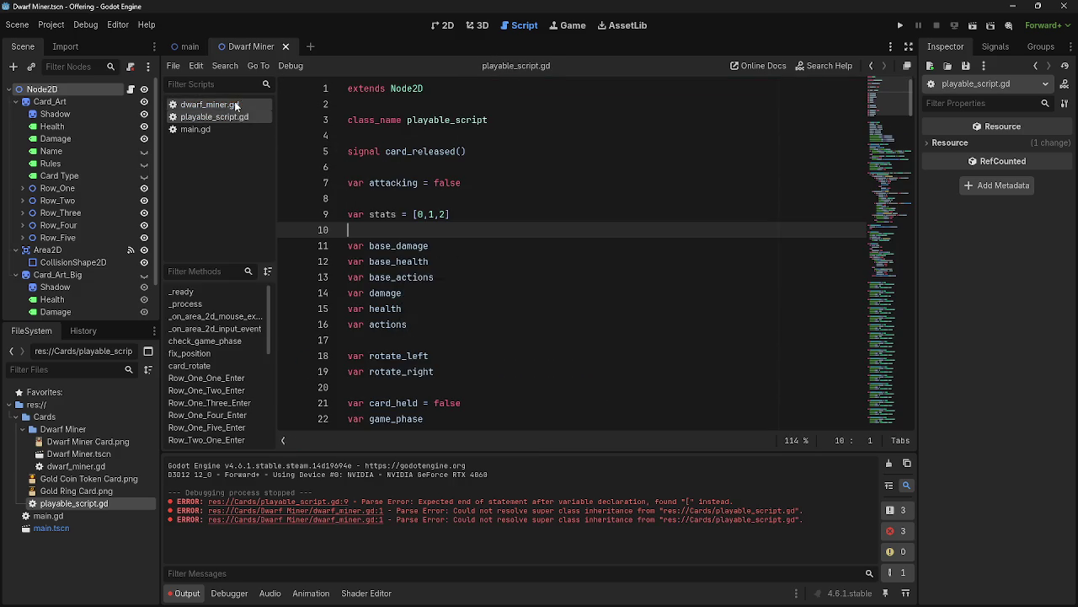
click(234, 106)
click(235, 117)
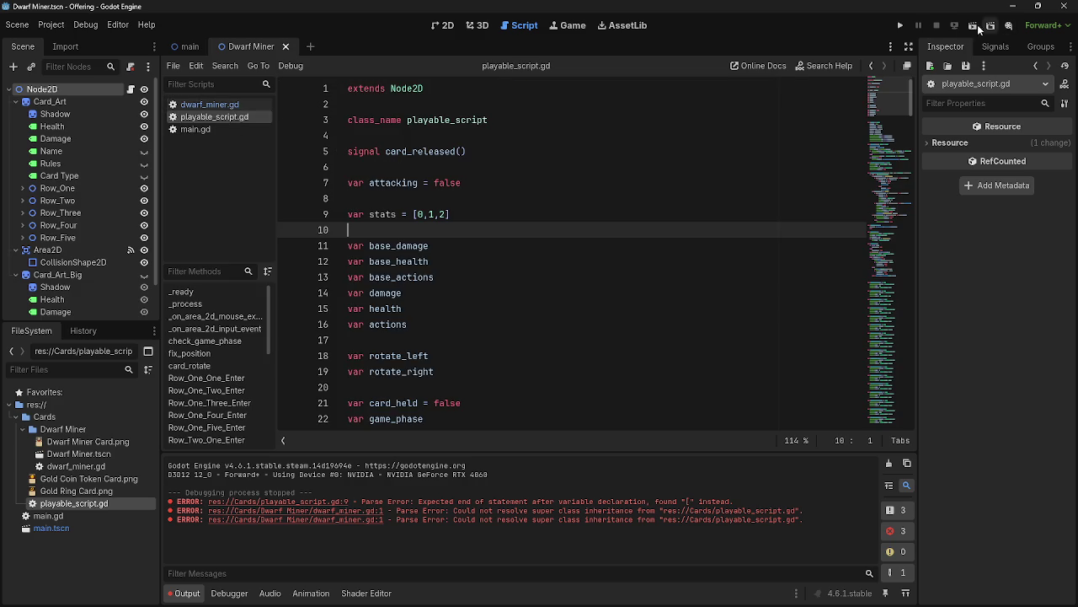
click(900, 26)
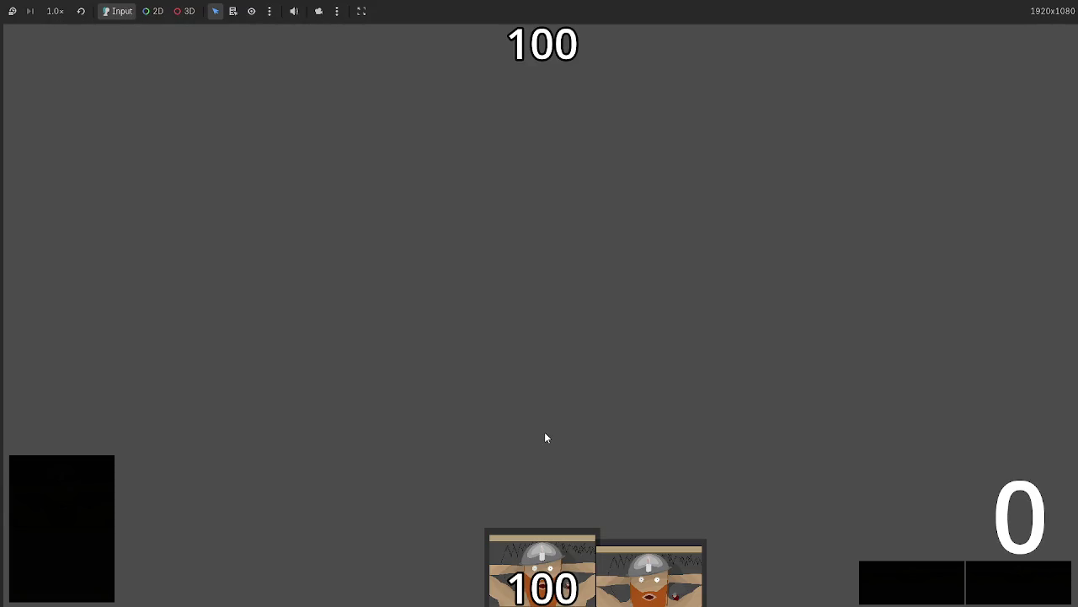
Play all five Dwarf Miner cards into the central row, stop the game, and reopen dwarf_miner.gd.
click(526, 548)
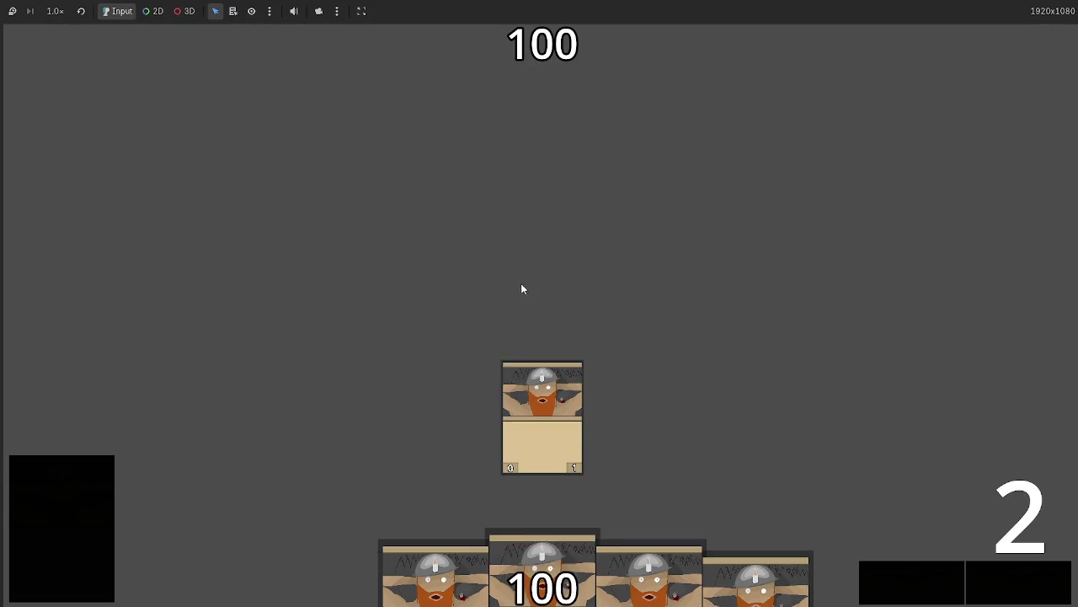
click(560, 544)
click(528, 536)
click(528, 540)
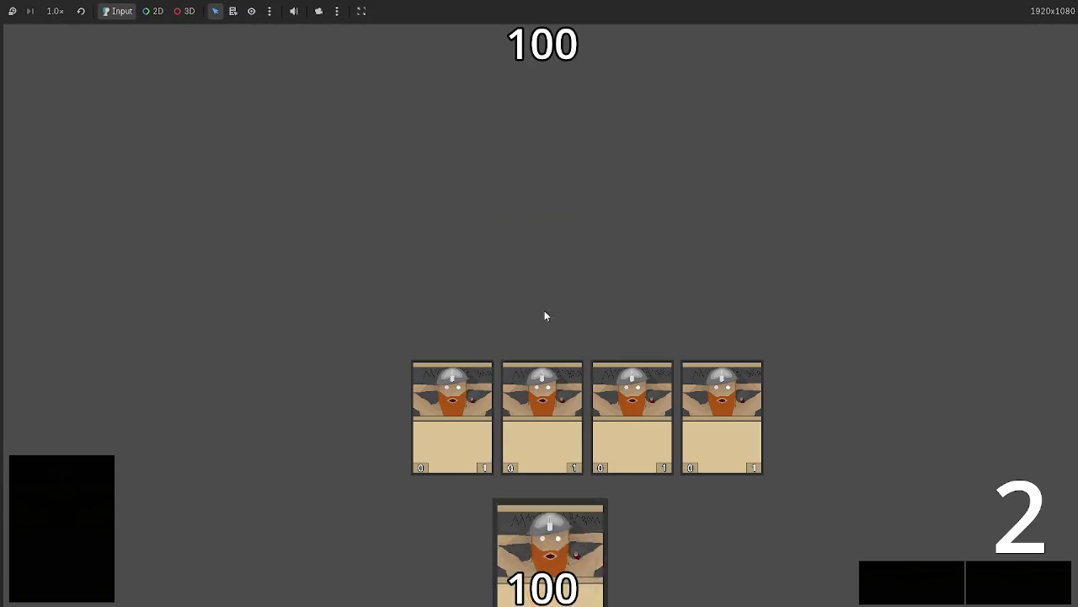
click(526, 547)
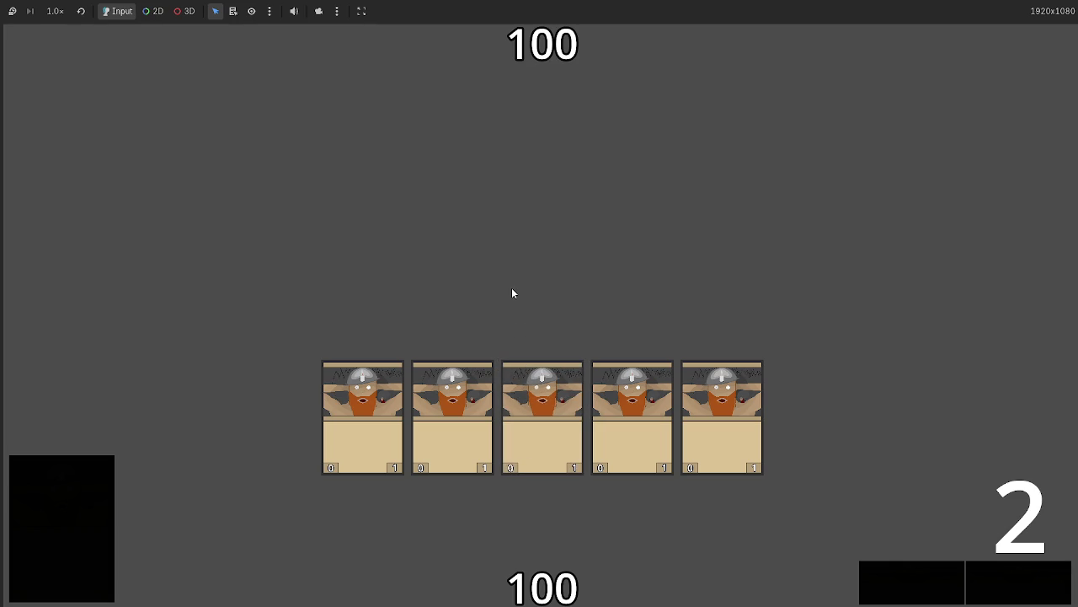
key(F8)
click(214, 103)
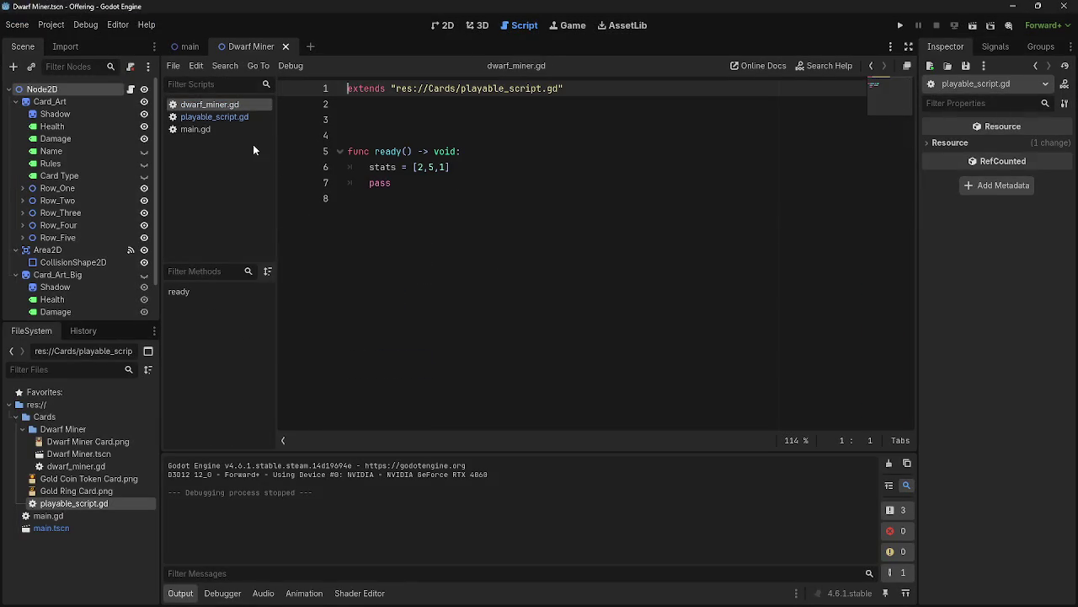
key(alt+Tab)
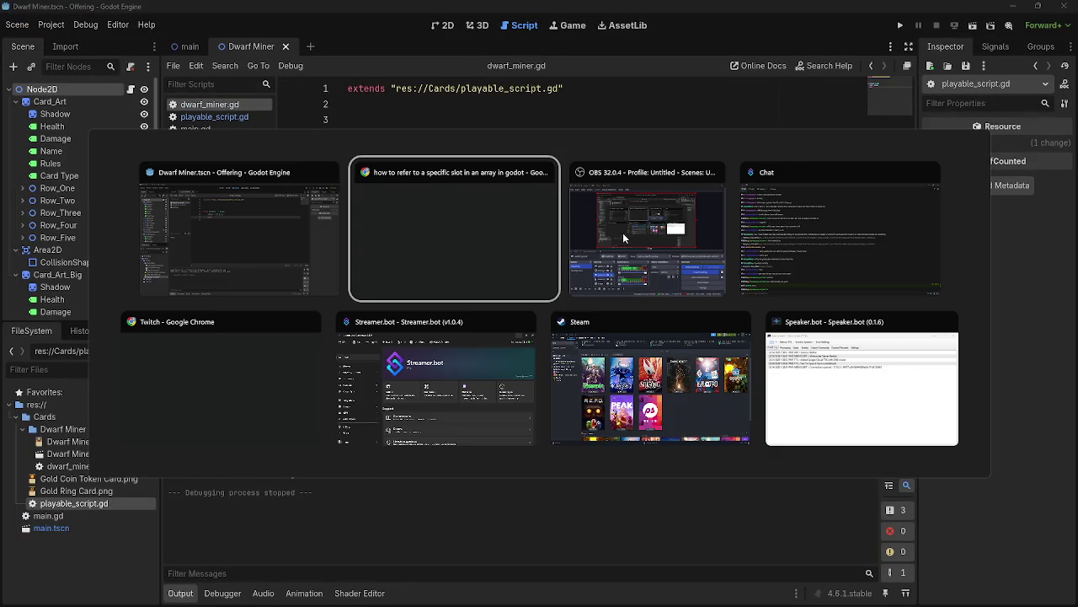
key(Escape)
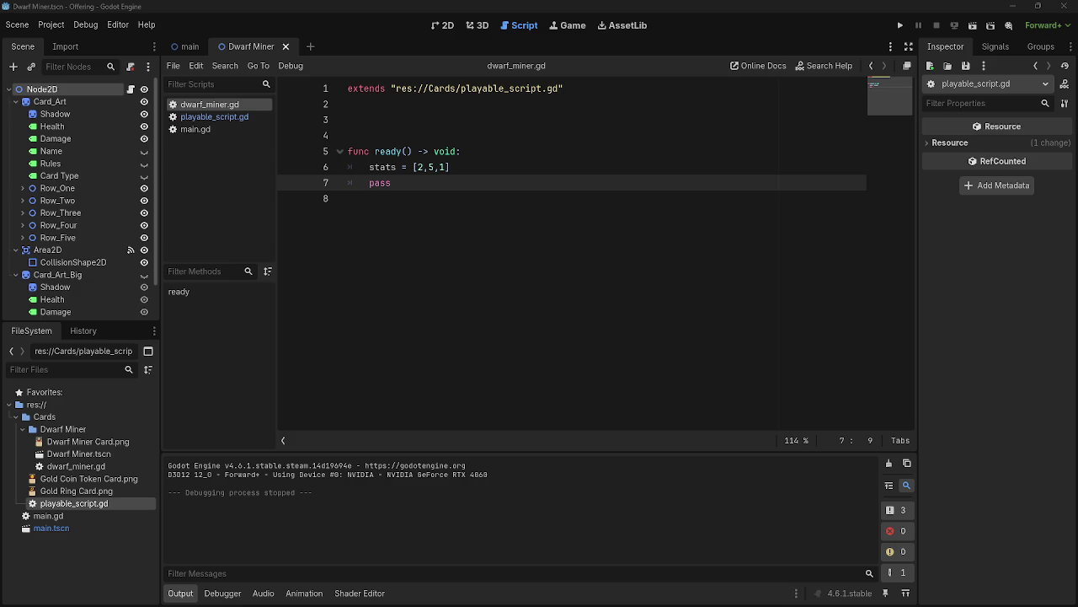
drag(410, 186, 363, 187)
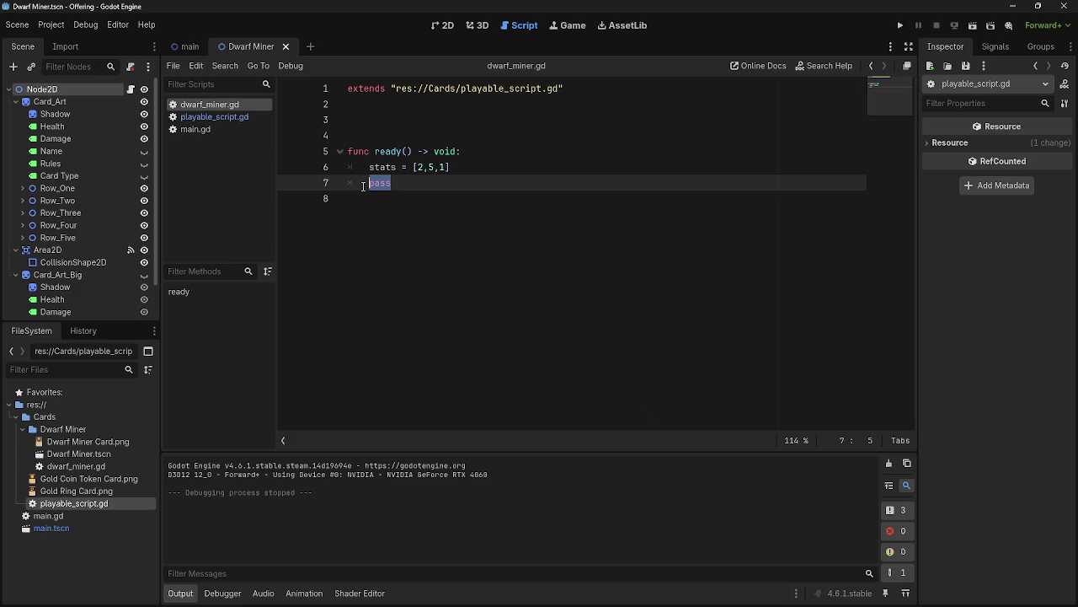
click(204, 117)
Cut the stat-applying lines 30–39 out of _ready in playable_script.gd.
scroll(454, 284, down, 6)
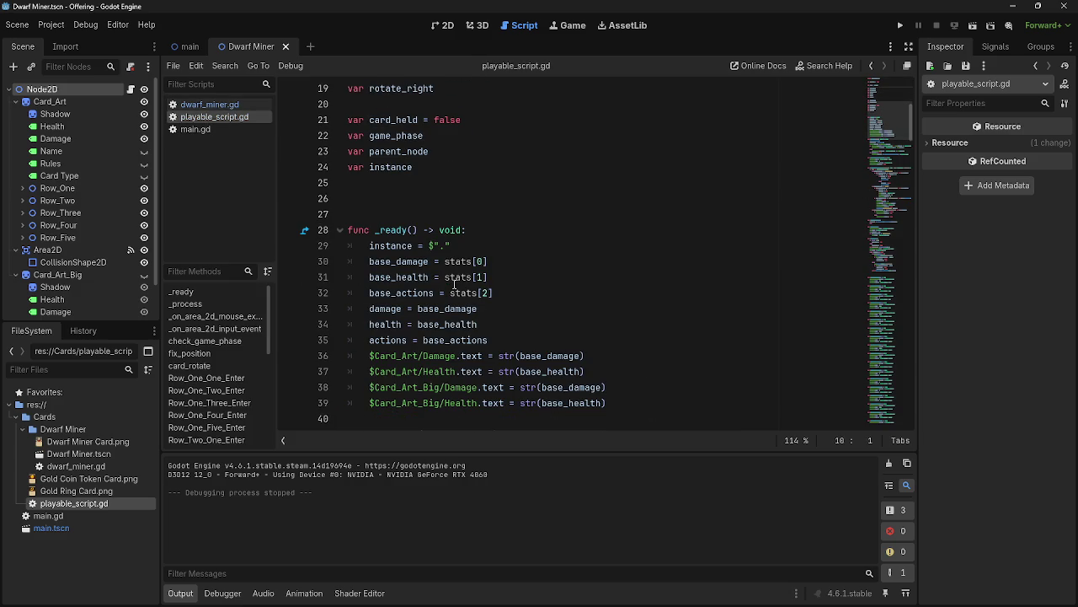
scroll(453, 283, up, 5)
scroll(454, 284, down, 6)
scroll(450, 286, up, 1)
scroll(450, 286, down, 1)
mouse_move(368, 214)
mouse_down()
mouse_move(497, 249)
mouse_move(642, 355)
mouse_up()
key(ctrl+c)
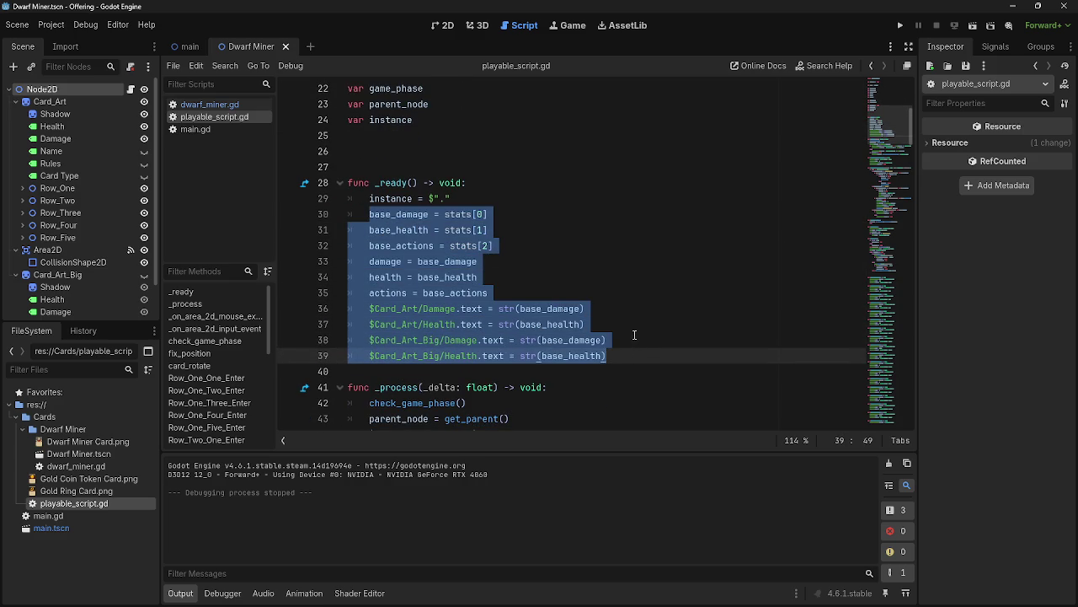
key(BackSpace)
key(BackSpace)
key(BackSpace)
Create a new stats() function above check_game_phase and paste the stat-applying lines into it.
scroll(604, 320, down, 8)
scroll(604, 320, down, 7)
scroll(594, 309, down, 2)
scroll(416, 206, up, 2)
click(418, 210)
key(Return)
key(Return)
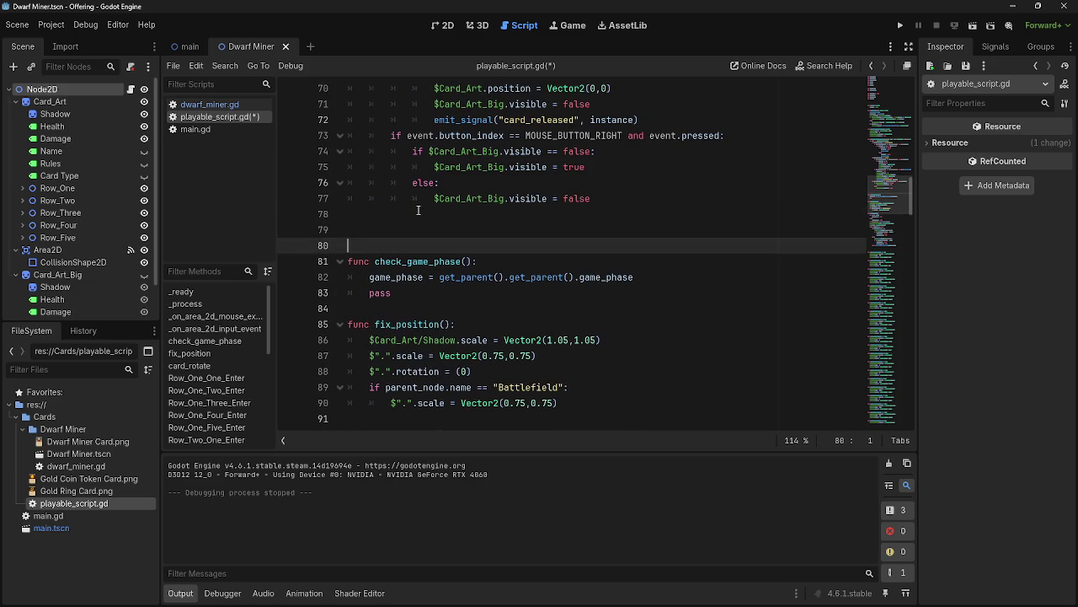
key(Up)
text(func)
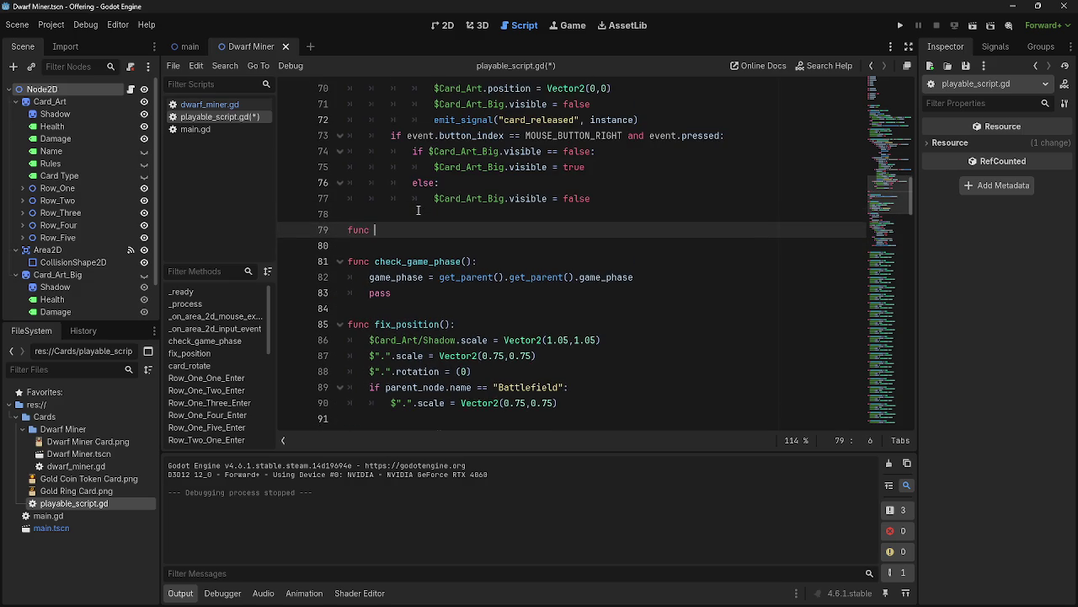
text((u)
text(date)
key(BackSpace)
key(BackSpace)
key(BackSpace)
text(st)
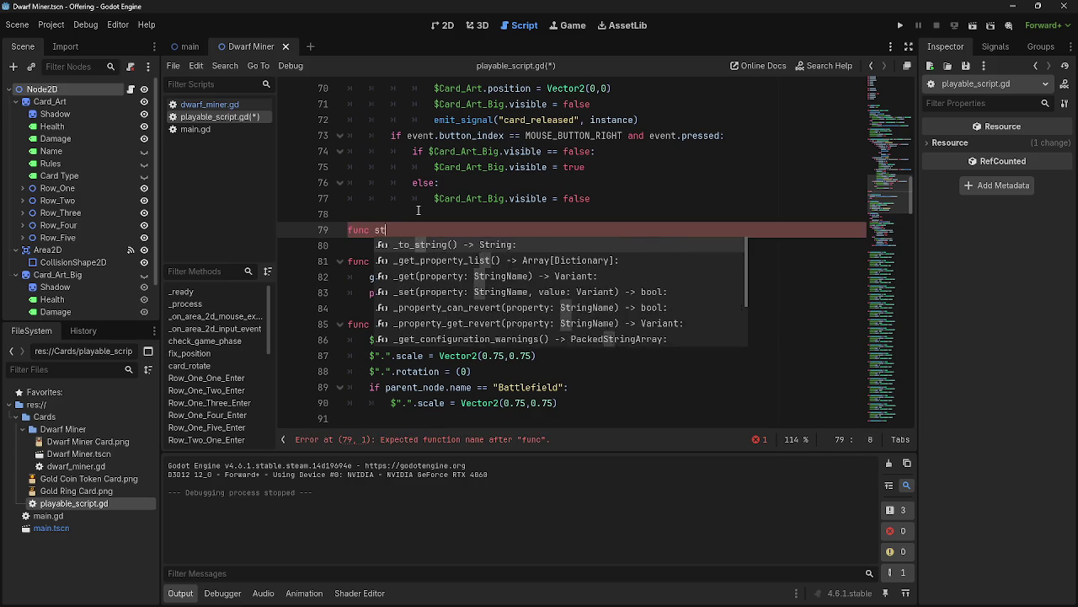
text(ats():)
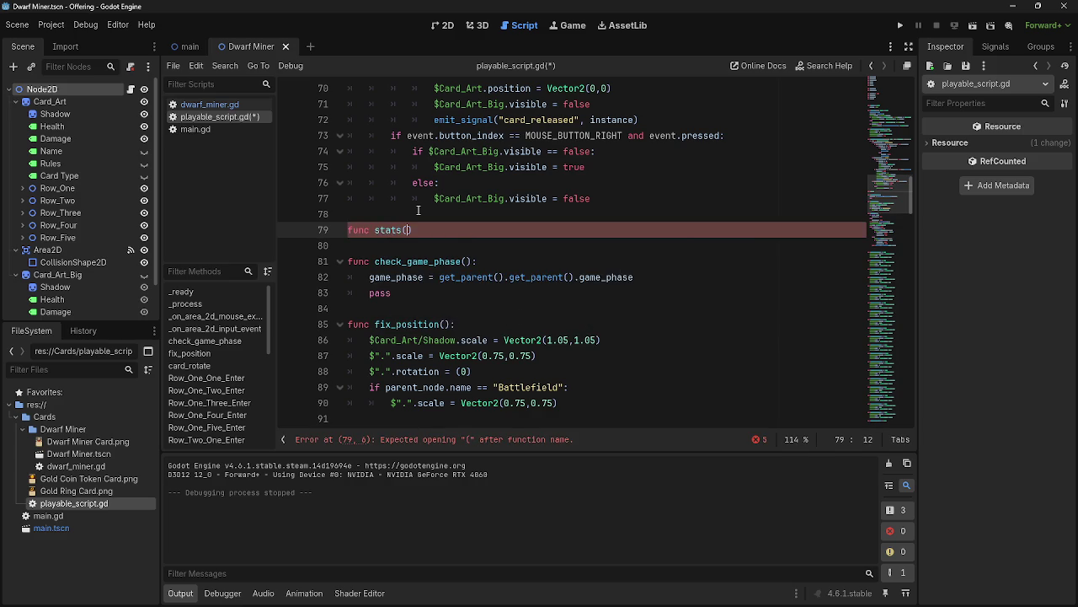
key(Return)
key(ctrl+v)
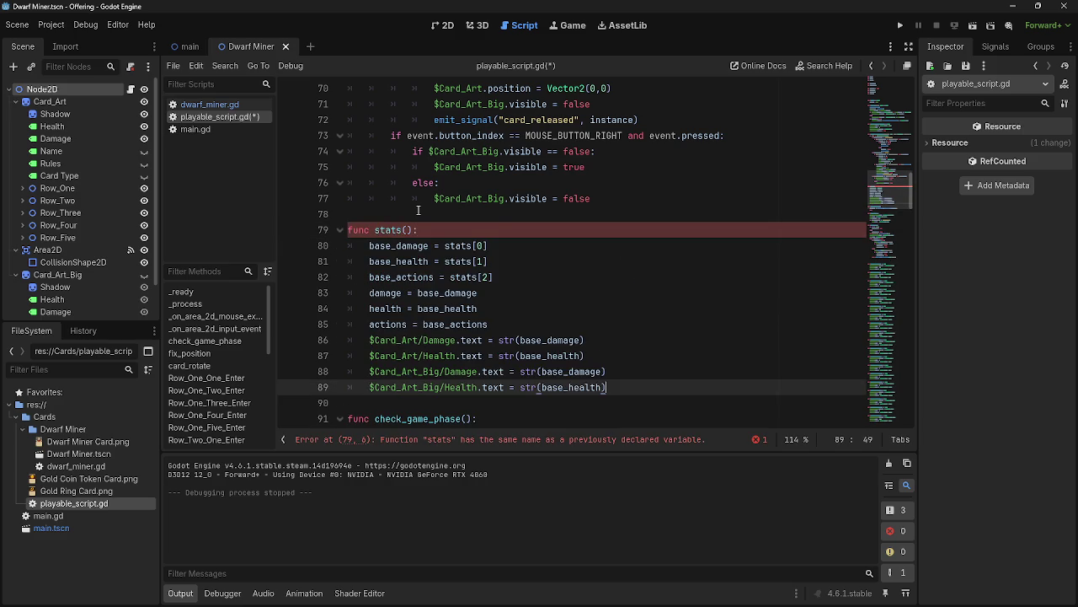
click(497, 225)
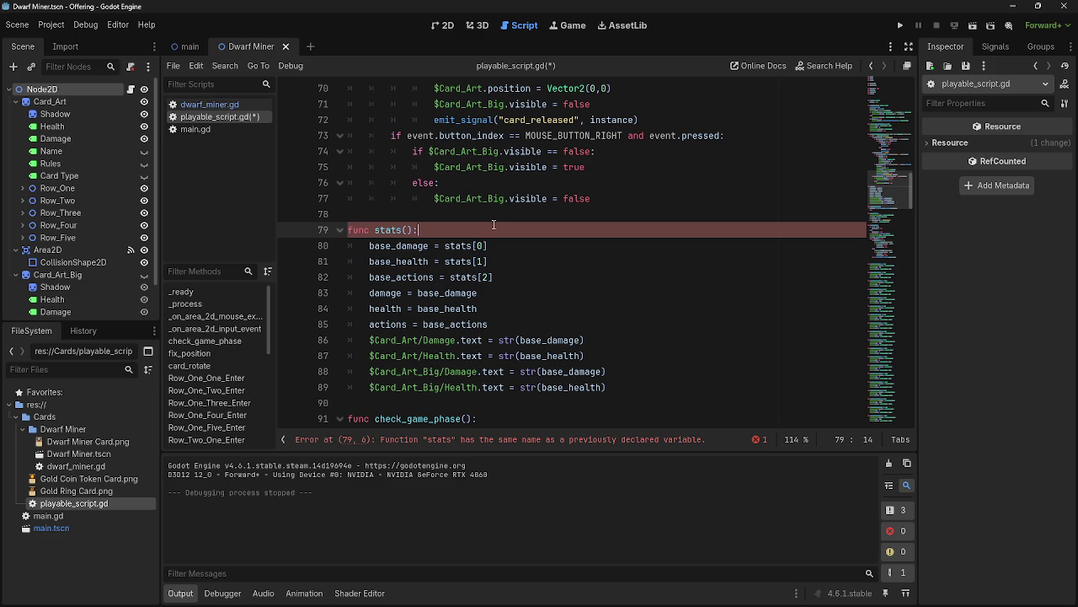
Rename the stats() function to base_stats() and switch to dwarf_miner.gd.
double_click(389, 229)
scroll(404, 245, up, 1)
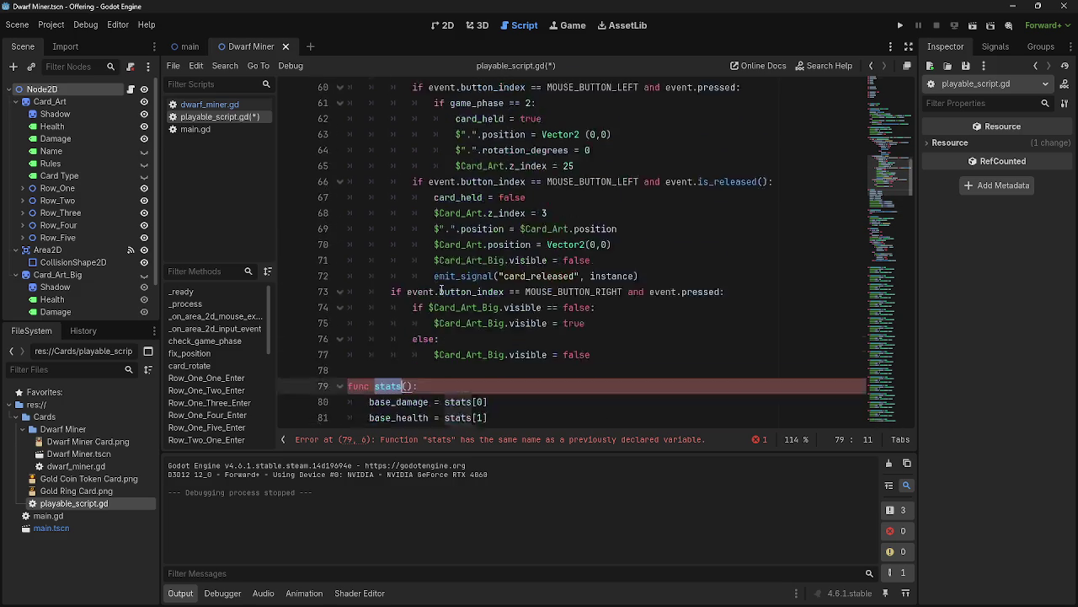
key(Left)
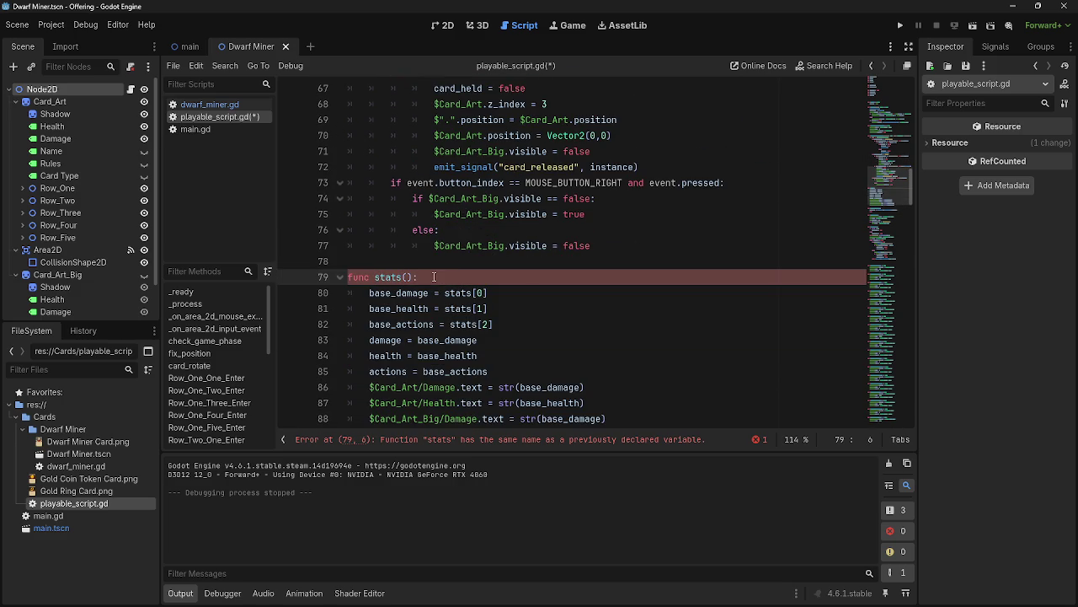
text(base_)
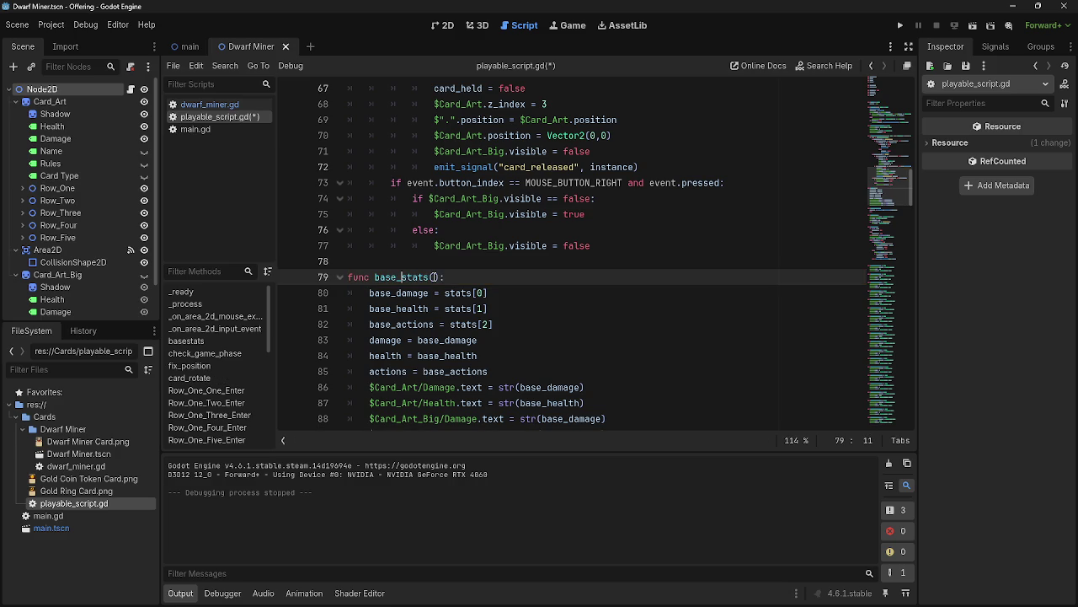
click(207, 105)
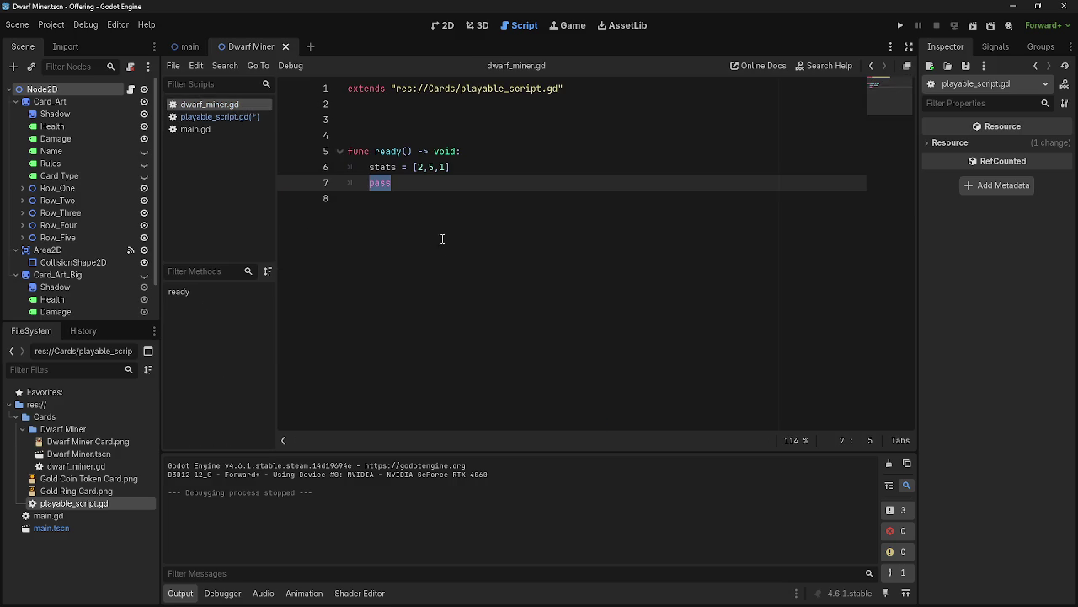
Add a super() call under the stats line in dwarf_miner.gd and delete the leftover pass.
click(469, 156)
click(471, 168)
key(Down)
key(BackSpace)
key(BackSpace)
key(BackSpace)
text(super)
key(Escape)
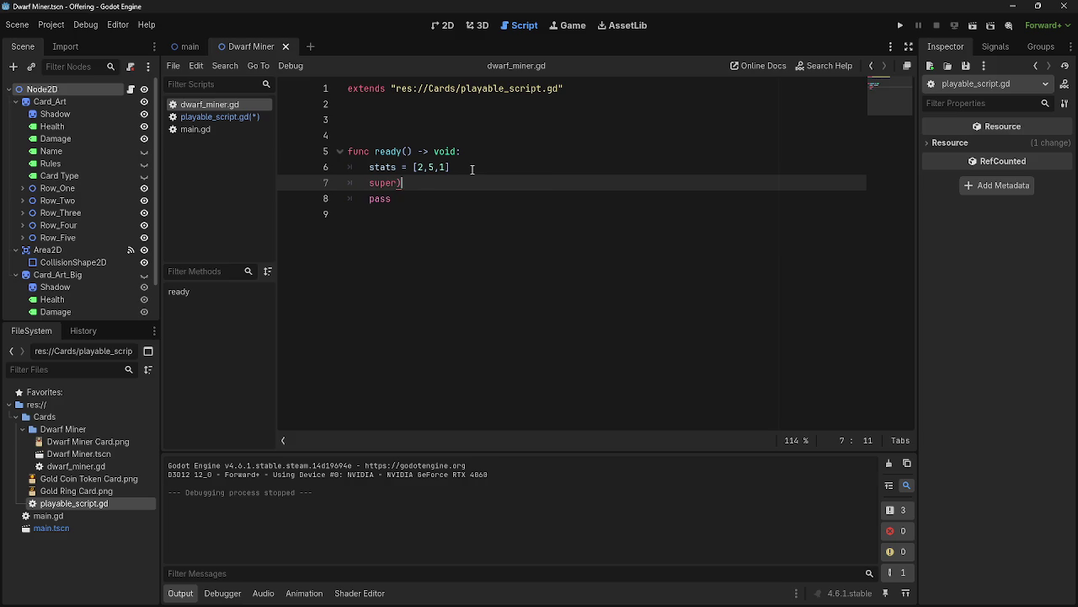
text())
key(Escape)
double_click(379, 199)
key(BackSpace)
key(BackSpace)
key(BackSpace)
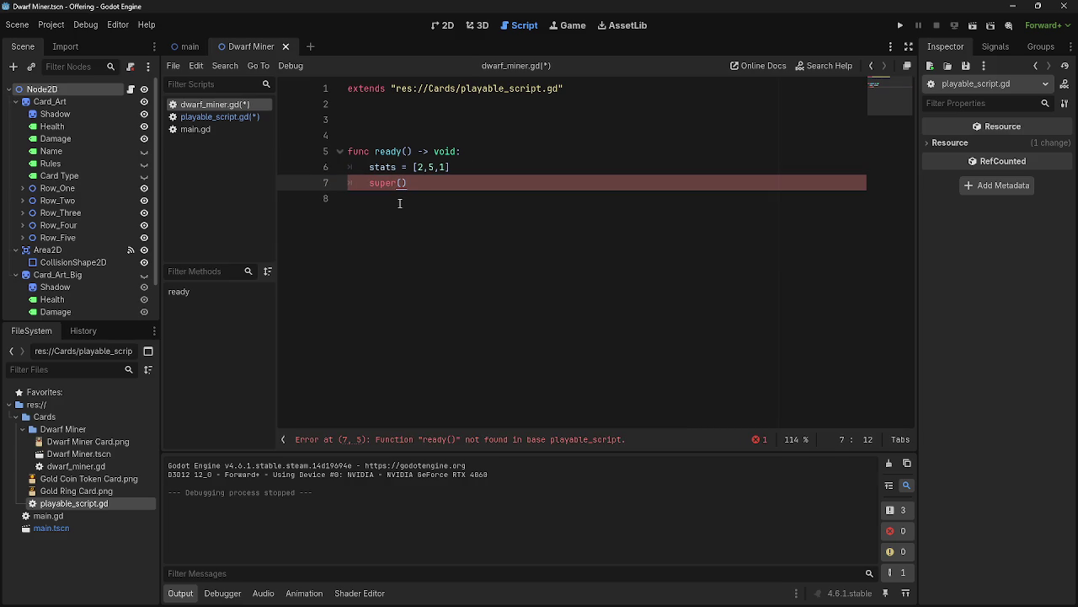
Add the function header 'func baee_stats():' on line 9, above the super() call.
click(402, 153)
click(470, 169)
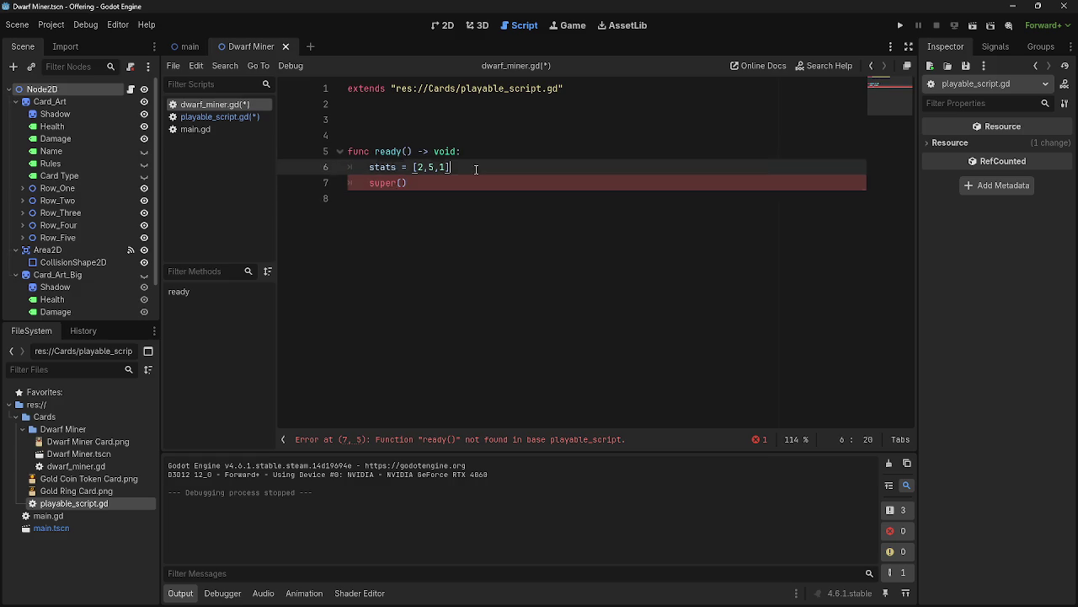
key(Return)
key(Return)
key(Return)
key(BackSpace)
key(BackSpace)
key(BackSpace)
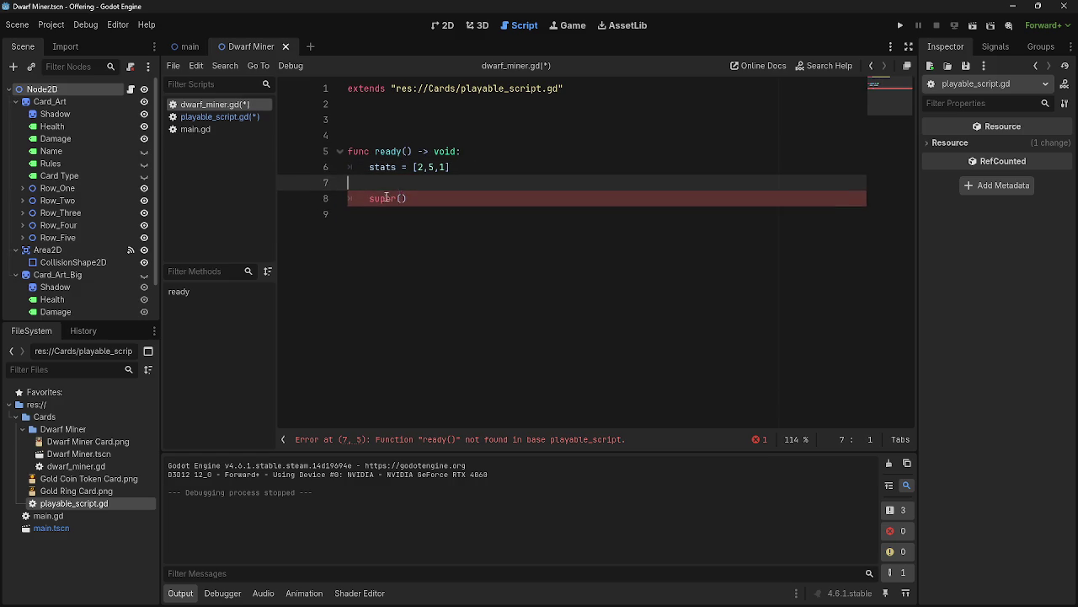
key(Return)
key(Return)
key(Return)
click(373, 183)
click(372, 208)
text(fun)
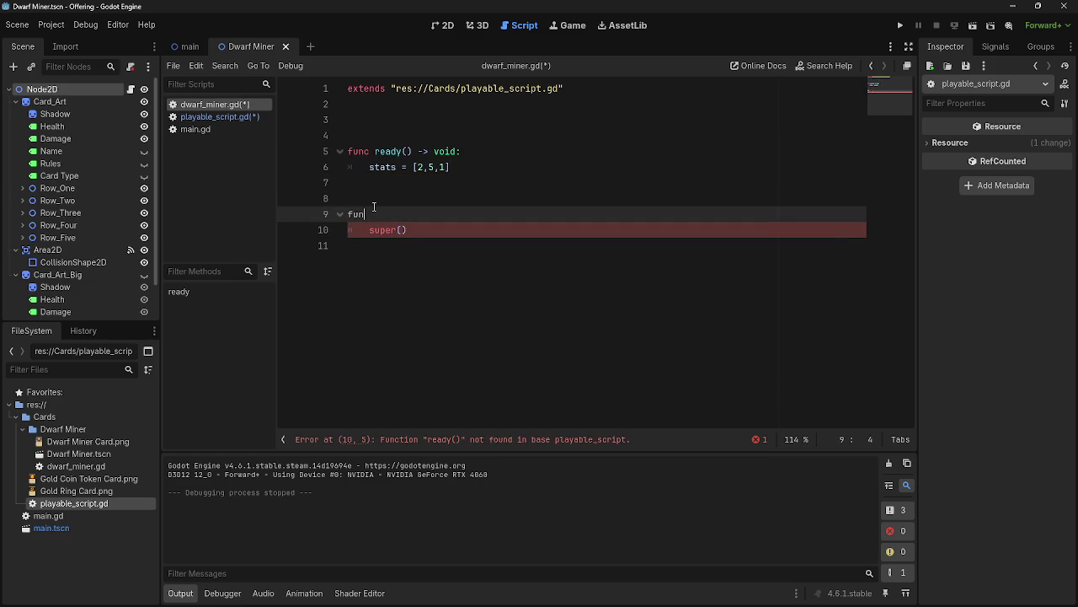
text(c bae)
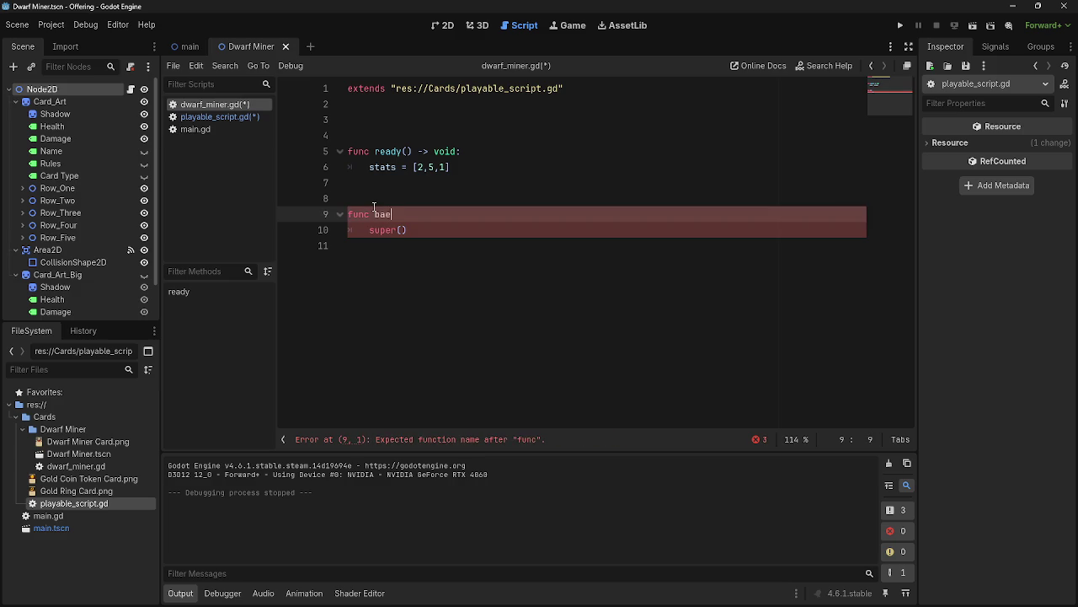
key(BackSpace)
text(se_stats()
text():)
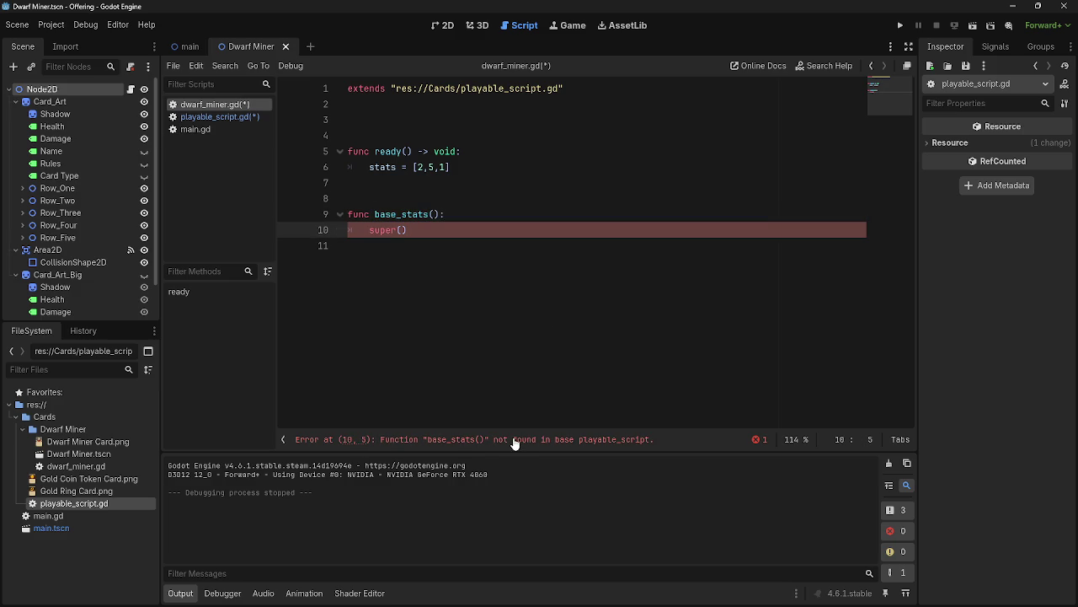
Save the scripts, compare against playable_script.gd, and run the game.
click(209, 118)
key(ctrl+s)
click(209, 105)
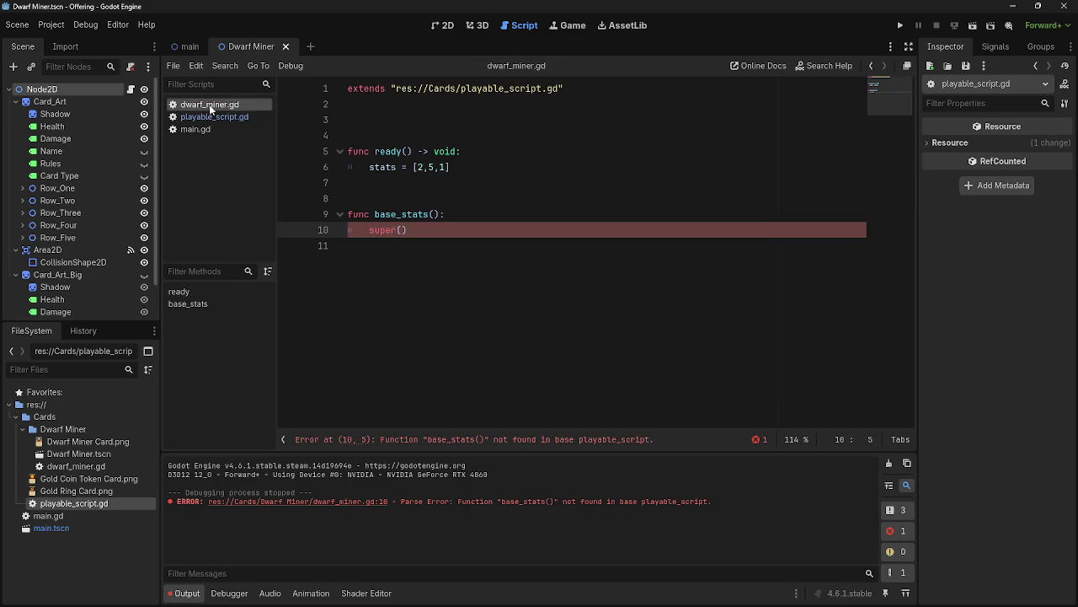
click(507, 218)
click(465, 230)
click(216, 116)
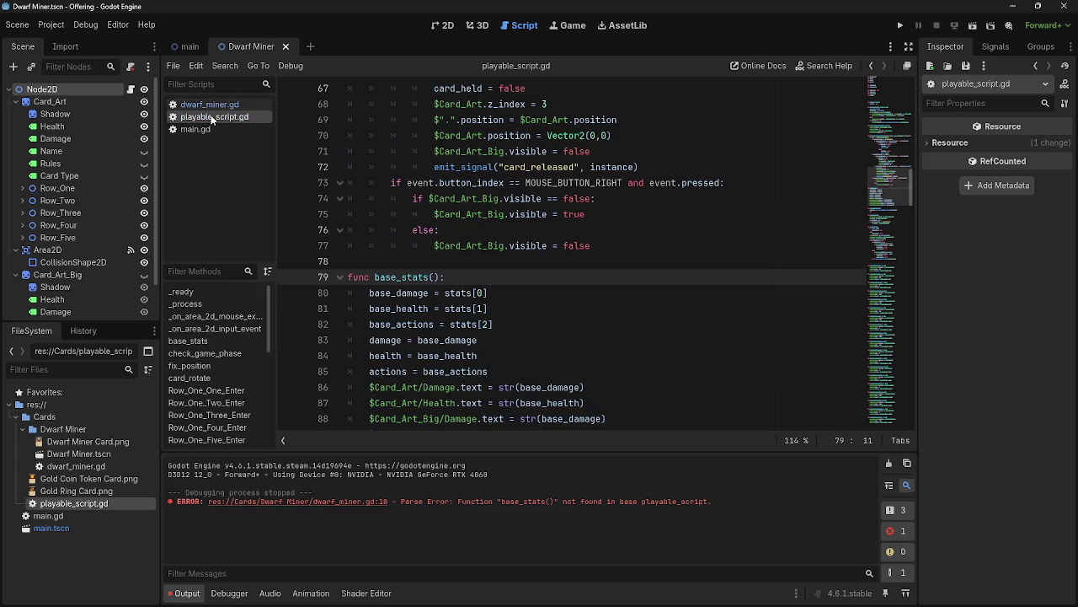
click(210, 105)
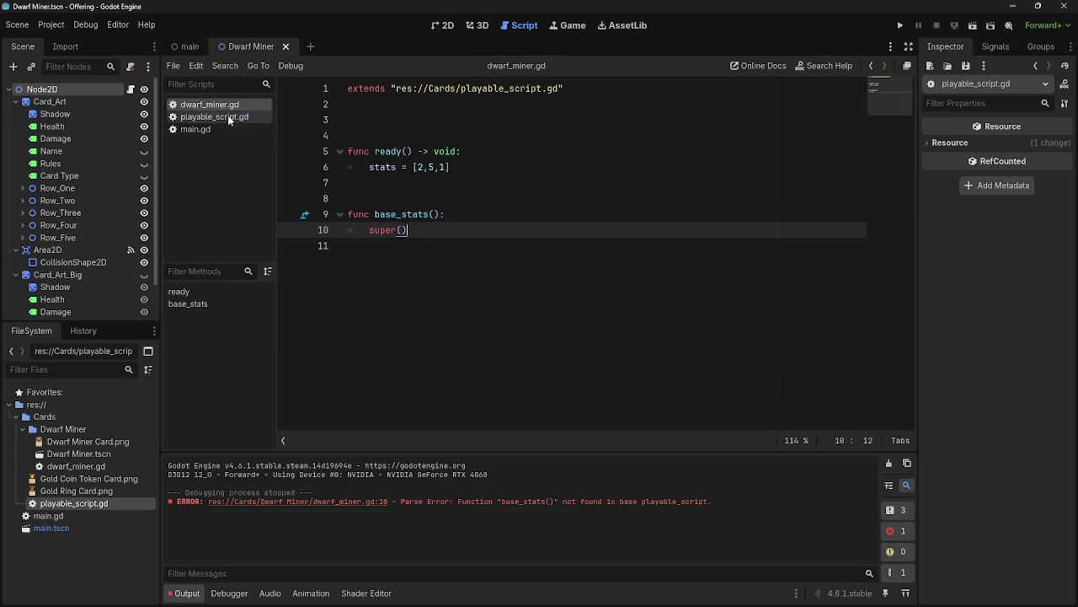
click(903, 25)
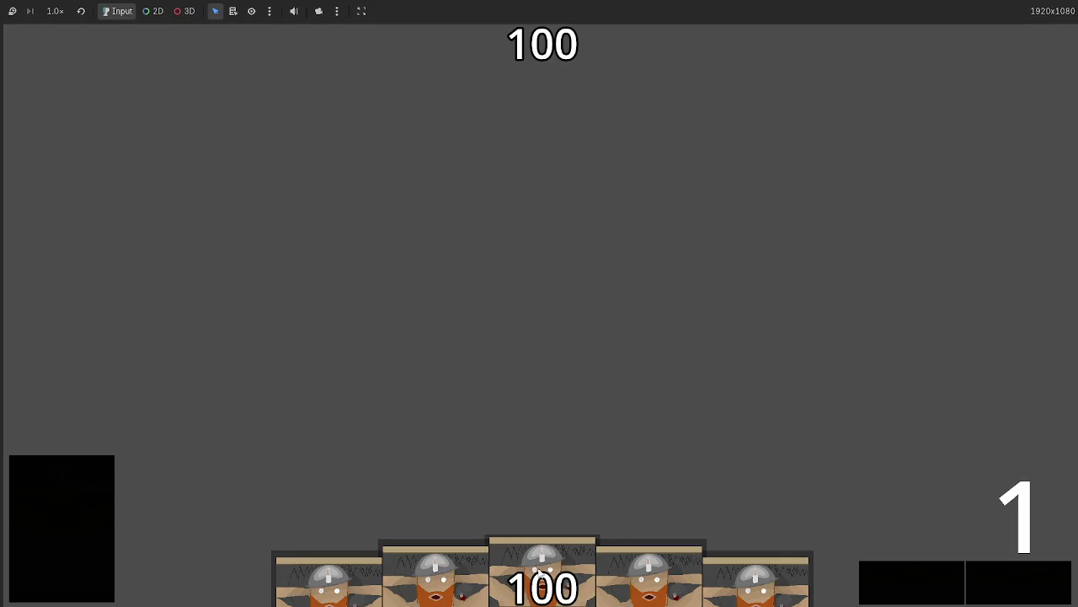
Play a Dwarf Miner card, stop the game, and add a base_stats() call after the stats line.
drag(531, 579, 509, 330)
key(F8)
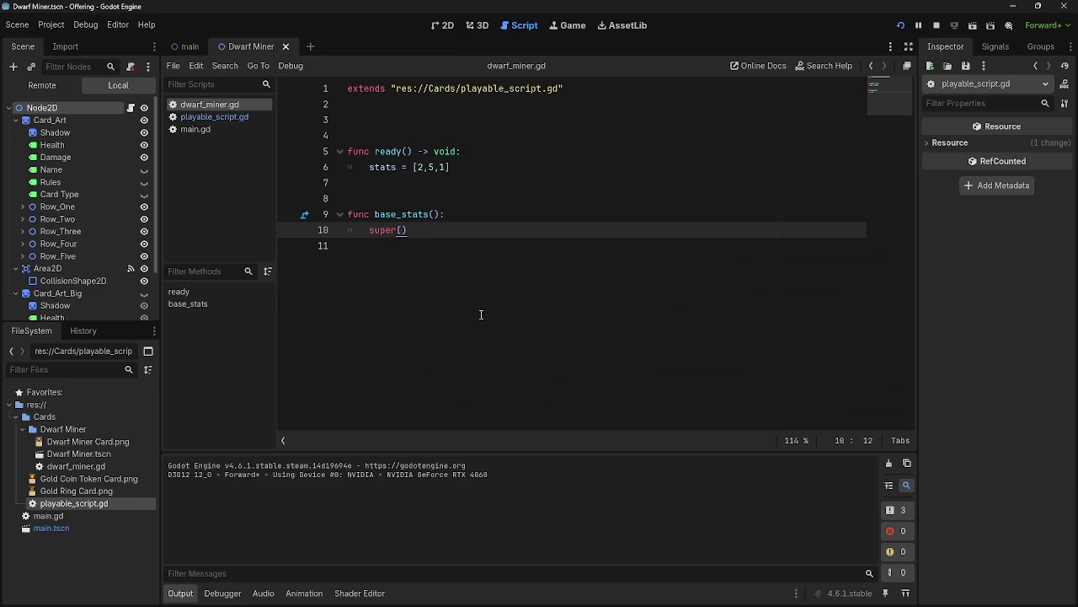
click(491, 168)
key(Return)
text(base)
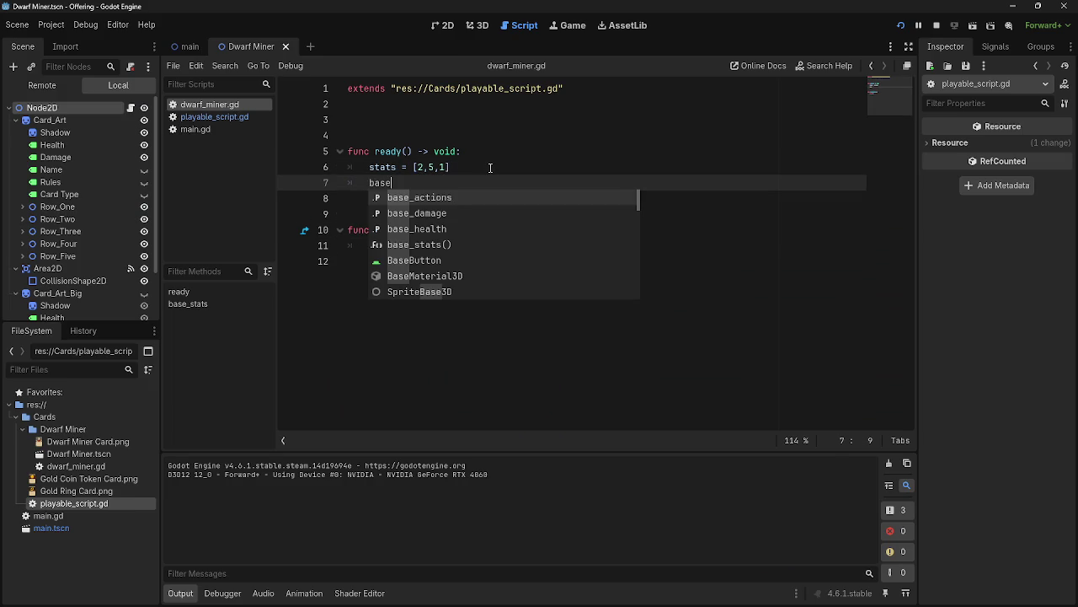
key(Down)
key(Down)
key(Down)
key(Return)
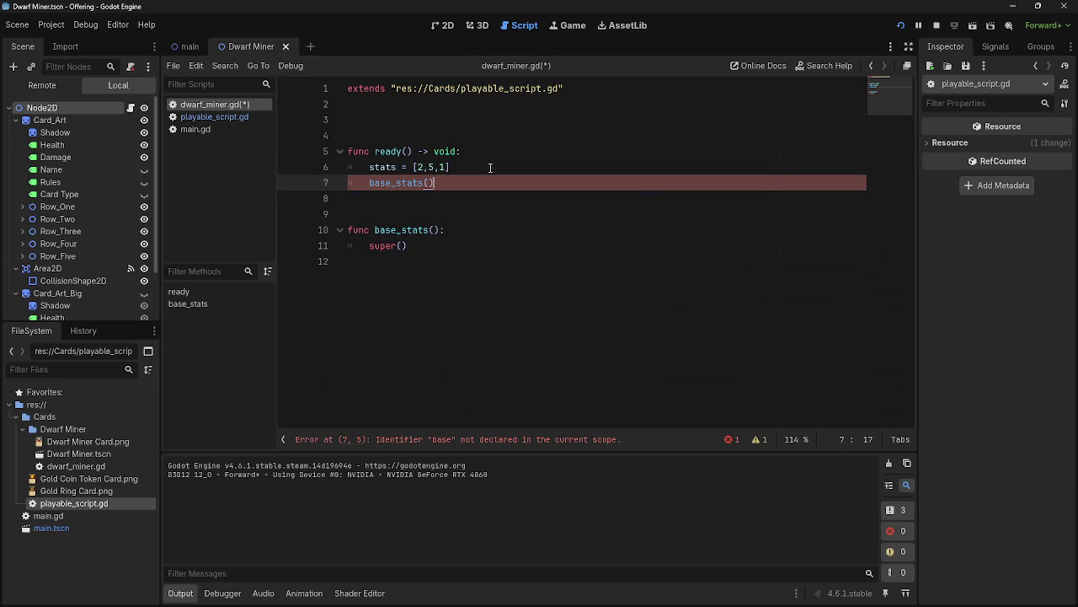
Run the game again to test, then stop it and save the scripts.
click(936, 25)
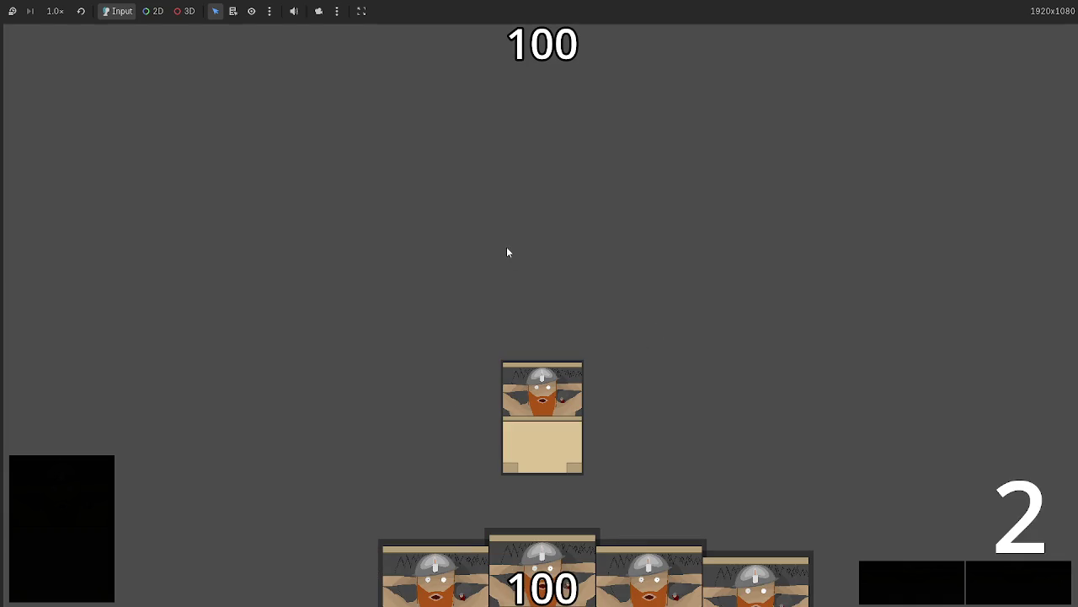
key(F8)
click(434, 230)
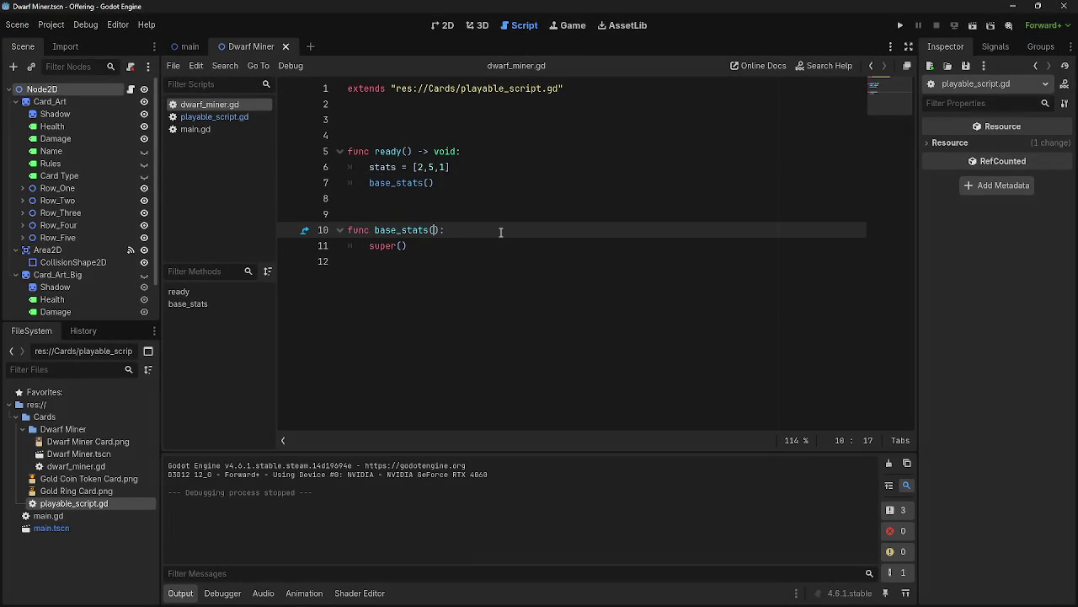
key(ctrl+s)
Review the variables at the top of playable_script.gd, including the damage line.
click(221, 118)
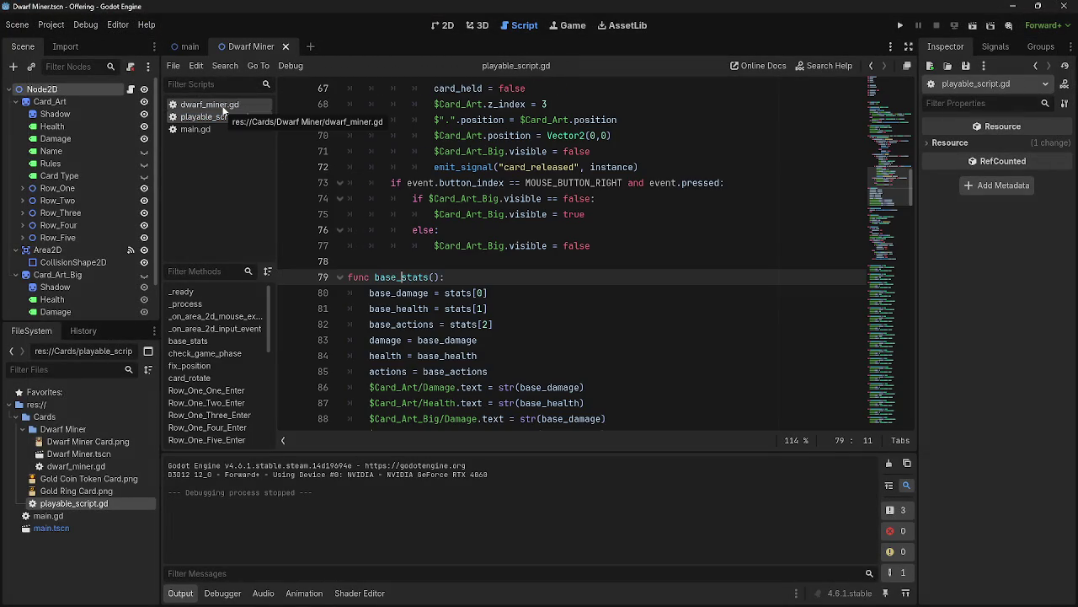
click(223, 107)
click(223, 118)
scroll(530, 263, up, 15)
scroll(529, 263, up, 1)
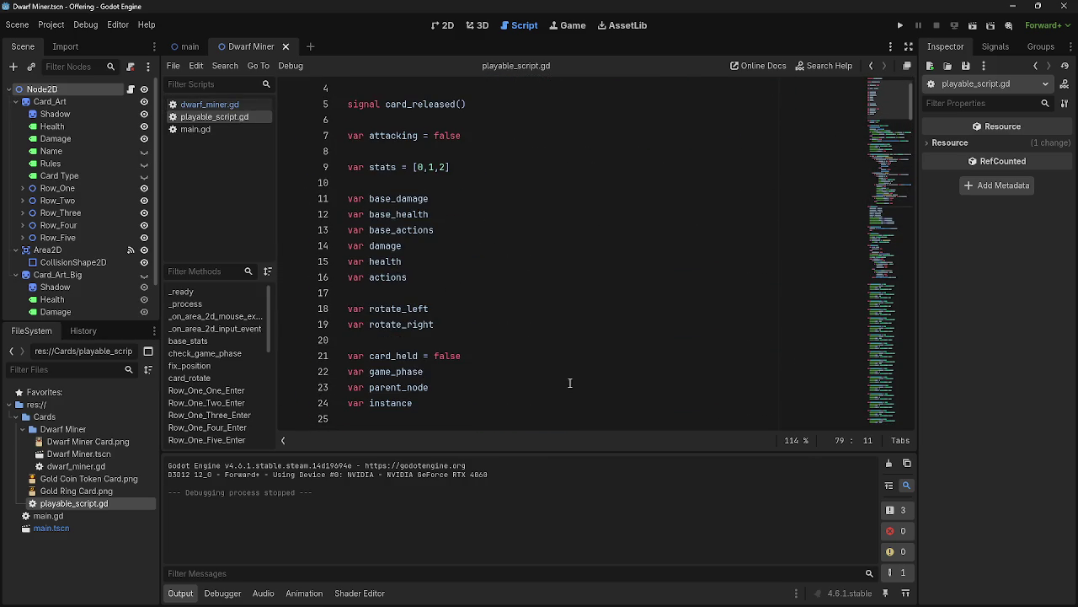
click(475, 246)
key(alt+Tab)
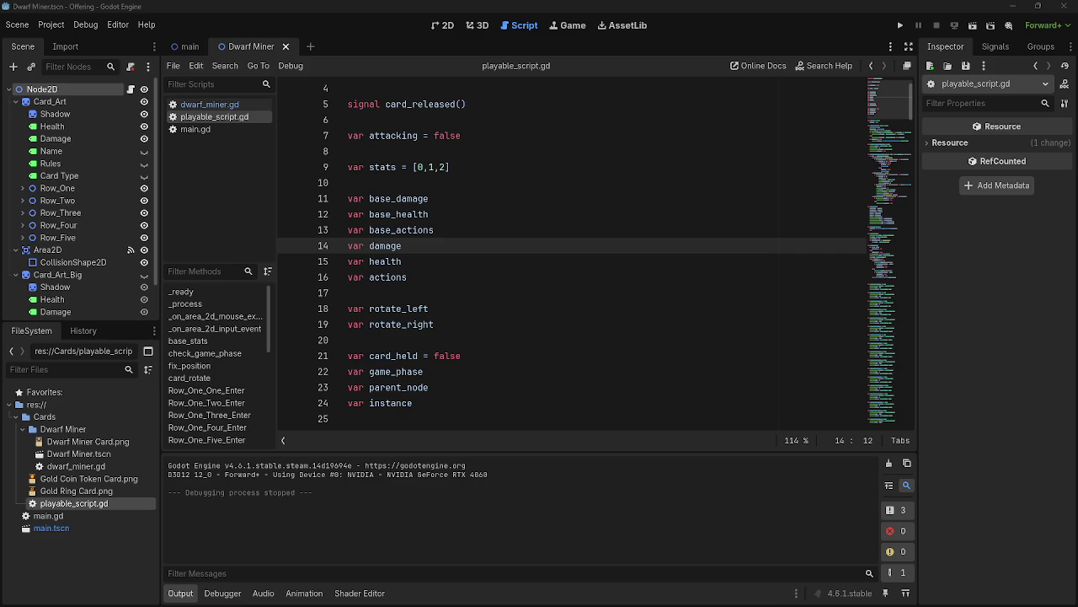
In dwarf_miner.gd, move stats = [2,5,1] from ready() into base_stats below super().
click(207, 104)
click(470, 168)
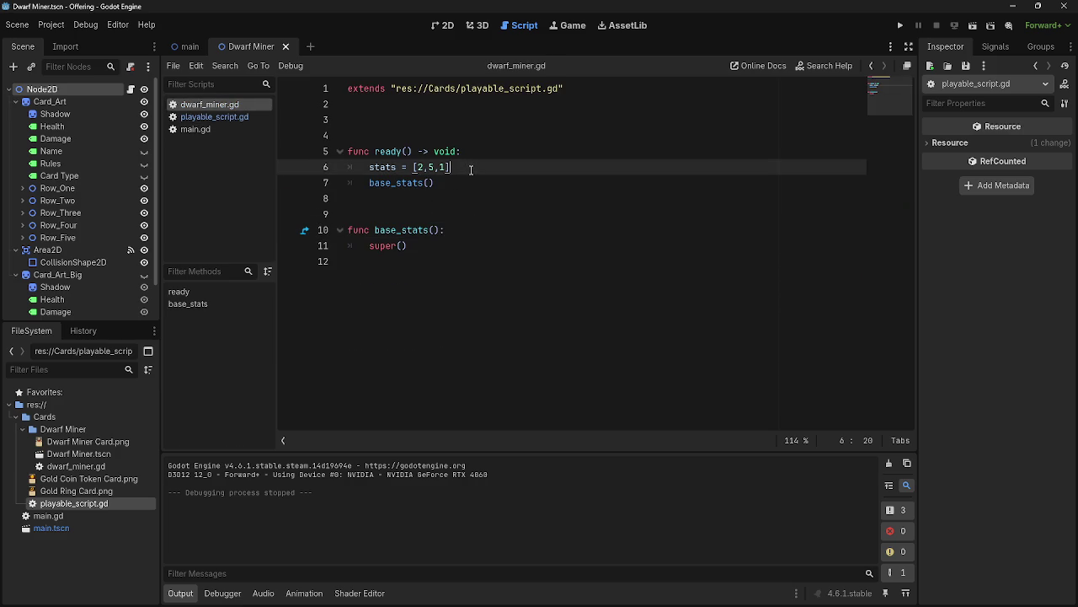
key(Down)
key(Down)
key(Down)
key(Return)
triple_click(387, 168)
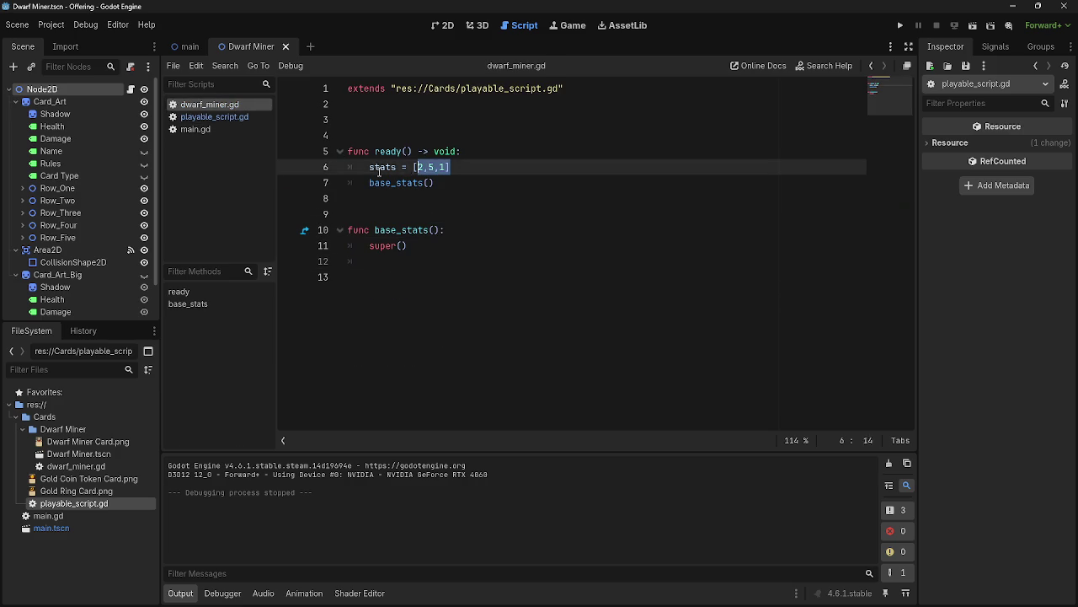
drag(387, 167, 372, 262)
click(462, 262)
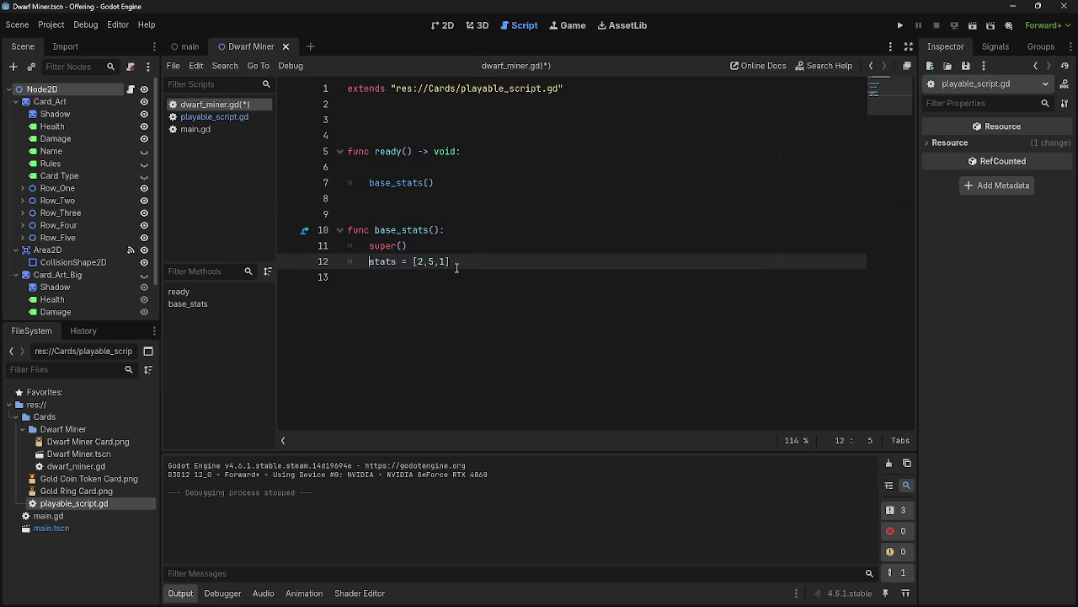
Test-run the game, drag a hand card to the table centre, then stop it.
click(900, 25)
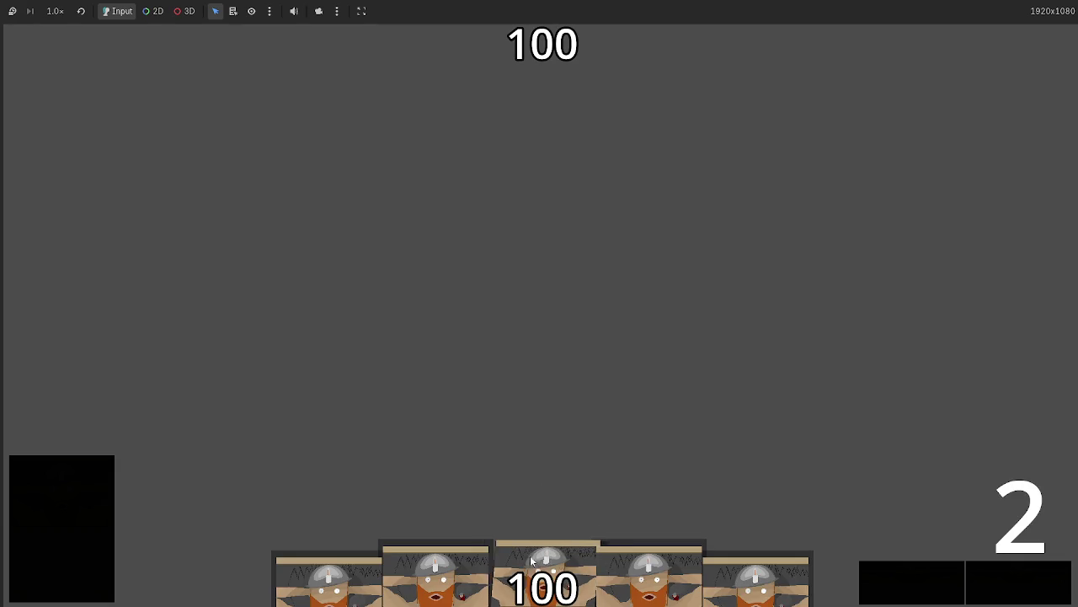
mouse_move(530, 555)
mouse_down()
mouse_move(519, 292)
mouse_move(518, 329)
mouse_up()
key(F8)
Move the stats = [2,5,1] line above the super() call in base_stats.
click(471, 156)
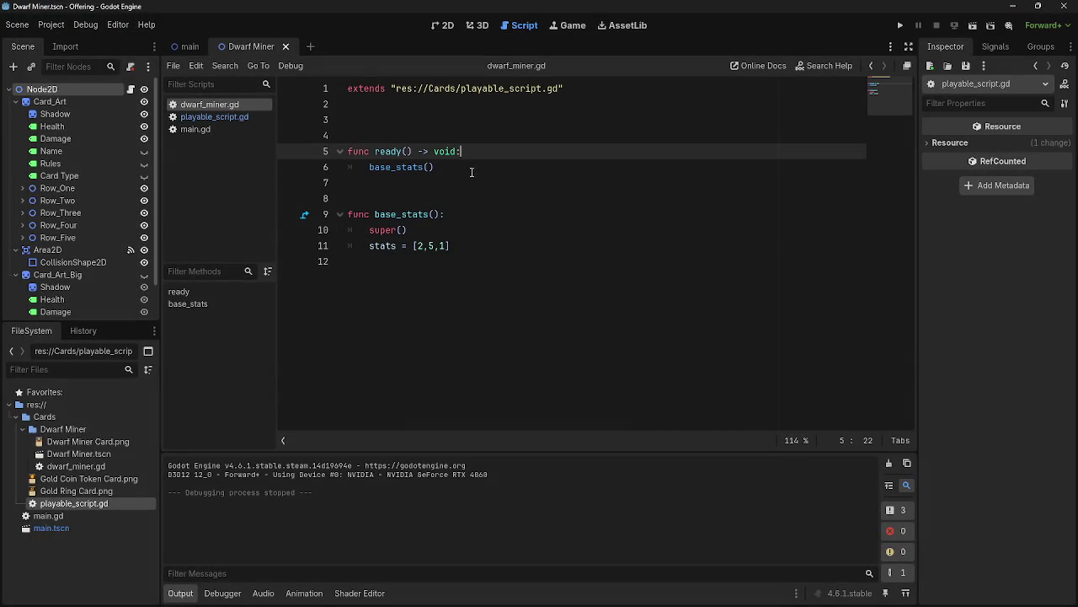
click(477, 214)
key(Return)
mouse_move(470, 262)
mouse_down()
mouse_move(359, 261)
mouse_move(381, 231)
mouse_up()
Run the game with the reordered stats, play a hand card, then stop it.
click(900, 25)
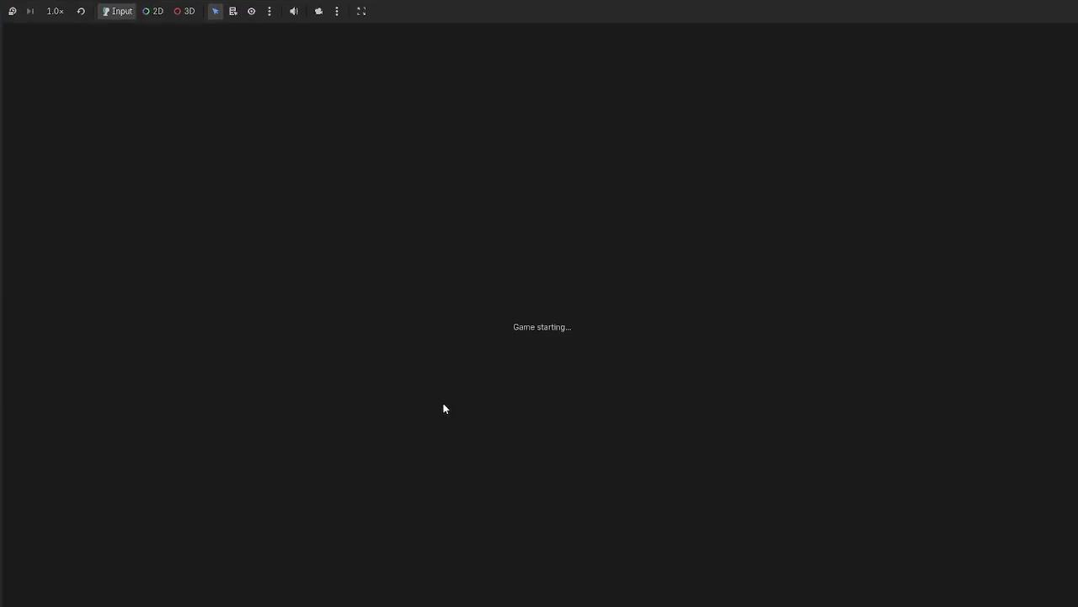
click(535, 568)
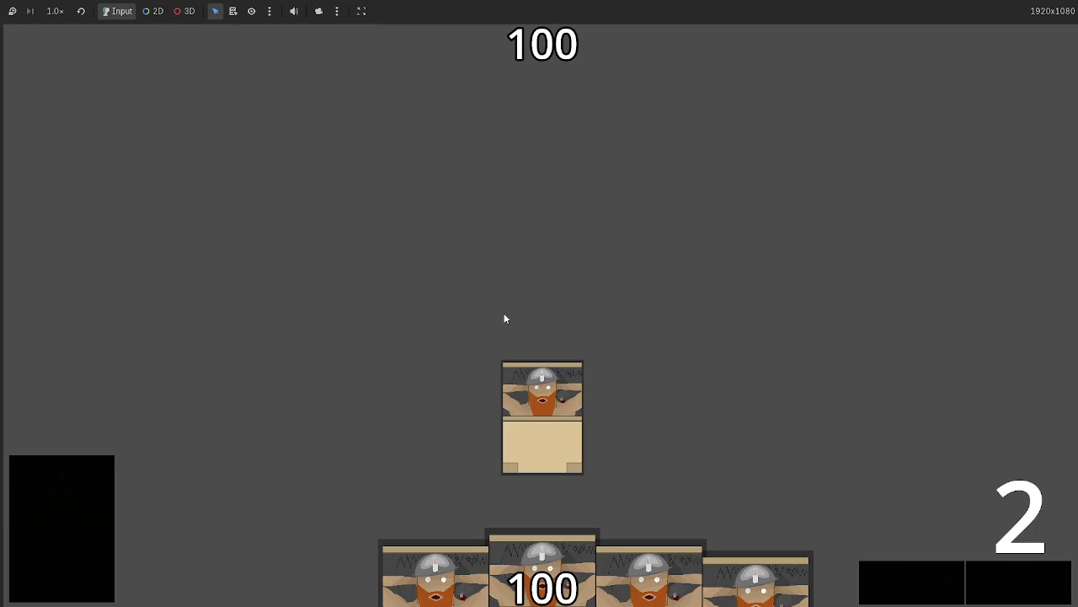
key(F8)
Open playable_script.gd and scroll down to its base_stats function.
click(214, 117)
scroll(533, 385, down, 5)
scroll(532, 386, down, 19)
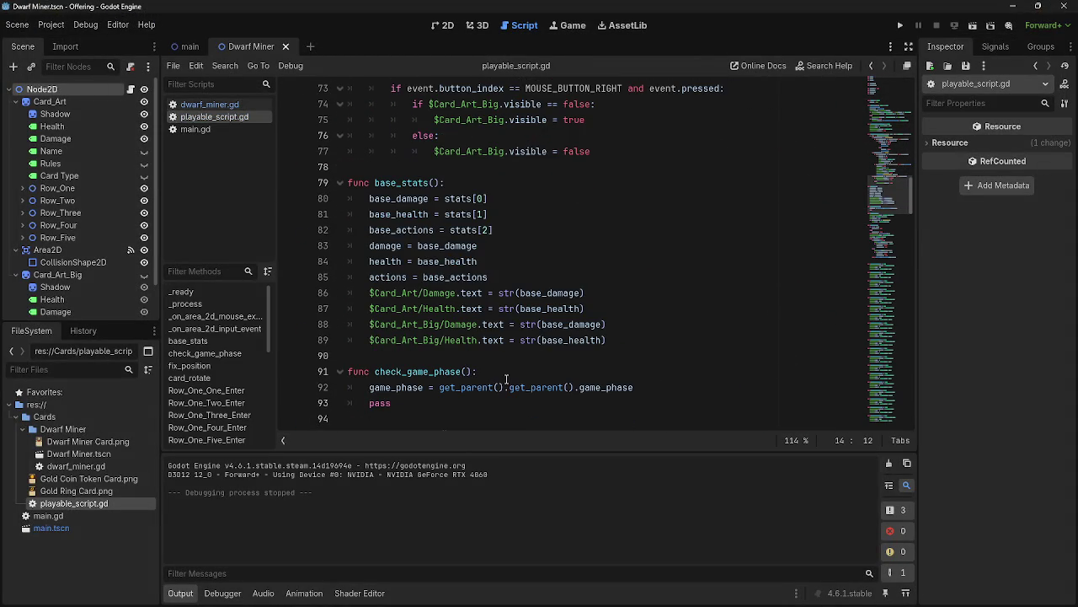
Highlight the uses of stats in playable_script.gd's base_stats and check the var stats declaration on line 9.
double_click(453, 199)
click(489, 206)
click(488, 199)
scroll(528, 311, up, 11)
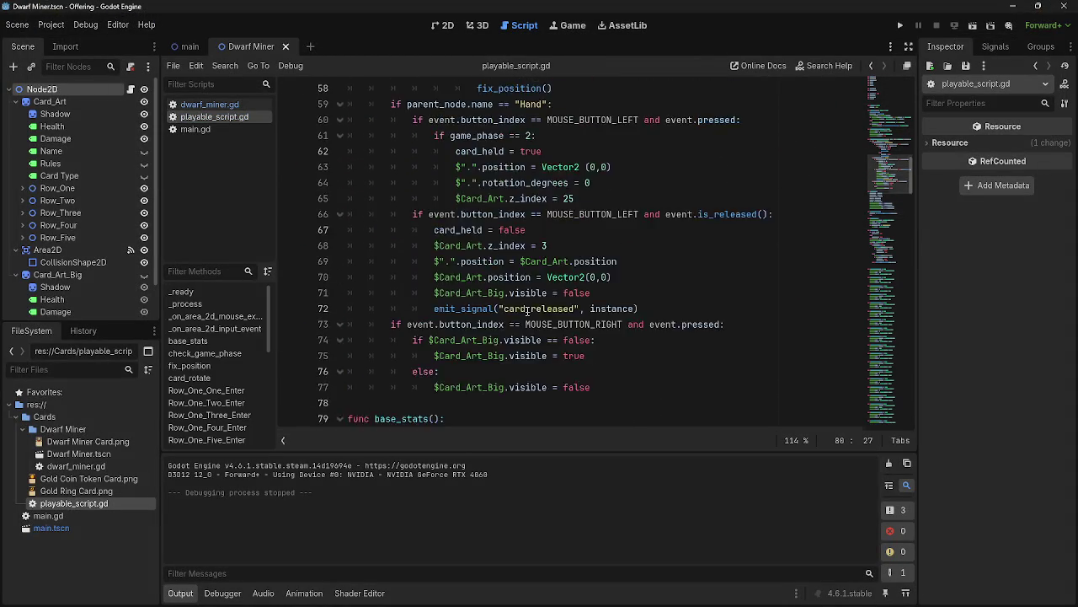
scroll(527, 310, up, 13)
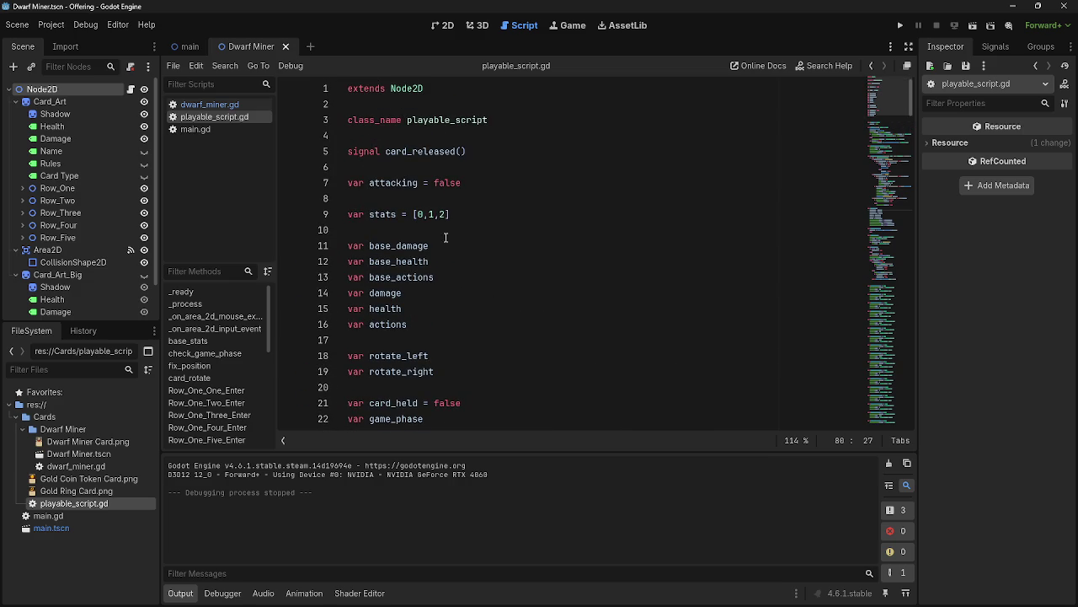
click(422, 214)
scroll(468, 261, down, 19)
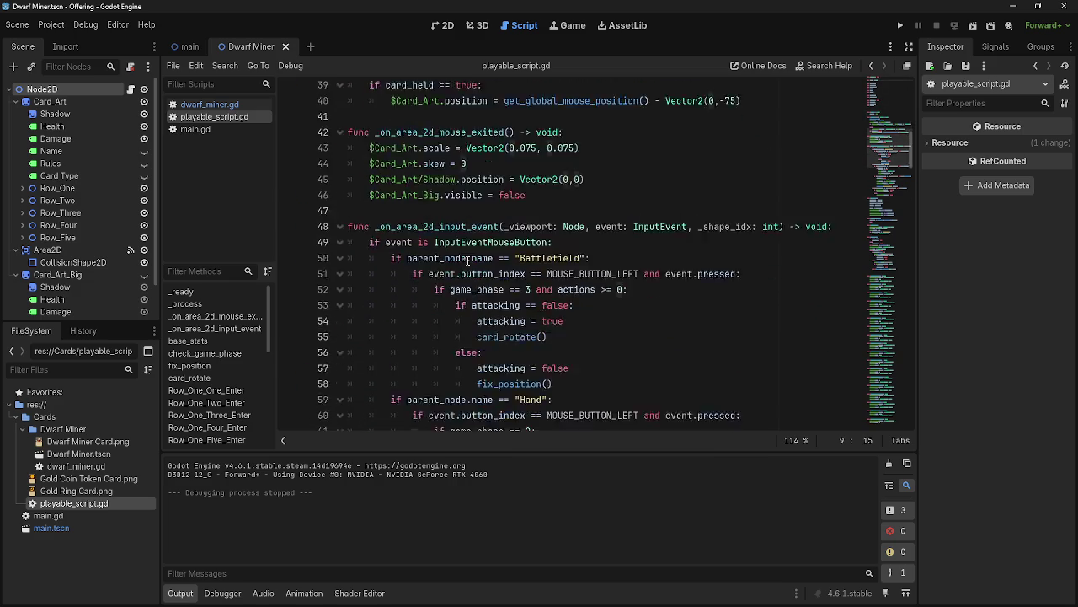
scroll(469, 261, down, 4)
click(388, 214)
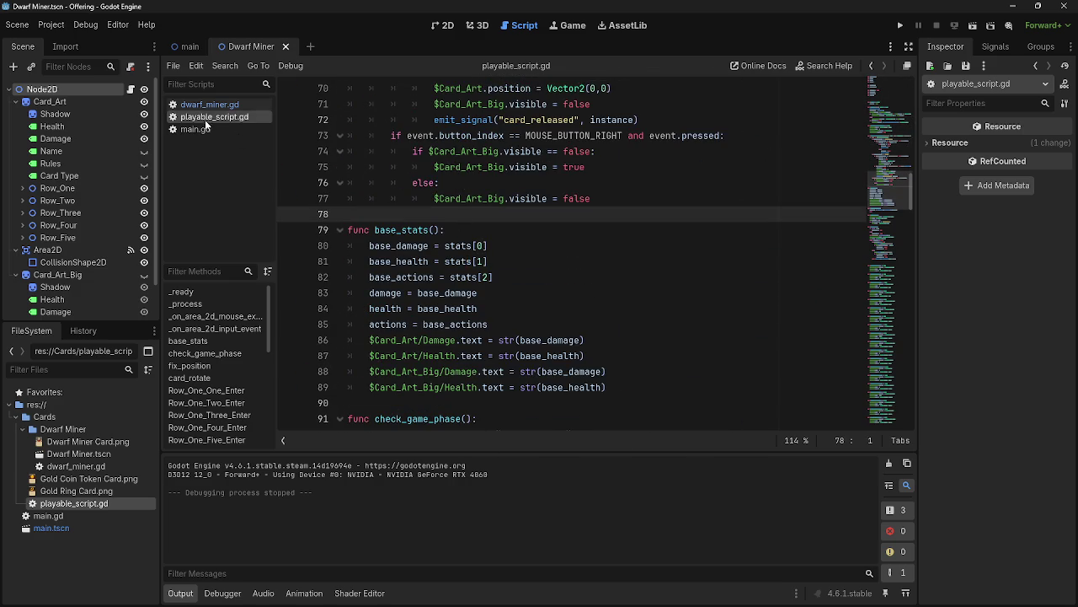
double_click(462, 245)
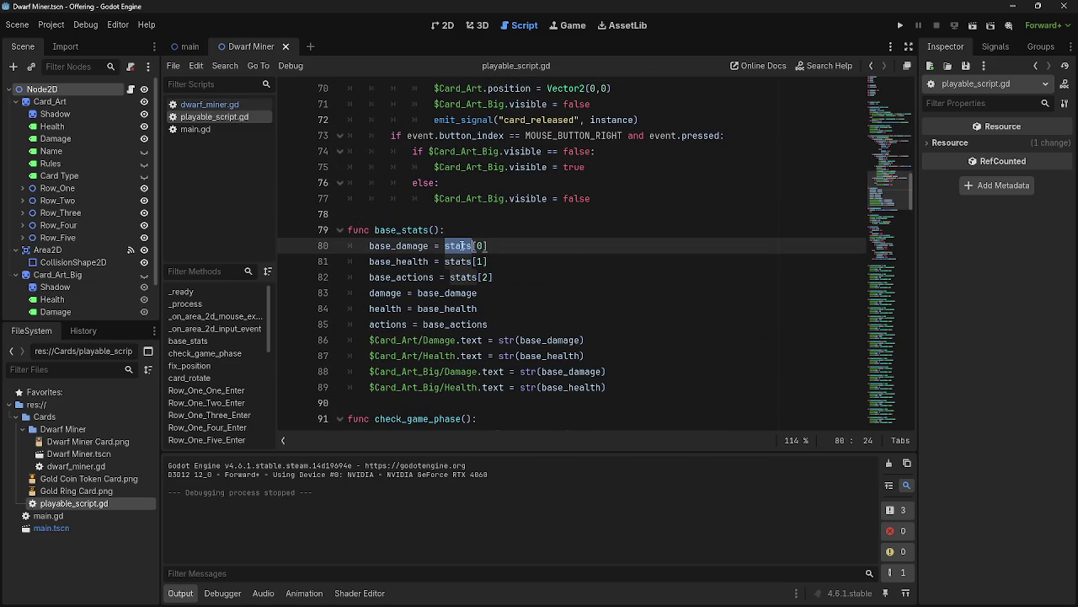
click(464, 228)
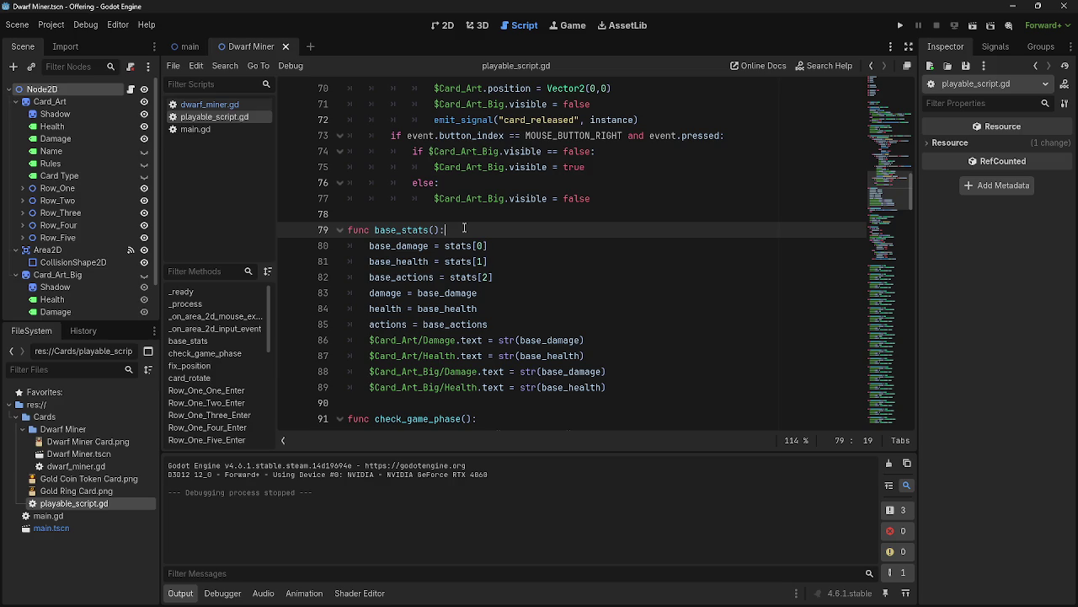
Flip between dwarf_miner.gd and playable_script.gd, check the parent base_stats definition, and end on dwarf_miner.gd.
click(220, 105)
click(214, 117)
click(217, 105)
click(216, 116)
click(217, 106)
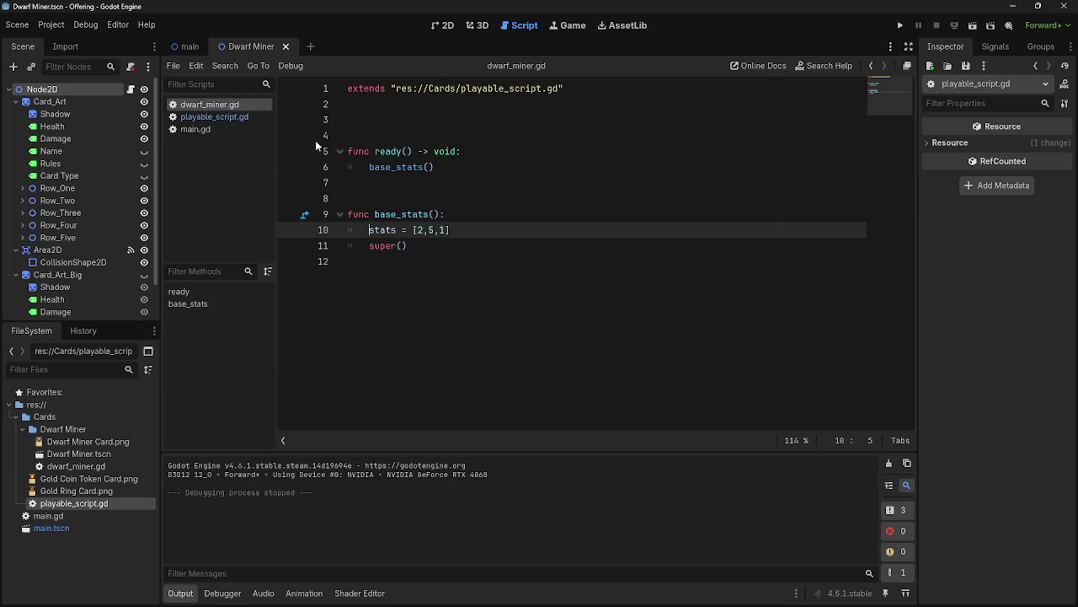
ctrl+click(387, 216)
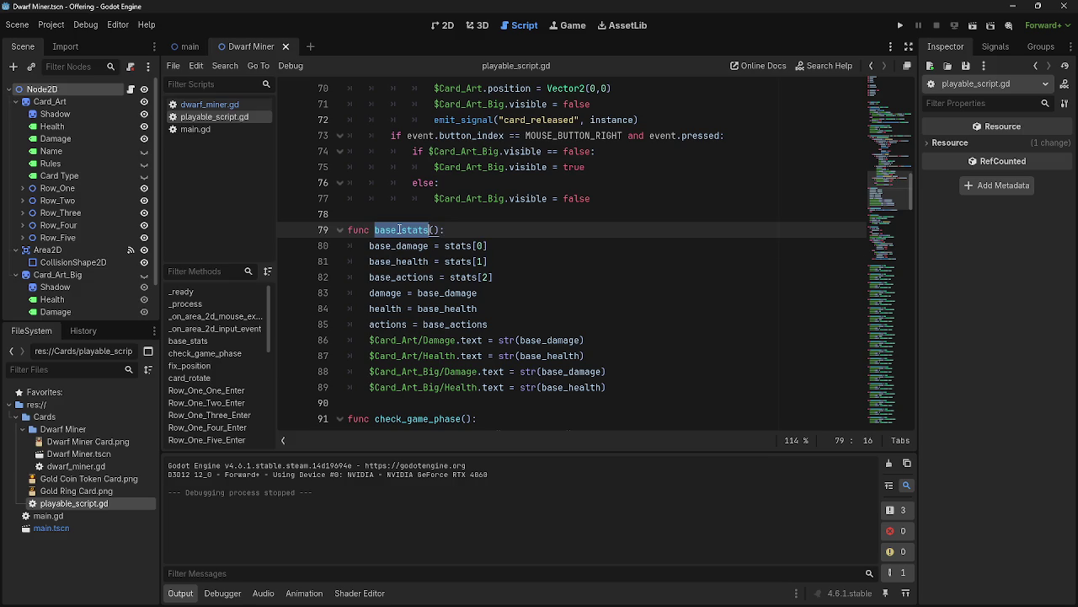
click(519, 229)
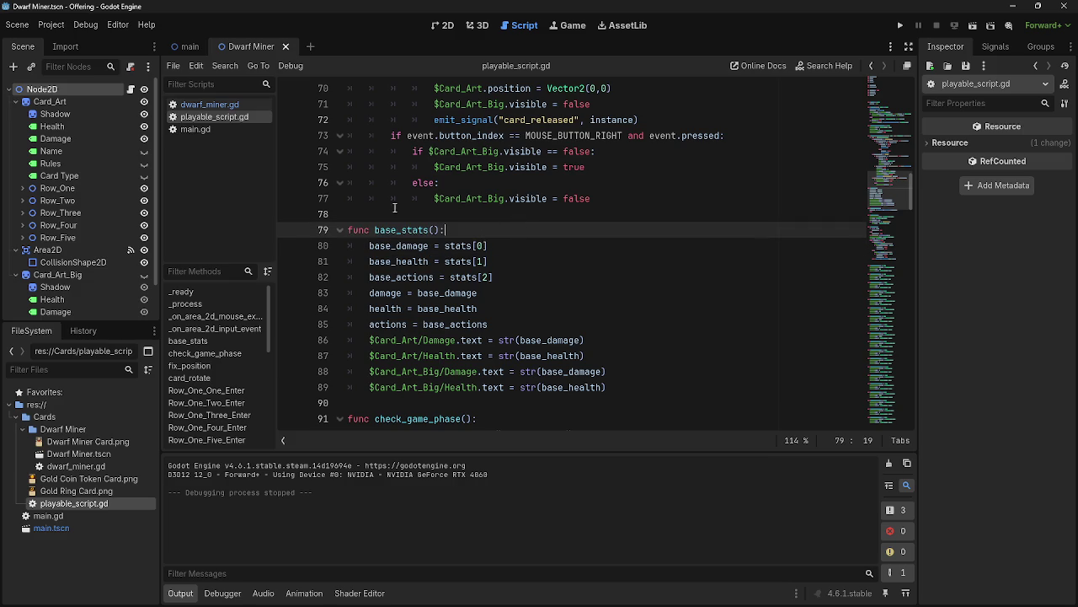
click(215, 105)
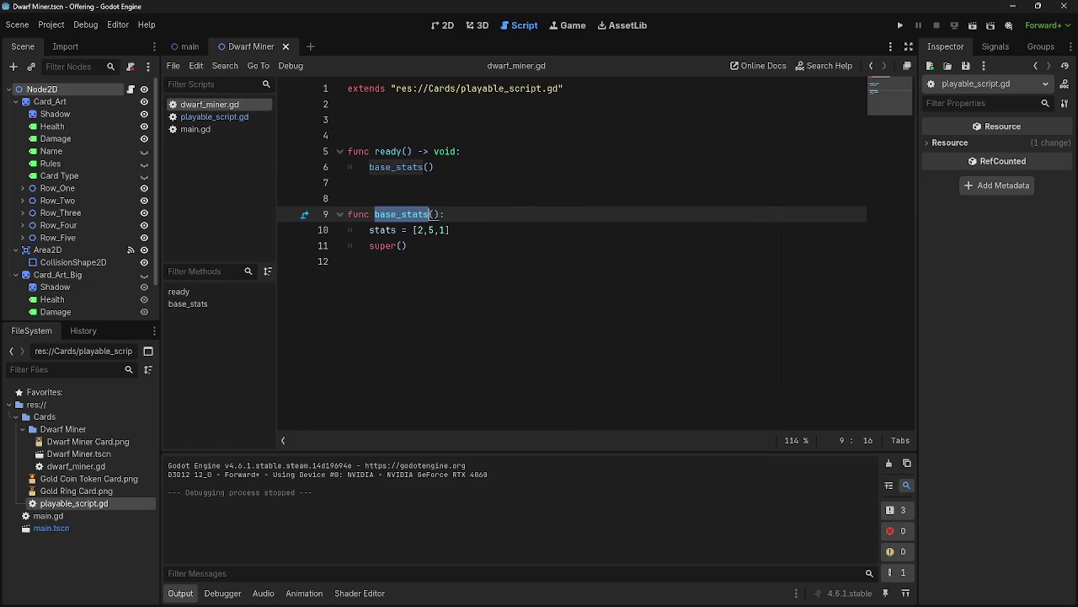
click(401, 247)
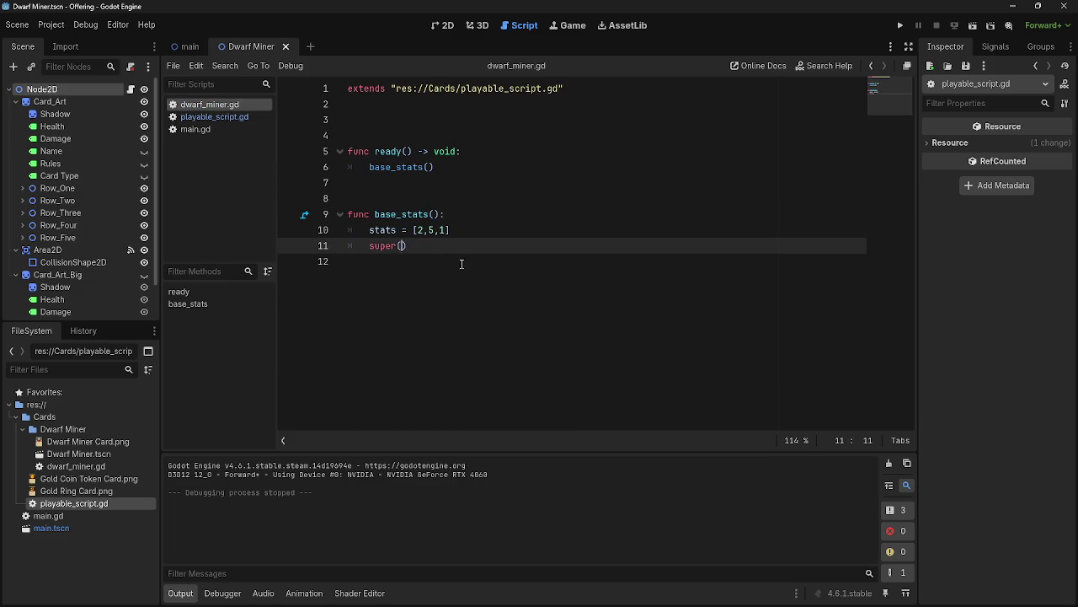
text(base)
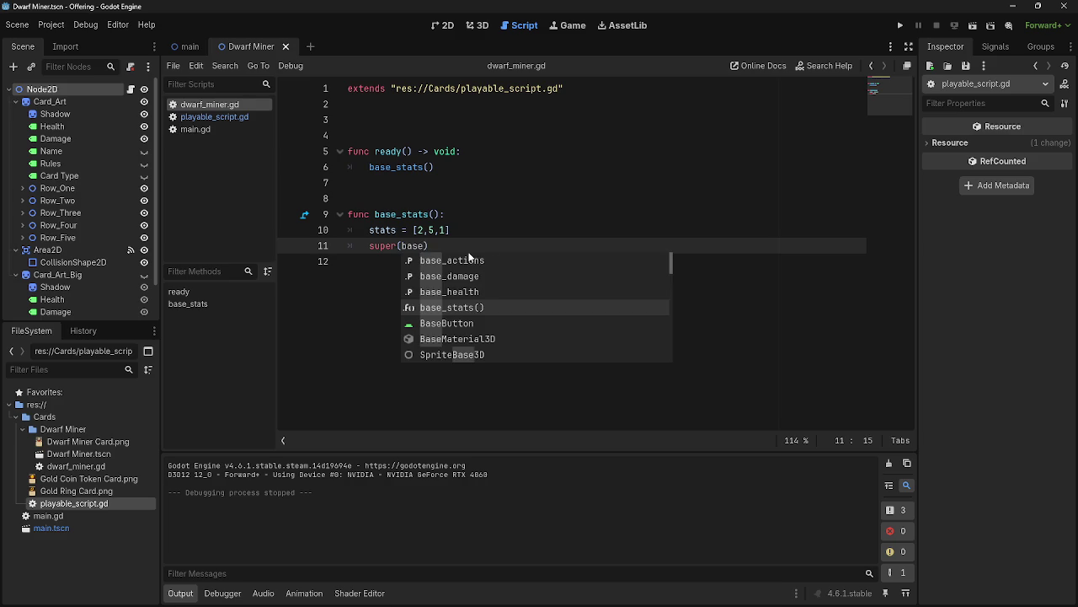
key(Return)
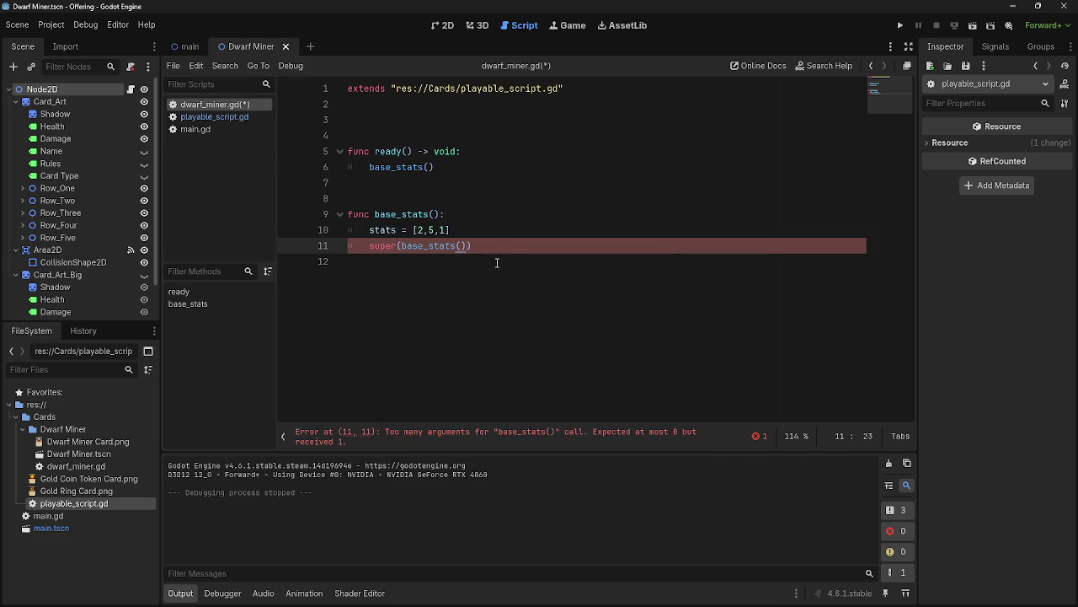
key(BackSpace)
key(BackSpace)
key(BackSpace)
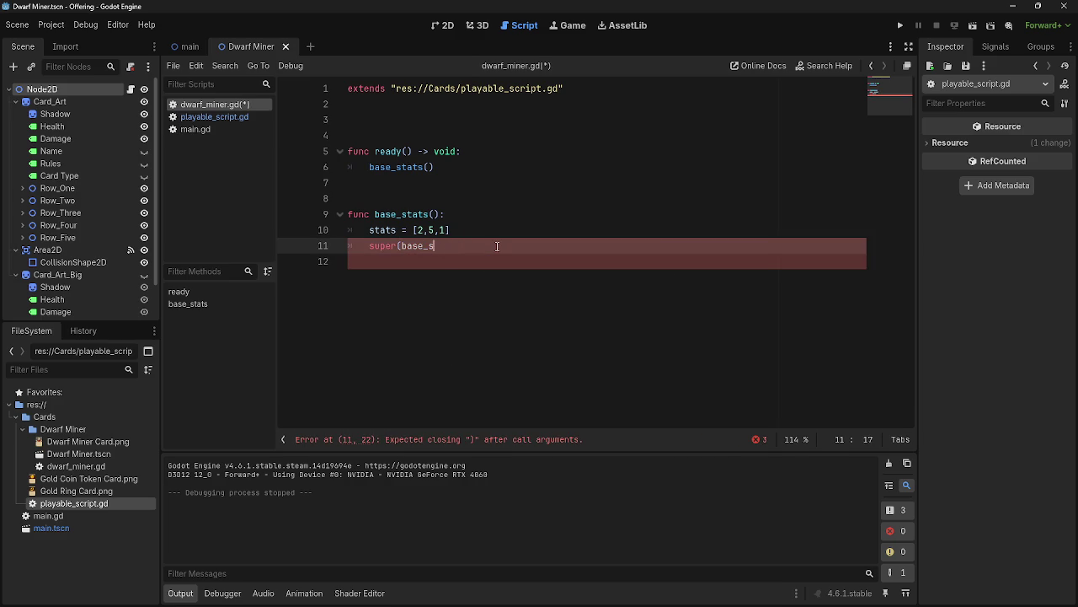
key(BackSpace)
key(BackSpace)
key(BackSpace)
text())
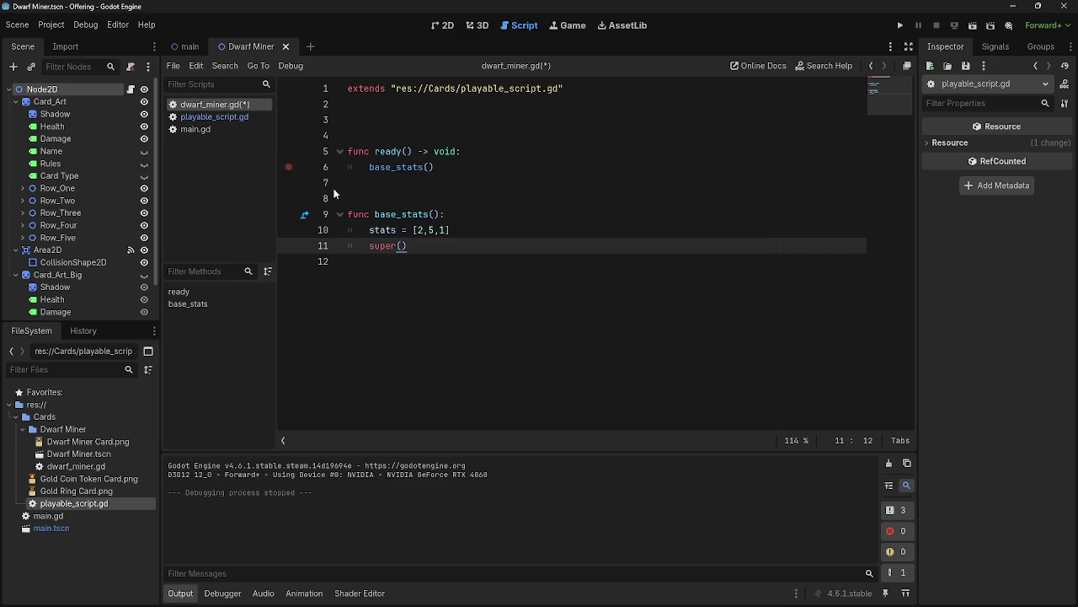
click(217, 116)
Delete the default = [0,1,2] value from var stats in playable_script.gd.
scroll(508, 294, up, 20)
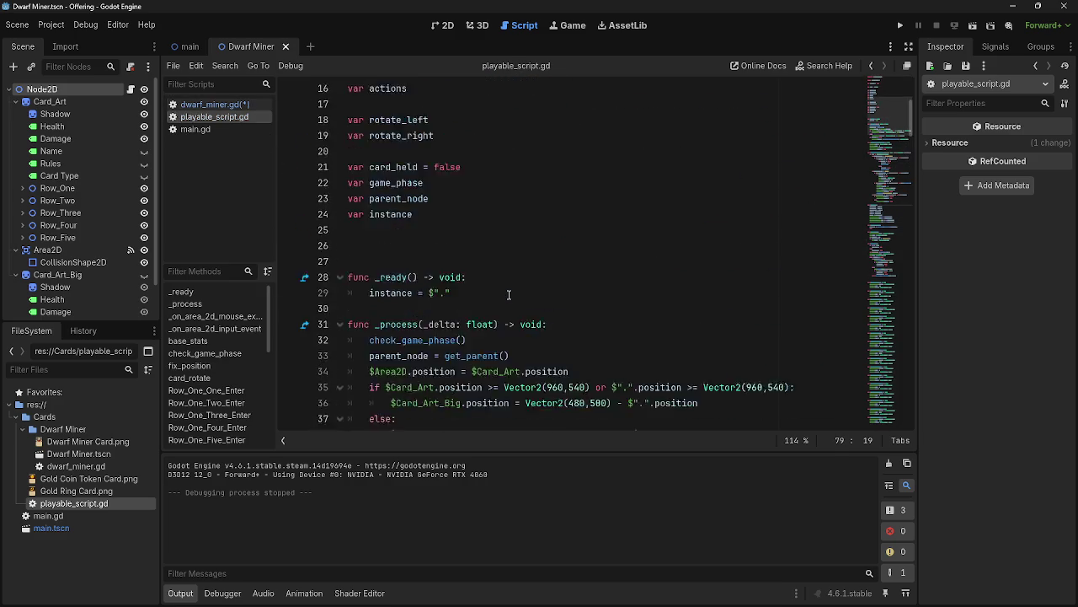
drag(460, 214, 396, 214)
key(BackSpace)
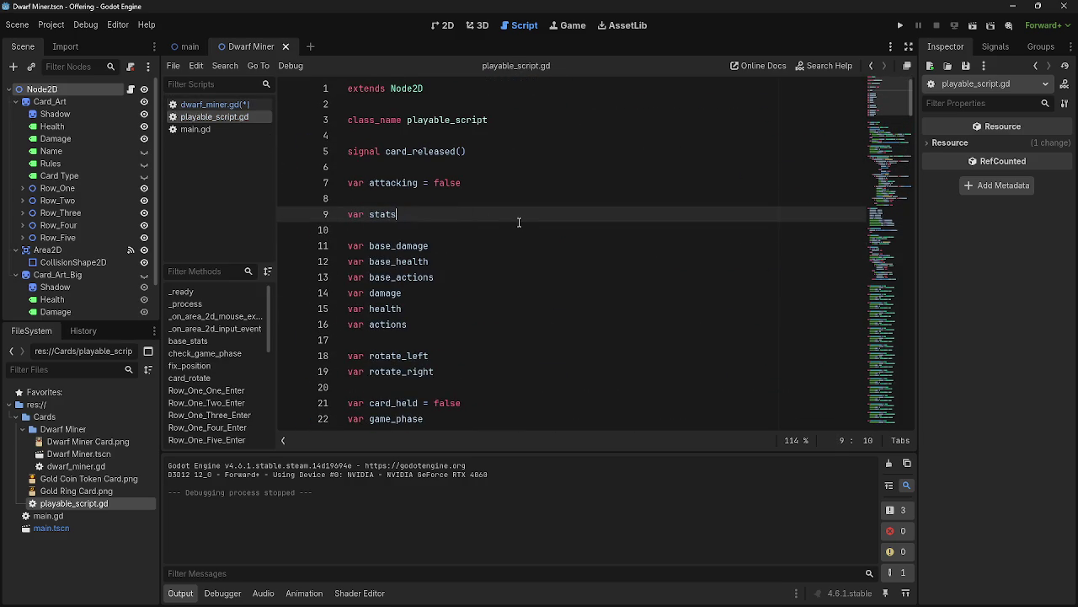
click(511, 224)
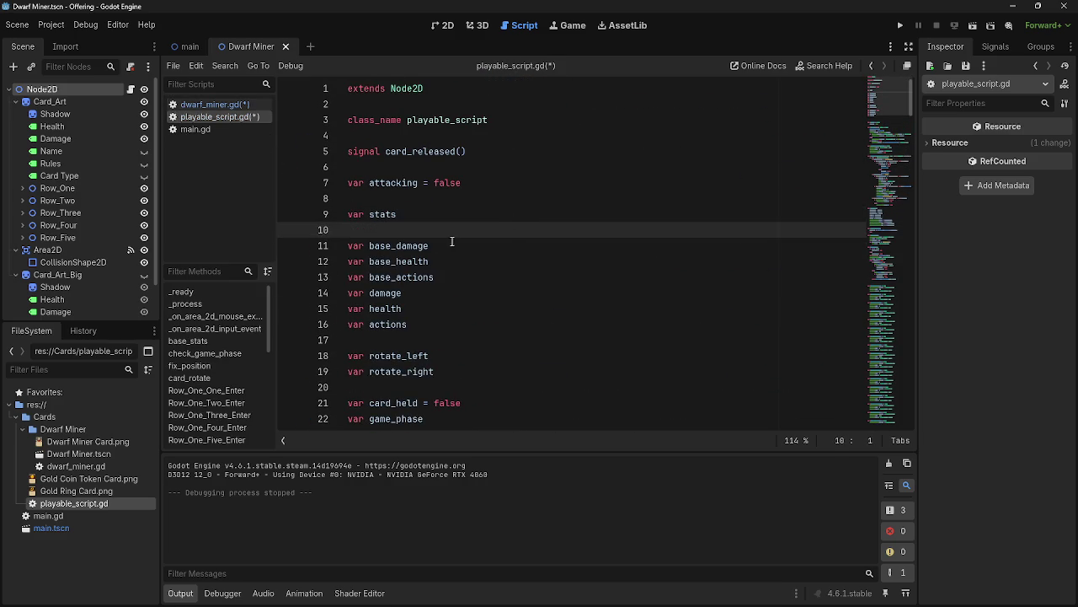
Save the edited scripts with Ctrl+S.
scroll(453, 242, down, 10)
scroll(453, 243, down, 10)
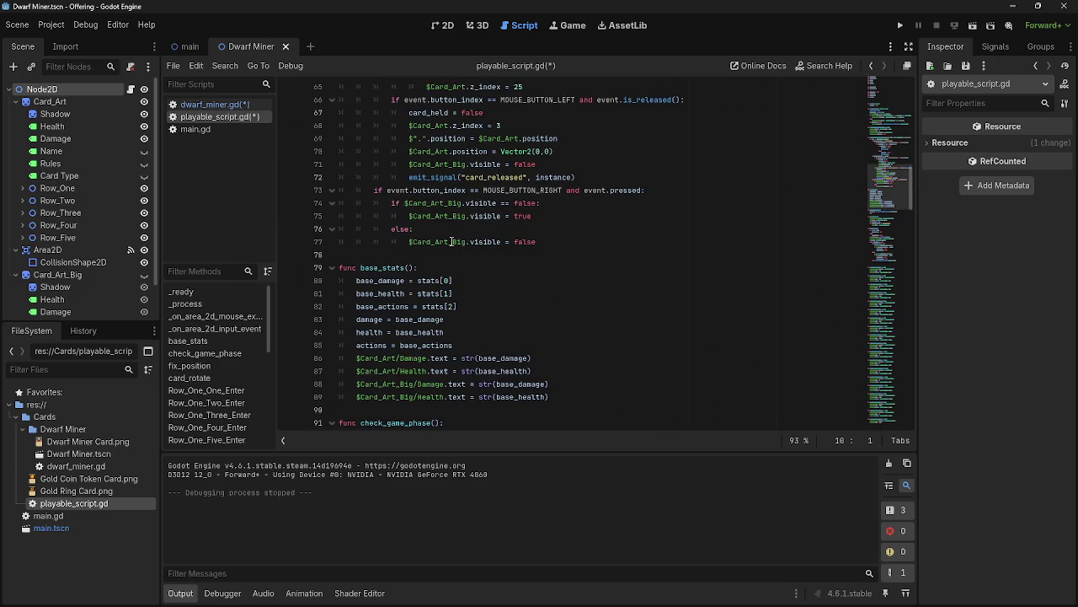
ctrl+scroll(451, 242, up, 1)
scroll(451, 242, down, 3)
key(ctrl+s)
Switch to dwarf_miner.gd and run the project to test the stats change.
scroll(452, 243, down, 1)
ctrl+scroll(452, 243, down, 1)
scroll(452, 242, up, 2)
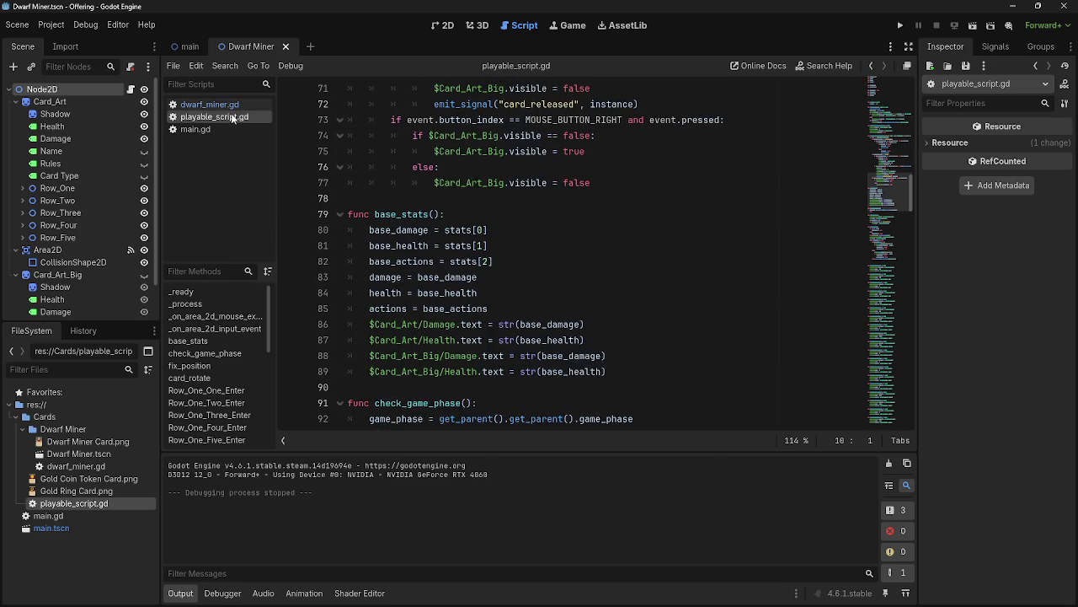
click(209, 103)
click(900, 25)
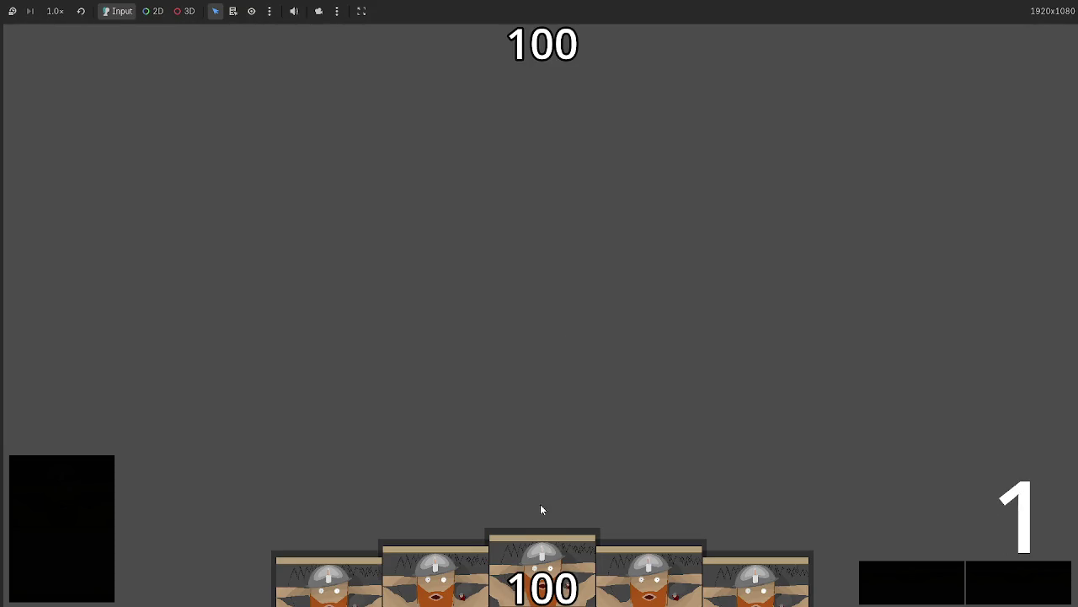
After playing a card and stopping the game, delete print(stats) from base_stats and return to dwarf_miner.gd's base_stats() call.
click(540, 552)
key(F8)
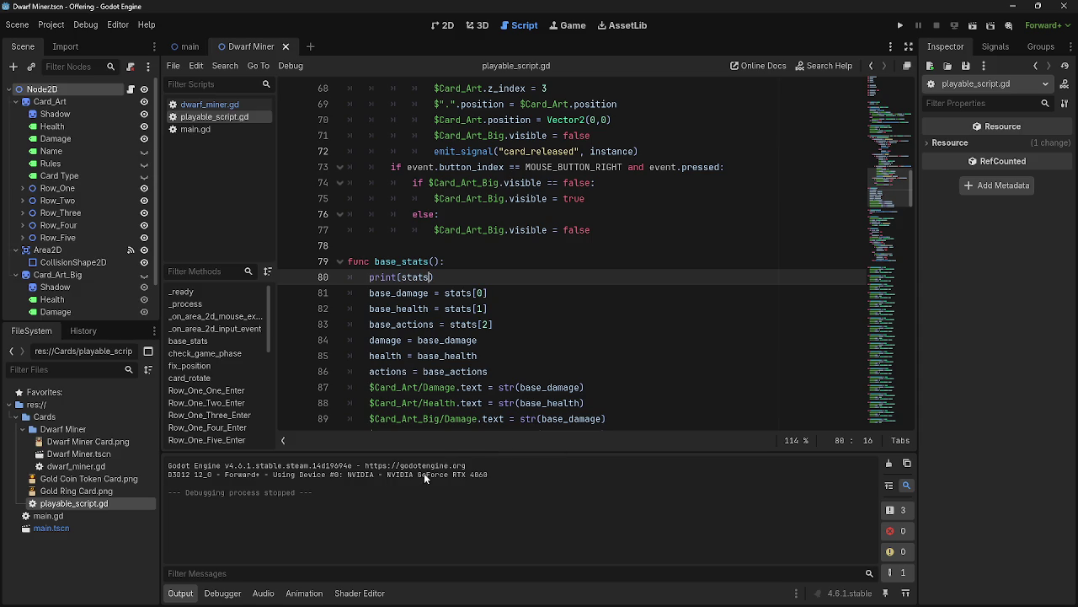
drag(434, 277, 344, 278)
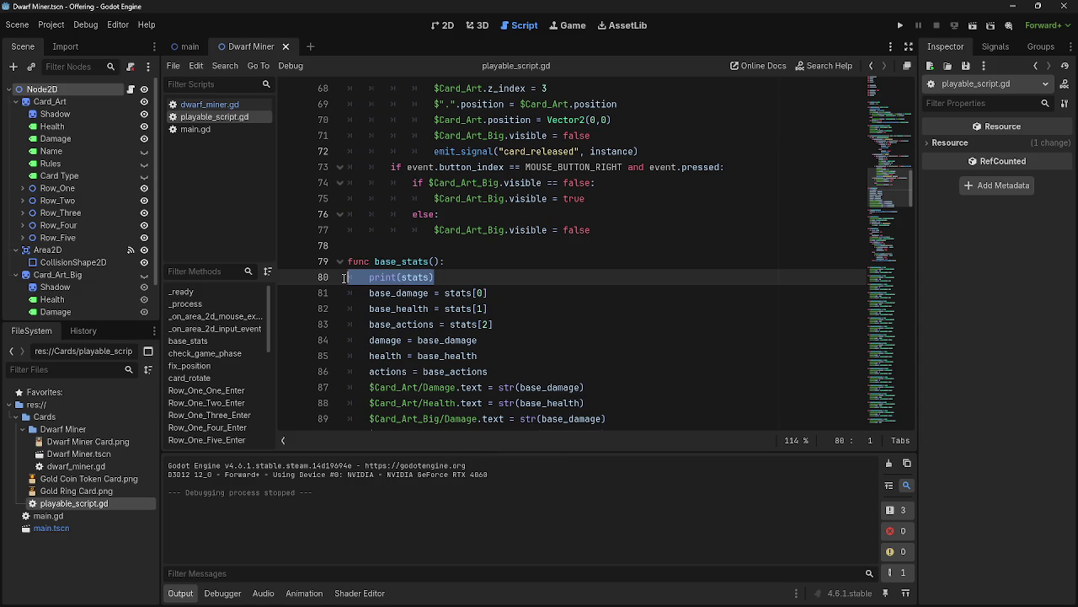
key(BackSpace)
key(BackSpace)
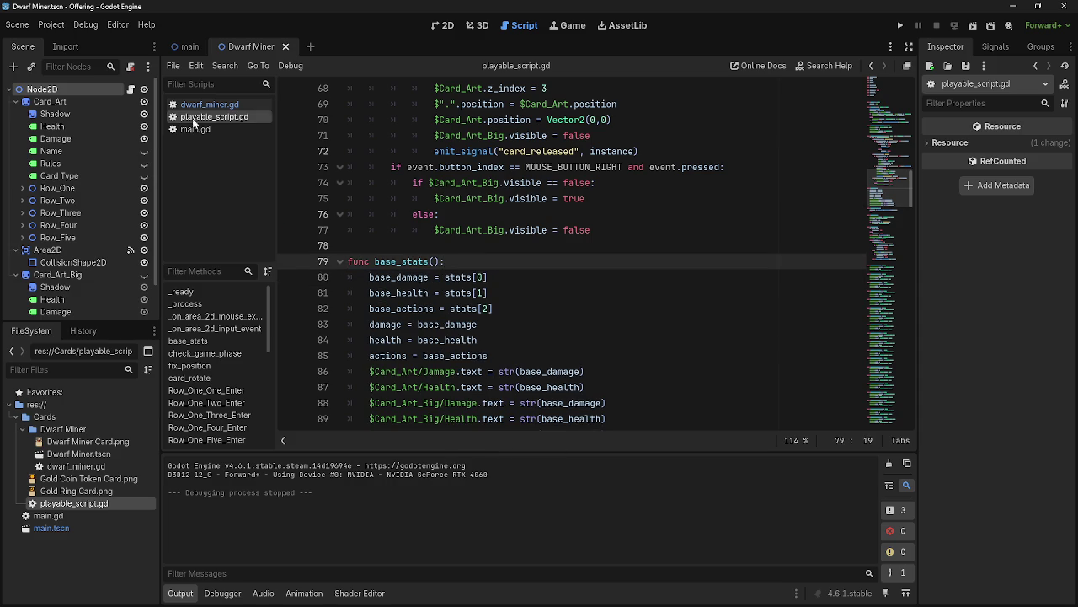
click(200, 107)
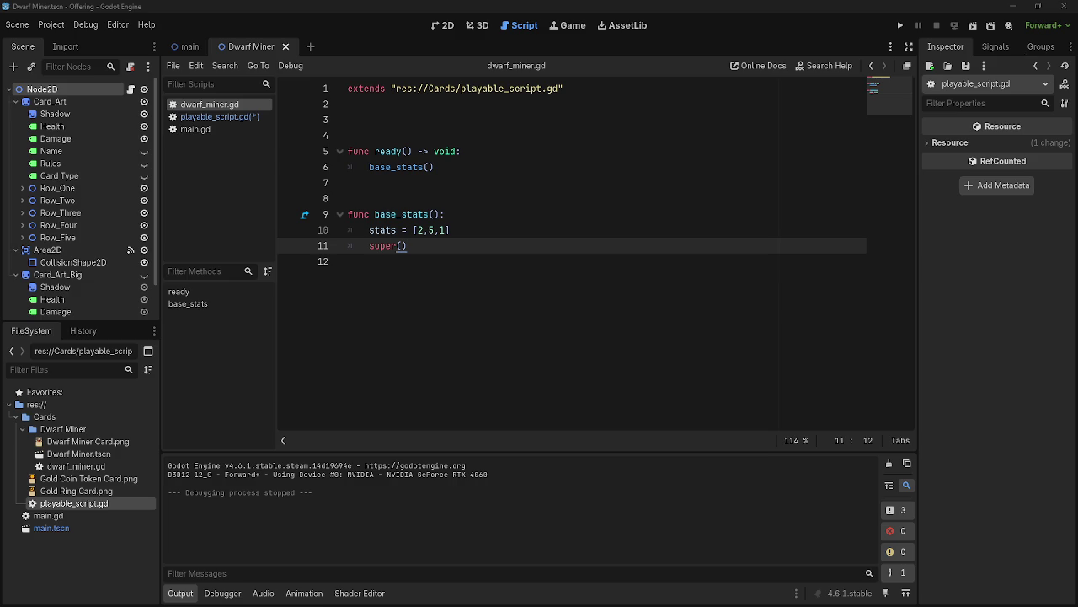
click(434, 166)
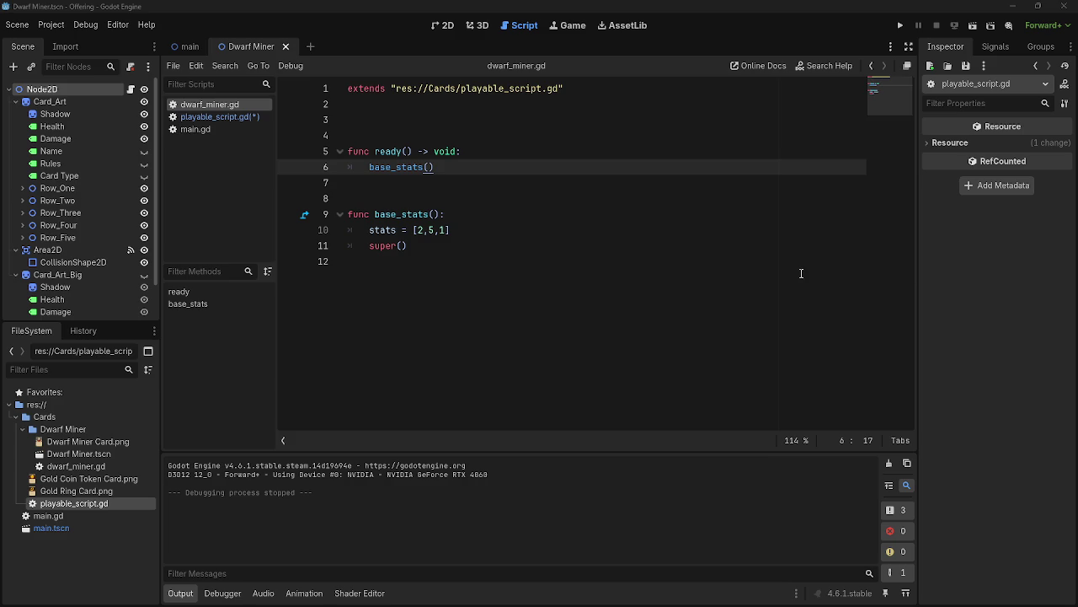
Insert print(stats) as the first line of _process in playable_script.gd and run the game.
click(194, 118)
scroll(600, 266, up, 14)
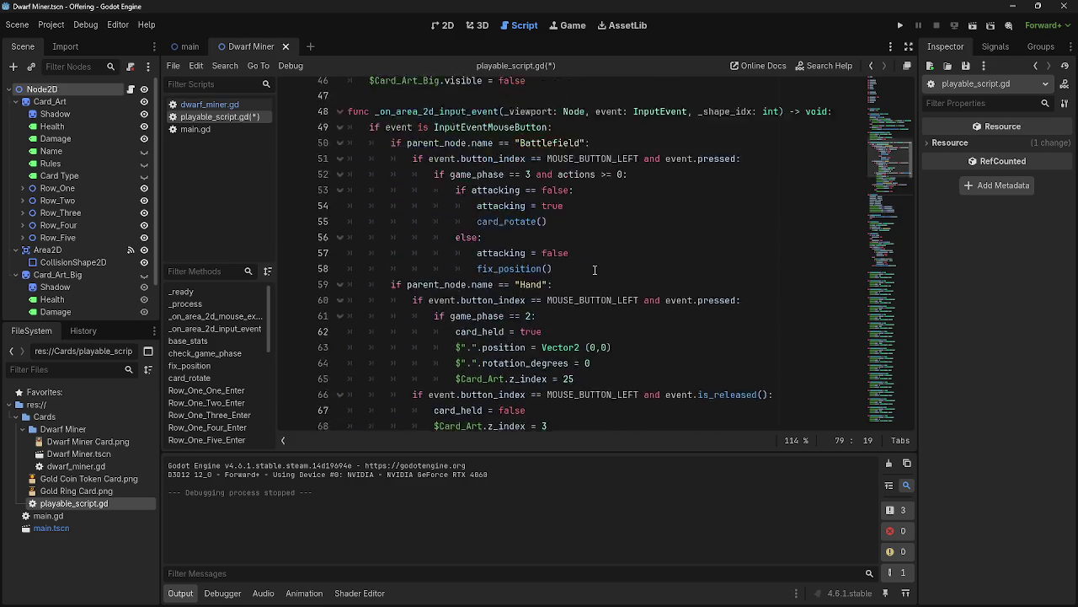
click(594, 159)
key(Return)
key(BackSpace)
click(602, 171)
key(Return)
text(print()
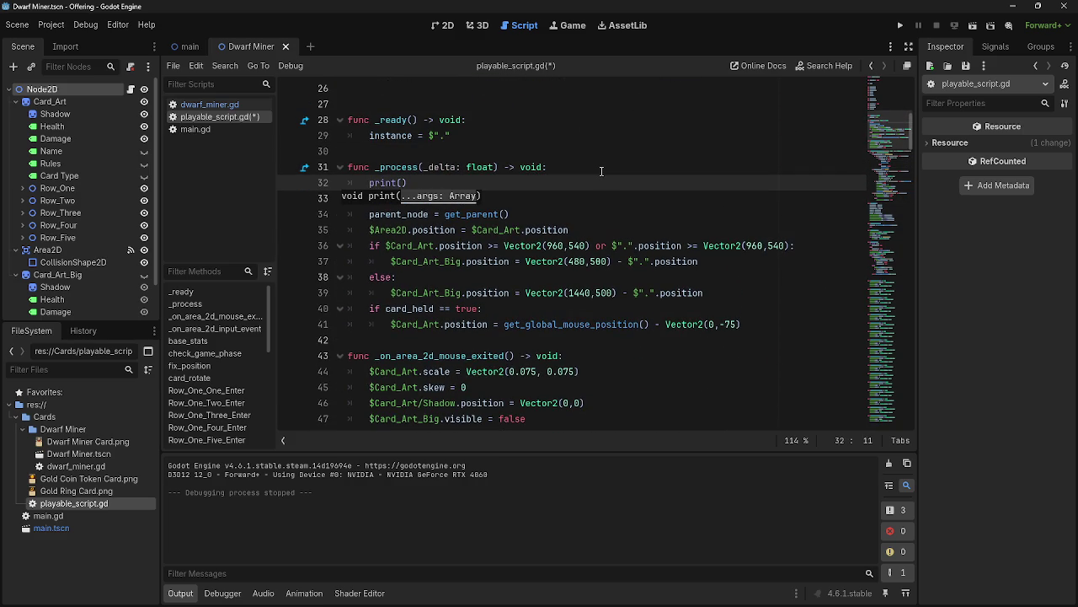
scroll(602, 171, up, 8)
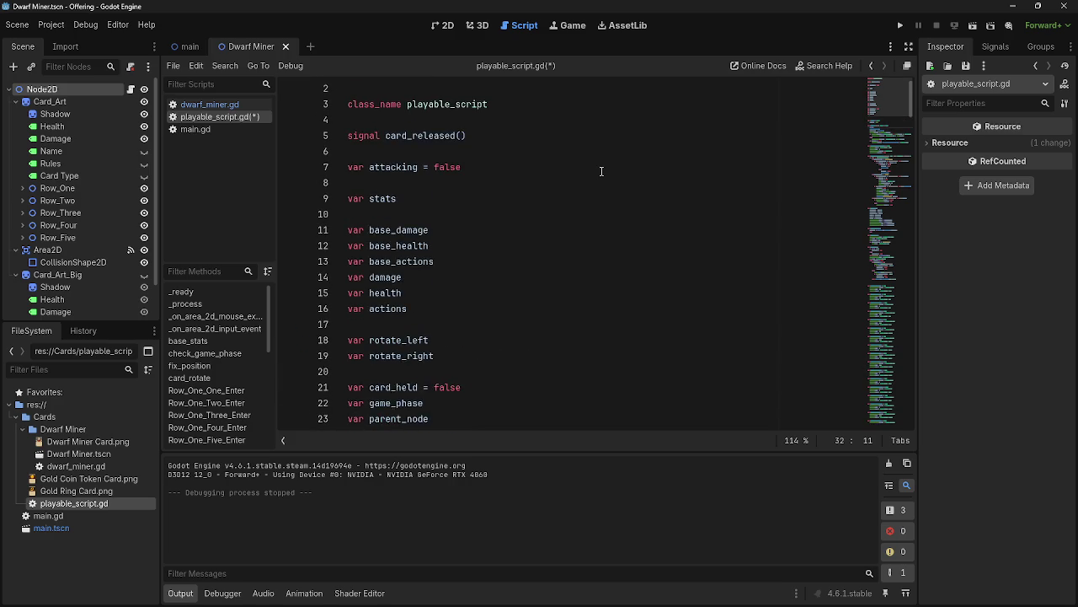
text(stats)
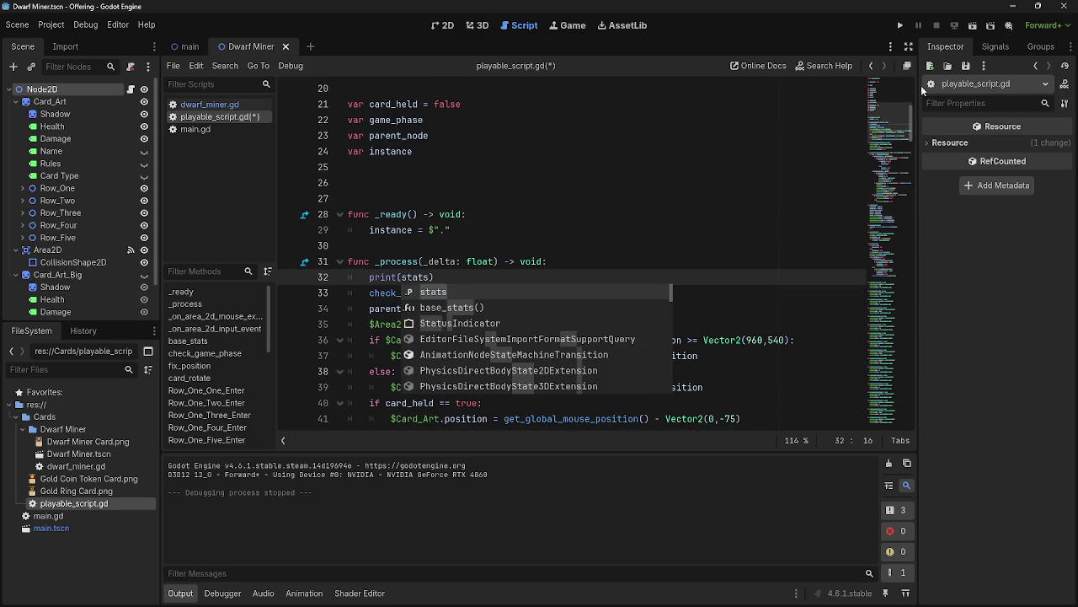
click(902, 25)
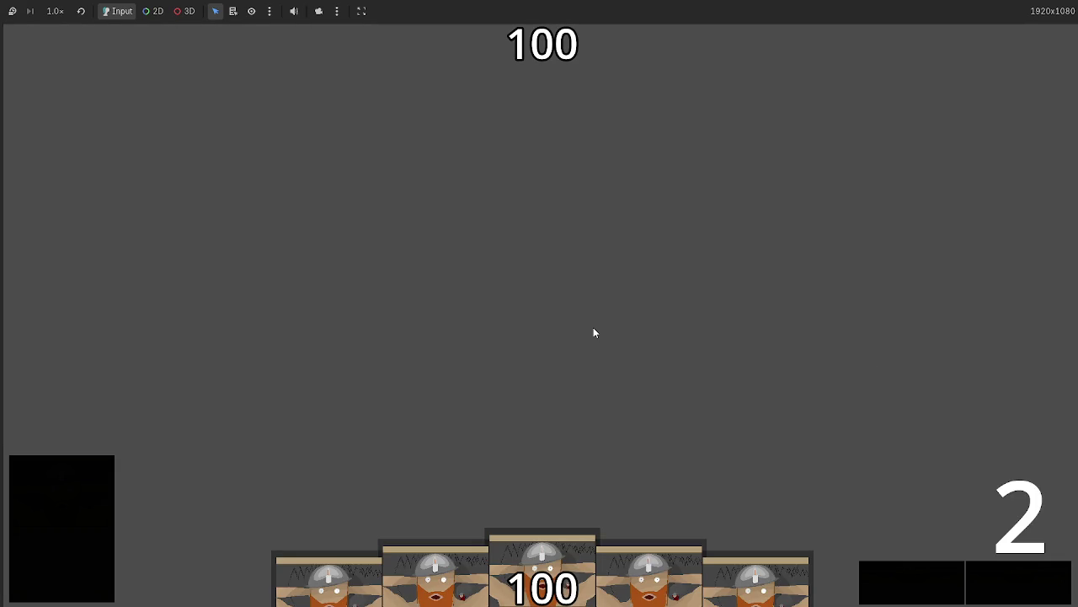
Copy stats = [2,5,1] from line 10 over the base_stats() call on line 6 of dwarf_miner.gd.
key(alt+Tab)
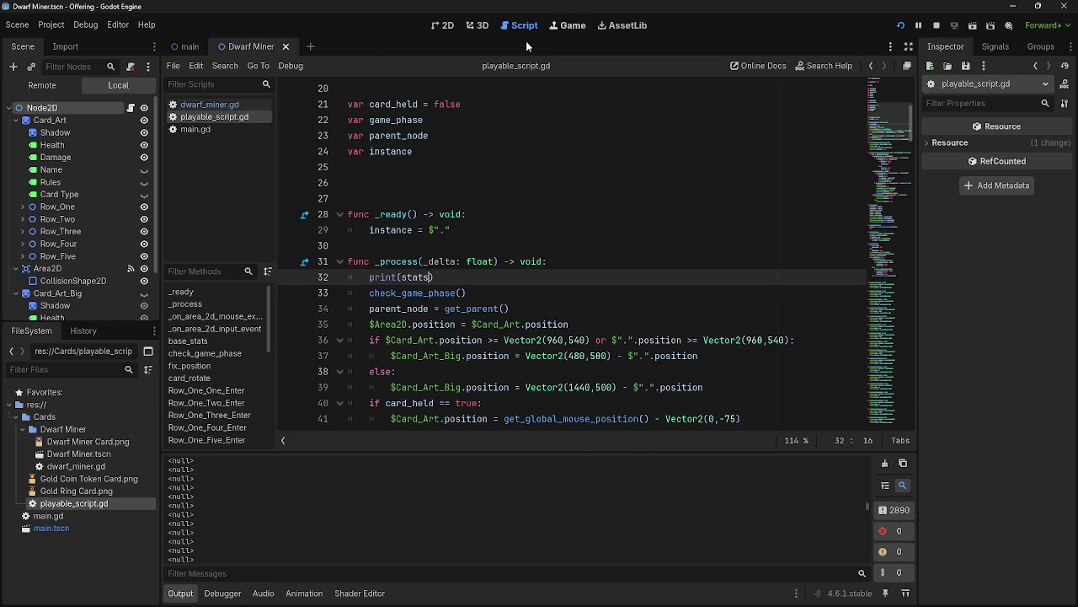
click(209, 104)
click(398, 204)
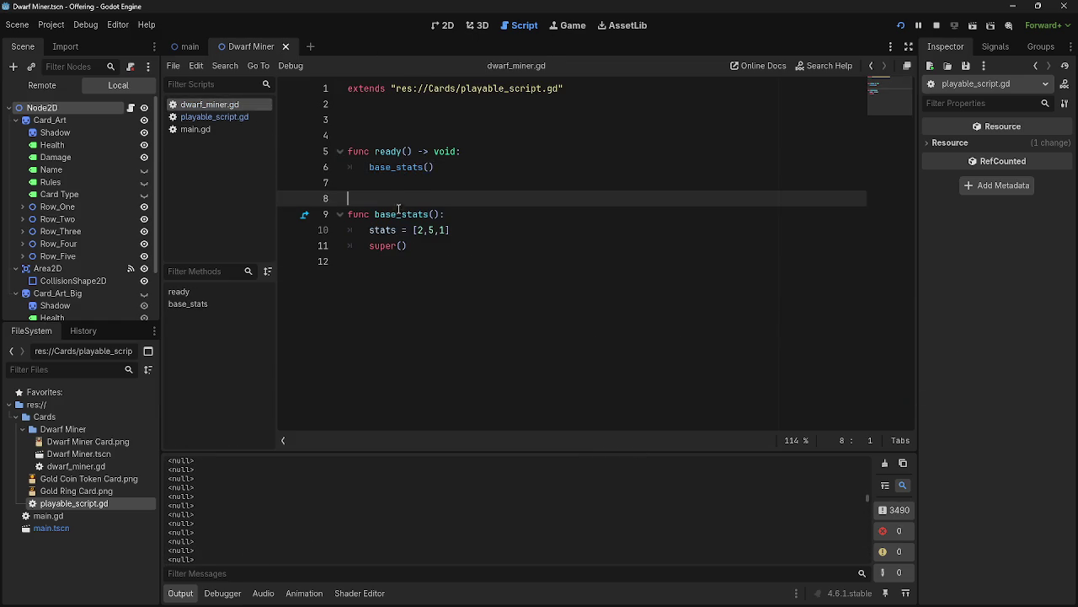
double_click(399, 214)
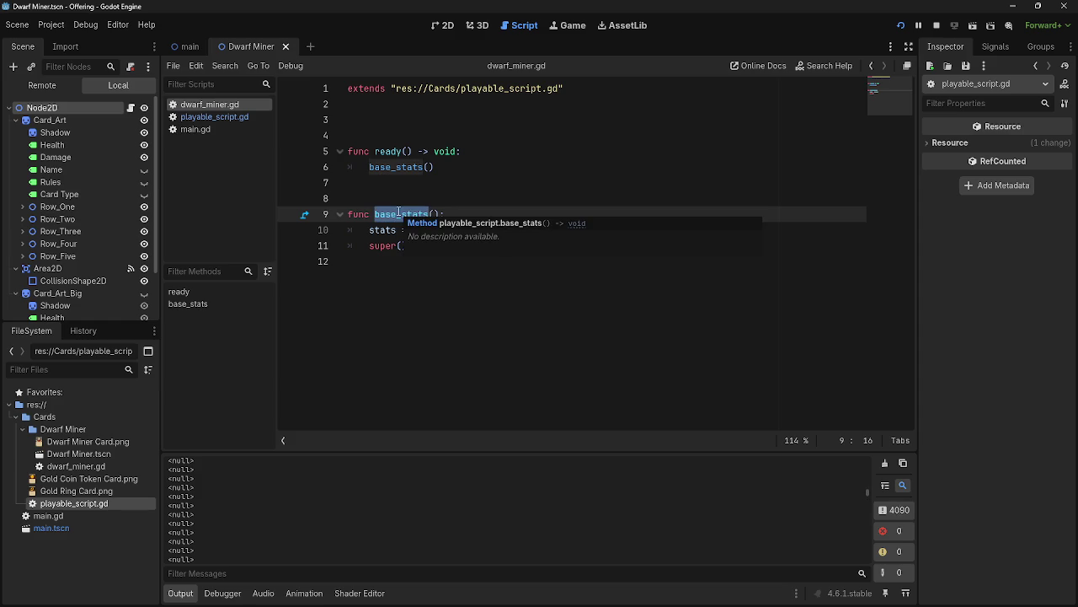
double_click(379, 230)
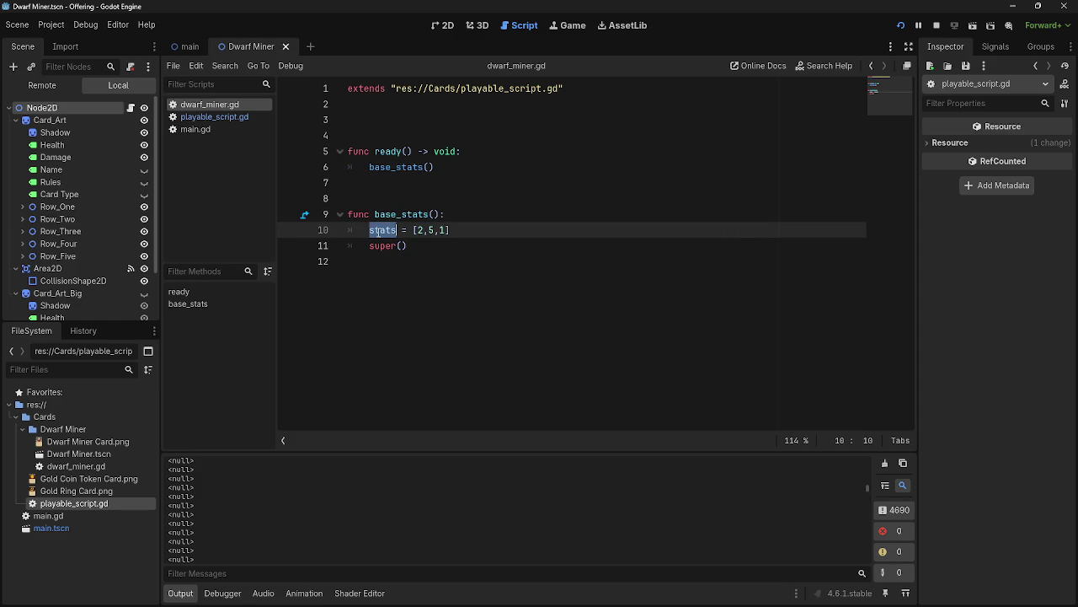
click(370, 230)
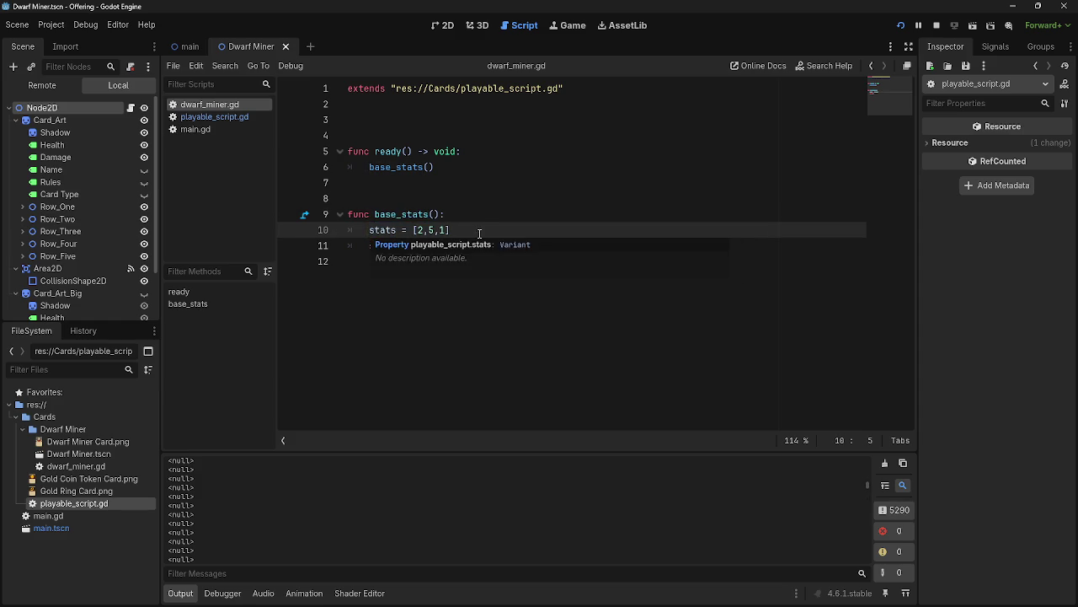
drag(478, 234, 368, 235)
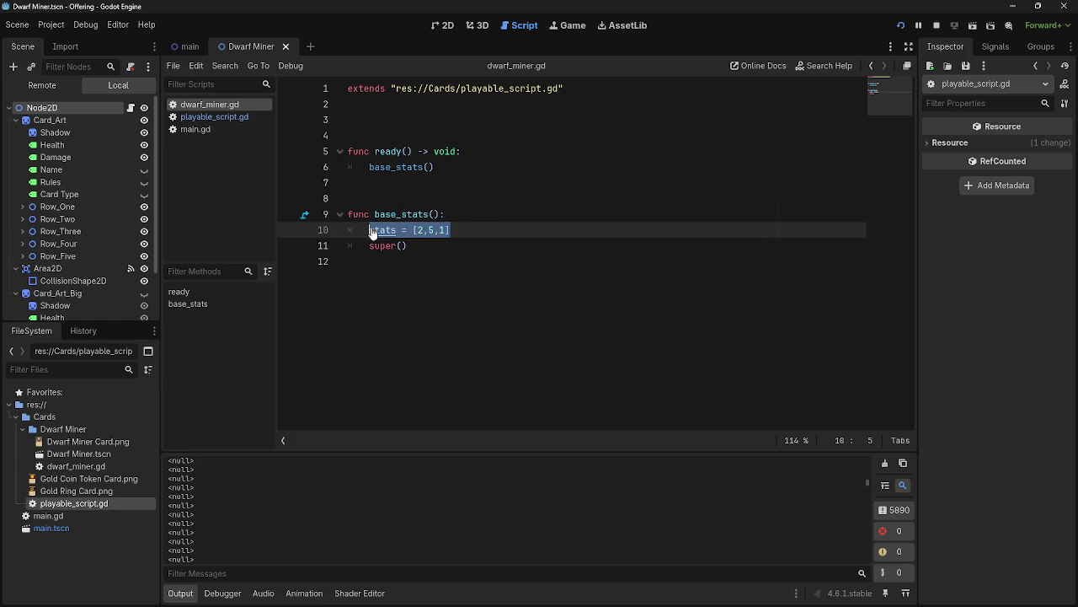
key(ctrl+c)
drag(455, 167, 368, 167)
key(ctrl+v)
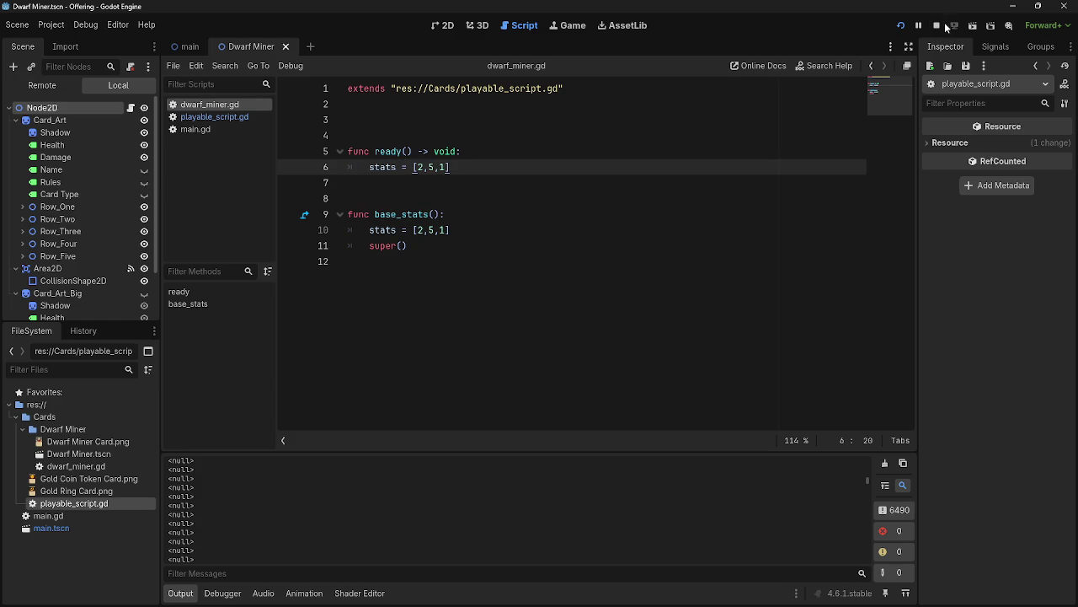
Run the game, stop it, then relaunch and stop it again to check the output.
click(952, 26)
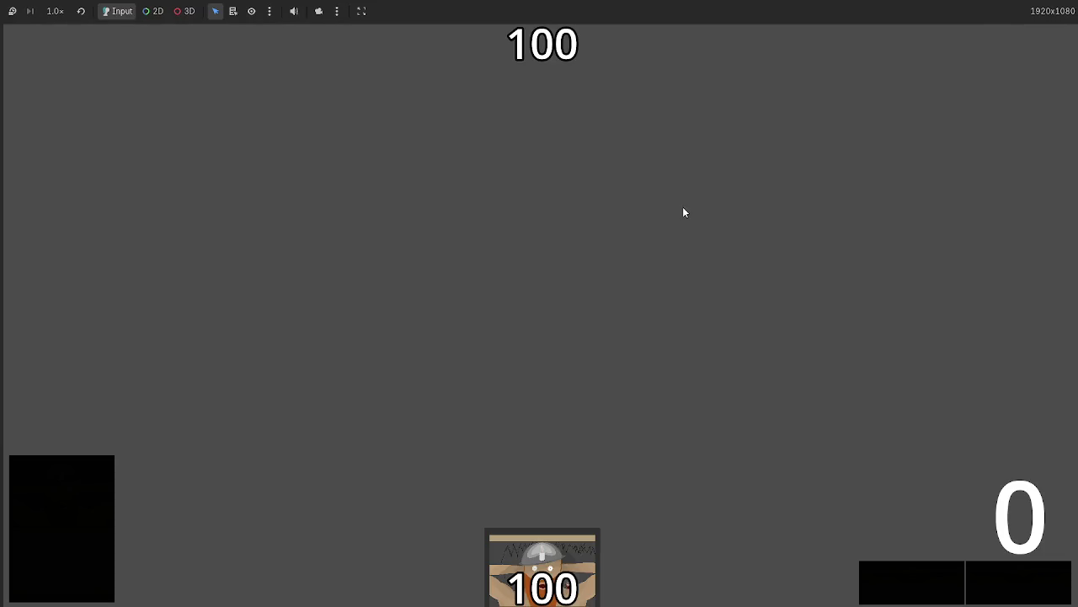
key(F8)
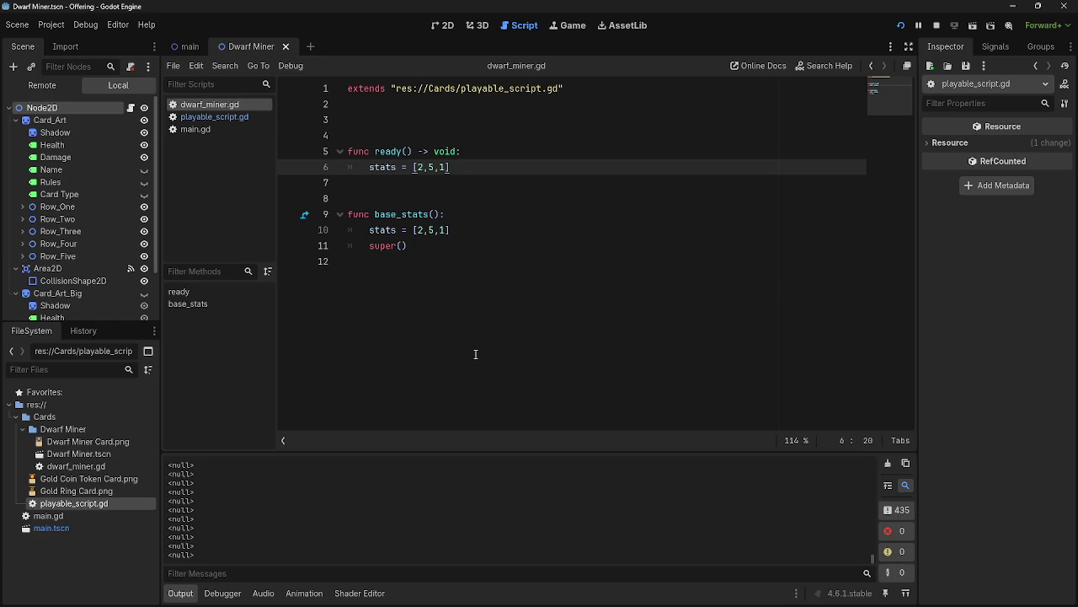
key(F5)
key(F8)
Try pasting the stats assignment onto line 3, undo it, then open playable_script.gd.
click(445, 125)
key(ctrl+v)
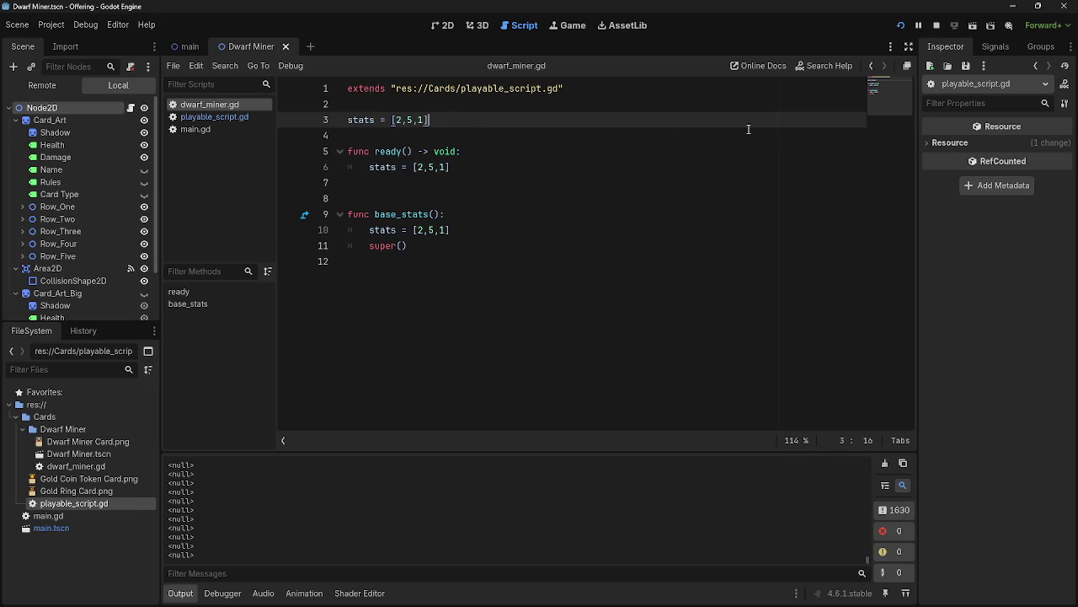
key(ctrl+z)
click(557, 174)
click(540, 120)
click(223, 120)
Switch to the running game window, return to the editor, and stop the game.
key(alt+Tab)
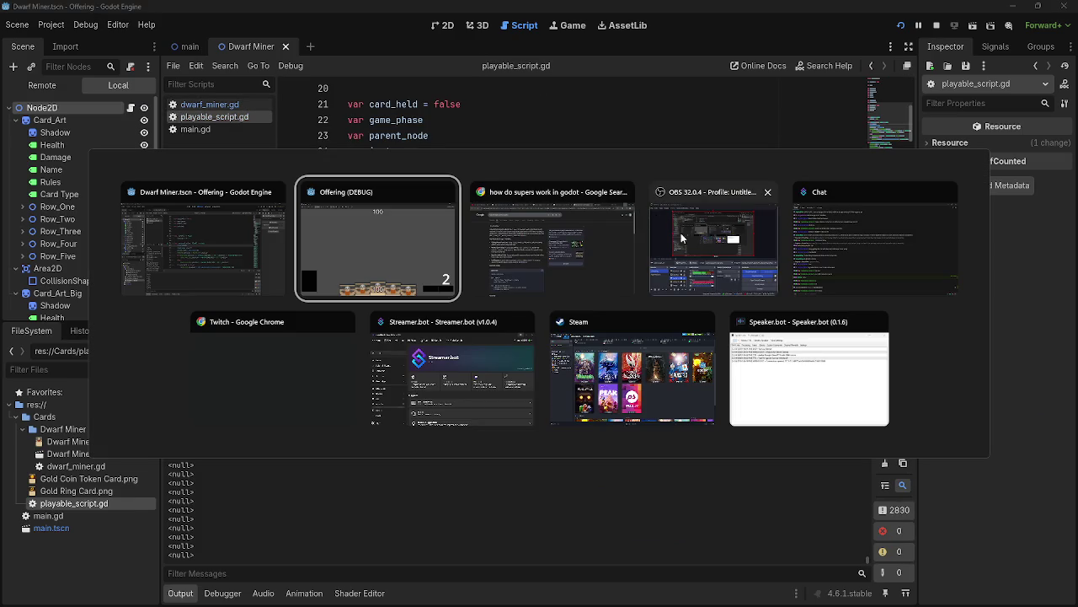
key(alt+Tab)
key(Tab)
key(Escape)
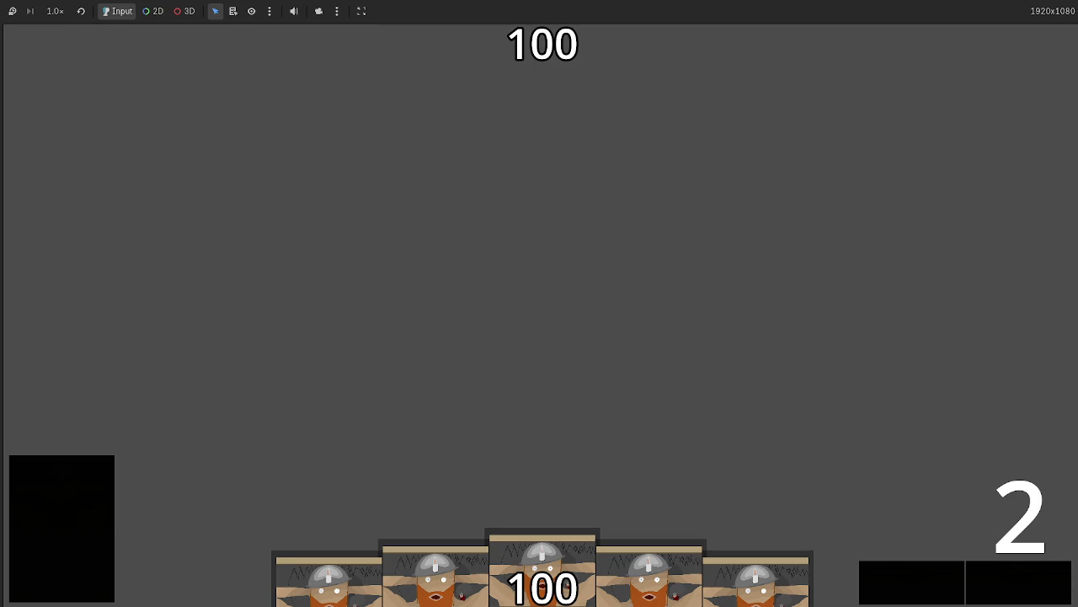
key(alt+Tab)
key(alt+Tab)
key(F8)
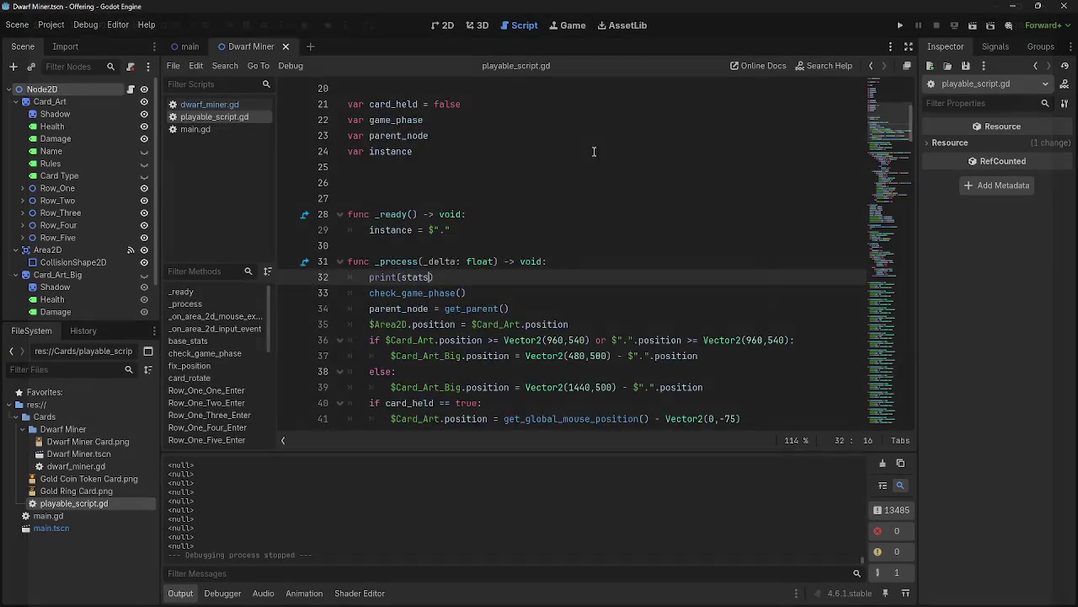
Append = [0,0,0] to var stats on line 9, then edit the values to 2, 2, 1.
scroll(523, 225, up, 6)
click(473, 216)
text(= )
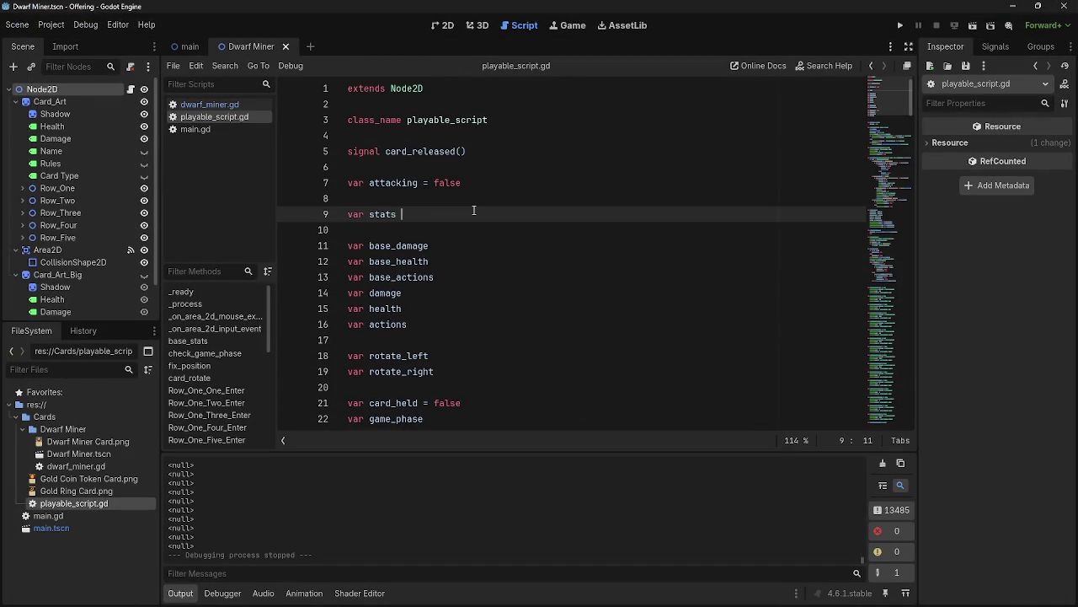
text([0,)
text(0,0)
double_click(420, 215)
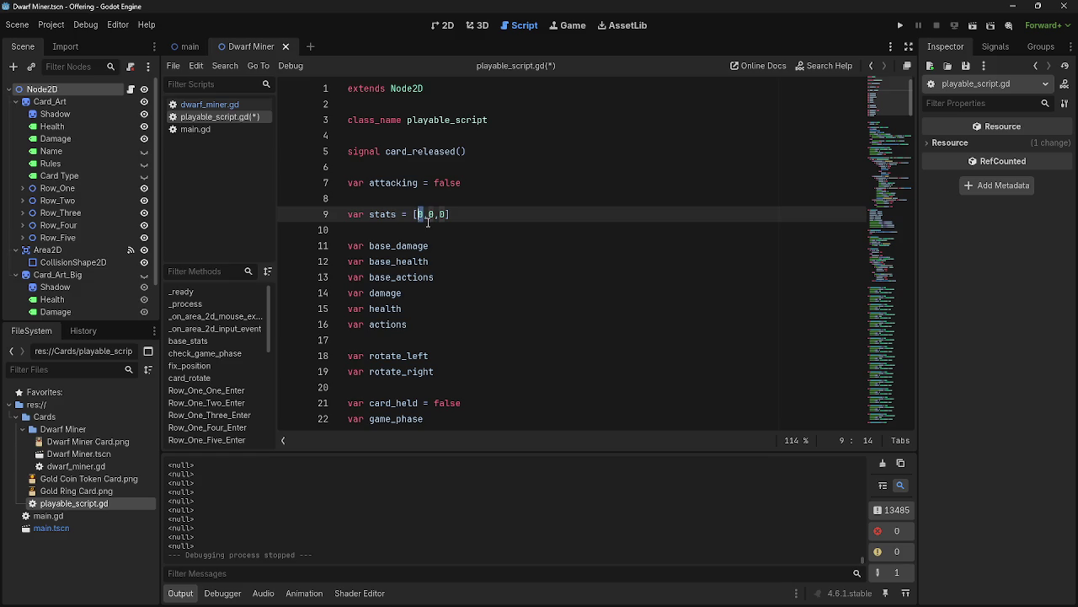
text(2)
double_click(433, 215)
text(2)
key(Right)
key(Delete)
text(1)
Change the stats default to [1,1,1], run the game, and return to the editor.
double_click(432, 214)
text(1)
double_click(420, 215)
text(1)
click(900, 27)
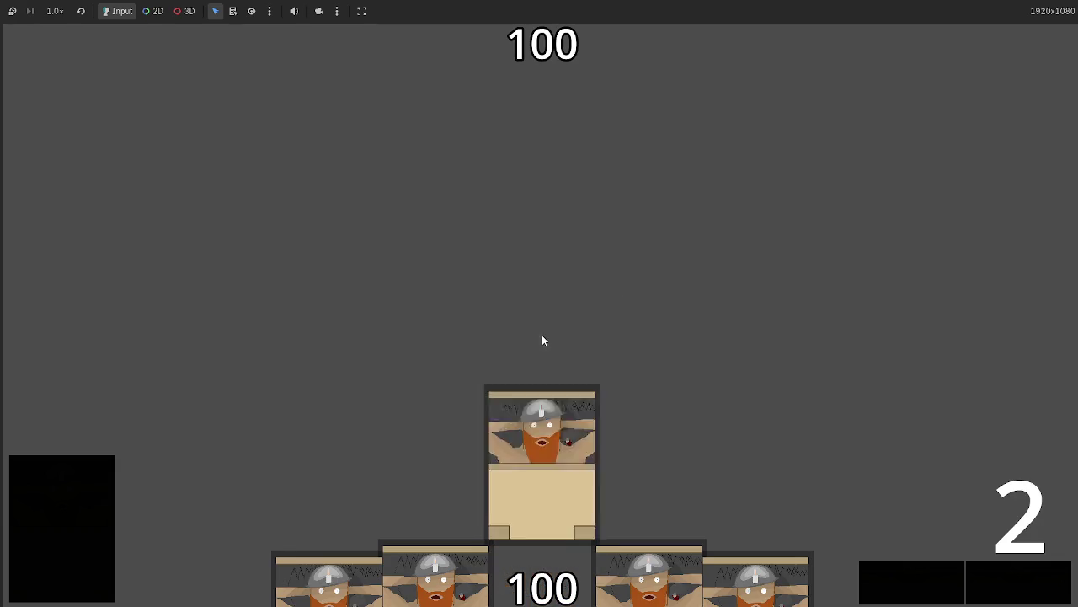
key(alt+Tab)
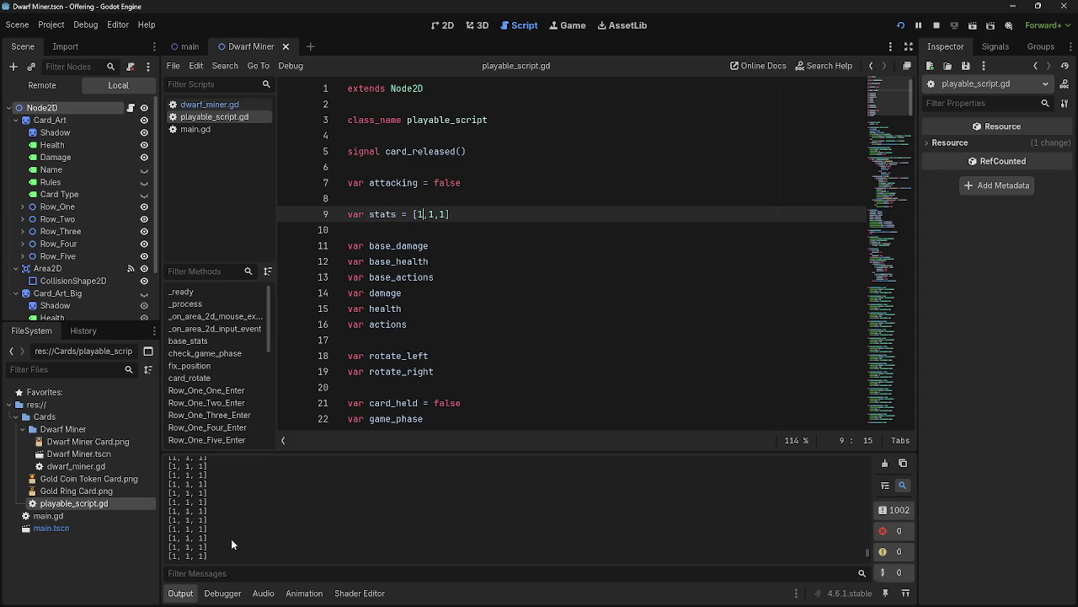
Inspect the stats line in dwarf_miner.gd's ready(), then close the running game with Alt+F4.
click(210, 103)
click(455, 170)
key(shift+Home)
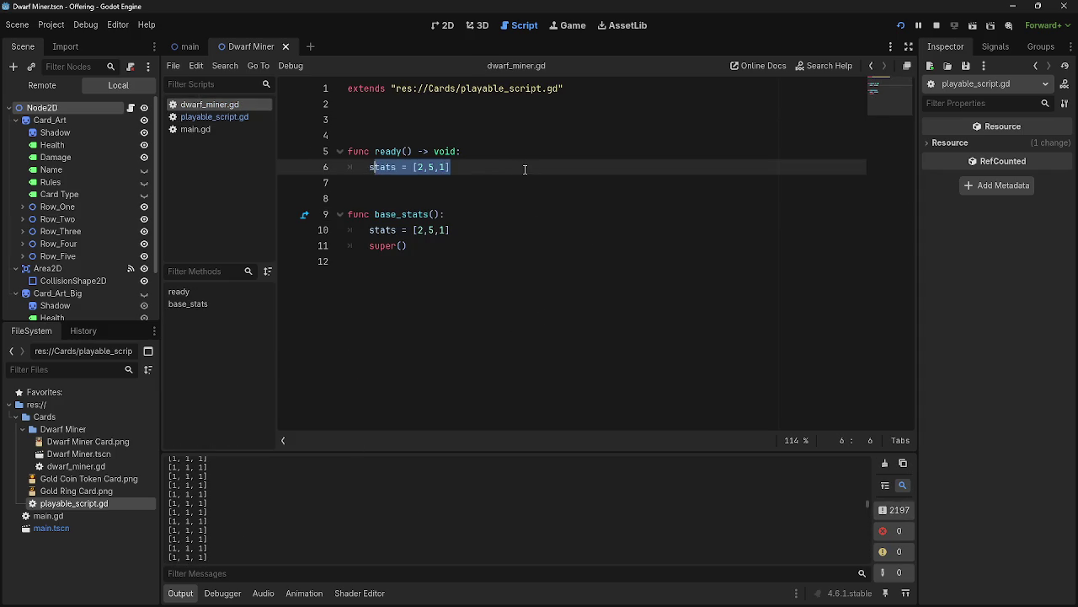
key(End)
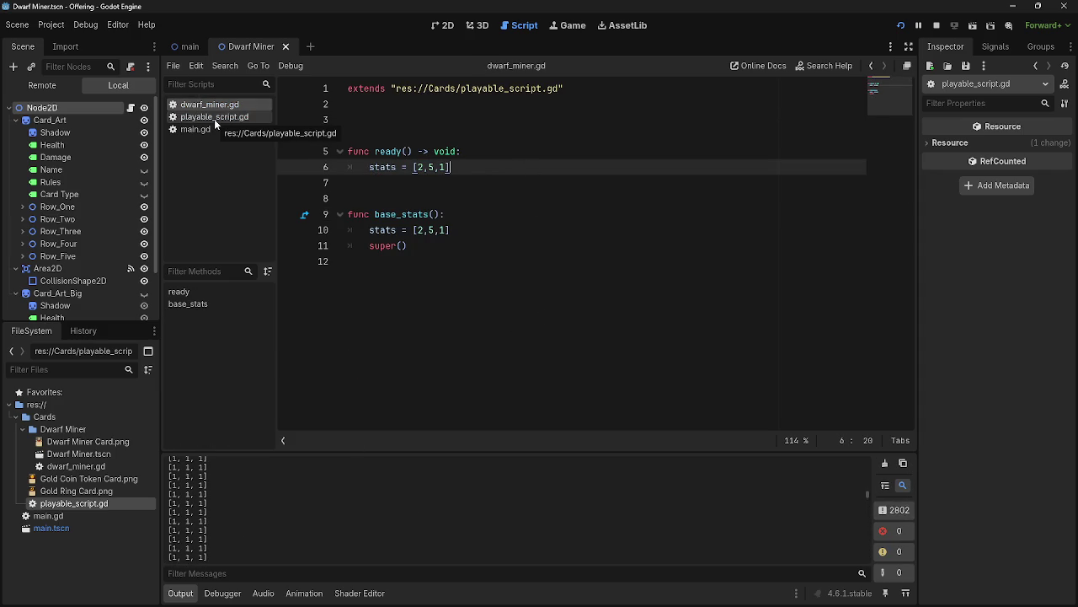
click(215, 120)
click(216, 105)
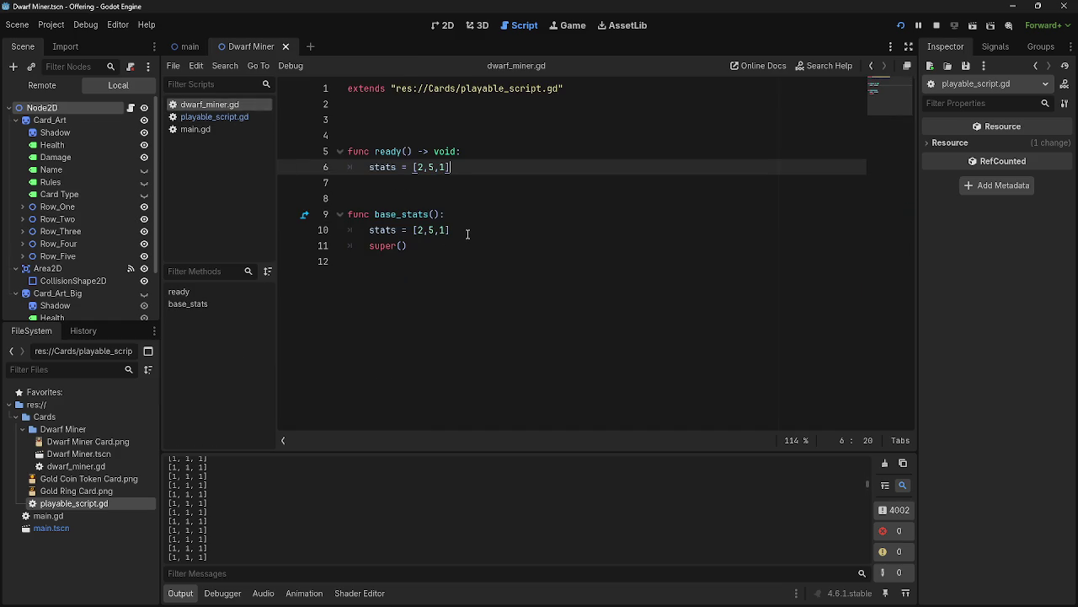
key(alt+Tab)
key(alt+F4)
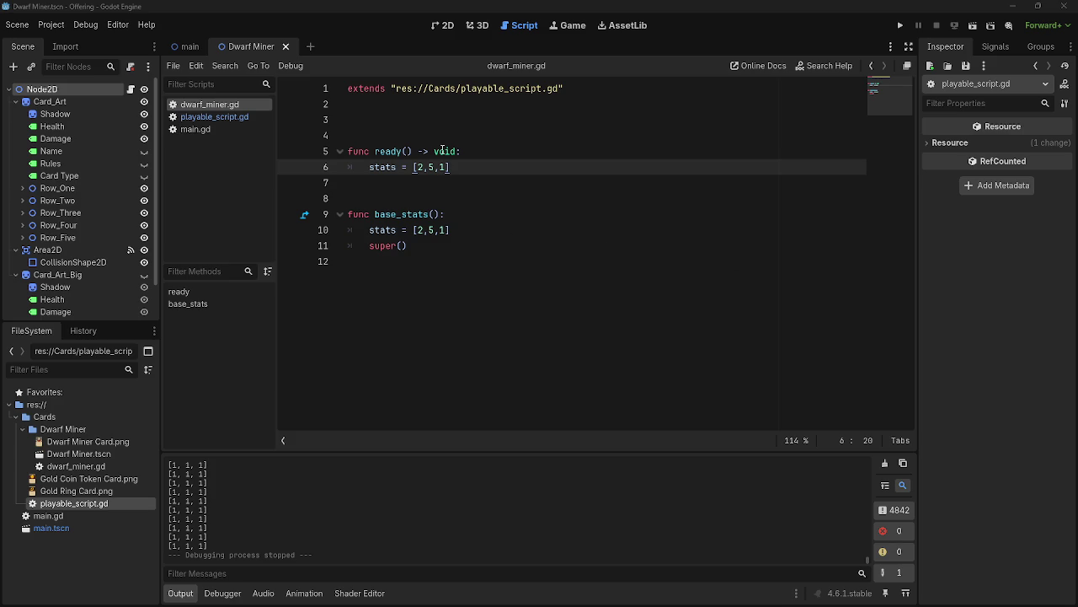
Compare dwarf_miner.gd with playable_script.gd, finishing on dwarf_miner.gd.
click(496, 107)
click(190, 118)
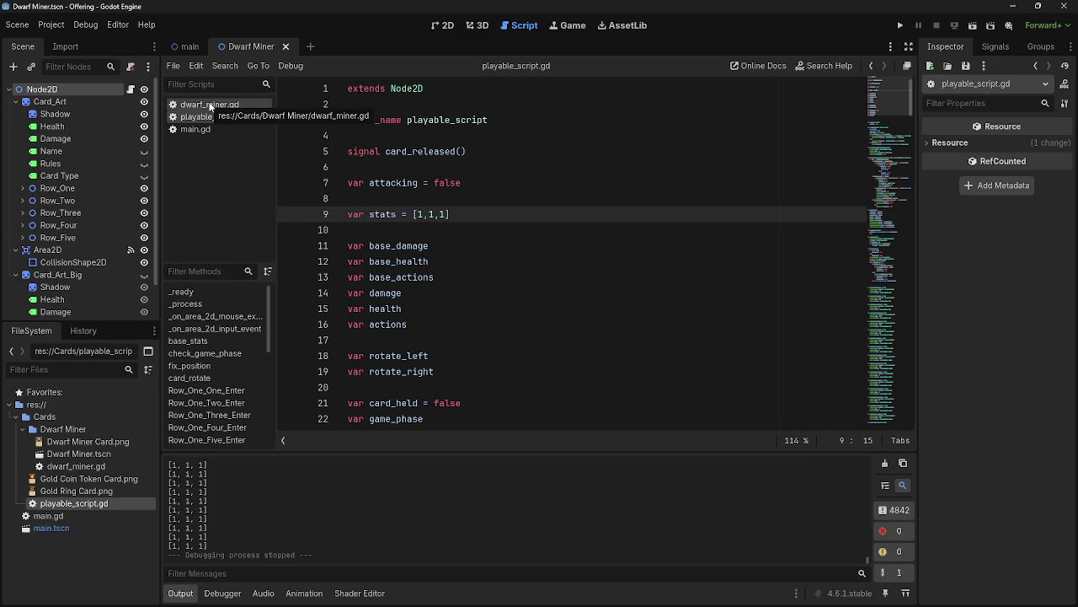
click(209, 105)
click(213, 116)
click(215, 105)
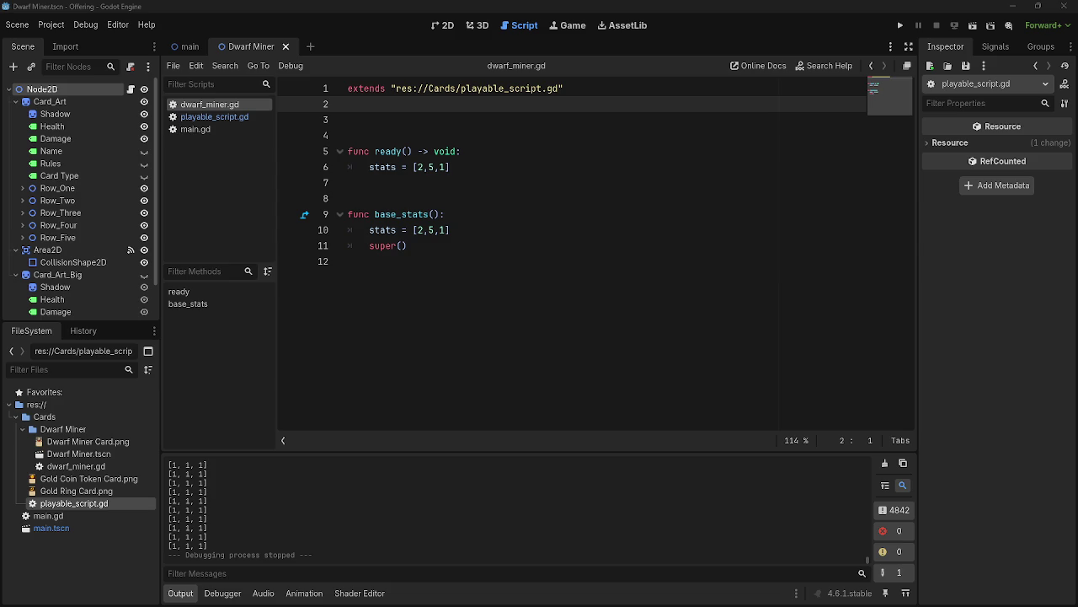
Change line 6 of dwarf_miner.gd to get_parent().stats = [2,5,1].
click(372, 168)
key(Home)
text(get_p)
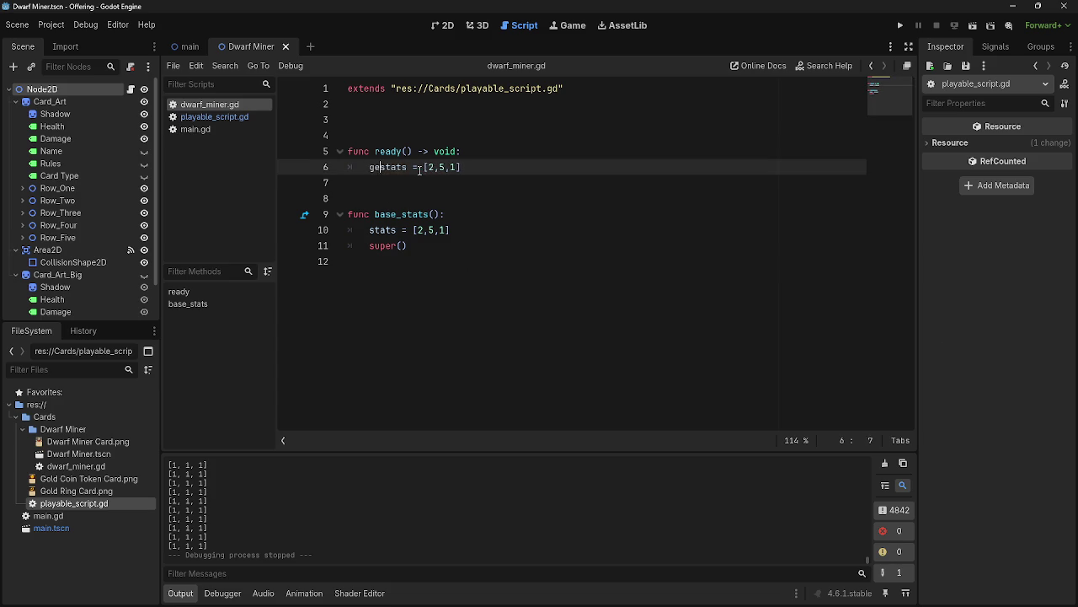
text(ar)
key(Tab)
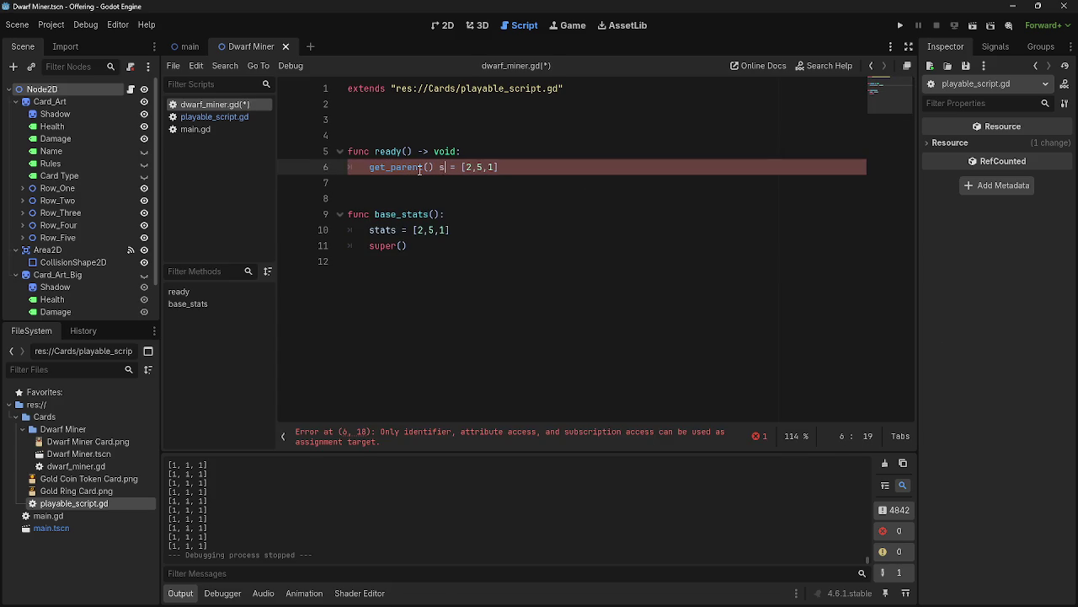
text(.stats)
Run the game, glance at playable_script.gd's output, then stop the run.
click(900, 25)
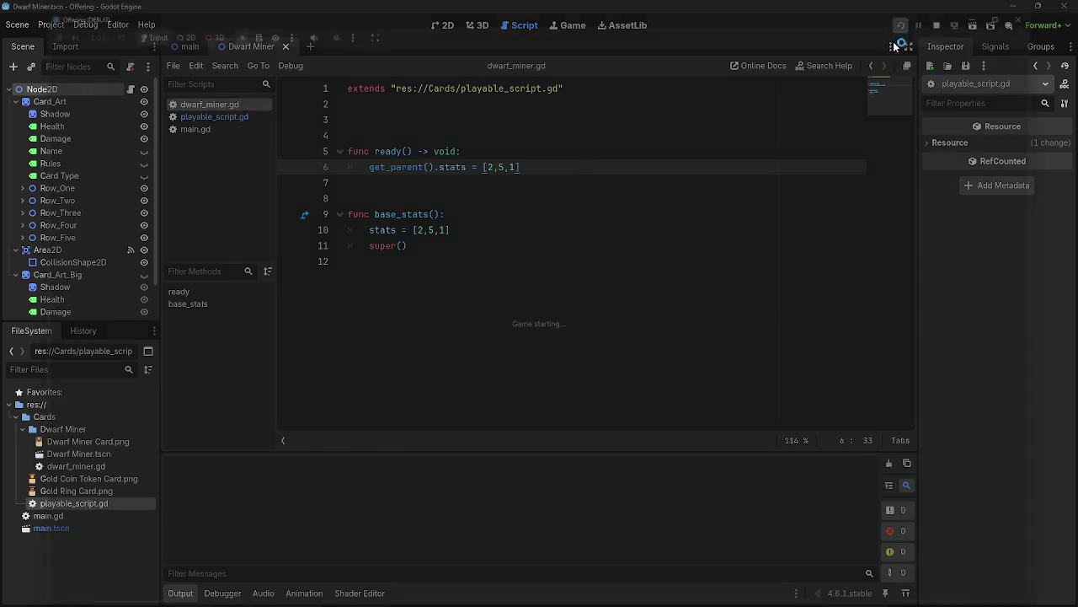
key(alt+Tab)
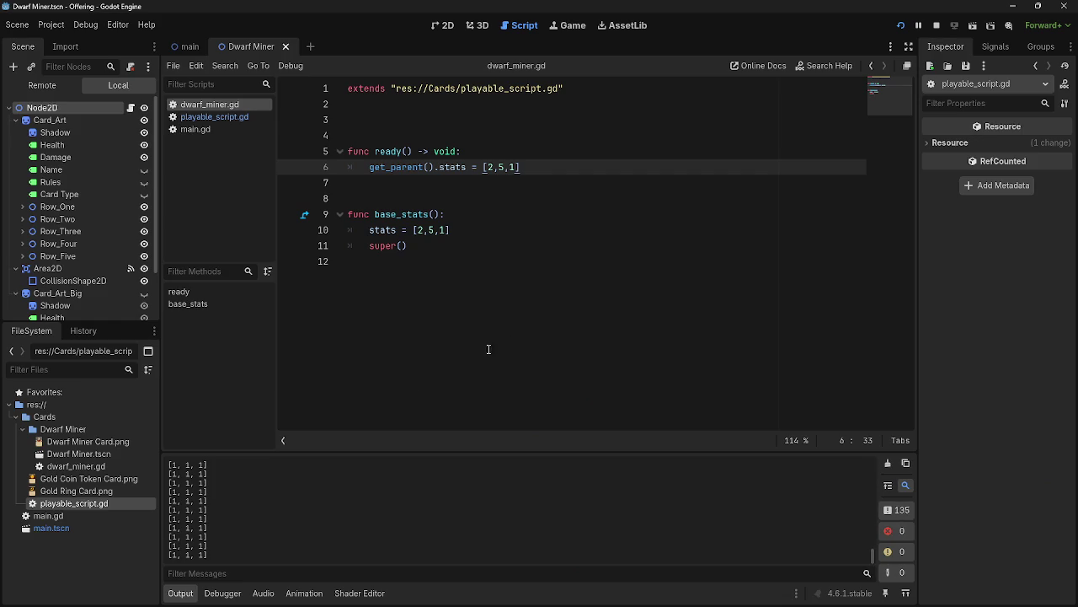
click(203, 116)
click(209, 106)
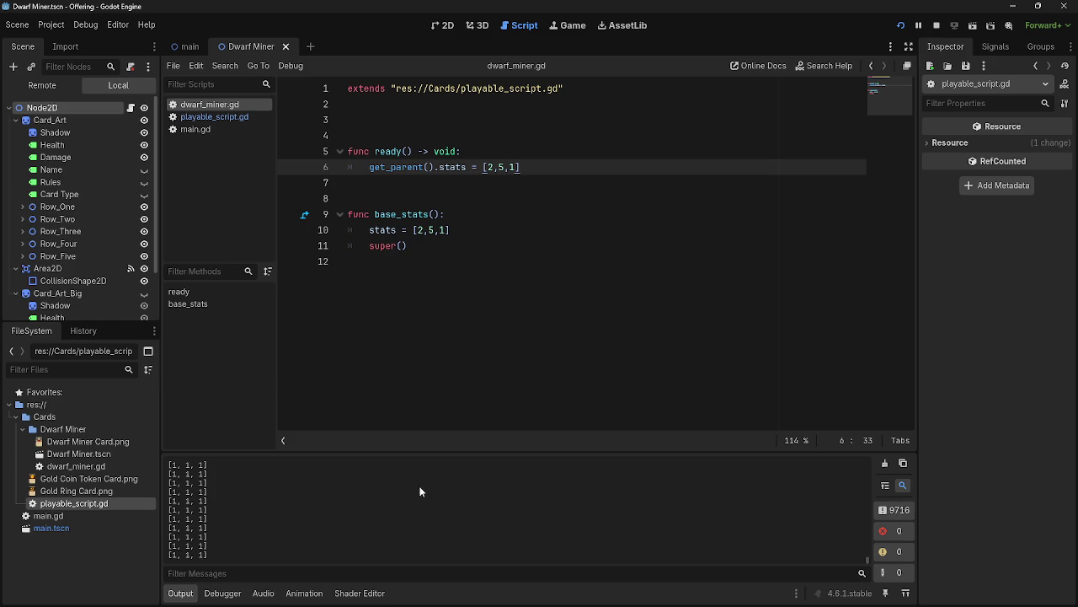
click(936, 26)
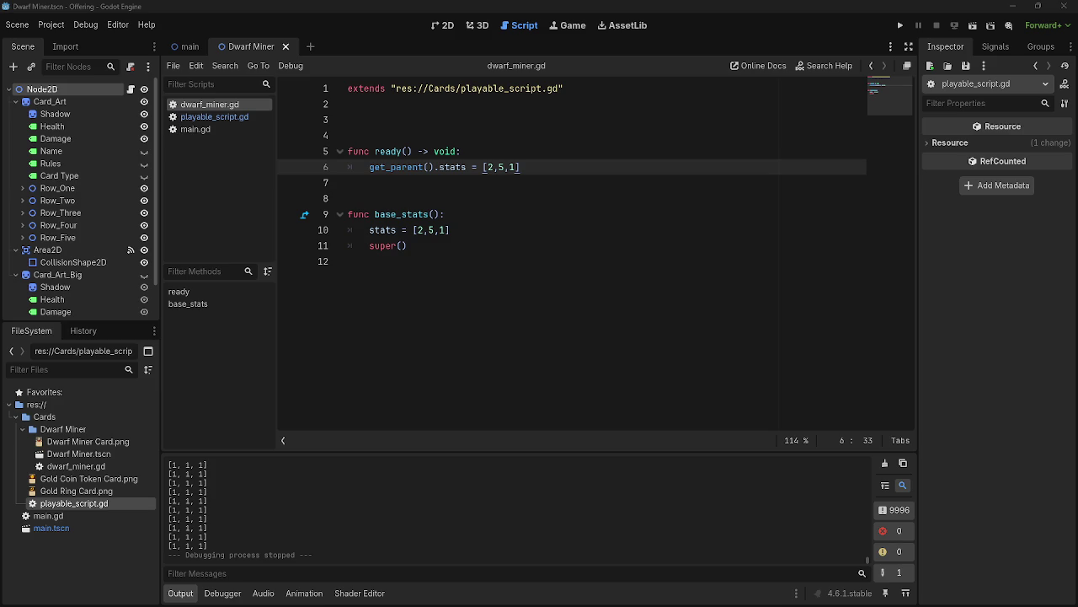
click(421, 263)
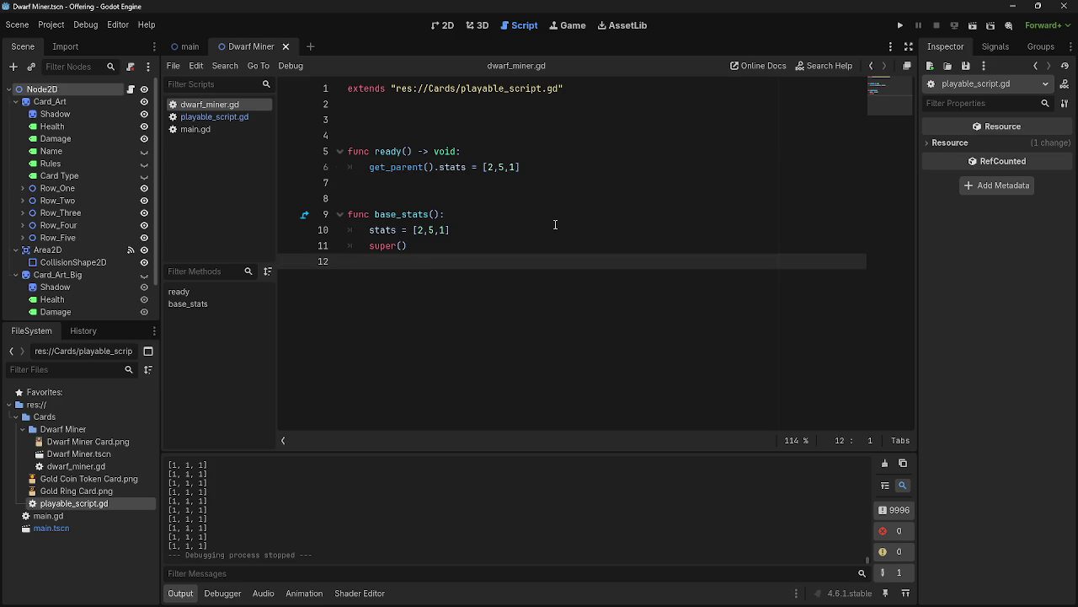
Delete the get_parent(). prefix on line 6 so the Dwarf Miner sets its own stats [2,5,1].
key(ctrl+shift+period)
key(ctrl+shift+comma)
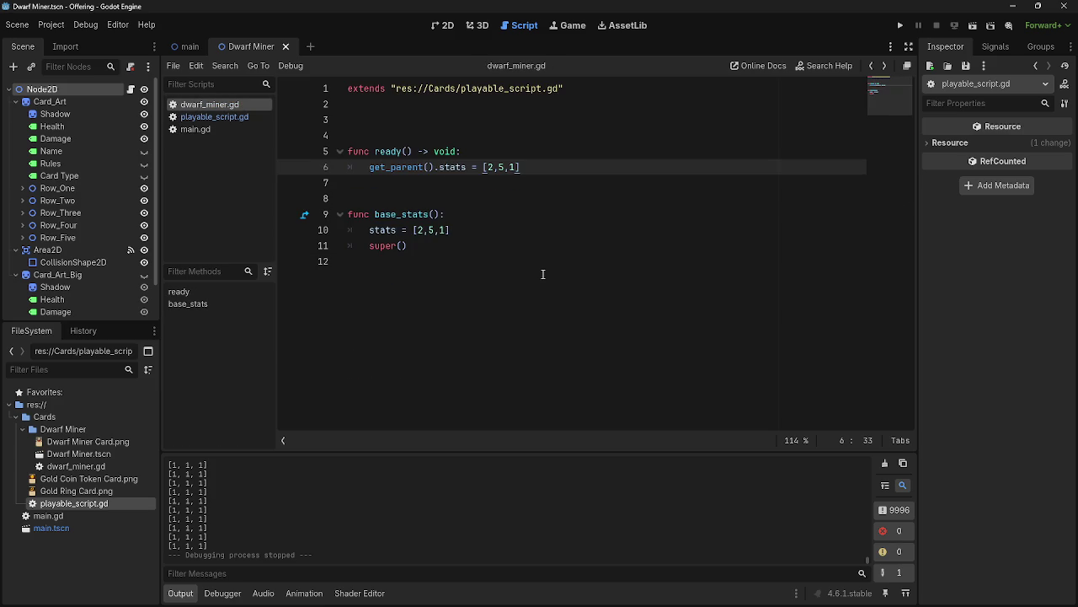
click(444, 151)
click(439, 167)
key(BackSpace)
key(BackSpace)
key(BackSpace)
click(520, 164)
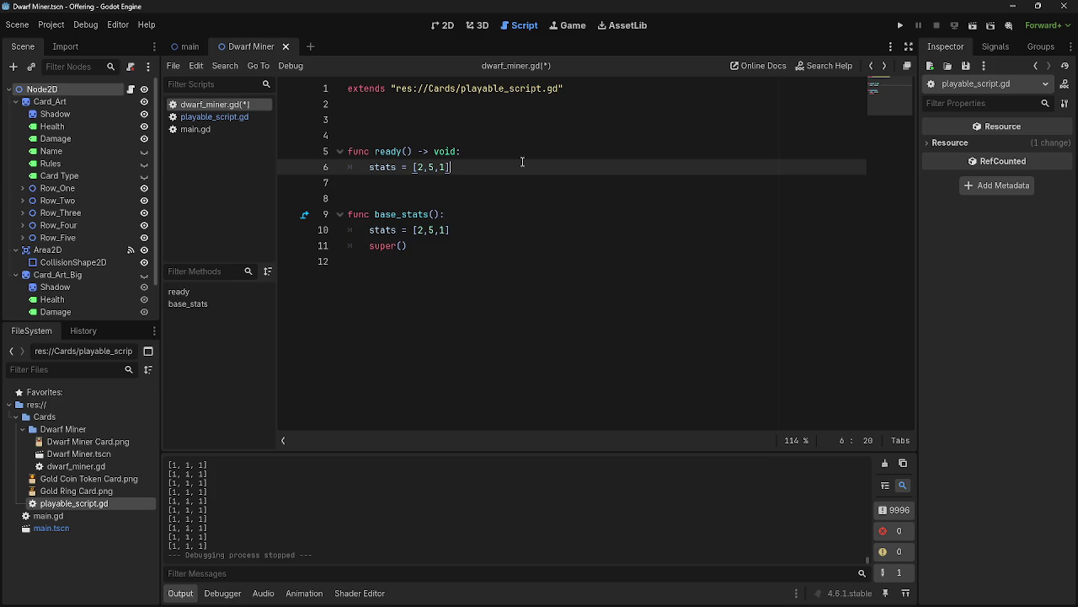
In playable_script.gd, experiment with base_stats()'s parameter, leaving the function with no parameter.
click(219, 115)
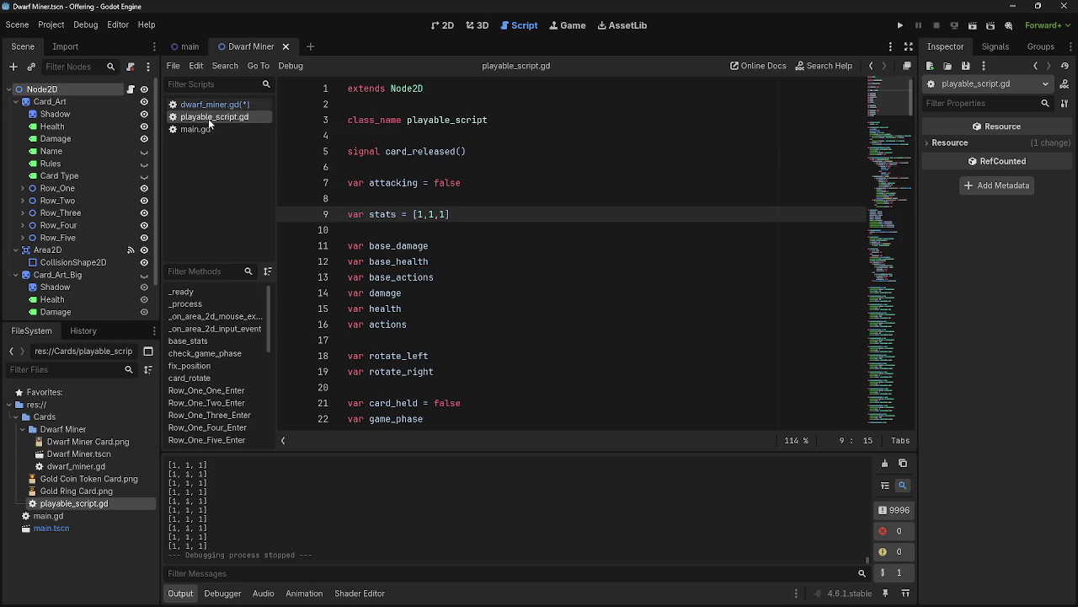
scroll(349, 162, down, 5)
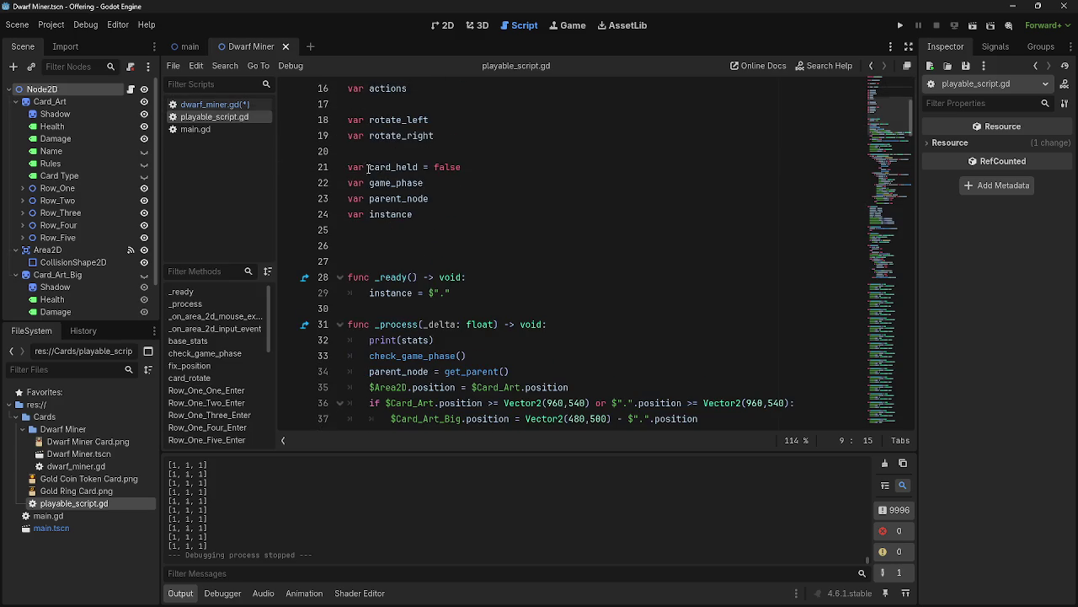
scroll(349, 163, down, 14)
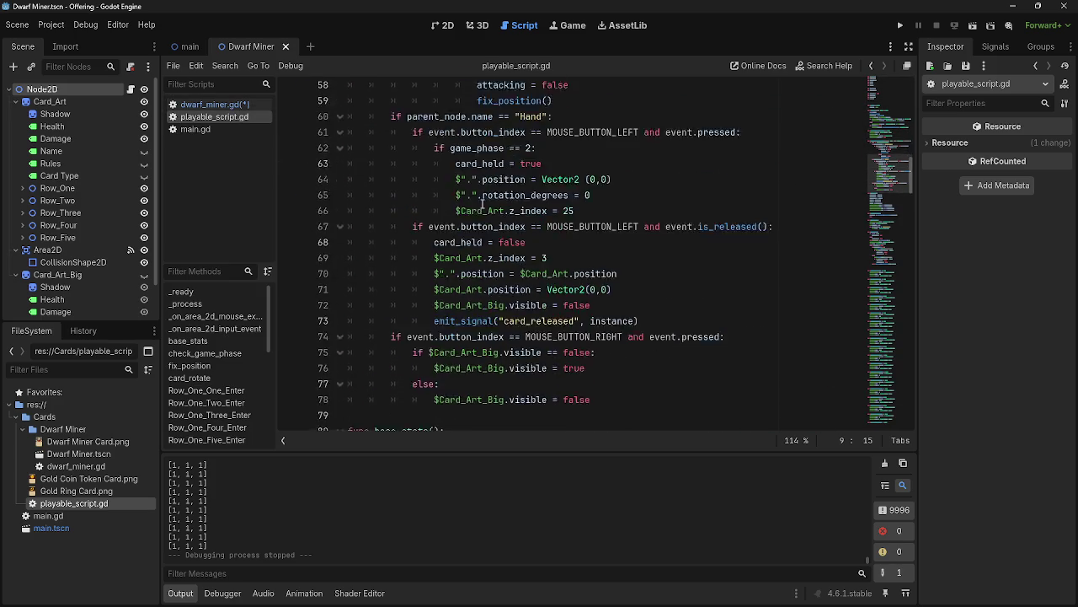
scroll(483, 202, down, 5)
click(546, 197)
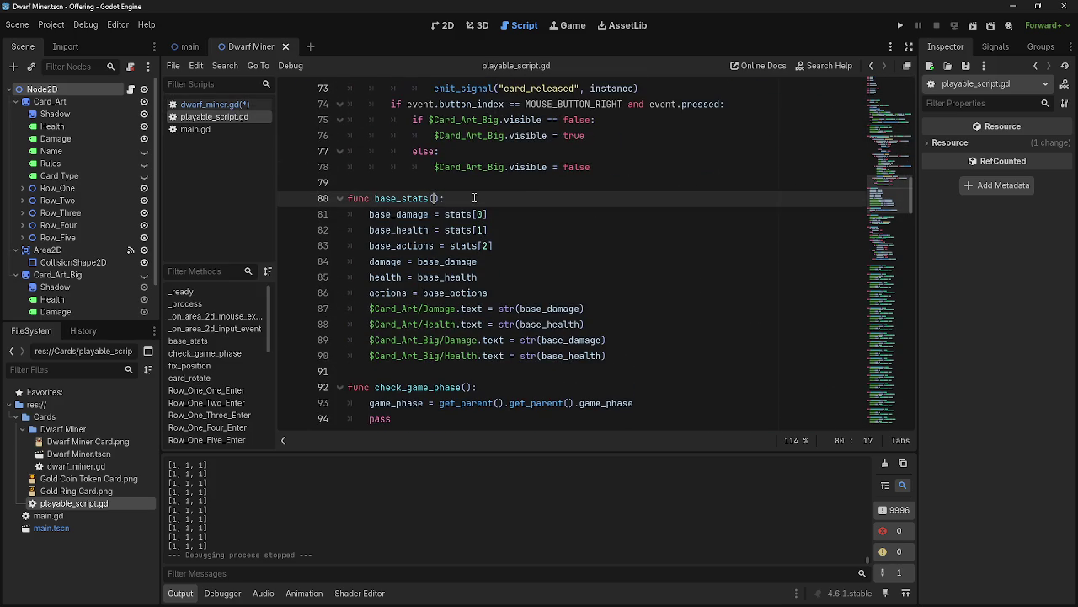
text(base)
key(ctrl+shift+Left)
text(stats)
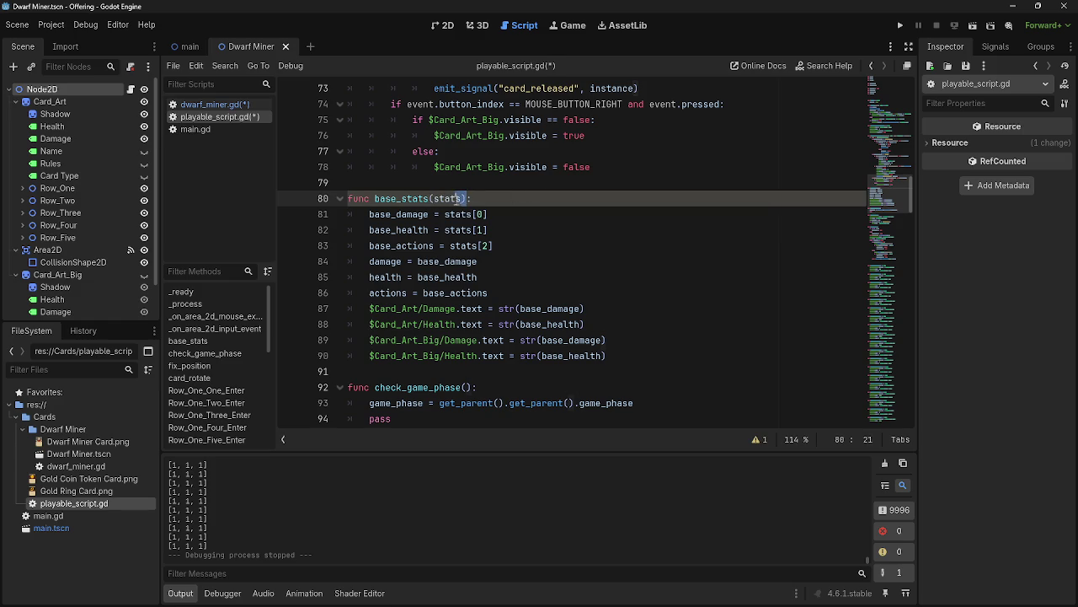
drag(458, 198, 435, 202)
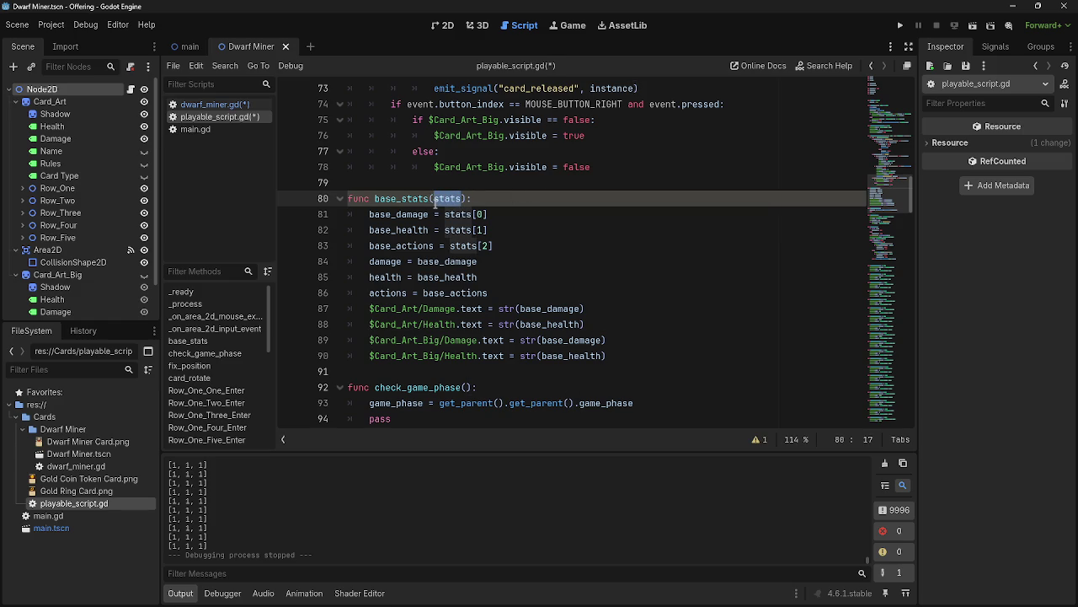
text(0,0,0)
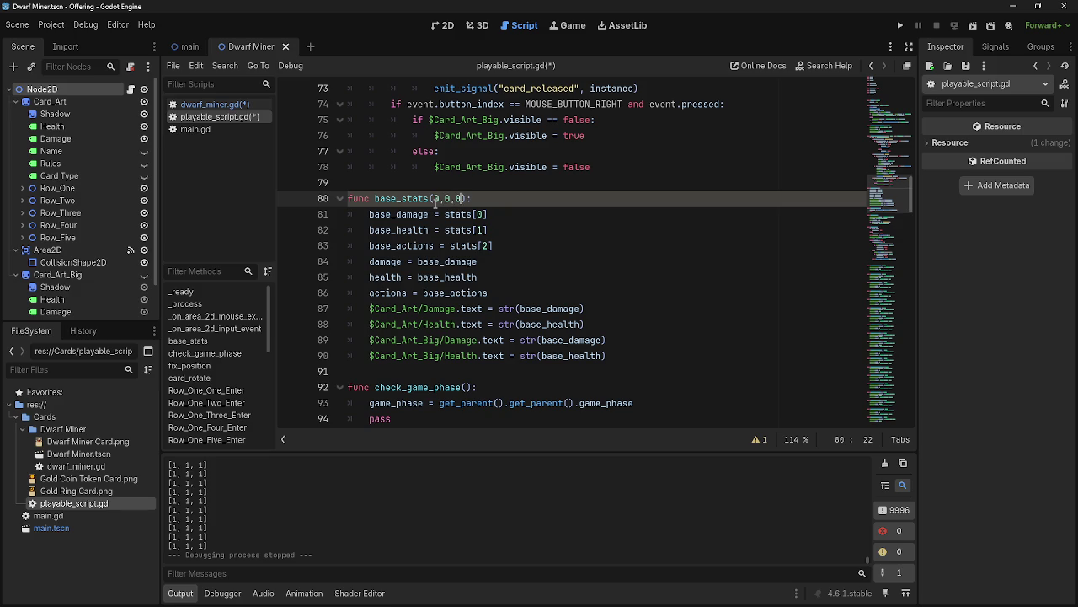
key(BackSpace)
key(BackSpace)
Inspect the three base stat assignment lines 81–83 inside base_stats().
drag(523, 245, 338, 219)
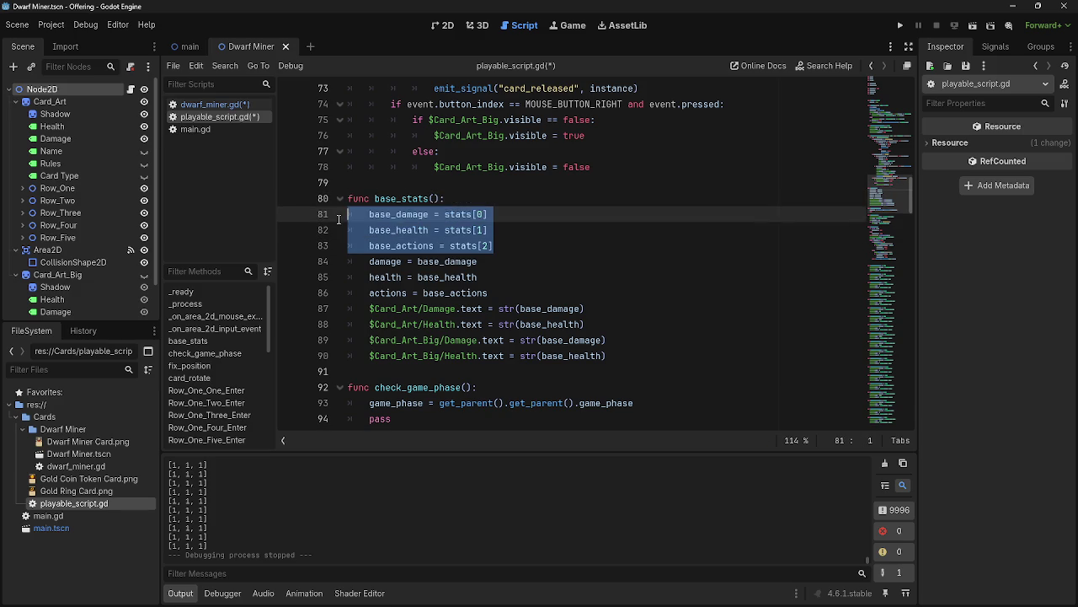
click(530, 230)
drag(515, 246, 435, 246)
click(446, 245)
drag(501, 245, 434, 246)
click(562, 239)
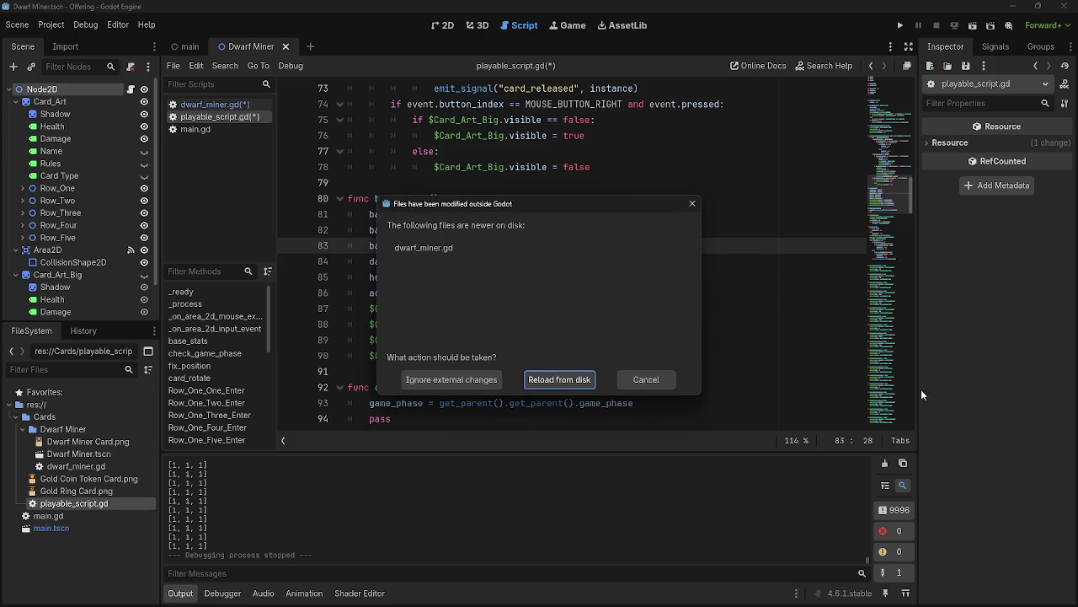
Dismiss the 'Files modified outside Godot' warning without reloading and scroll to _process.
click(645, 379)
key(alt+Tab)
key(Escape)
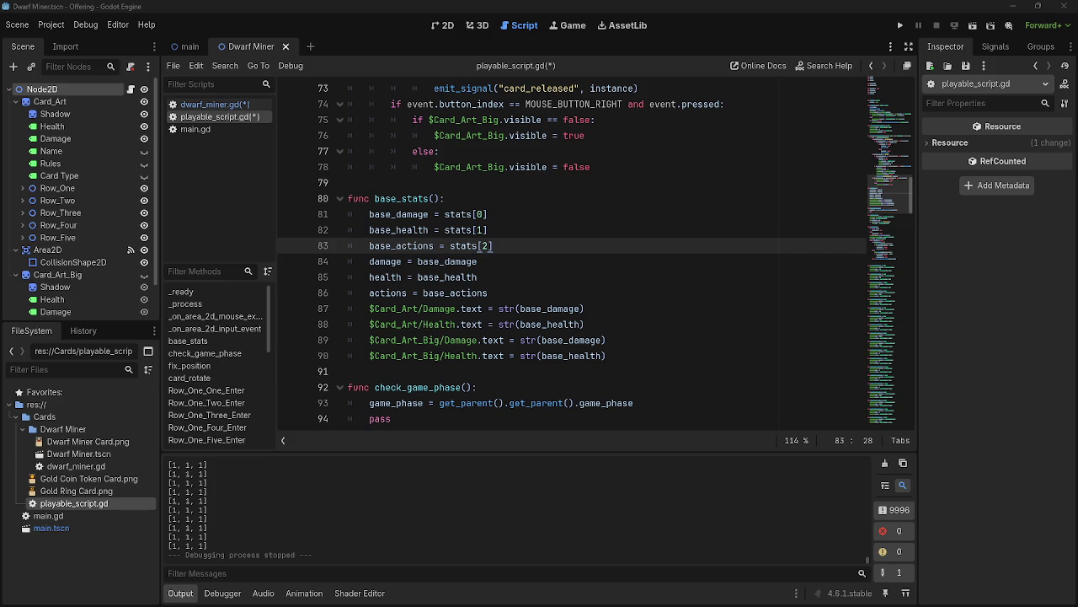
scroll(517, 341, up, 10)
scroll(517, 341, up, 3)
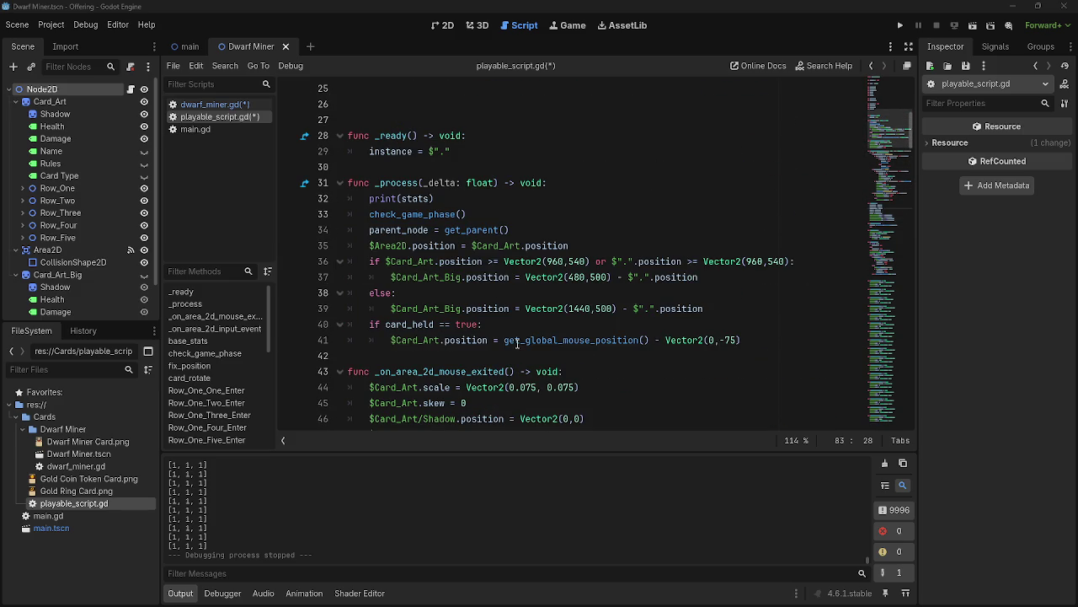
scroll(517, 343, up, 1)
scroll(518, 343, down, 1)
scroll(518, 343, up, 2)
scroll(517, 343, up, 5)
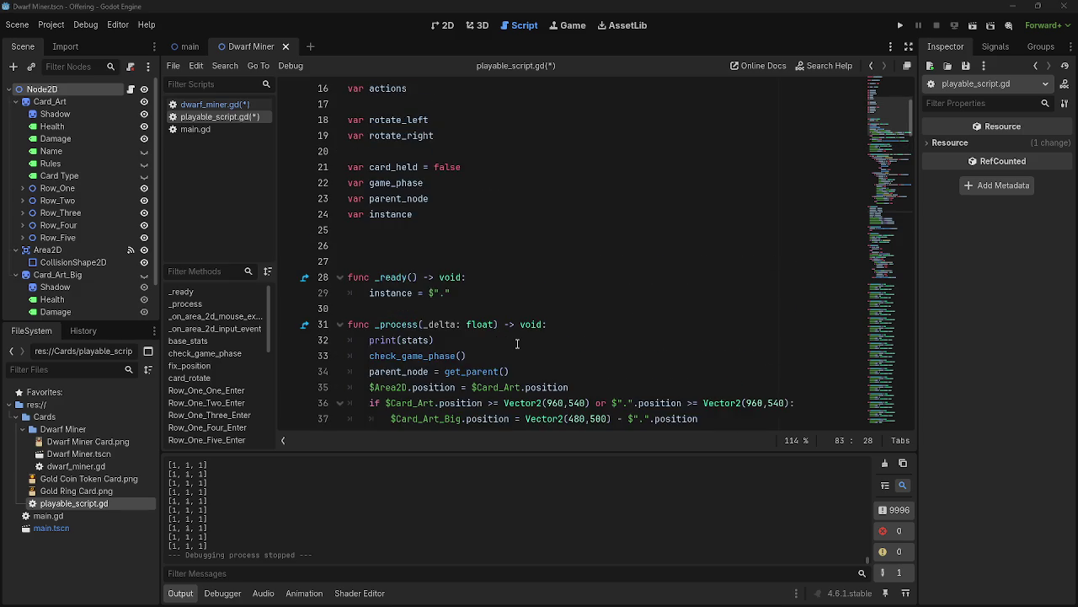
scroll(517, 343, down, 4)
scroll(517, 343, down, 2)
scroll(518, 343, down, 8)
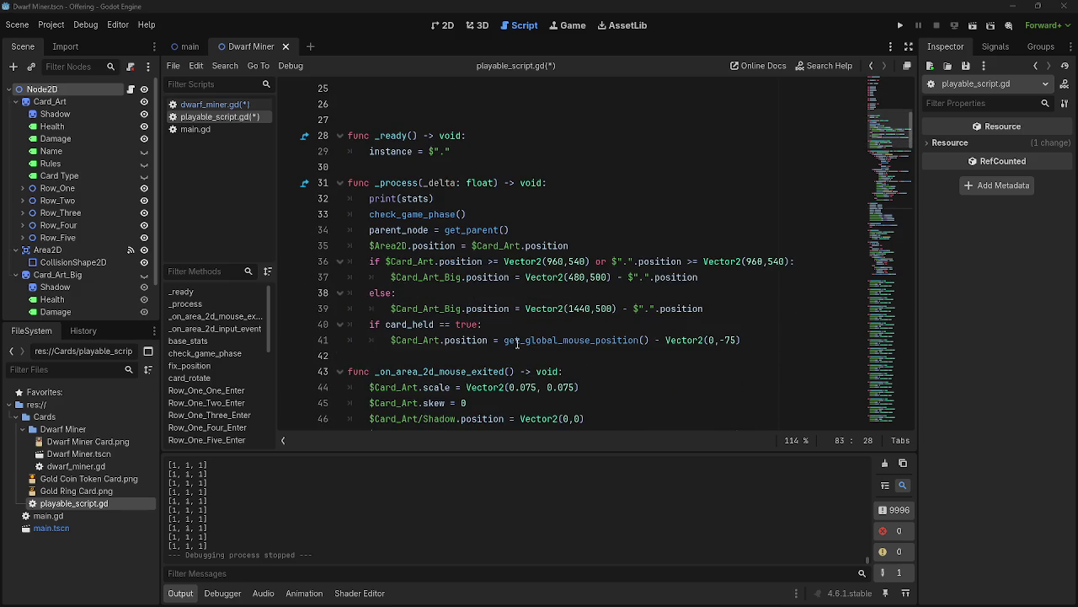
scroll(517, 343, down, 3)
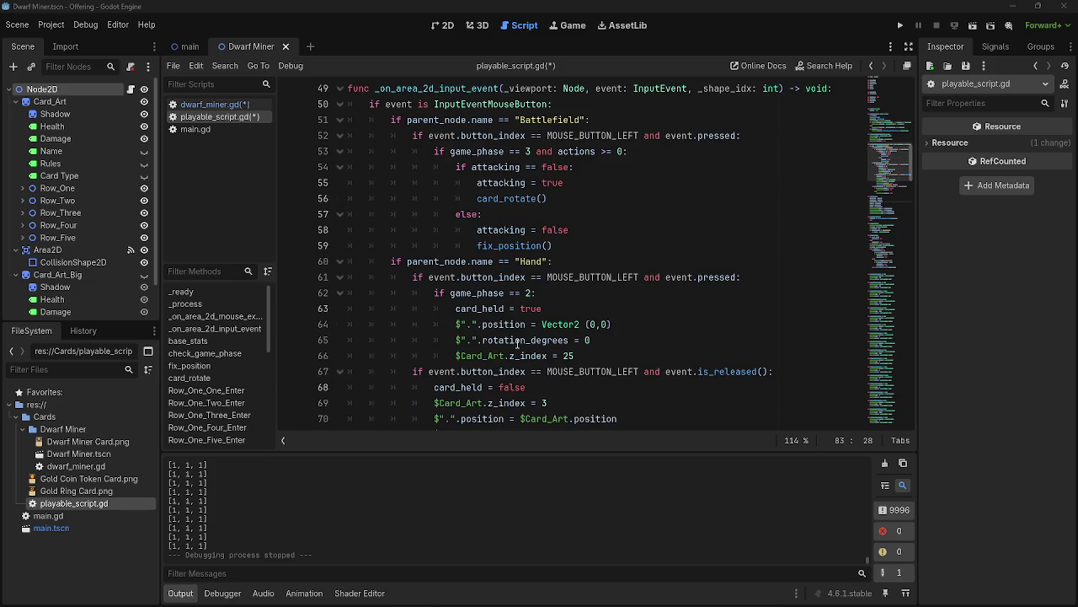
scroll(517, 343, down, 2)
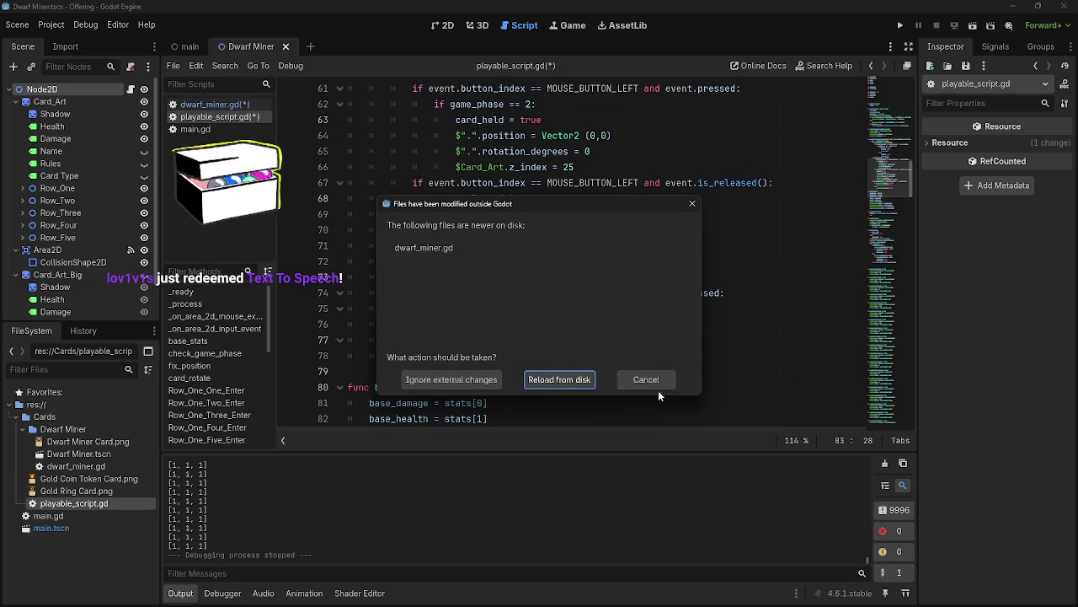
click(656, 385)
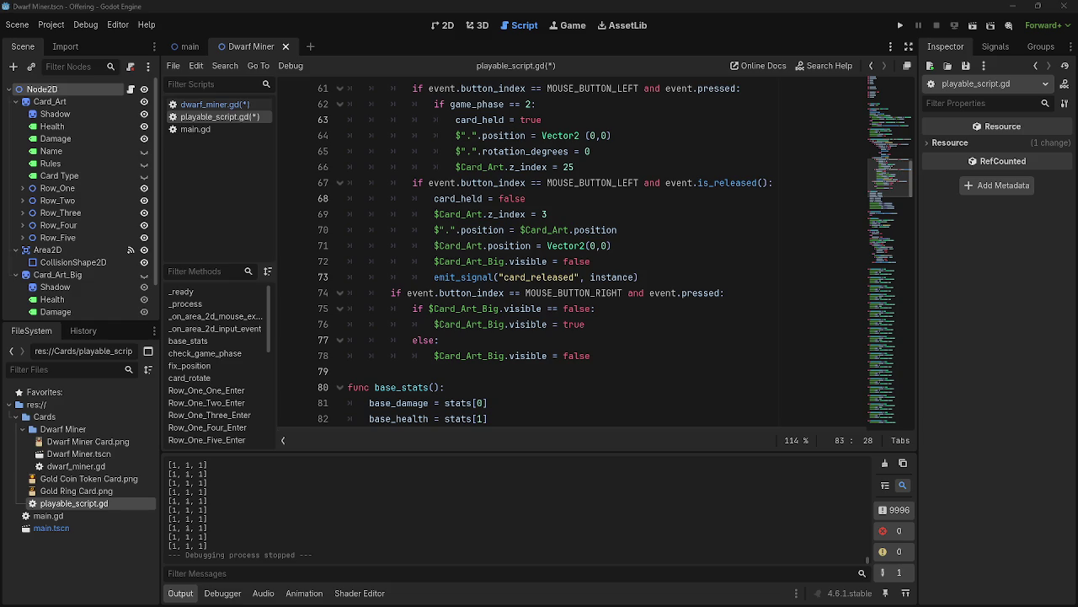
Replace print(stats) with print(base_health) on _process's debug line.
scroll(436, 408, down, 2)
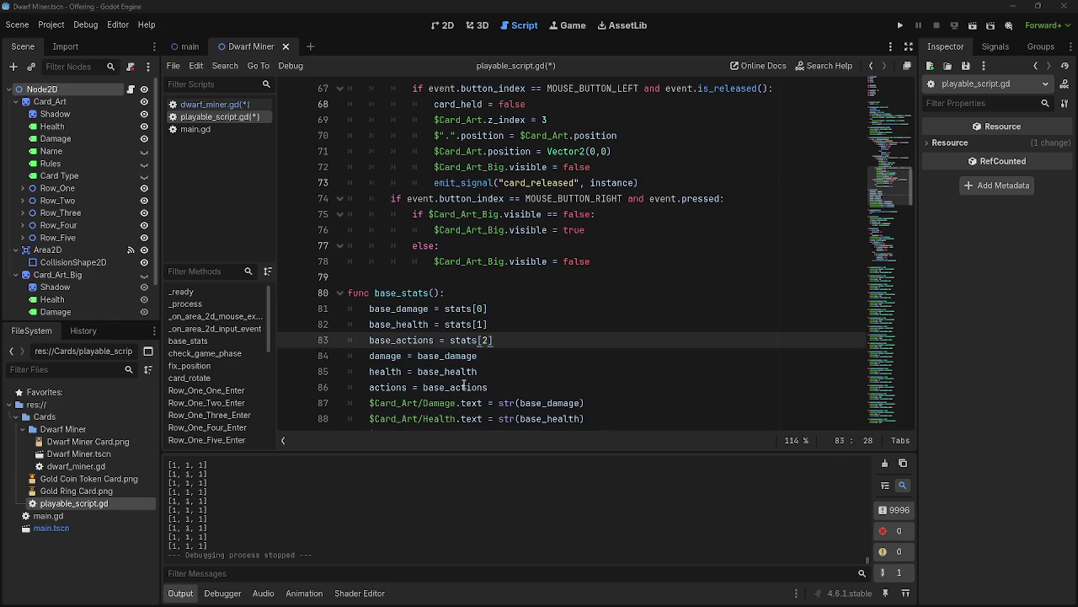
scroll(464, 384, up, 14)
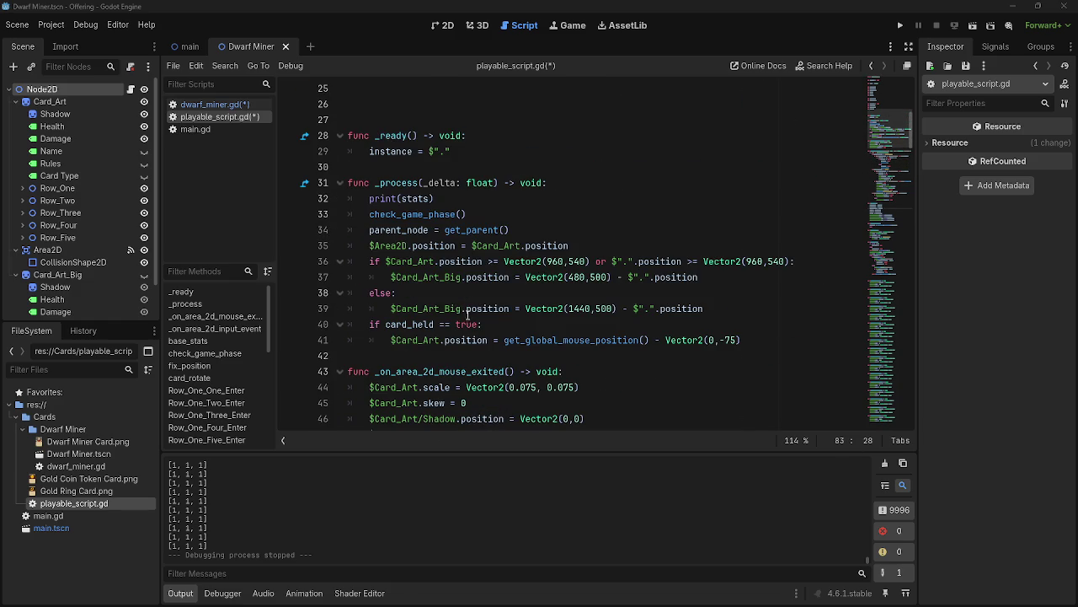
click(434, 199)
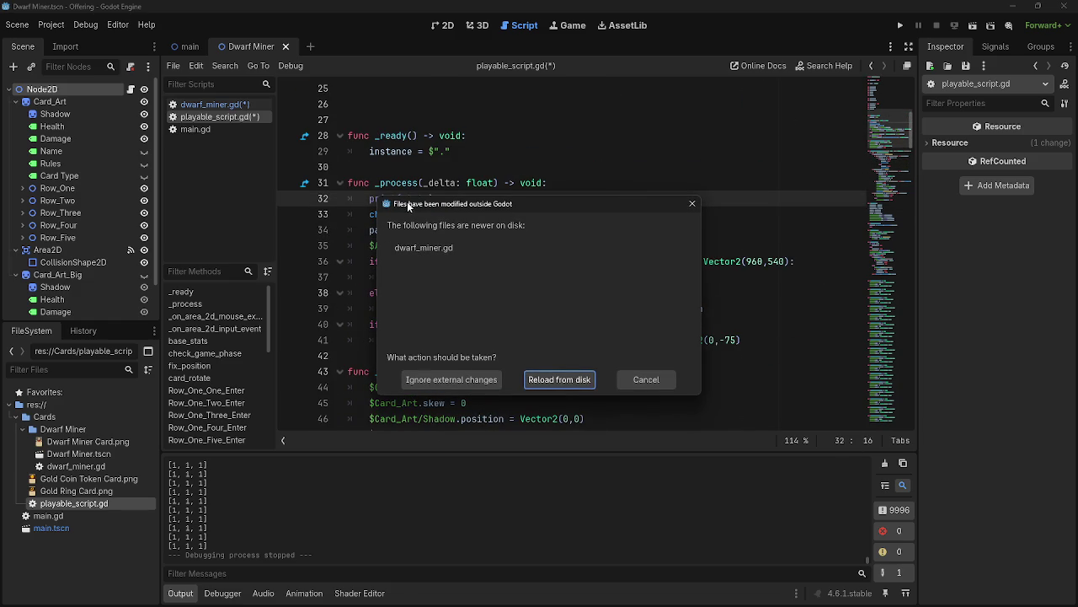
click(660, 383)
key(BackSpace)
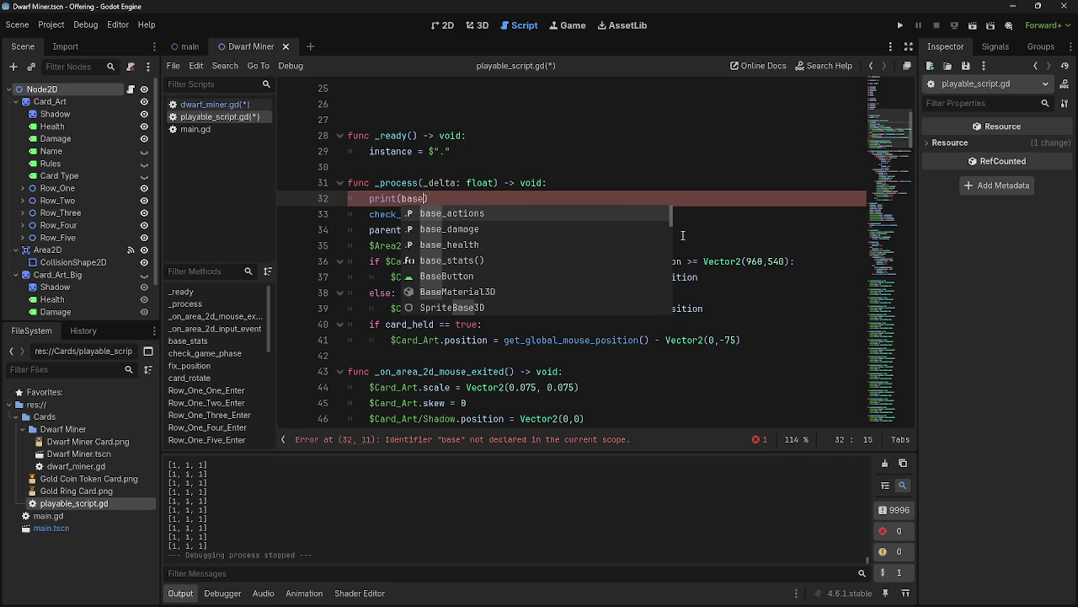
click(492, 242)
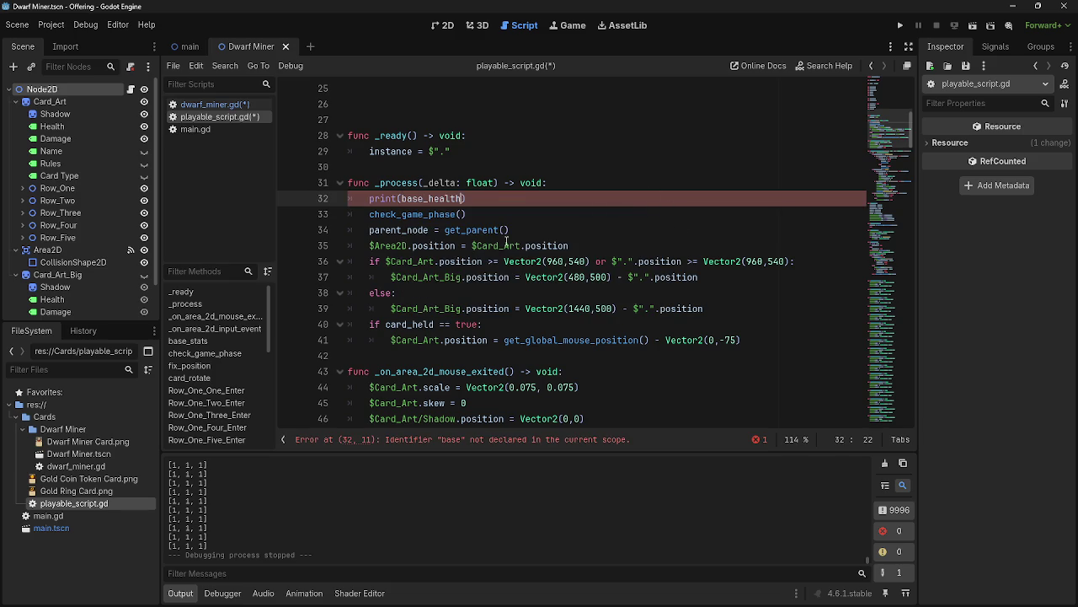
Run the project, then review the stats lookups in base_stats() on lines 81–83.
click(900, 23)
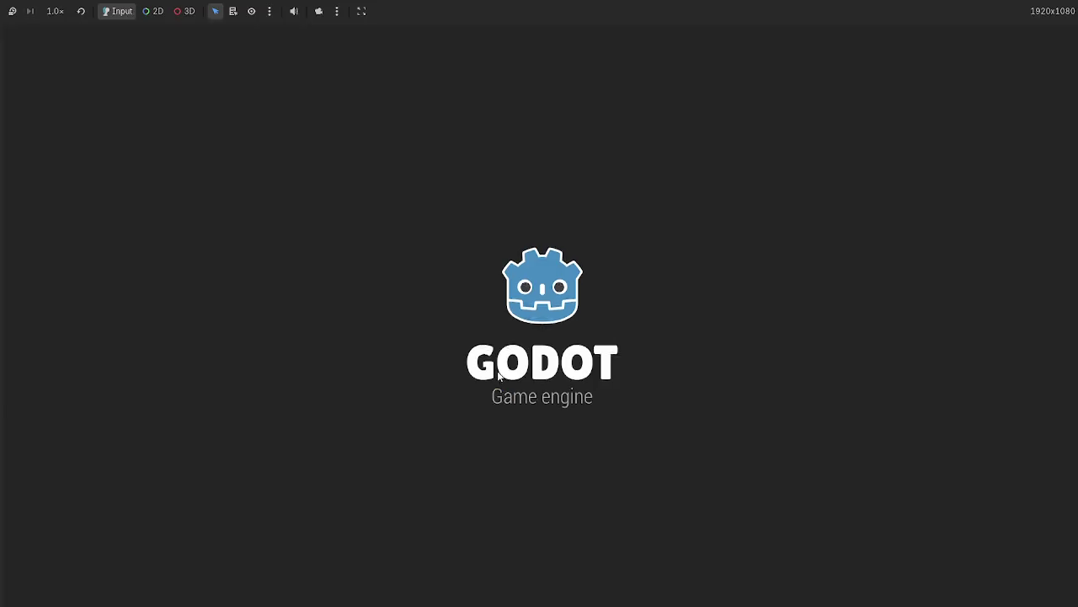
scroll(506, 364, down, 9)
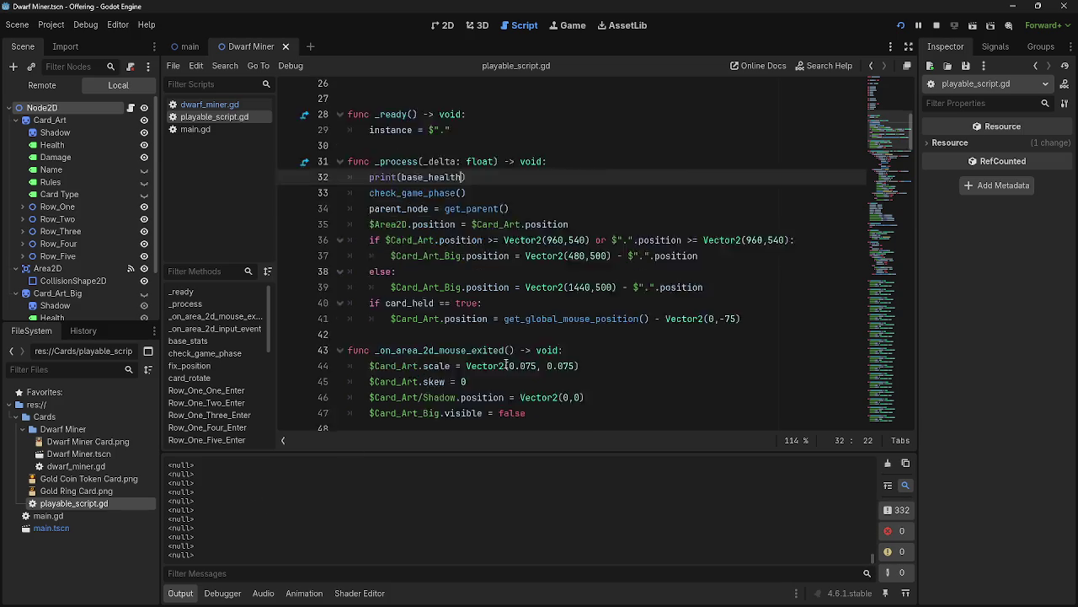
scroll(507, 364, down, 6)
mouse_move(511, 298)
mouse_down()
mouse_move(438, 277)
mouse_move(443, 263)
mouse_up()
click(516, 263)
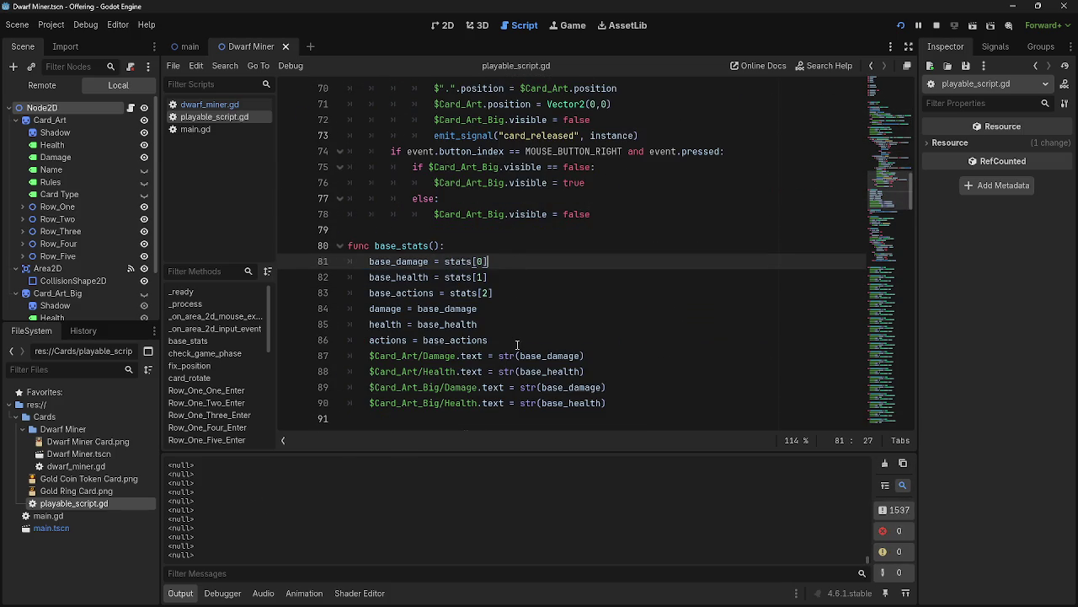
double_click(412, 245)
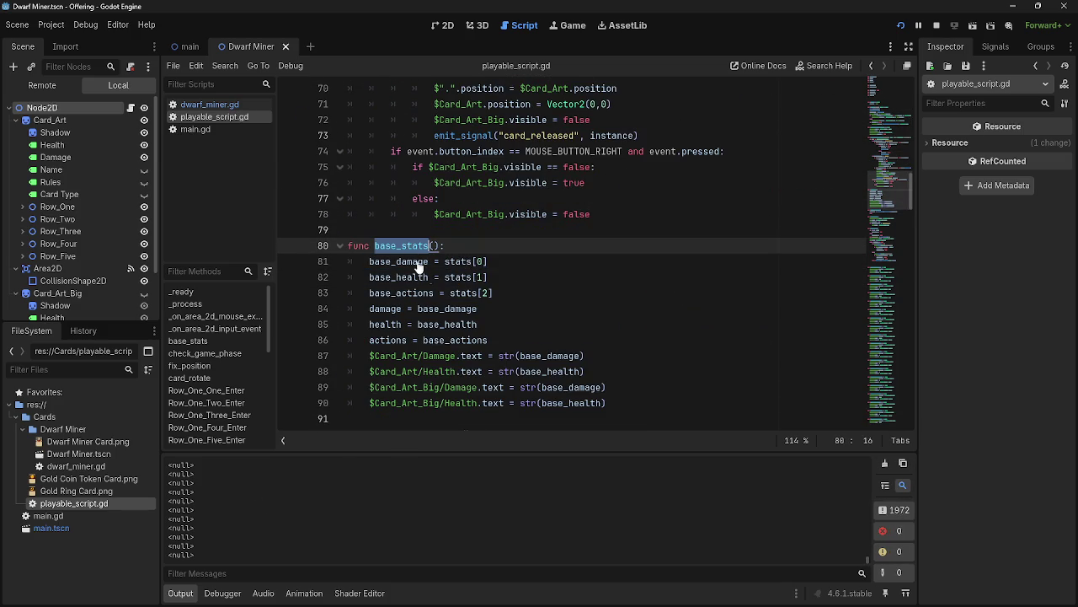
click(543, 294)
Scroll back up to the var stats = [1,1,1] declaration on line 9.
scroll(537, 324, up, 20)
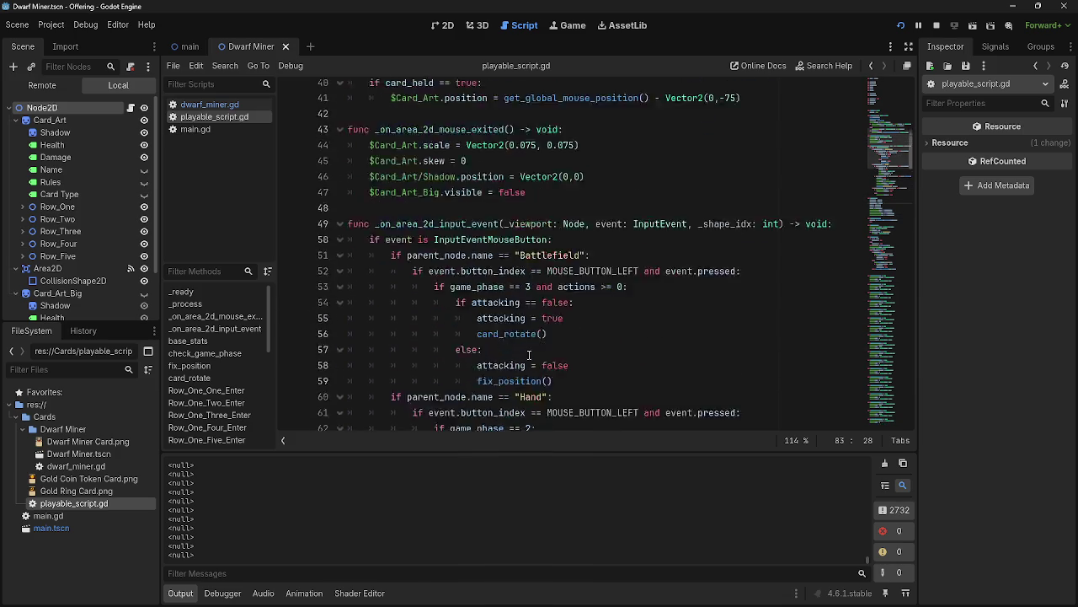
scroll(455, 287, up, 1)
double_click(384, 214)
click(450, 214)
key(alt+Tab)
key(Escape)
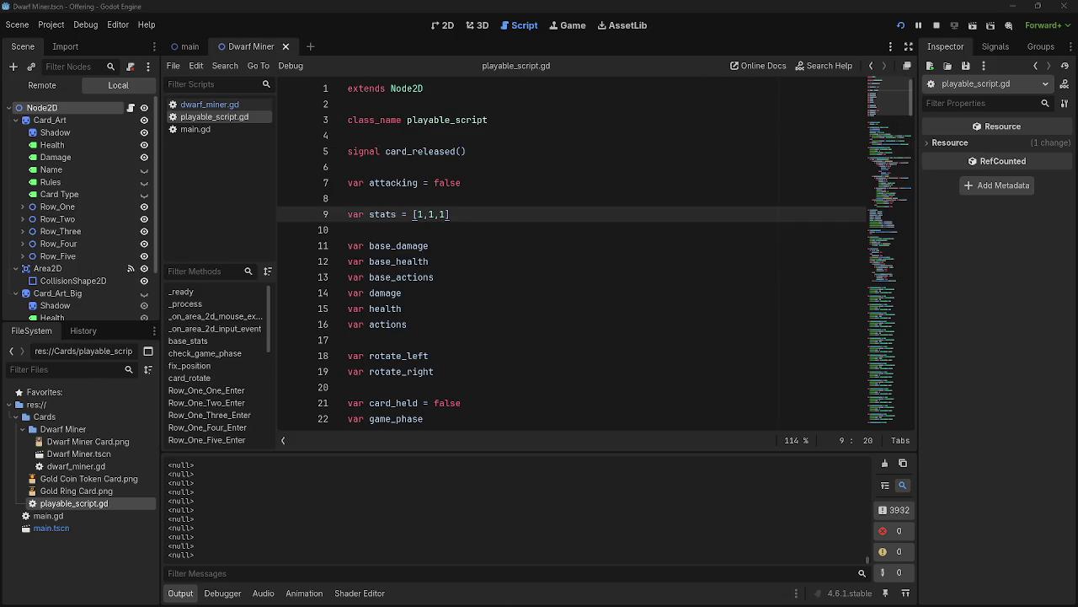
key(alt+Tab)
key(Tab)
key(Tab)
key(Tab)
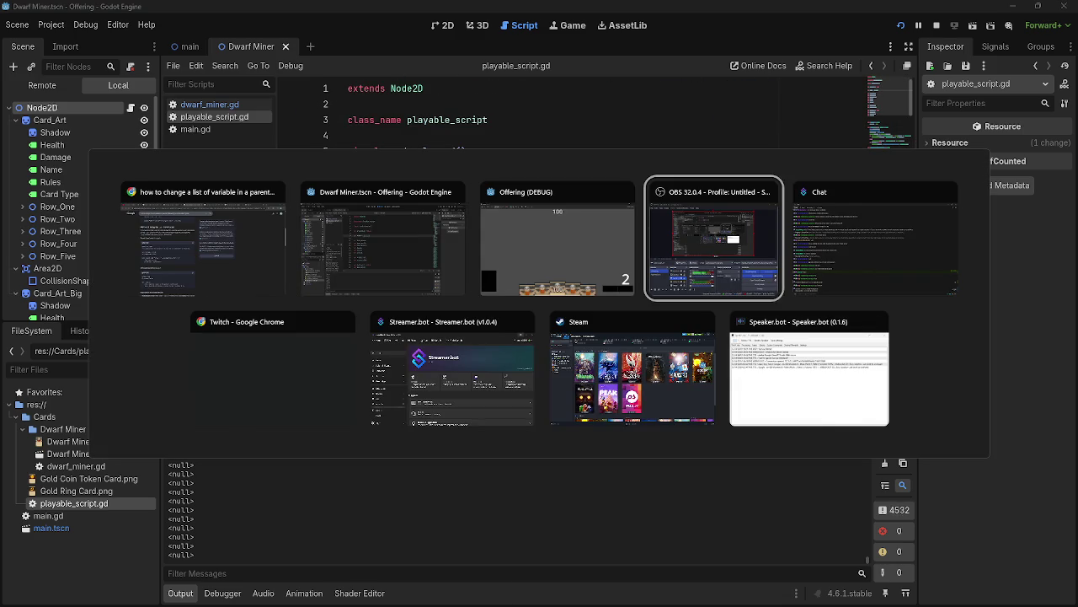
key(Escape)
key(alt+Tab)
key(Tab)
key(Escape)
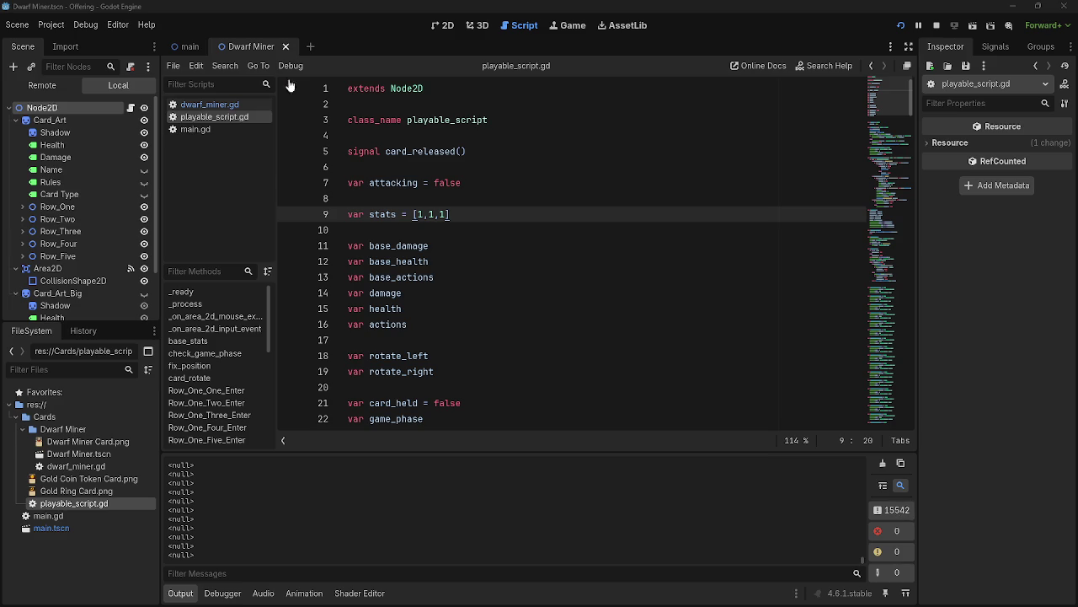
click(210, 104)
Replace dwarf_miner.gd's extends path with playable_script.gd dragged from the FileSystem dock.
drag(459, 167, 359, 169)
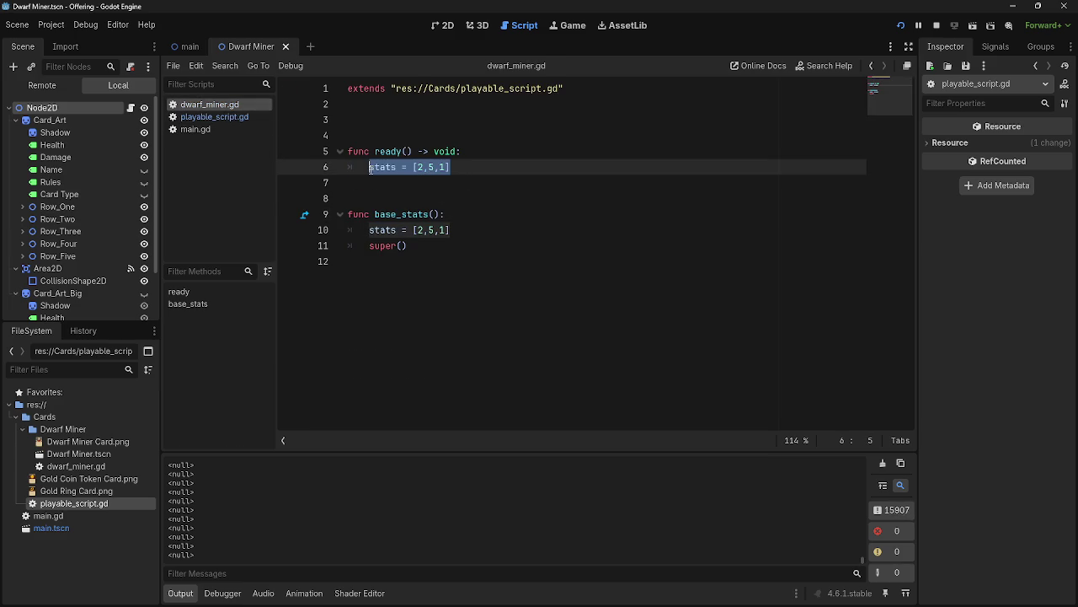
click(498, 169)
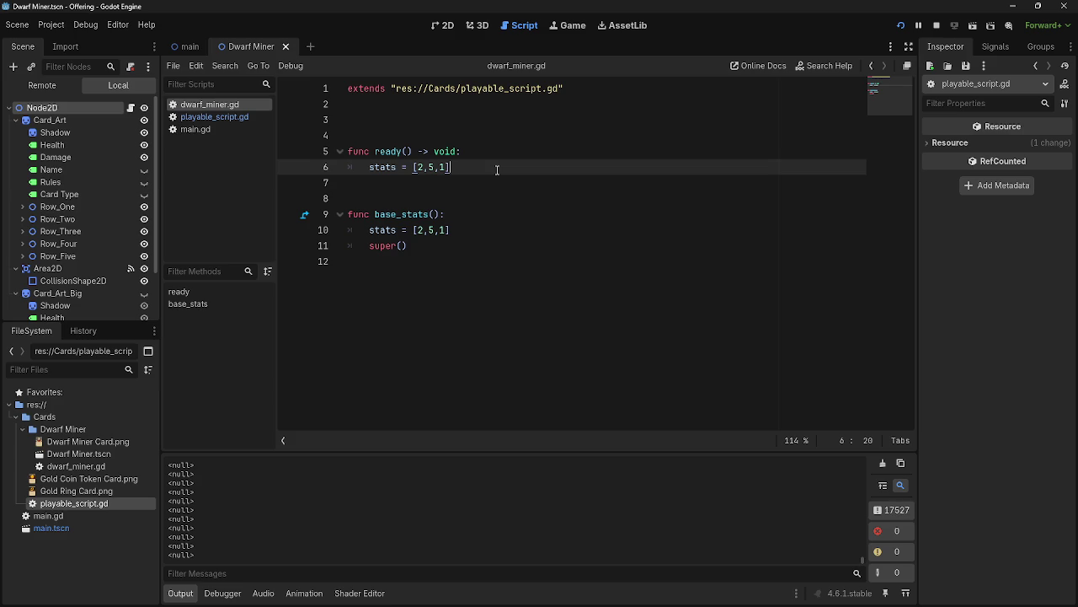
double_click(353, 89)
click(433, 88)
drag(569, 89, 391, 89)
key(BackSpace)
mouse_move(75, 504)
mouse_down()
mouse_move(187, 455)
mouse_move(446, 95)
mouse_move(472, 91)
mouse_up()
click(605, 106)
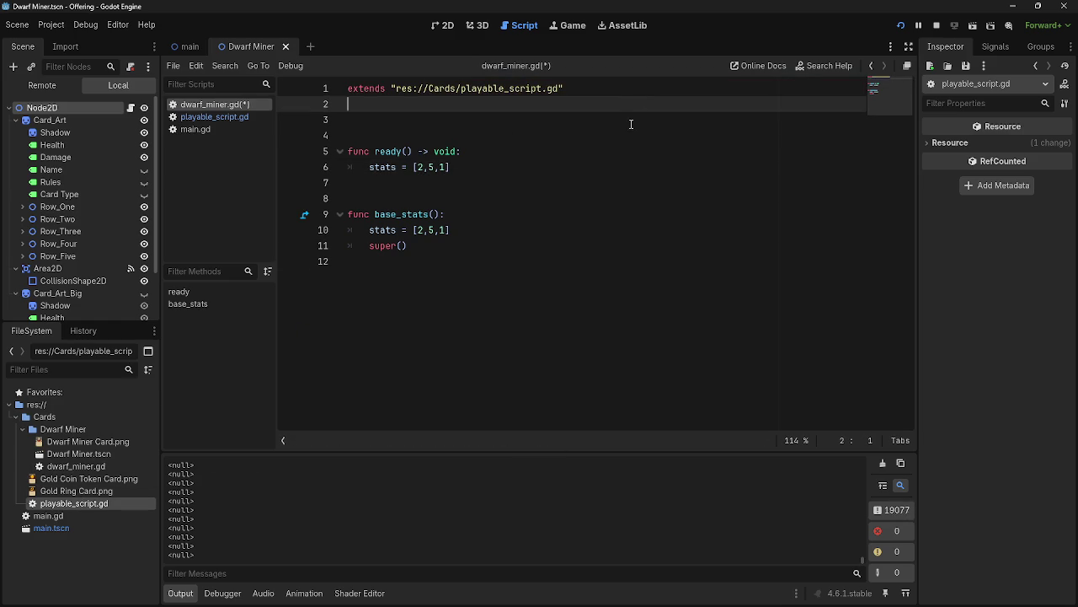
click(633, 122)
click(547, 165)
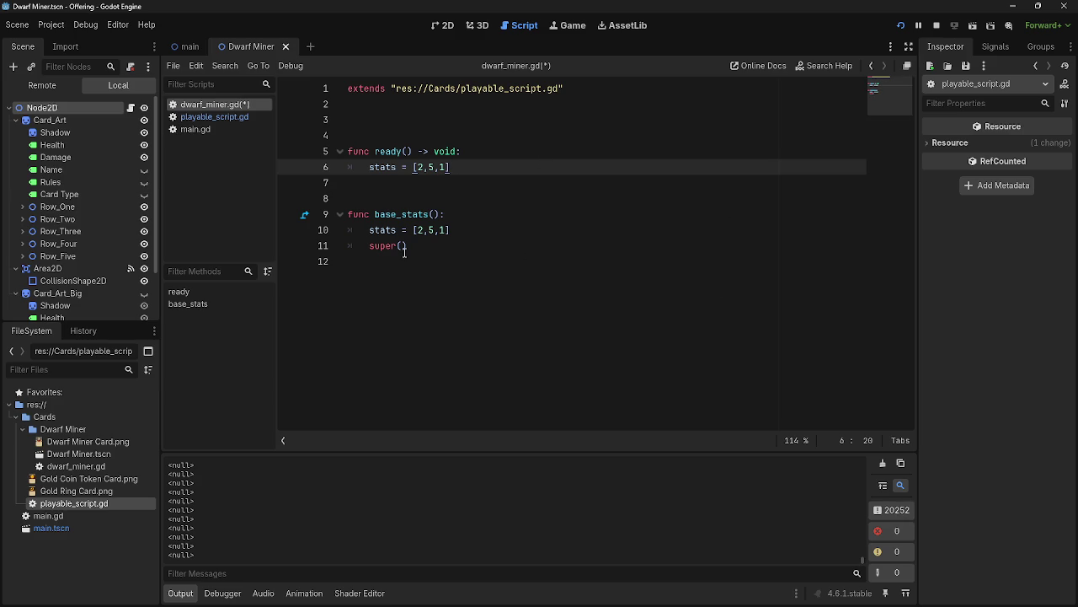
In playable_script.gd, select base_health inside the _process() print call.
triple_click(442, 232)
click(480, 235)
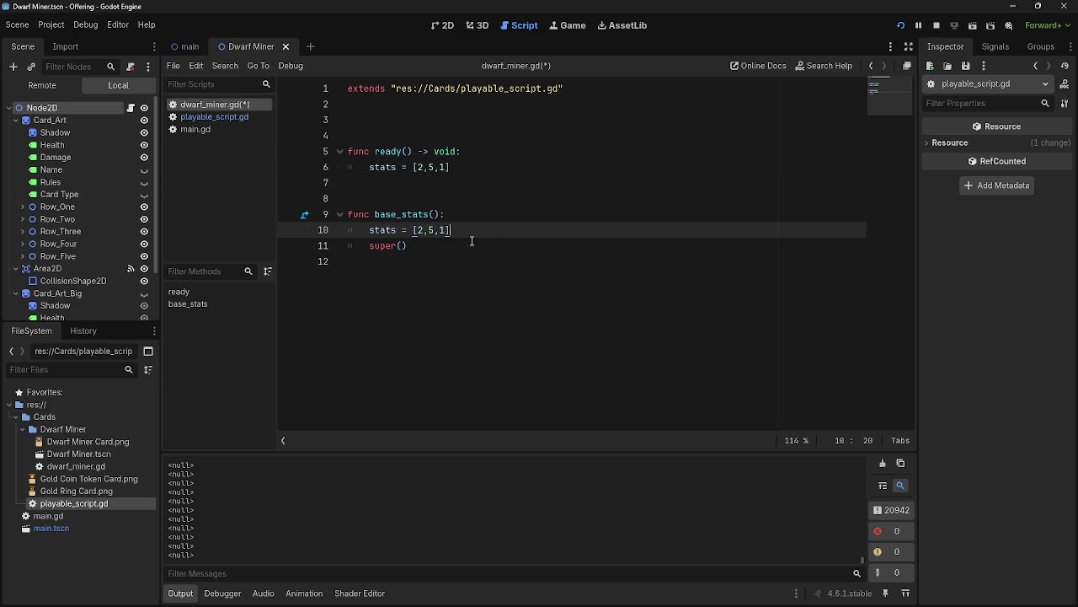
click(179, 117)
scroll(493, 283, down, 13)
scroll(491, 284, down, 8)
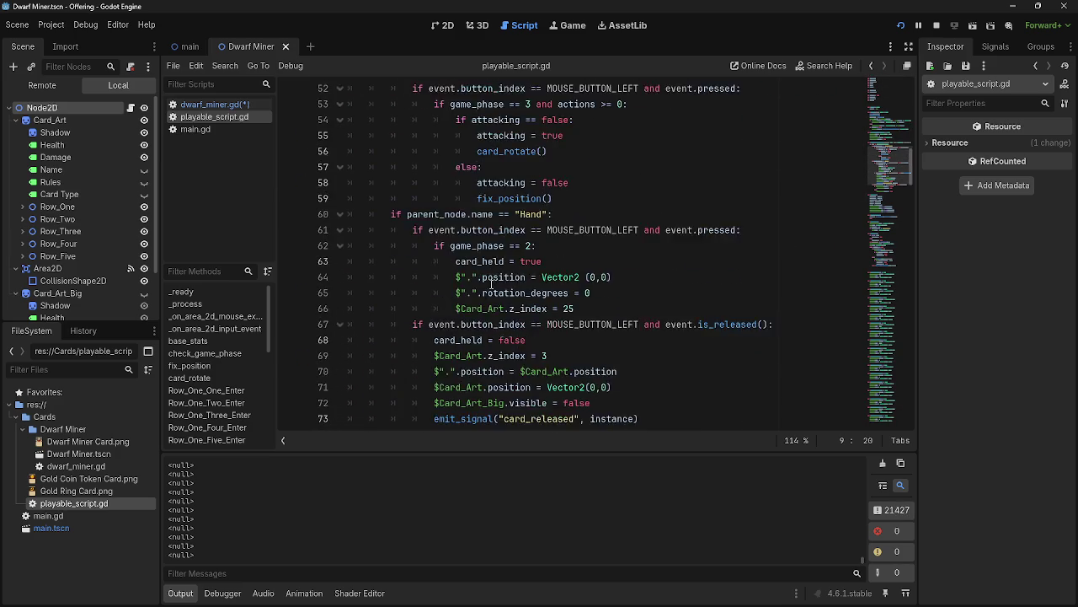
scroll(492, 284, up, 9)
scroll(493, 284, up, 8)
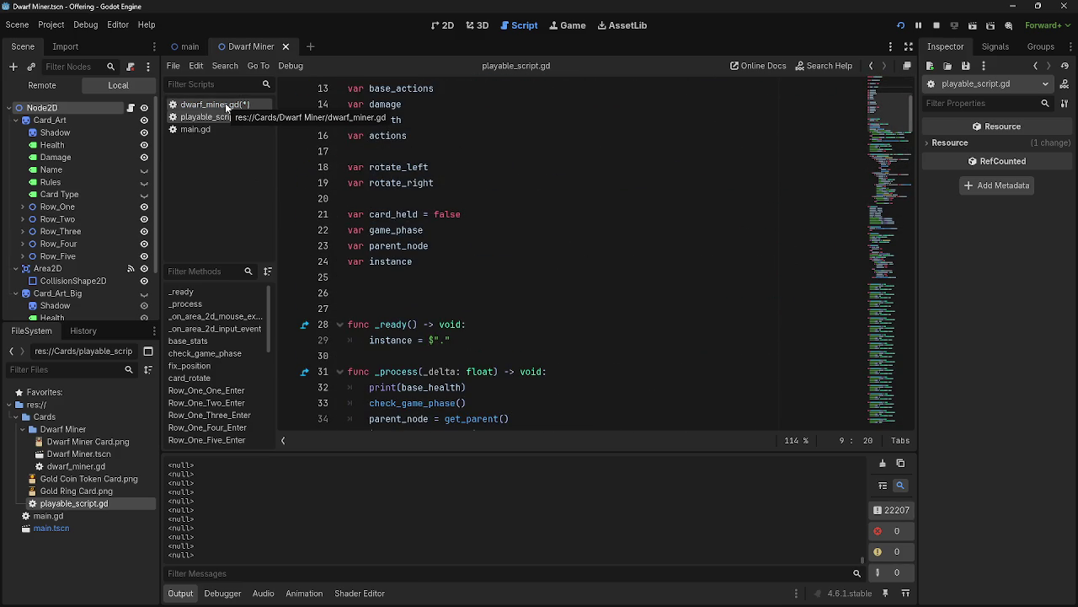
scroll(399, 251, up, 4)
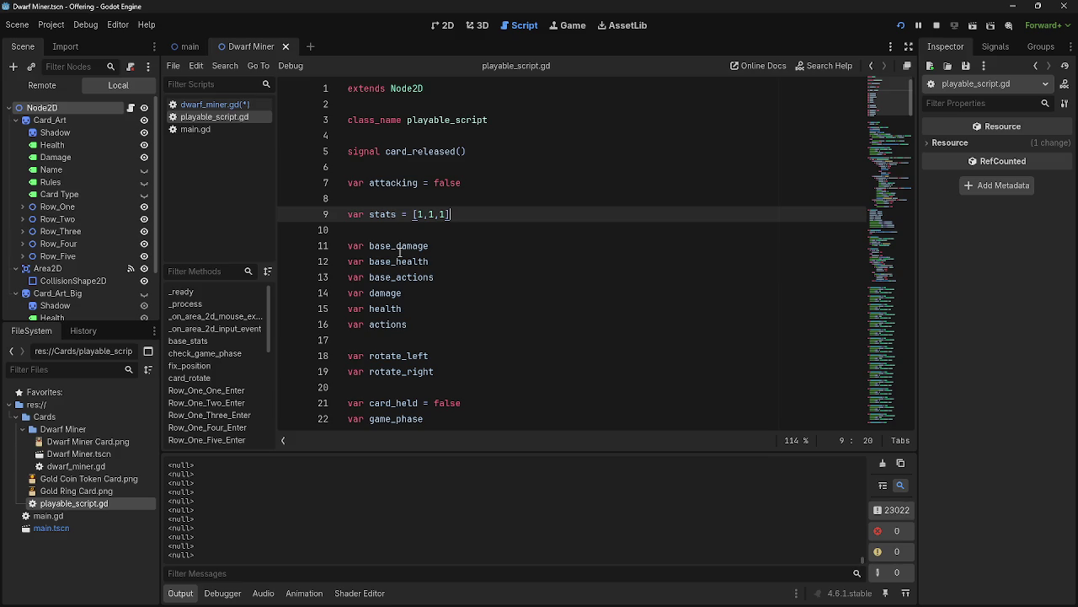
scroll(400, 251, down, 7)
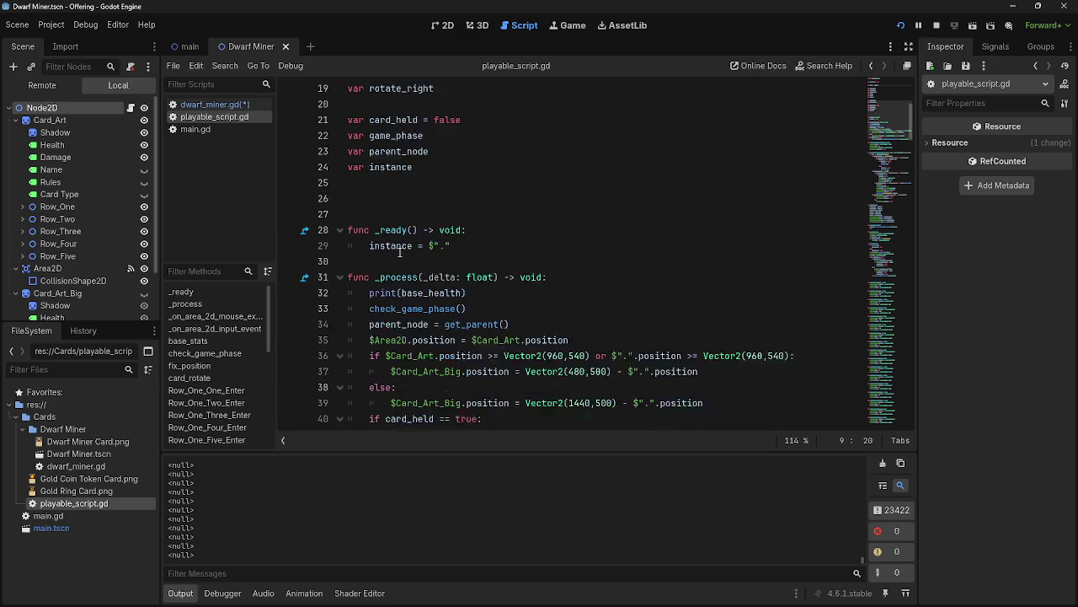
double_click(442, 245)
Complete the debug line as print(stats) and review stats[0] in base_stats() on line 81.
text(stats)
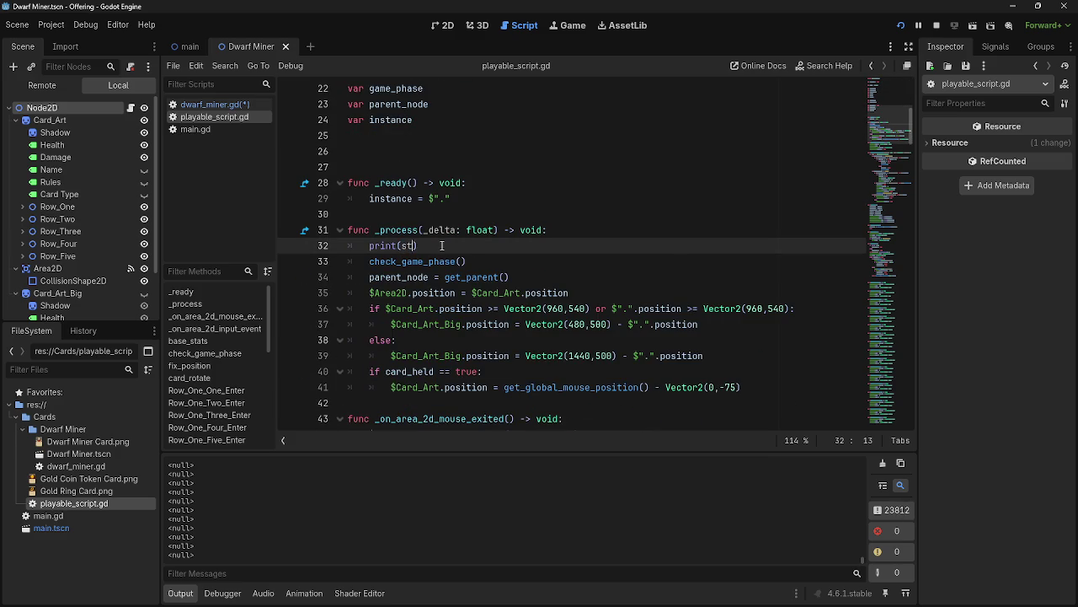
click(448, 245)
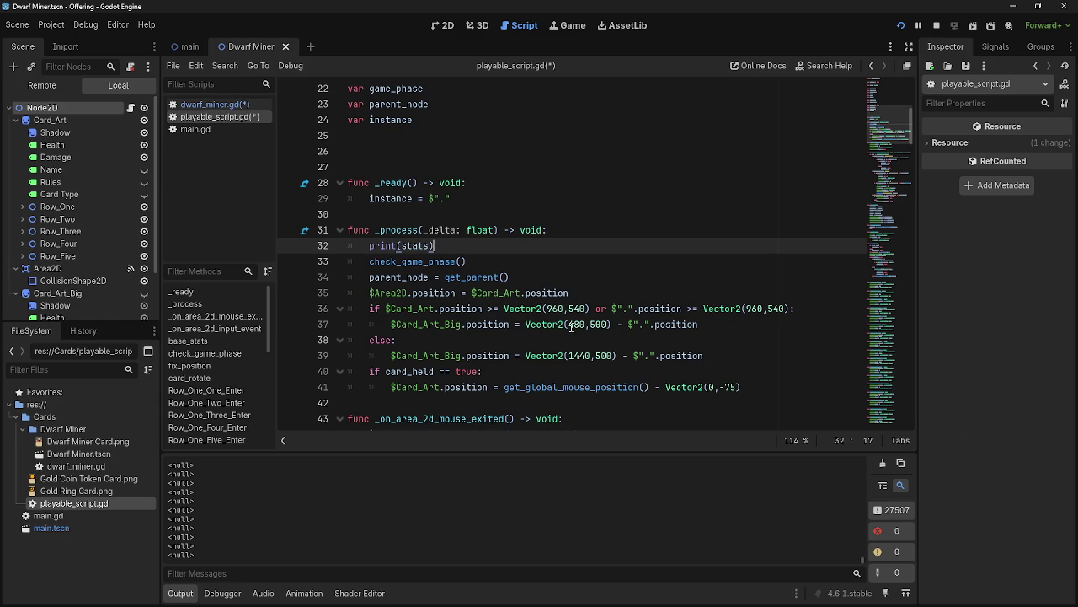
click(194, 129)
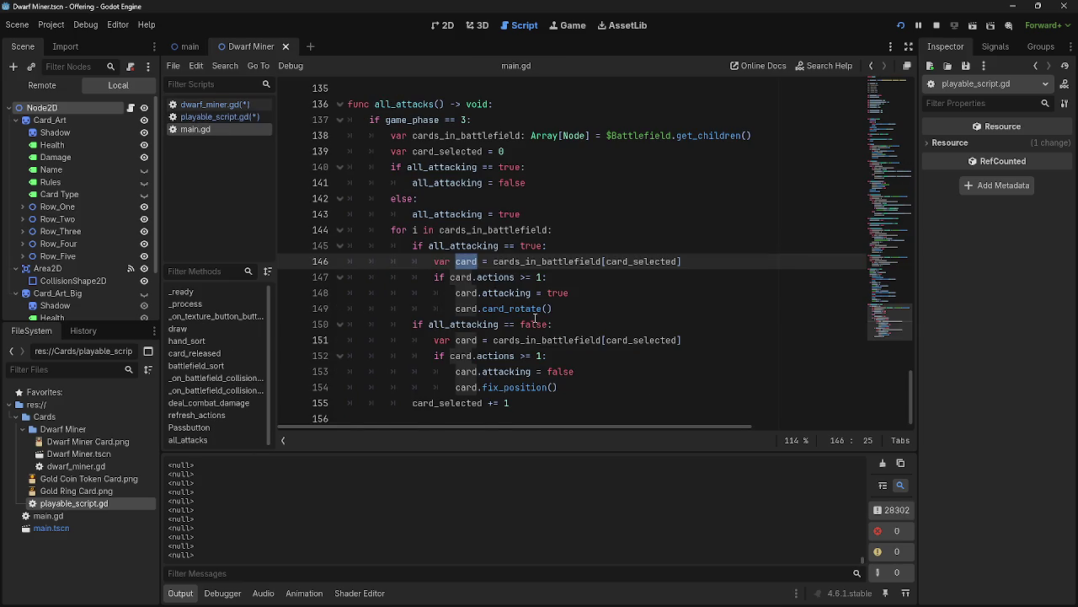
scroll(534, 317, up, 9)
scroll(535, 317, up, 12)
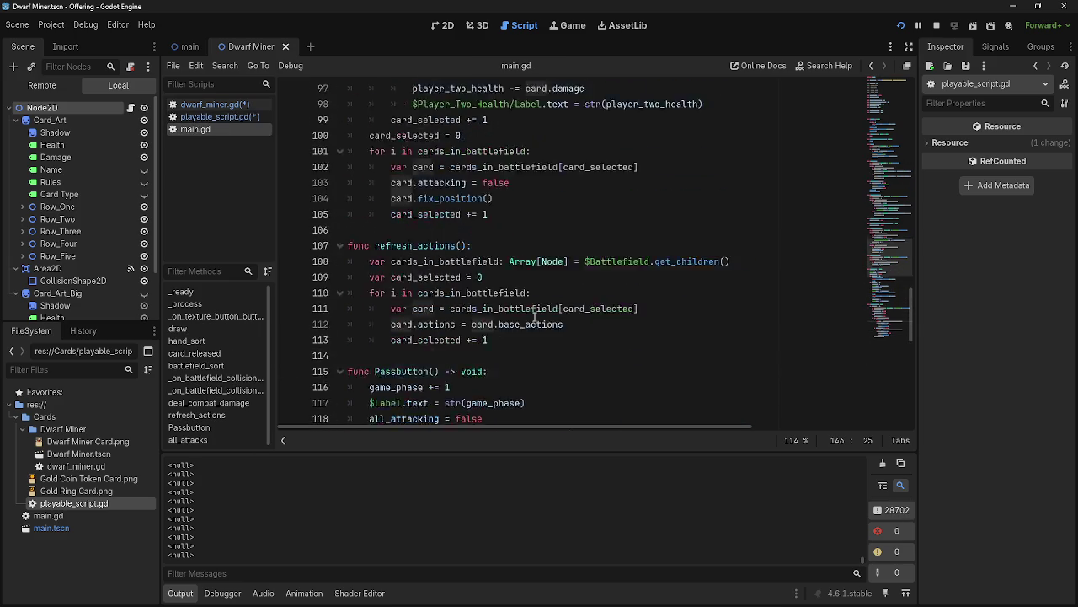
scroll(534, 317, up, 5)
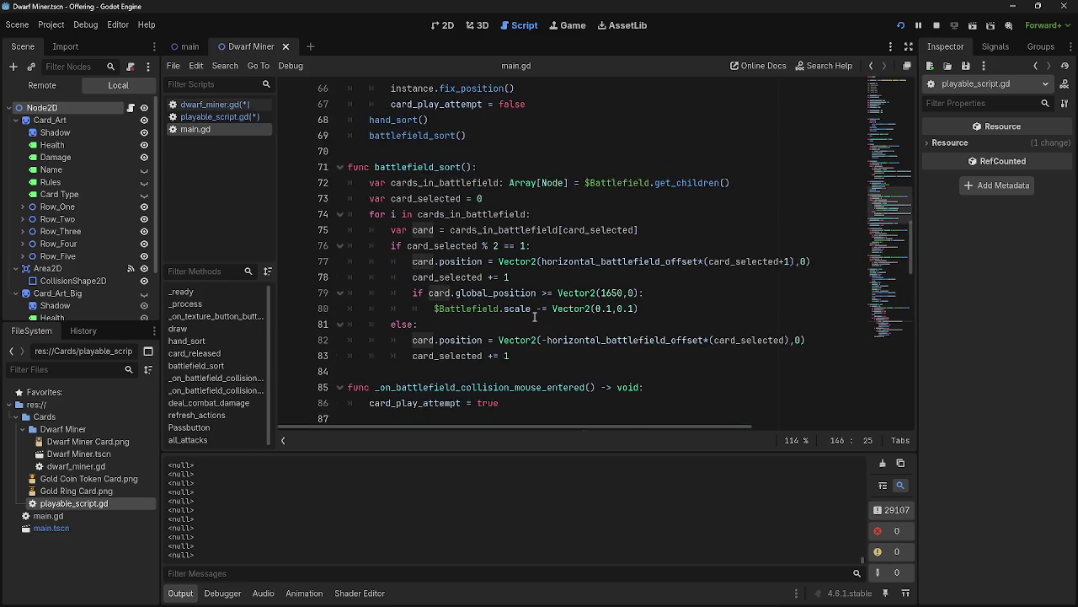
click(211, 104)
click(203, 118)
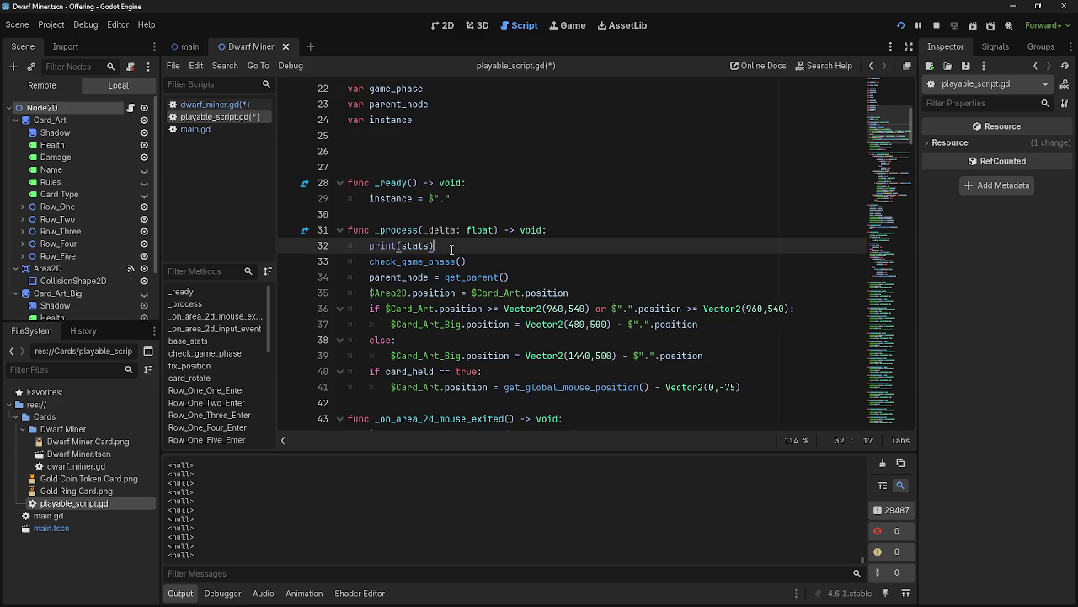
scroll(489, 265, down, 11)
scroll(489, 264, down, 6)
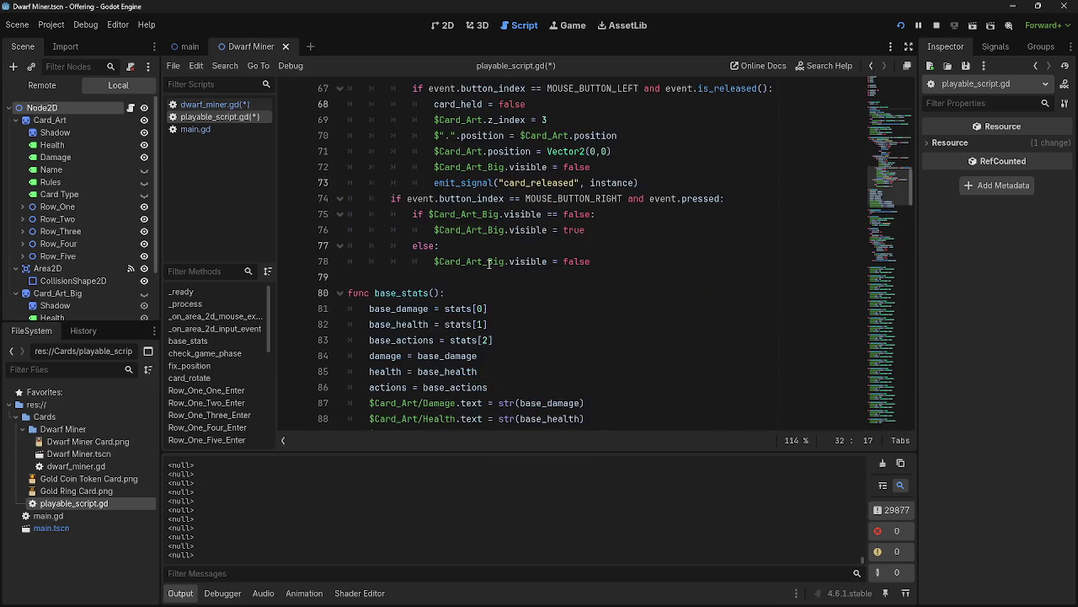
scroll(489, 263, up, 1)
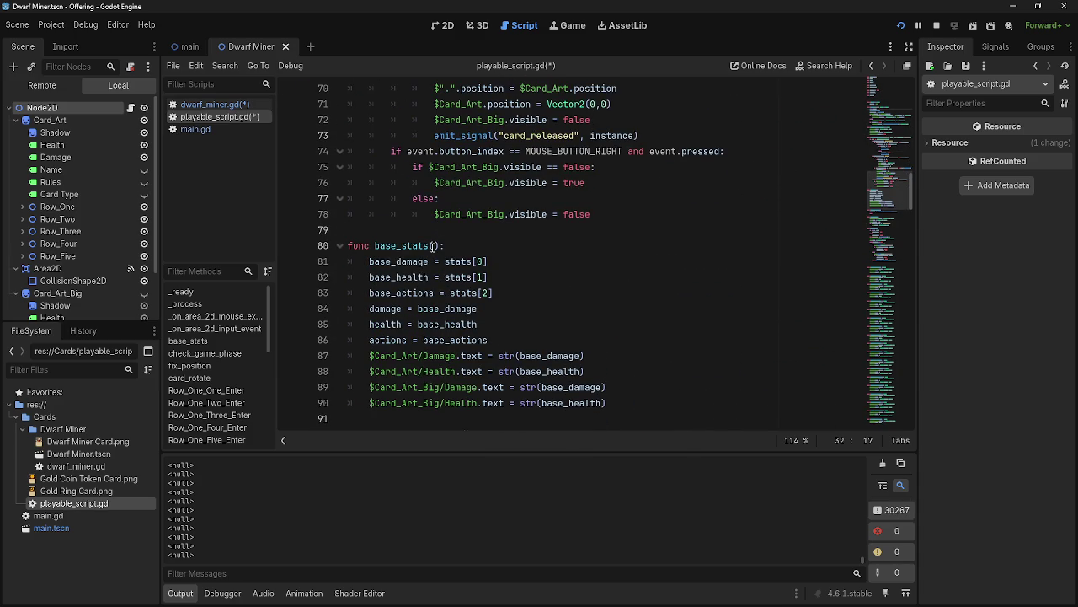
click(433, 246)
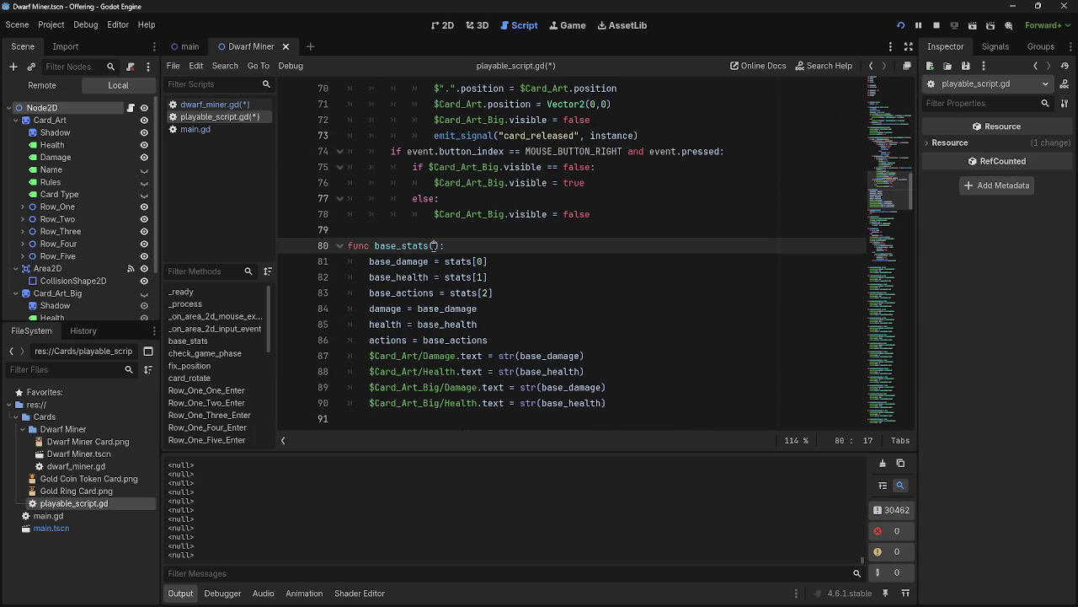
click(496, 260)
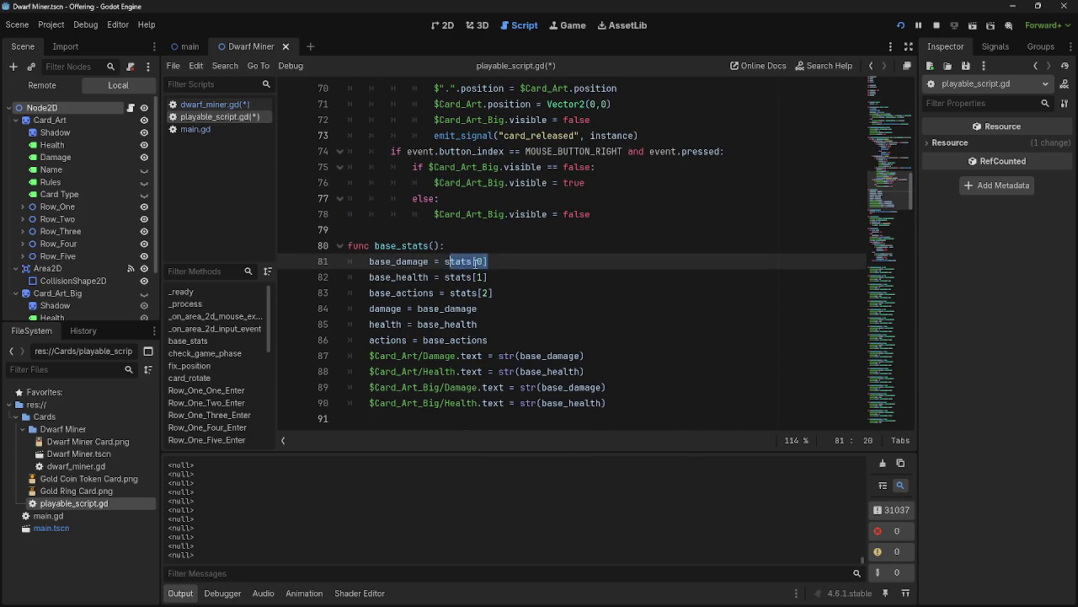
shift+click(439, 261)
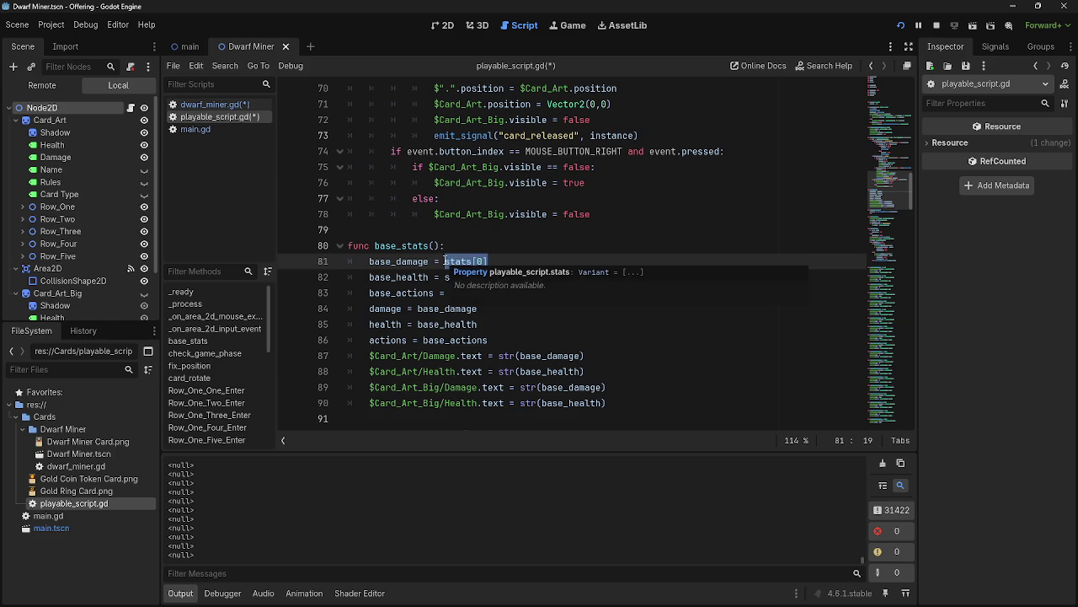
Compare the Dwarf Miner and playable scripts, then run the project to test stats.
click(216, 105)
click(219, 118)
click(214, 105)
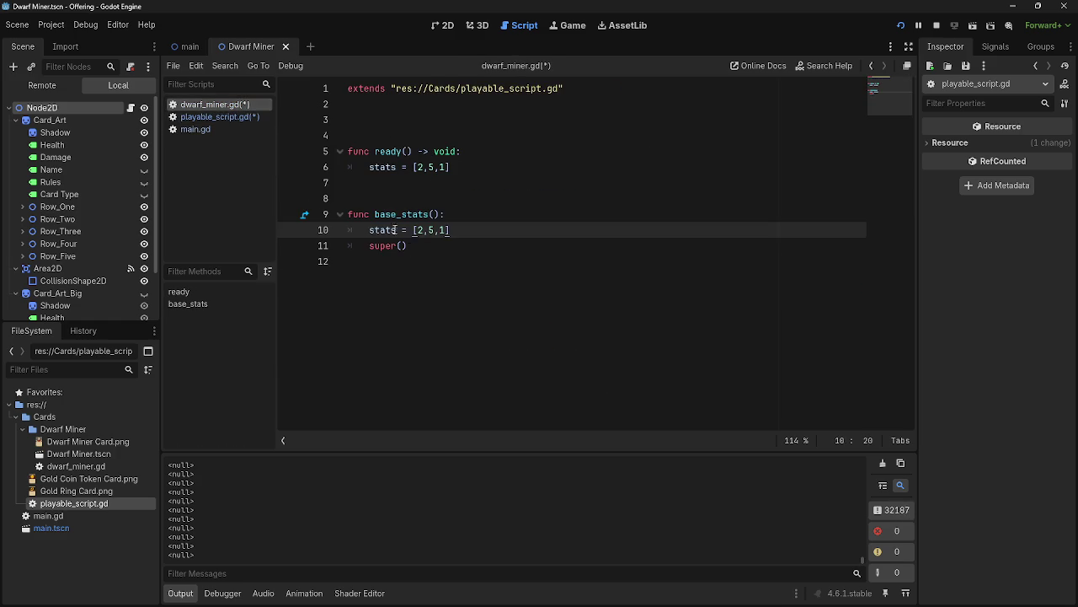
click(219, 117)
scroll(448, 287, up, 15)
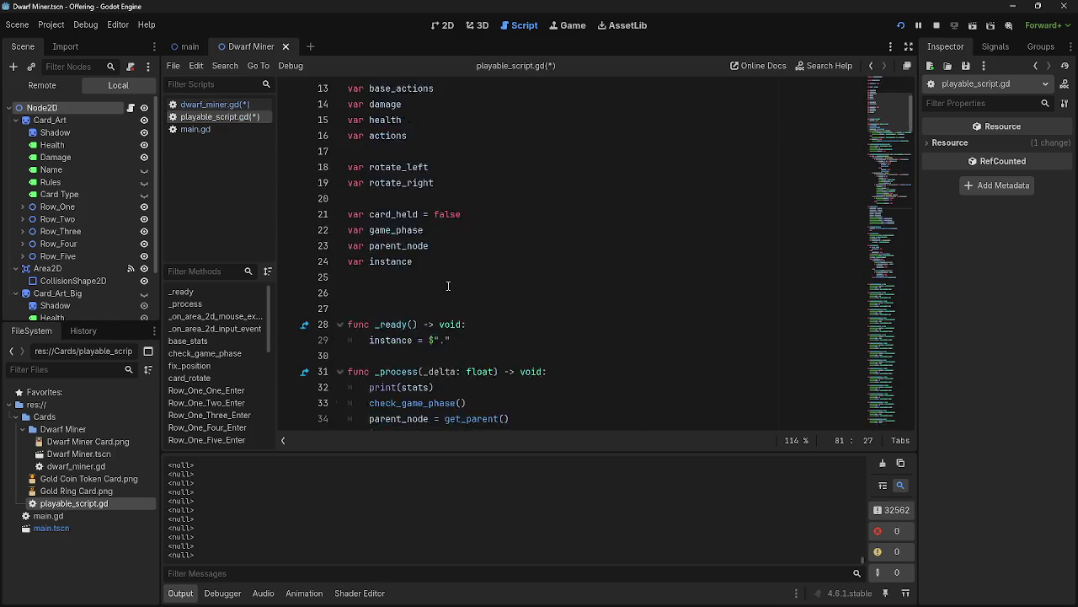
click(203, 103)
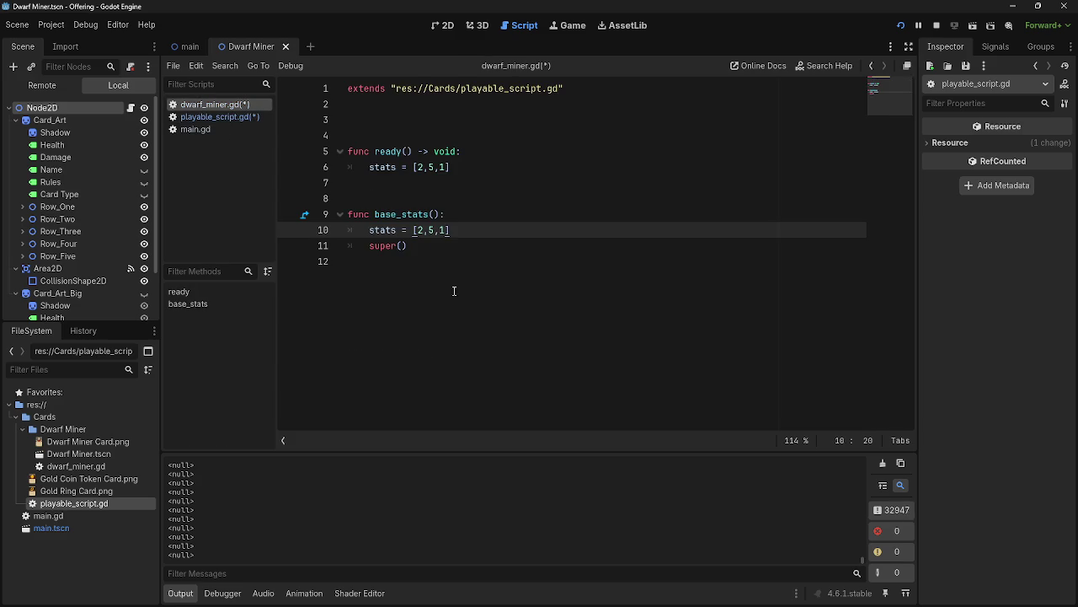
click(195, 129)
click(214, 117)
scroll(443, 339, down, 8)
scroll(443, 339, down, 15)
scroll(442, 340, up, 8)
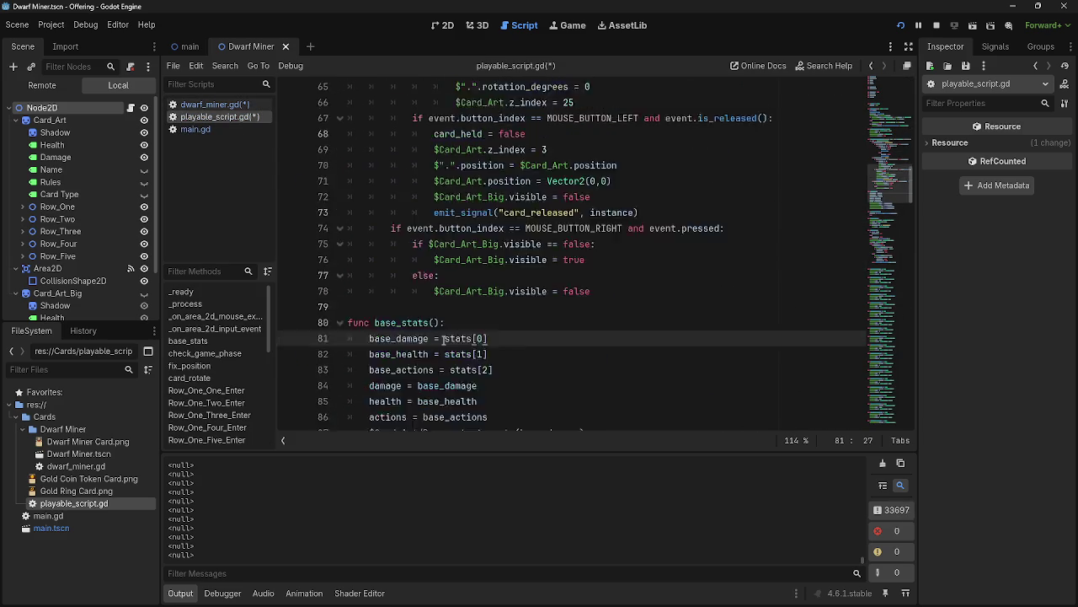
scroll(441, 340, up, 3)
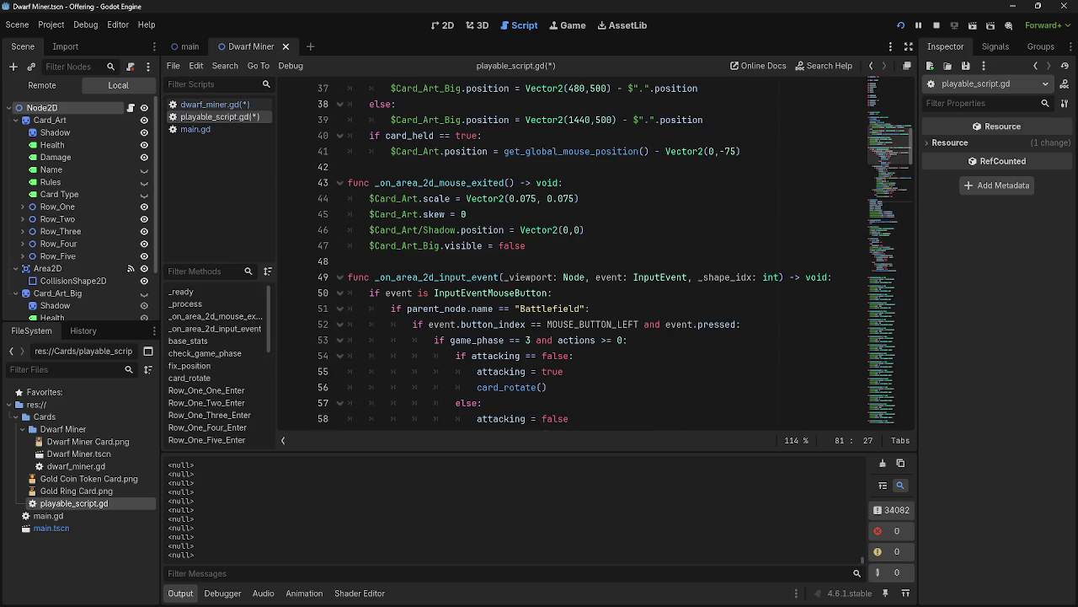
scroll(589, 312, up, 12)
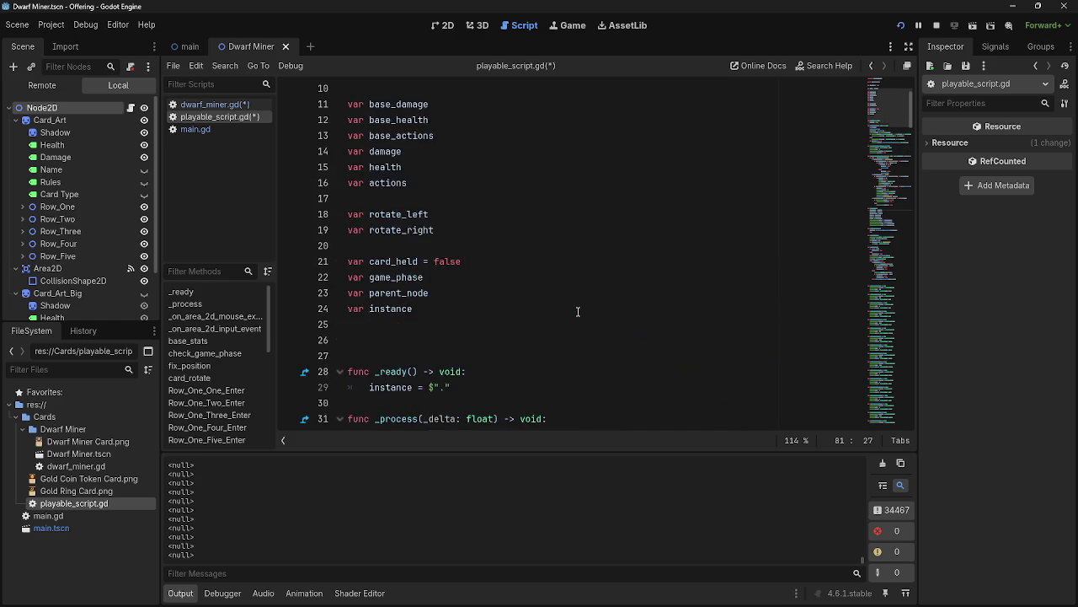
click(434, 213)
click(922, 30)
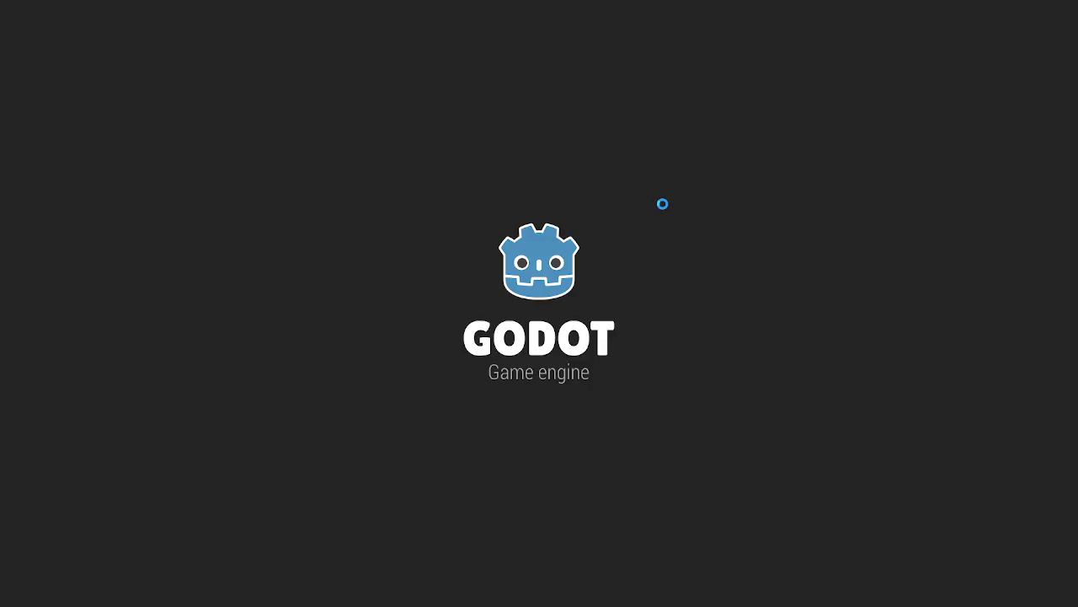
Stop the game after it logs [1, 1, 1], then paste over dwarf_miner.gd's line 6 stats value.
key(alt+Tab)
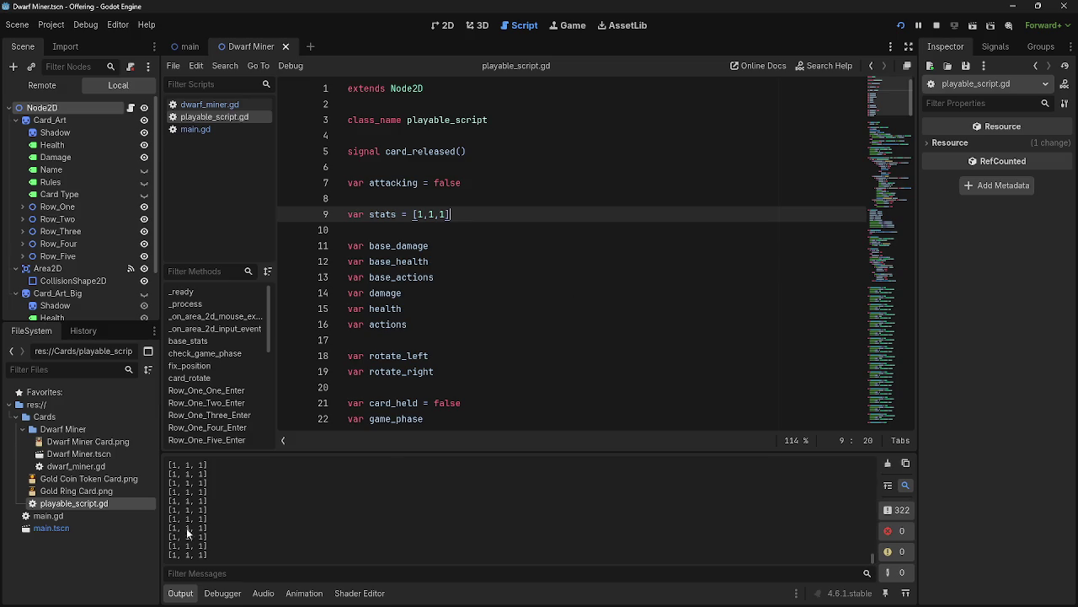
click(936, 26)
click(209, 103)
drag(412, 167, 498, 167)
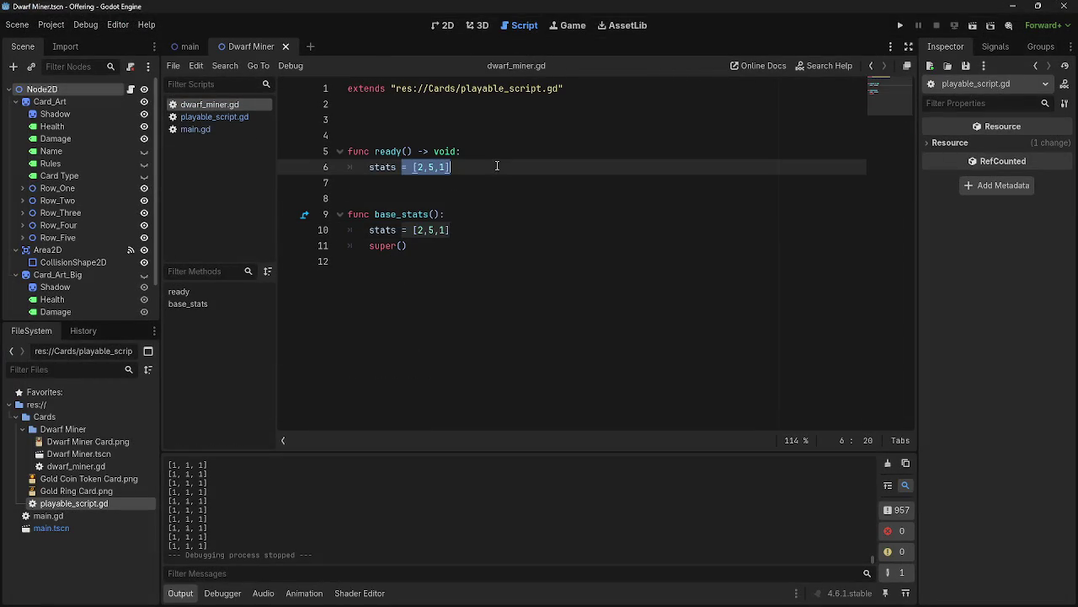
key(ctrl+v)
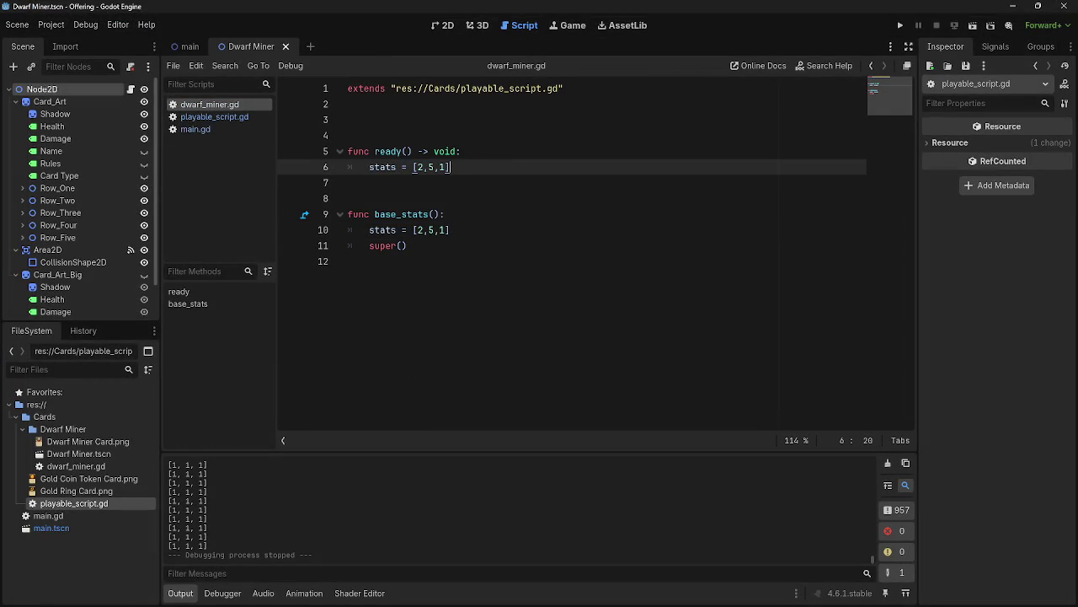
key(alt+Tab)
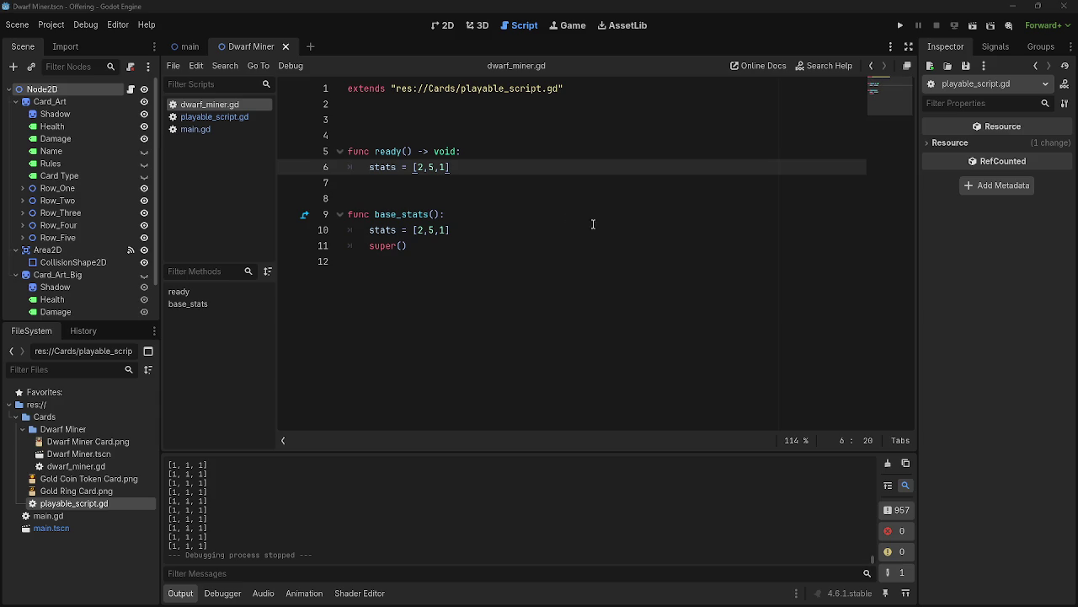
drag(454, 169, 374, 166)
In playable_script.gd, replace the first stats entry on line 9 with stat1.
click(447, 167)
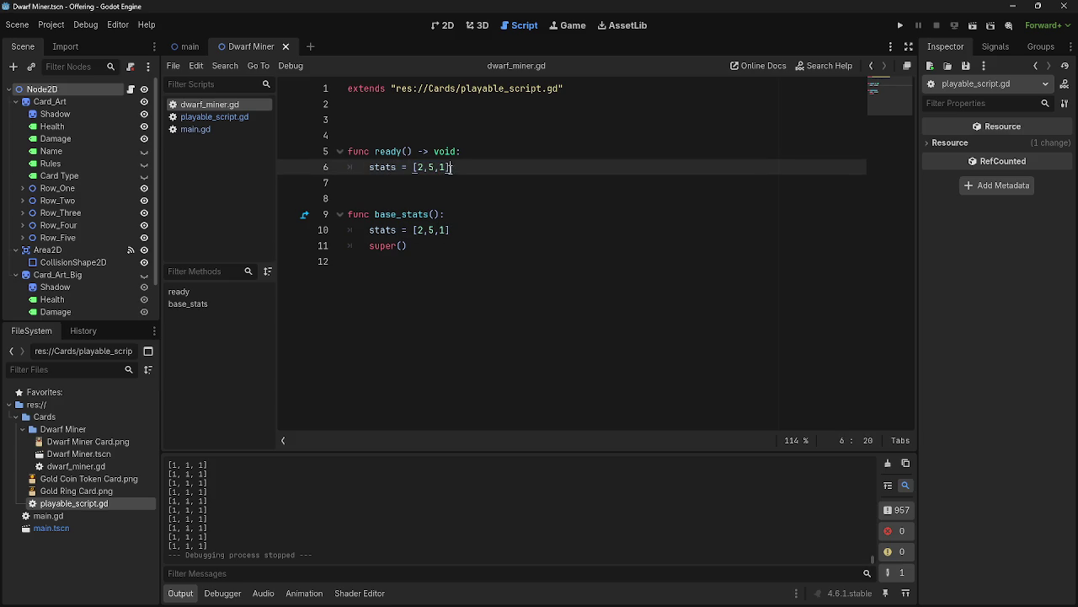
click(212, 118)
click(217, 104)
click(215, 118)
click(421, 214)
key(shift+Left)
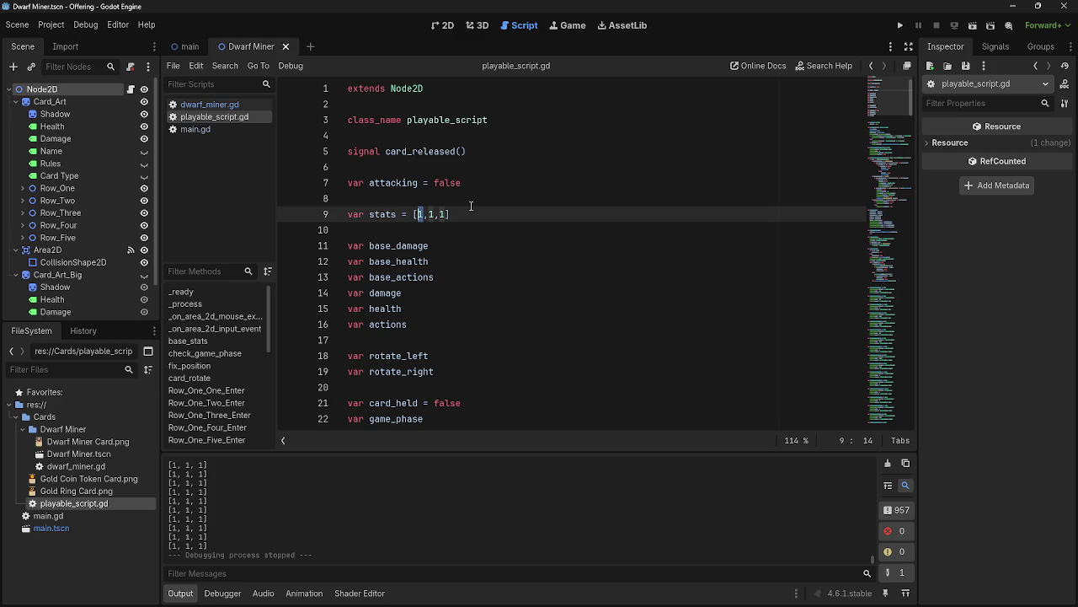
text(stst)
key(Left)
key(Left)
text(a)
key(Right)
key(BackSpace)
key(Right)
text(1)
Rename the second and third stats entries to stat2 and stat3.
double_click(451, 214)
text(stat2)
double_click(485, 214)
text(stat2)
key(BackSpace)
text(3)
key(End)
Replace the stat1 and stat2 placeholders with base_damage and base.
click(435, 214)
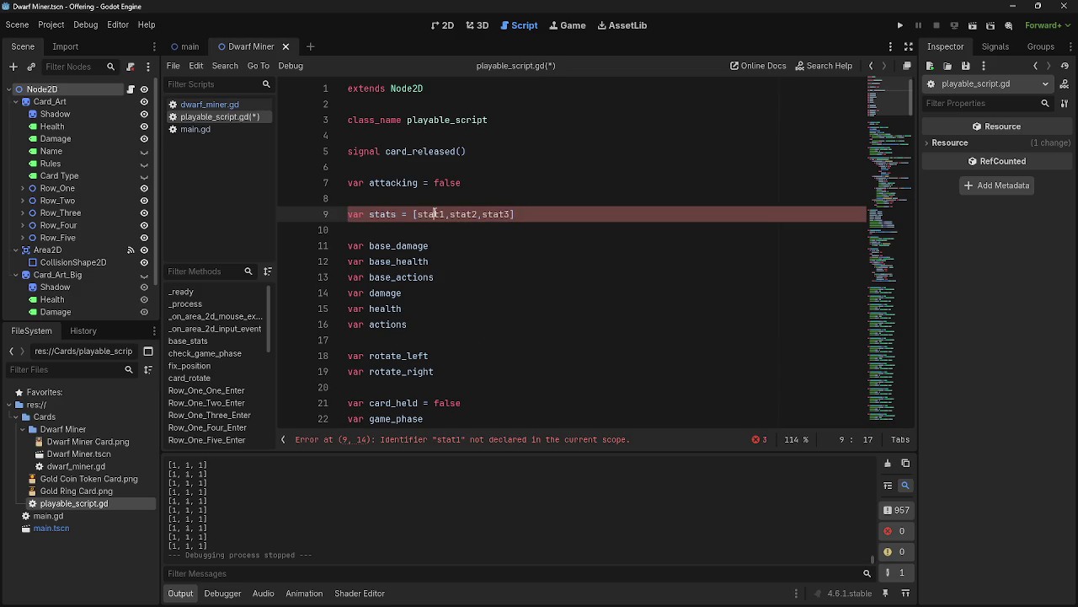
double_click(434, 214)
text(base)
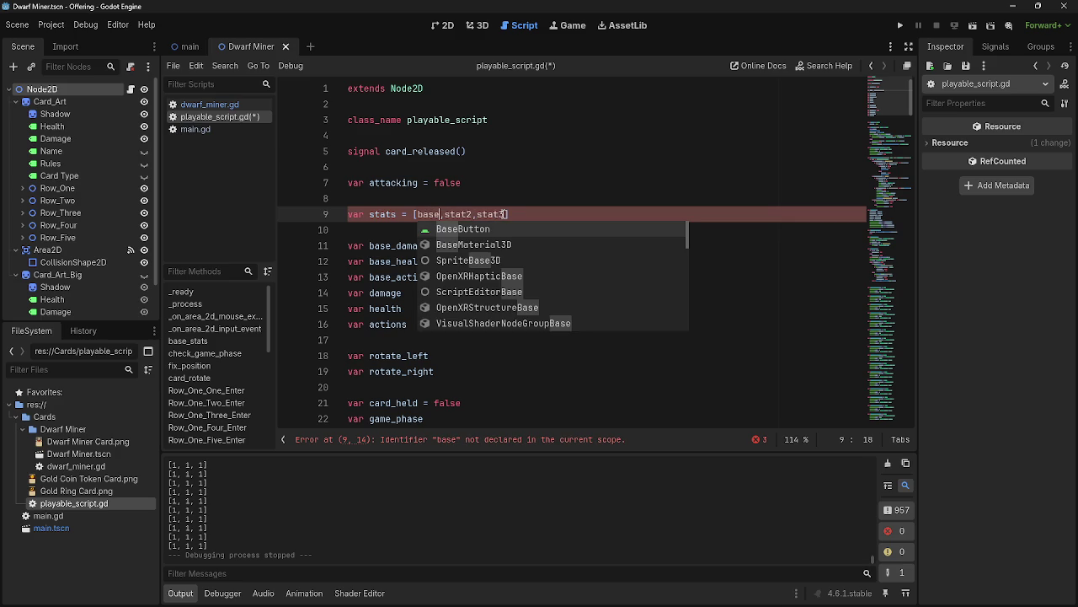
text(_damage)
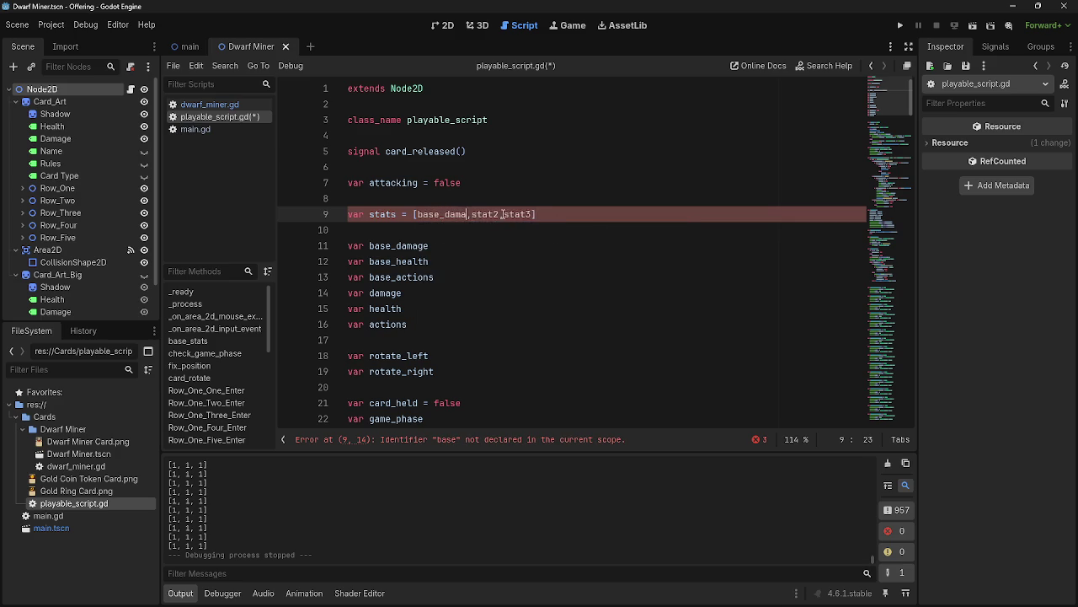
double_click(503, 214)
text(base_)
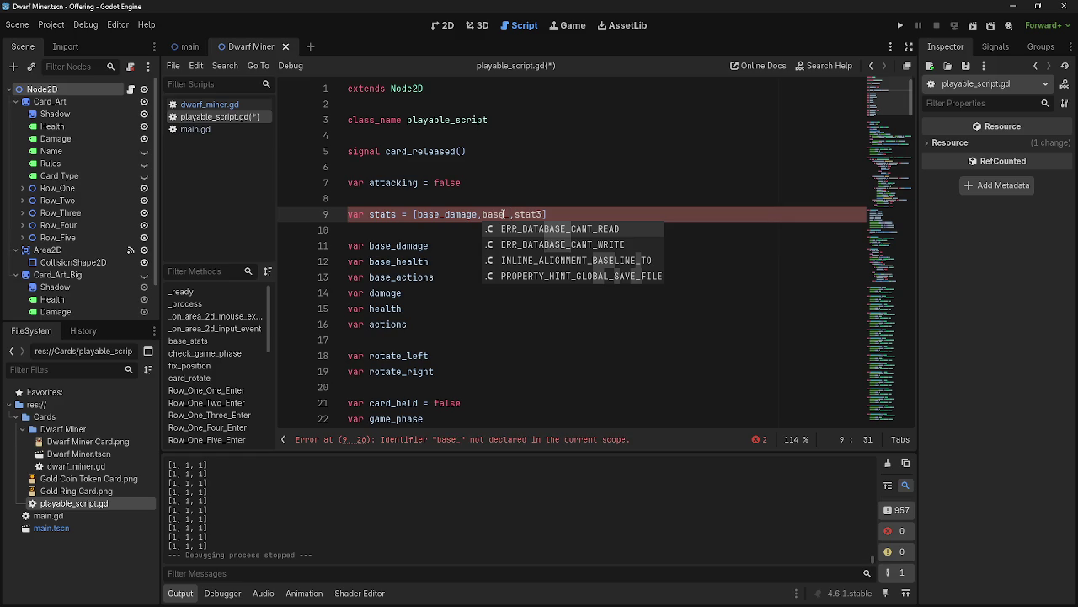
Clear the stats array on line 9 so it is empty.
drag(546, 214, 423, 214)
click(423, 214)
key(BackSpace)
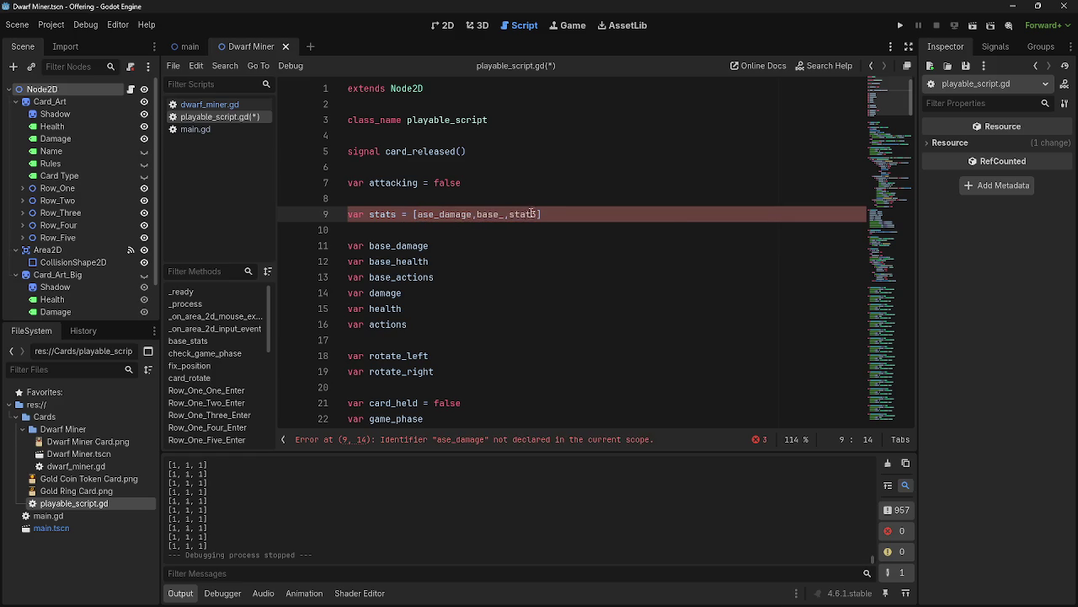
drag(539, 214, 426, 214)
key(BackSpace)
key(BackSpace)
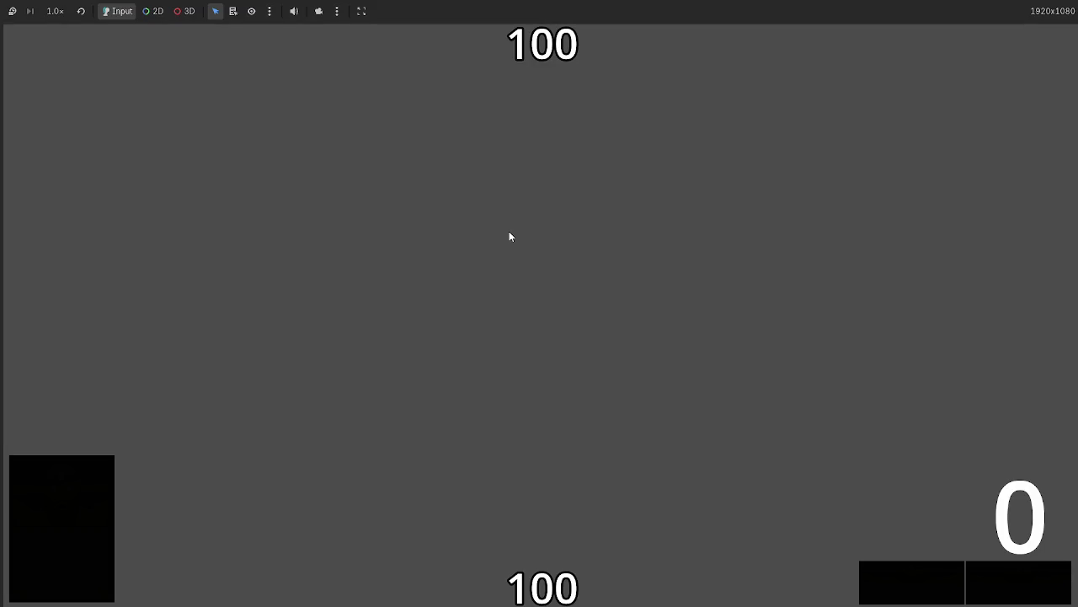
Stop the test run and fill the array with base_damage,base_health.
key(F8)
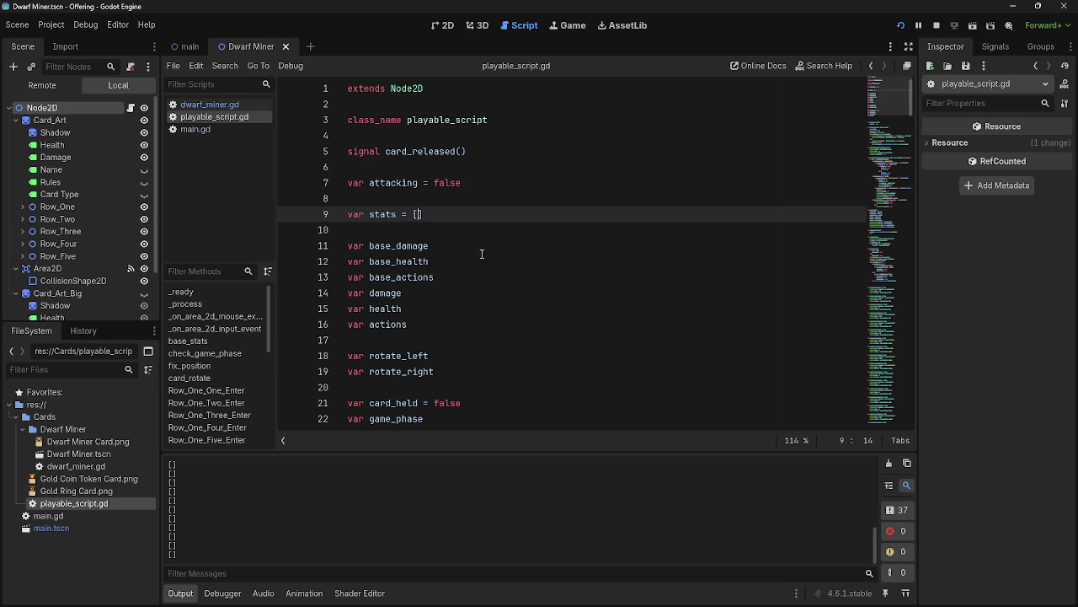
text(base)
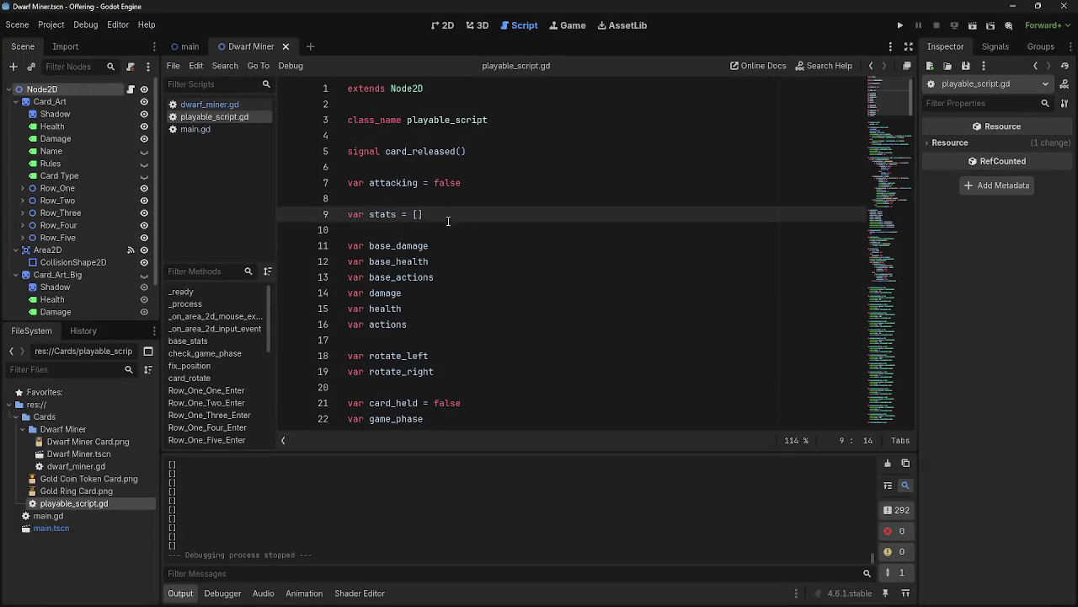
text(_damage)
text(.ba)
key(BackSpace)
key(BackSpace)
key(BackSpace)
text(,base)
text(_heal)
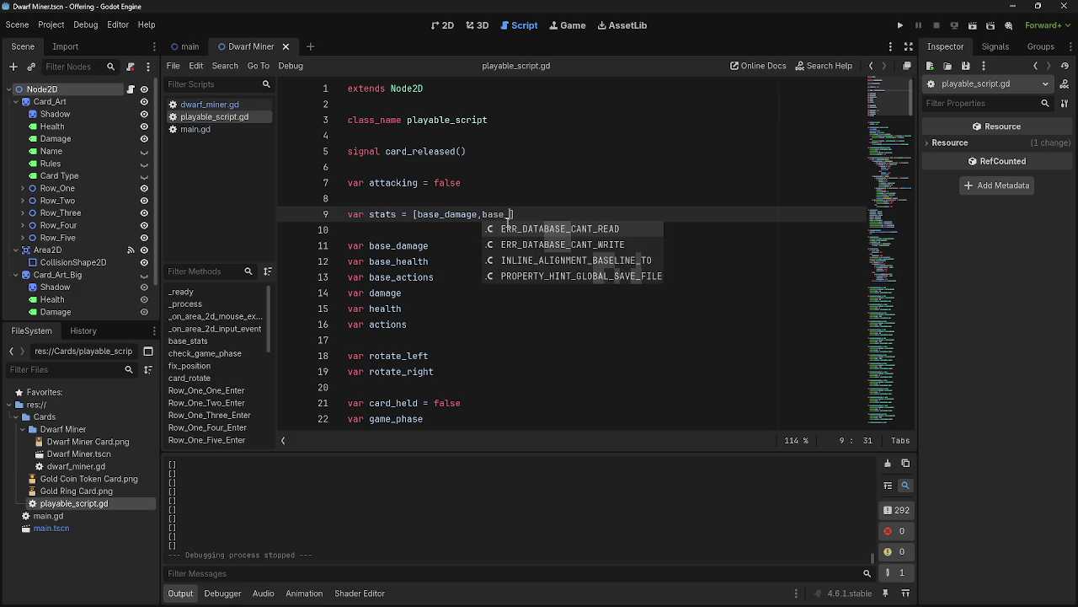
text(th)
Run the game, see it print [<null>, <null>], and stop it.
key(F5)
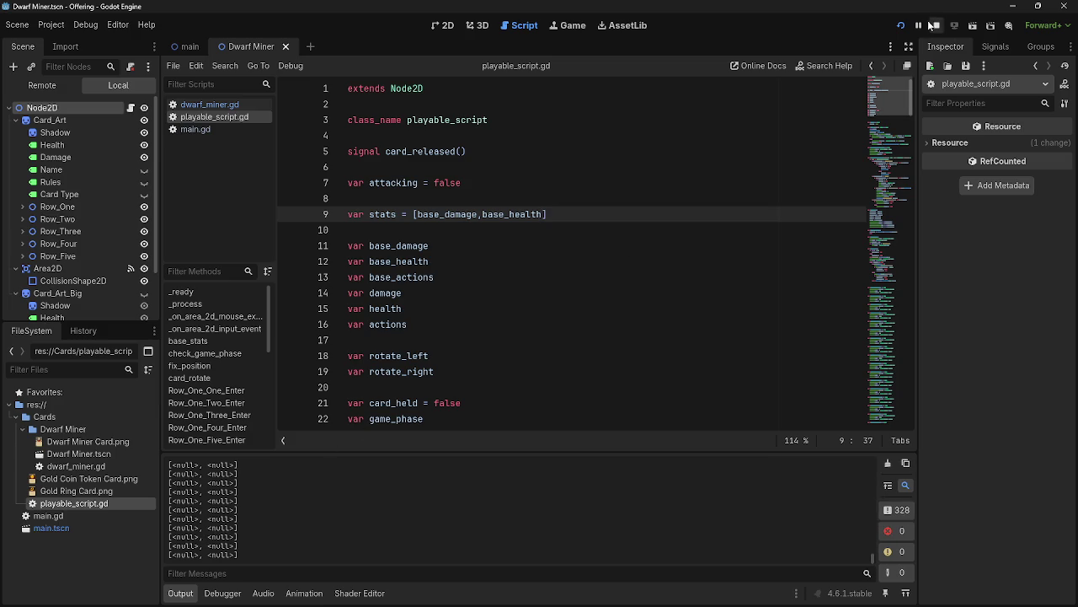
click(934, 25)
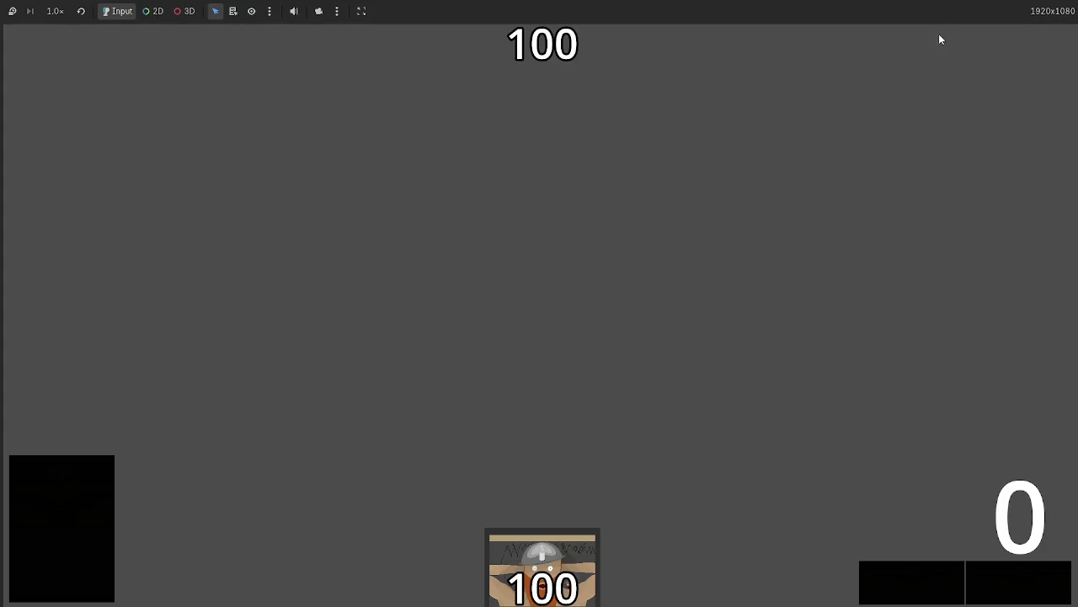
key(F8)
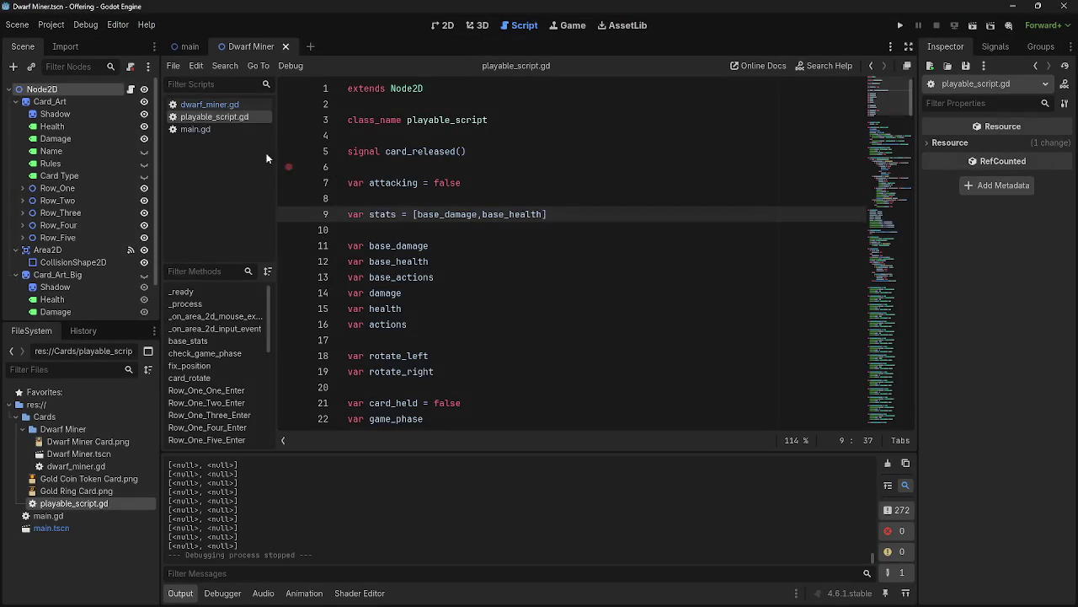
click(209, 105)
Replace line 6 of dwarf_miner.gd with base_health = 5 and test-run the game.
drag(455, 168, 372, 171)
key(BackSpace)
text(base)
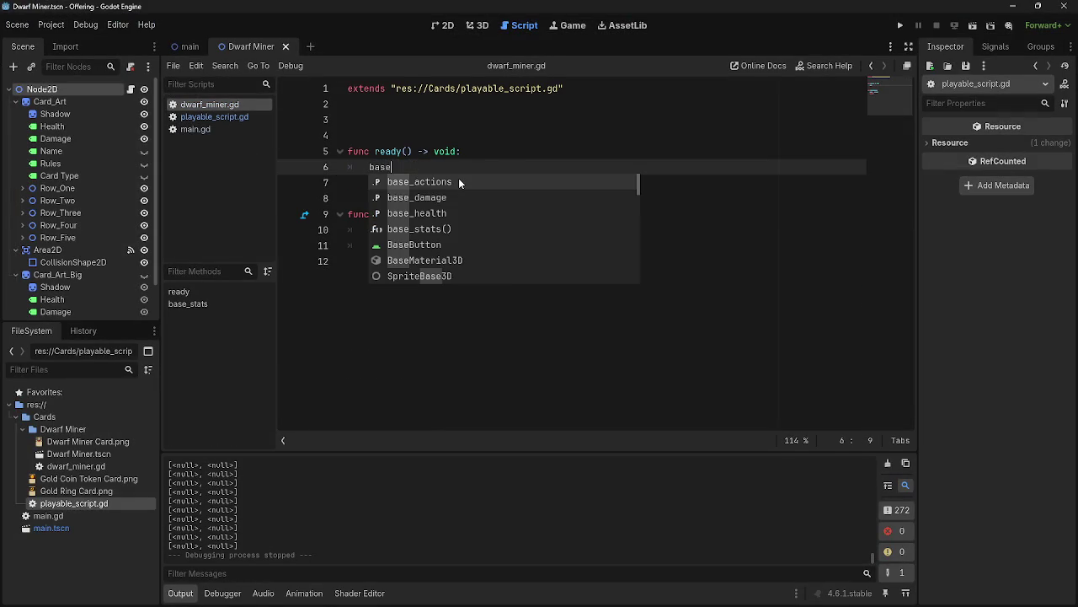
key(Down)
key(Down)
key(Return)
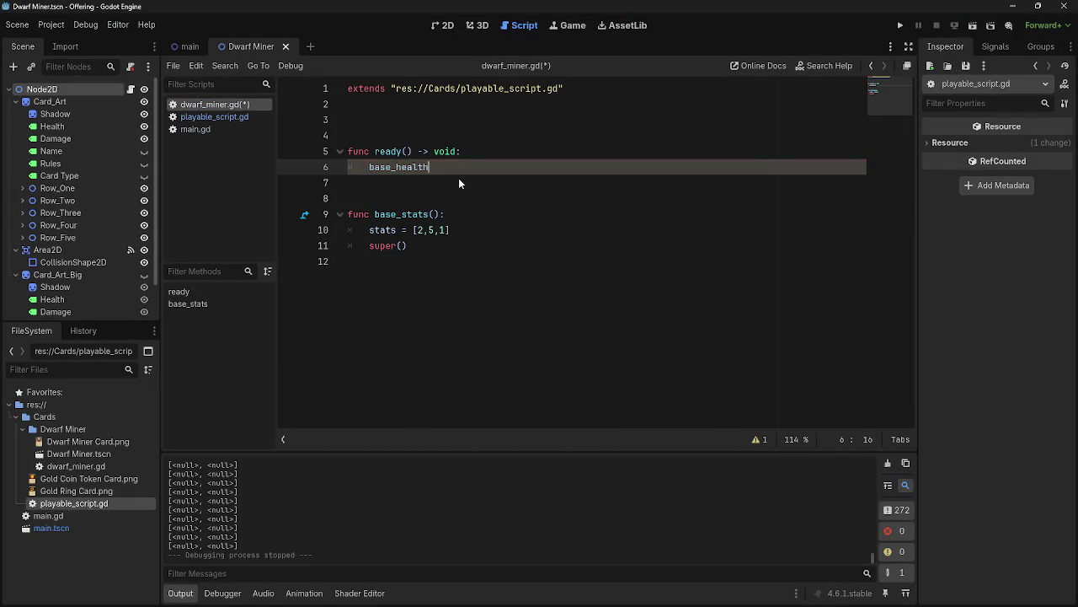
text(== 5)
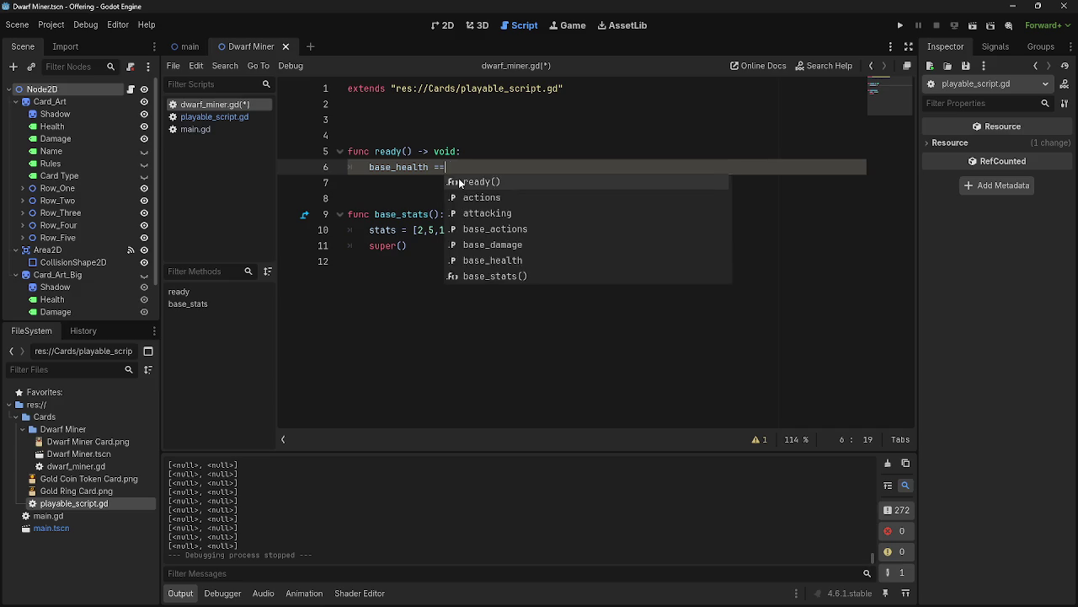
key(Left)
key(Left)
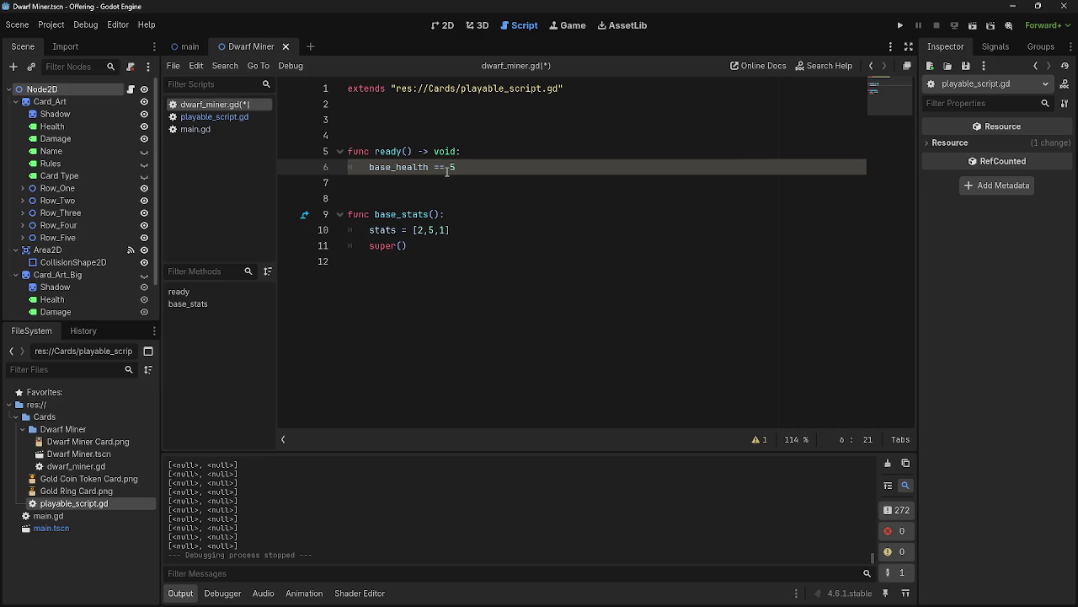
click(900, 26)
key(F8)
key(BackSpace)
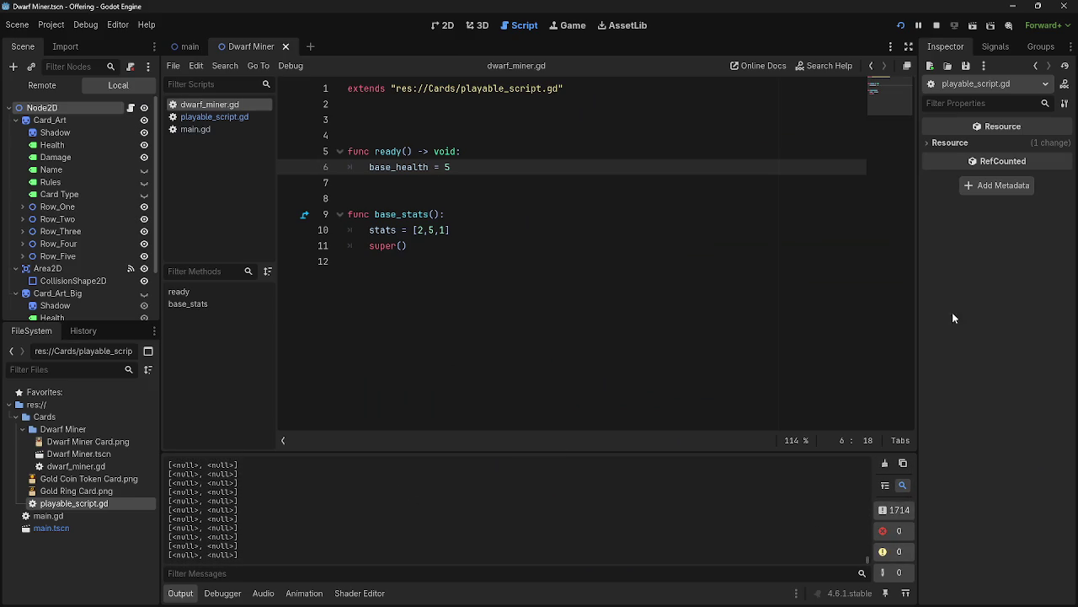
click(943, 24)
key(F8)
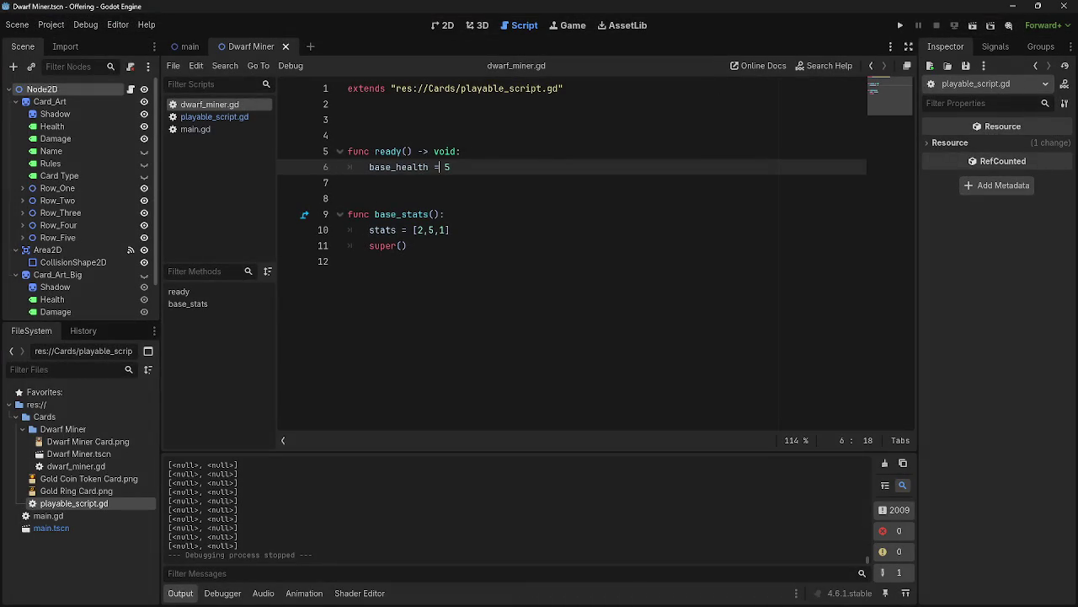
Remove the base_health assignment and undo back to stats = [2,5,1].
click(555, 240)
key(Up)
key(Up)
key(Up)
key(End)
key(BackSpace)
key(BackSpace)
key(BackSpace)
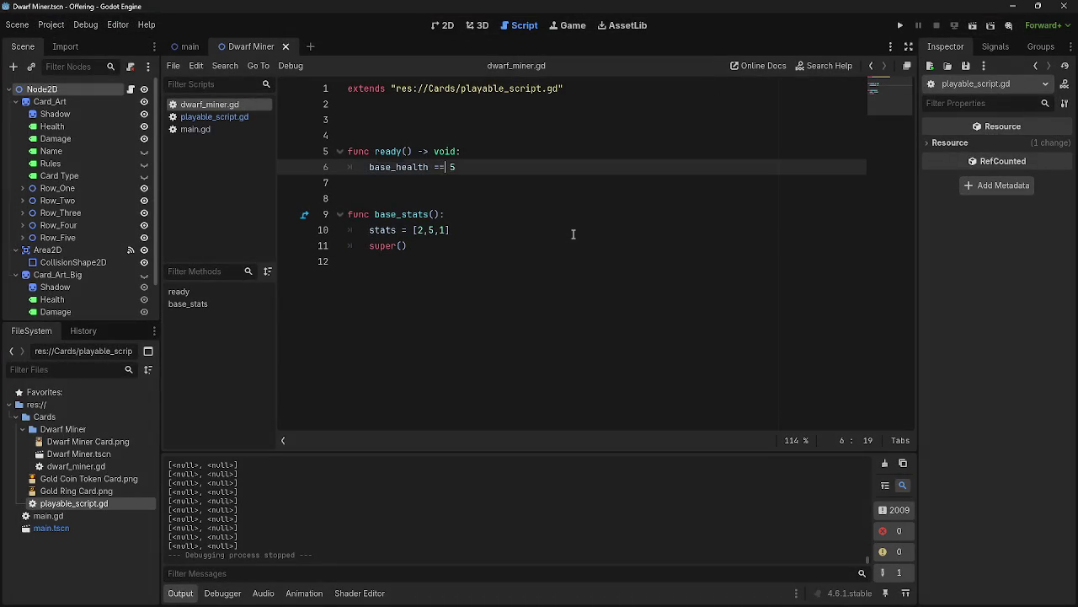
key(ctrl+z)
key(ctrl+z)
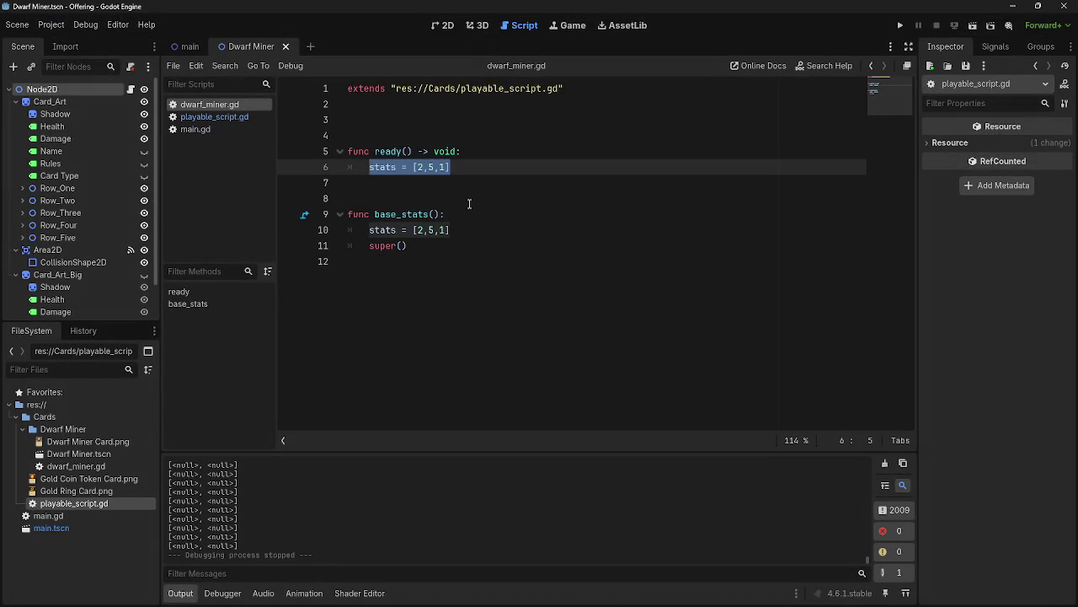
click(224, 118)
Undo the stats edits in playable_script.gd until line 9 reads var stats = [1,1,1].
scroll(513, 267, down, 1)
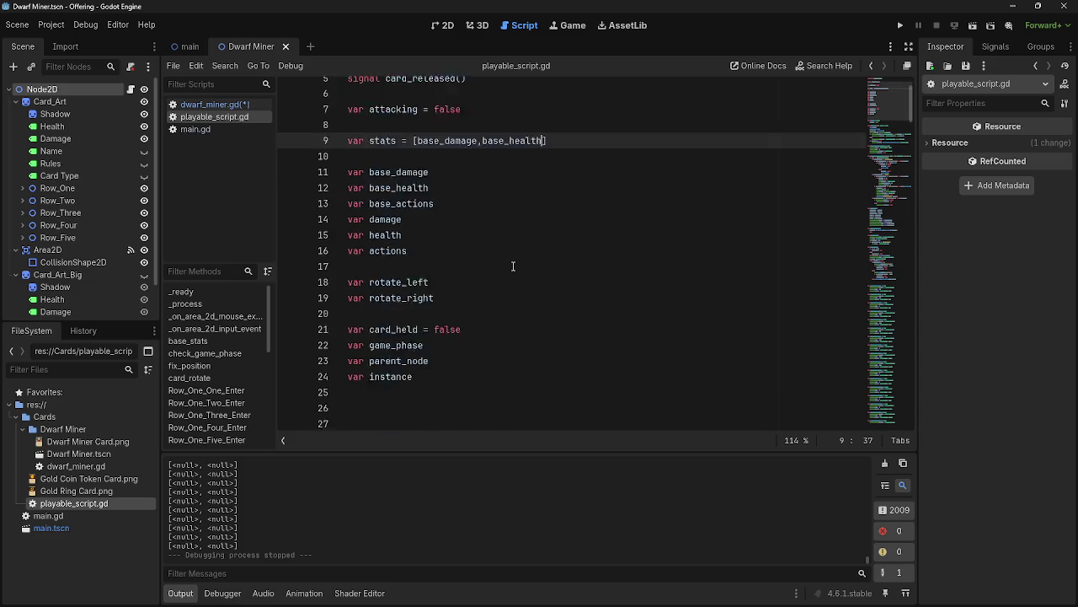
scroll(512, 266, up, 1)
key(BackSpace)
key(BackSpace)
key(BackSpace)
key(ctrl+z)
key(ctrl+z)
key(ctrl+z)
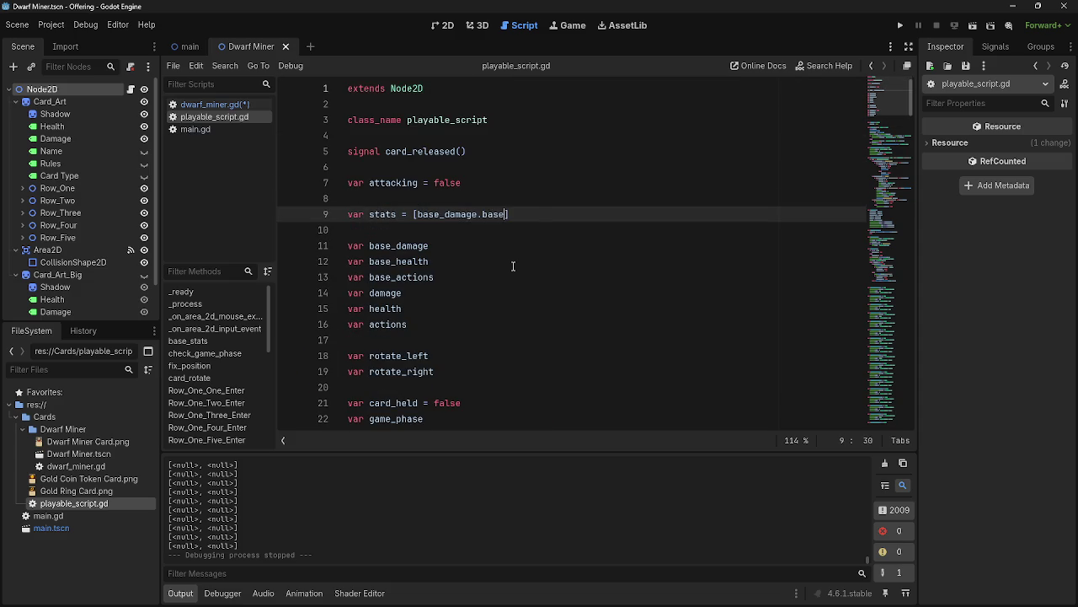
key(ctrl+z)
key(ctrl+z)
key(ctrl+z)
key(ctrl+z)
key(ctrl+z)
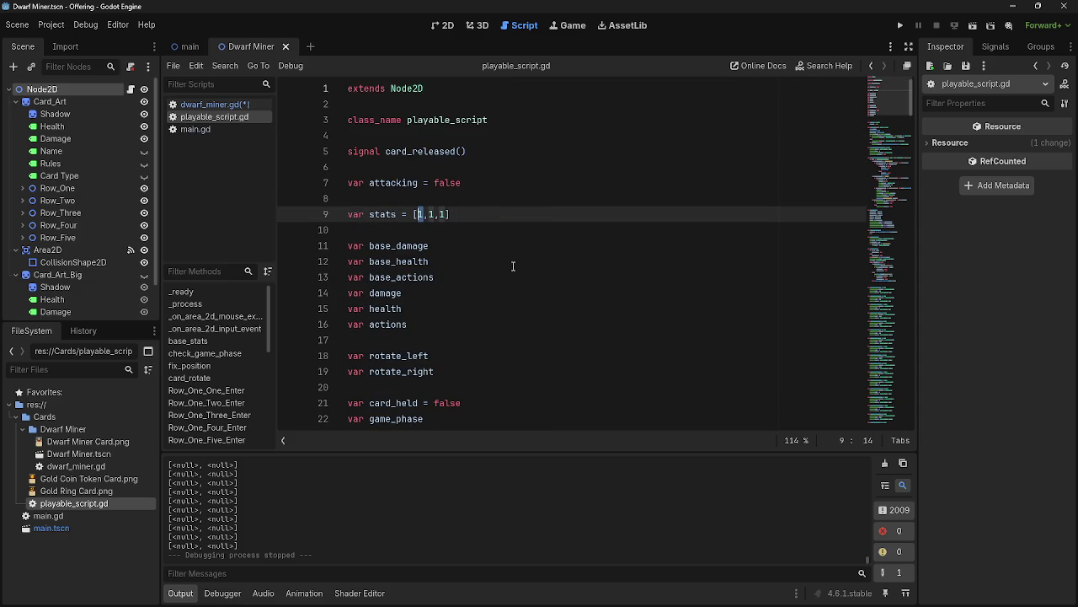
key(alt+Tab)
key(Escape)
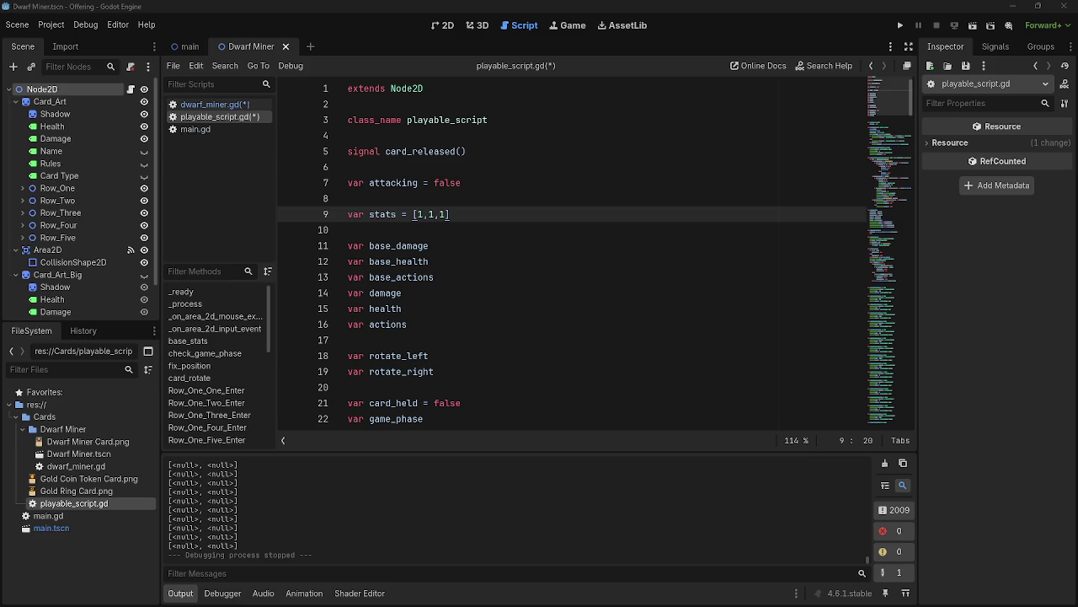
Dismiss the outside-changes warning and compare dwarf_miner.gd with playable_script.gd.
click(218, 104)
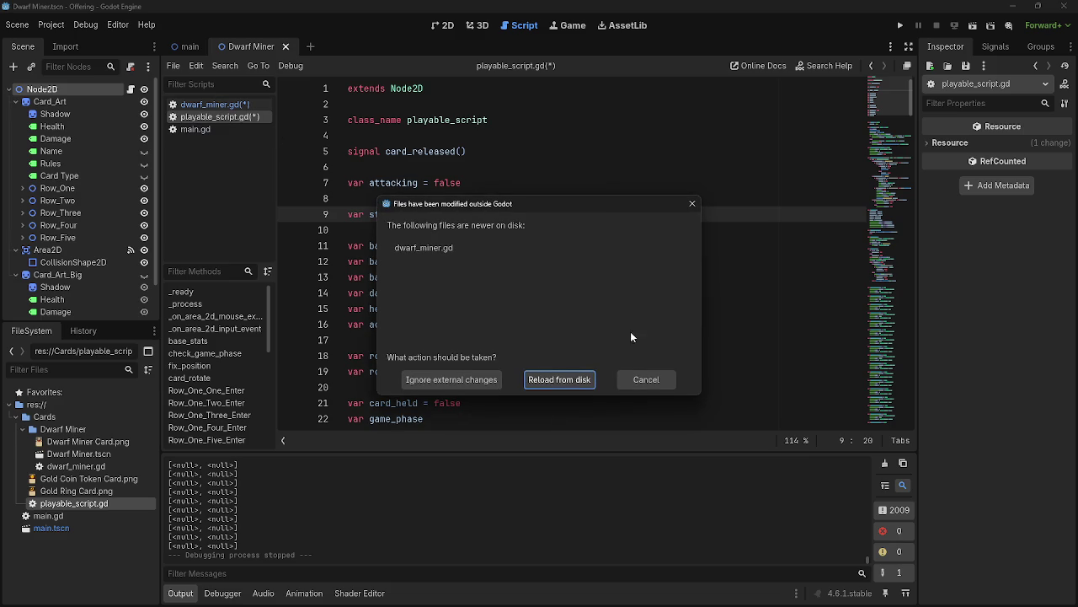
click(640, 378)
click(217, 106)
click(220, 117)
click(224, 104)
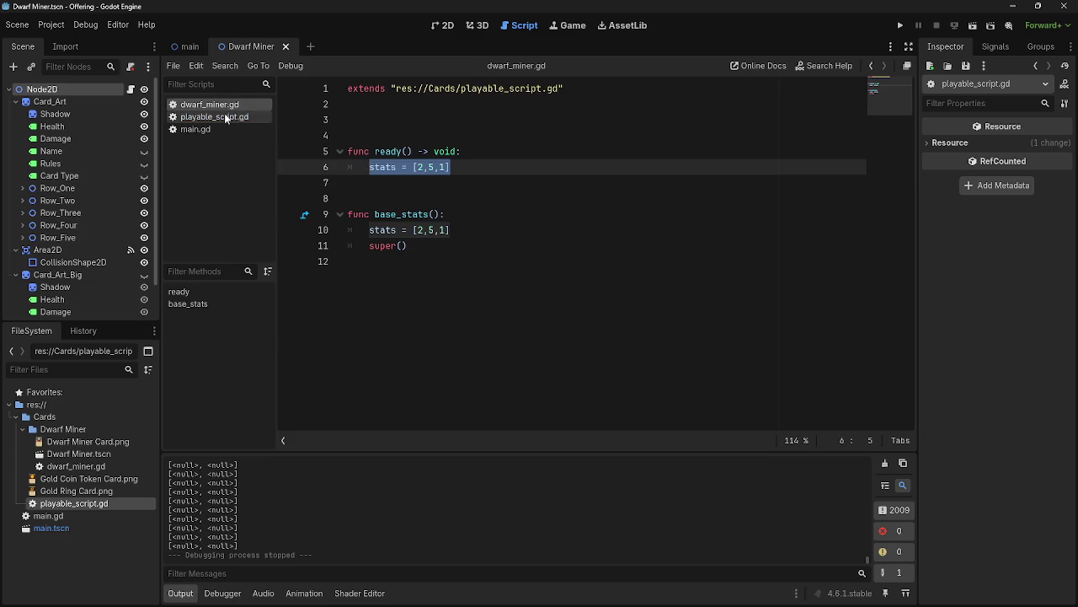
click(221, 117)
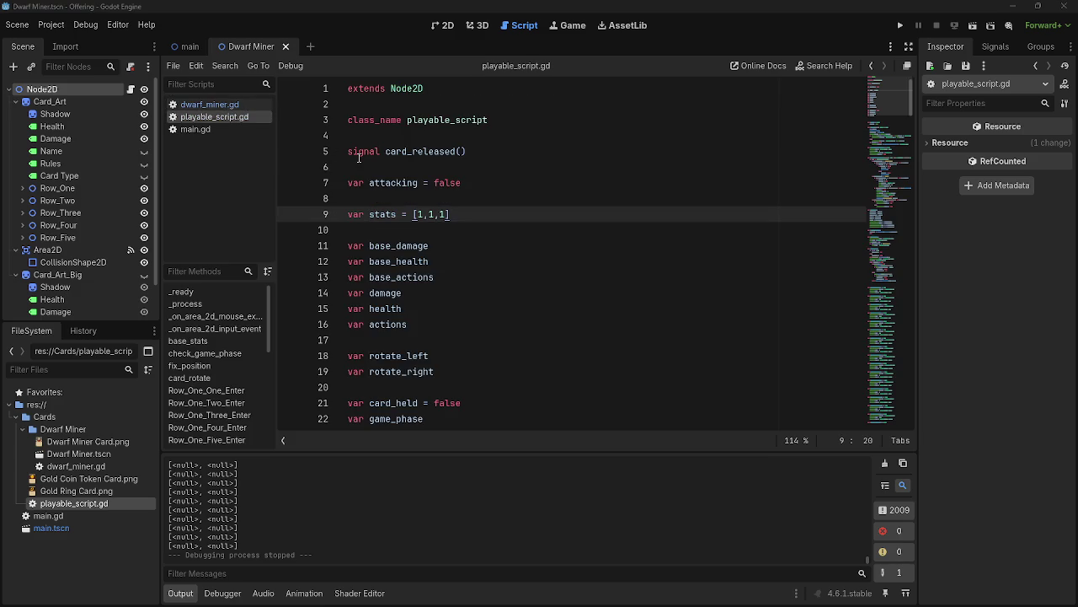
Play a dwarf card in the running game, which logs [1, 1, 1], then return to the editor.
click(464, 198)
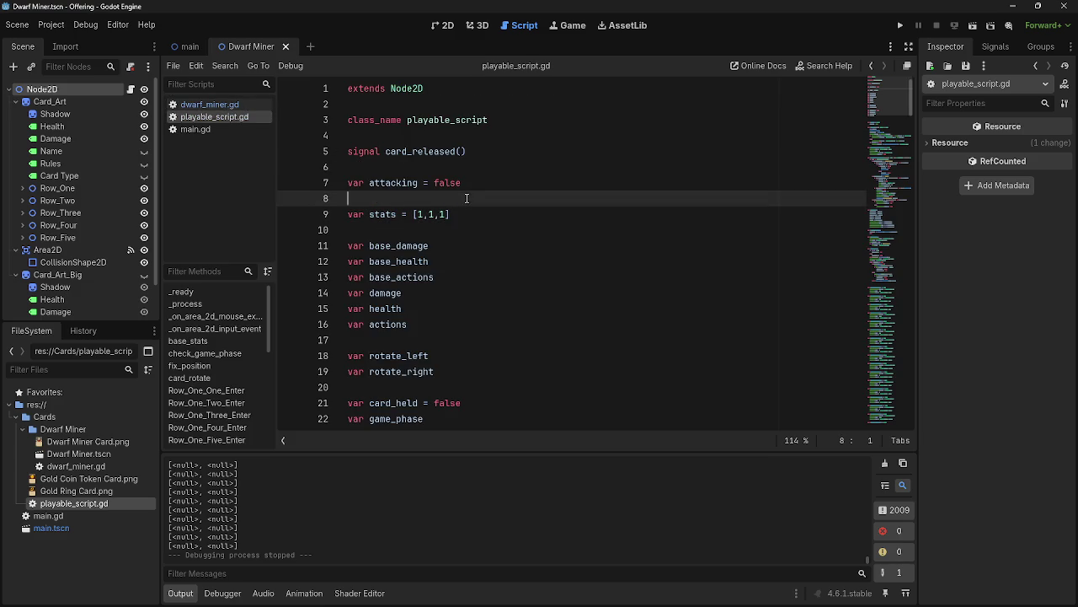
click(209, 104)
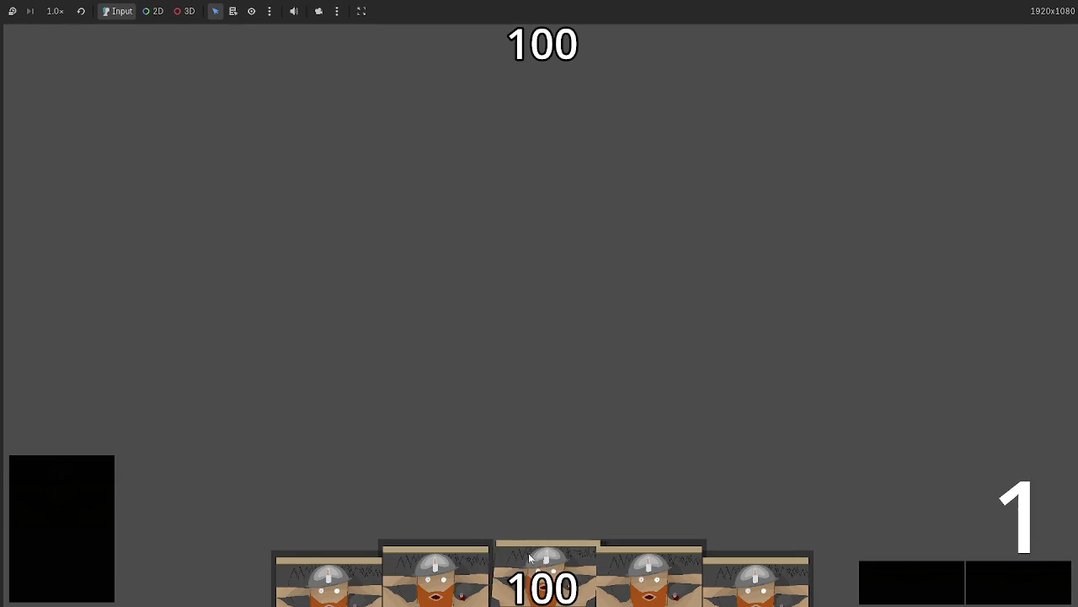
mouse_move(529, 552)
mouse_down()
mouse_move(597, 358)
mouse_move(542, 442)
mouse_up()
key(alt+Tab)
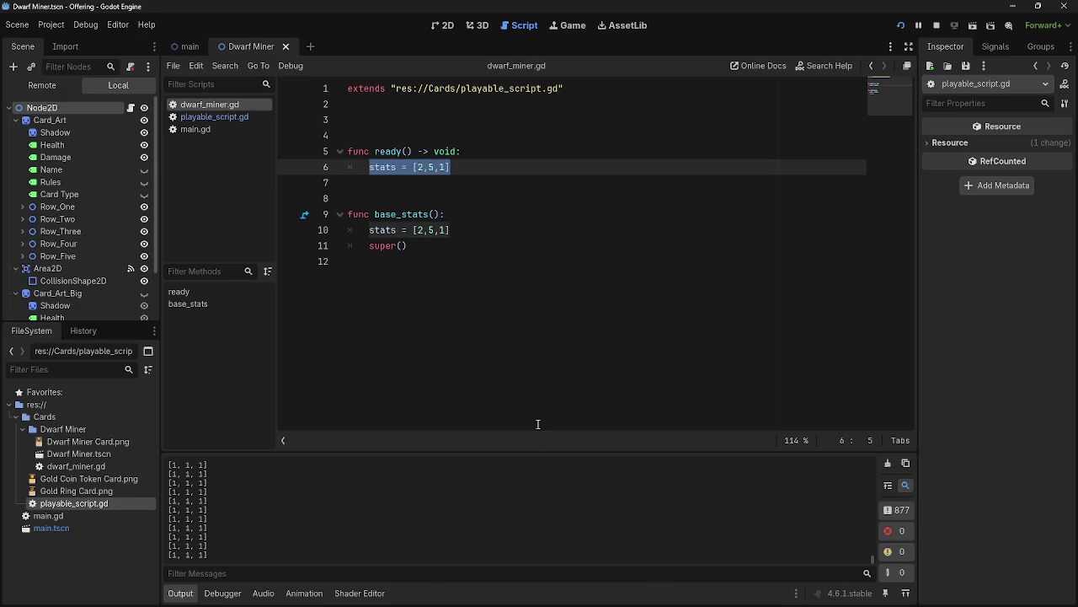
key(alt+Tab)
key(alt+Tab)
Stop the running game and switch back to the editor window.
click(936, 26)
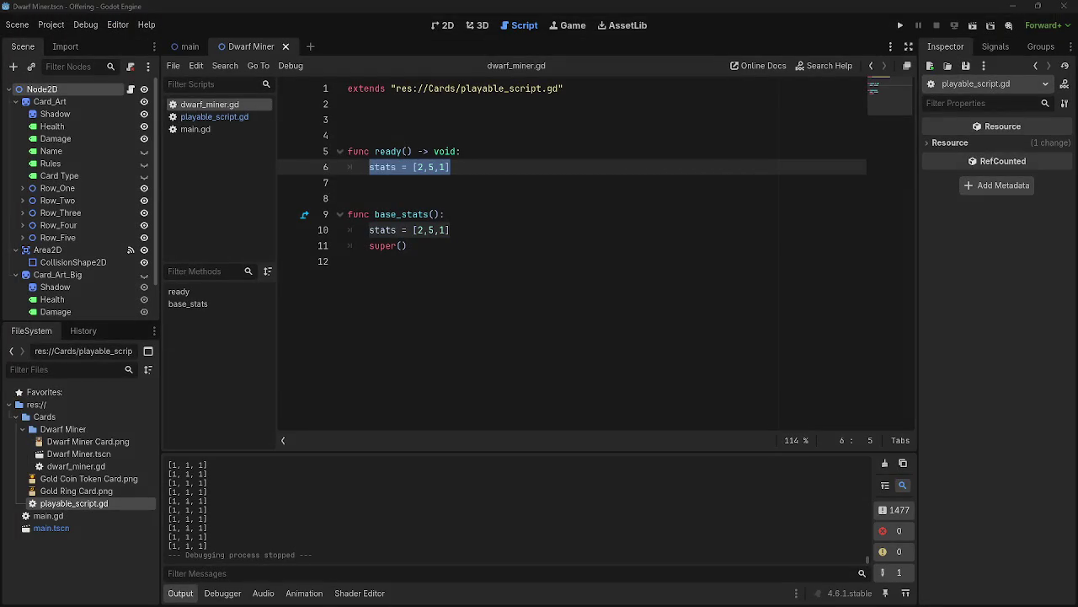
key(alt+Tab)
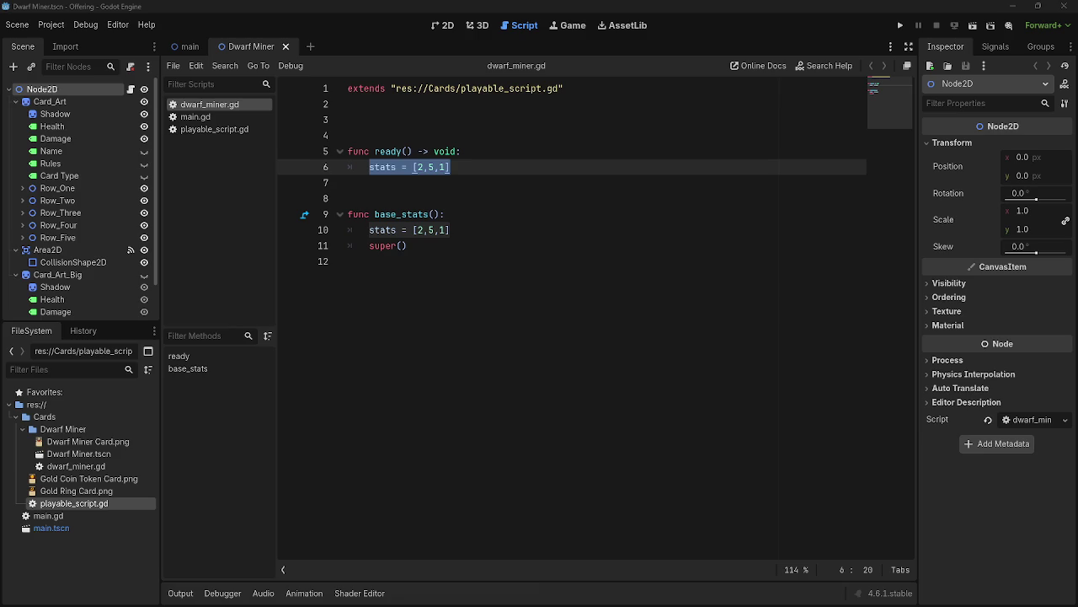
Rerun the game from dwarf_miner.gd and confirm the output still prints [1, 1, 1].
click(717, 235)
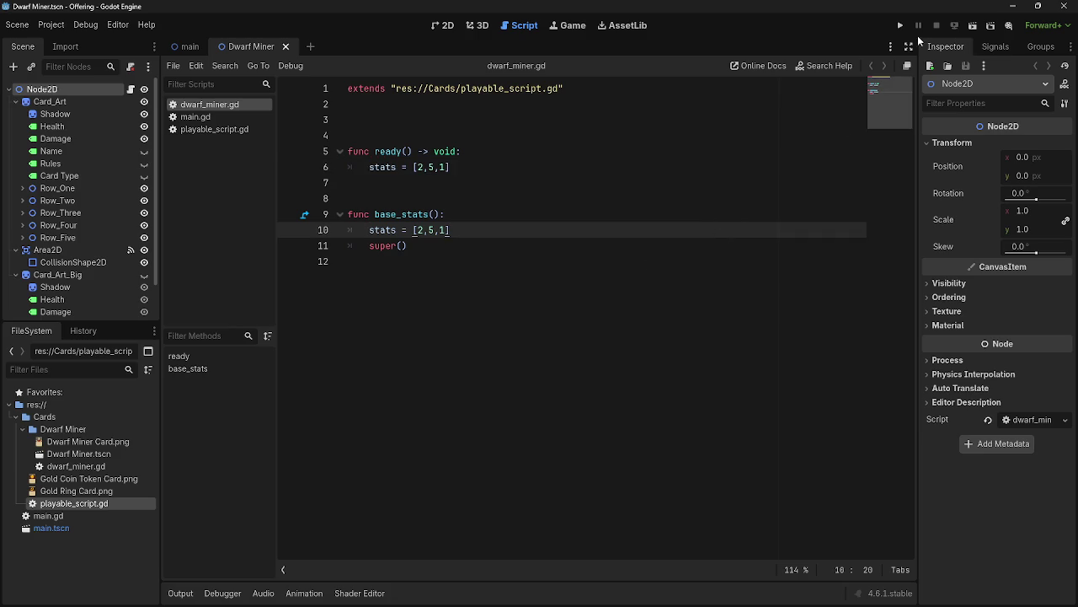
click(900, 25)
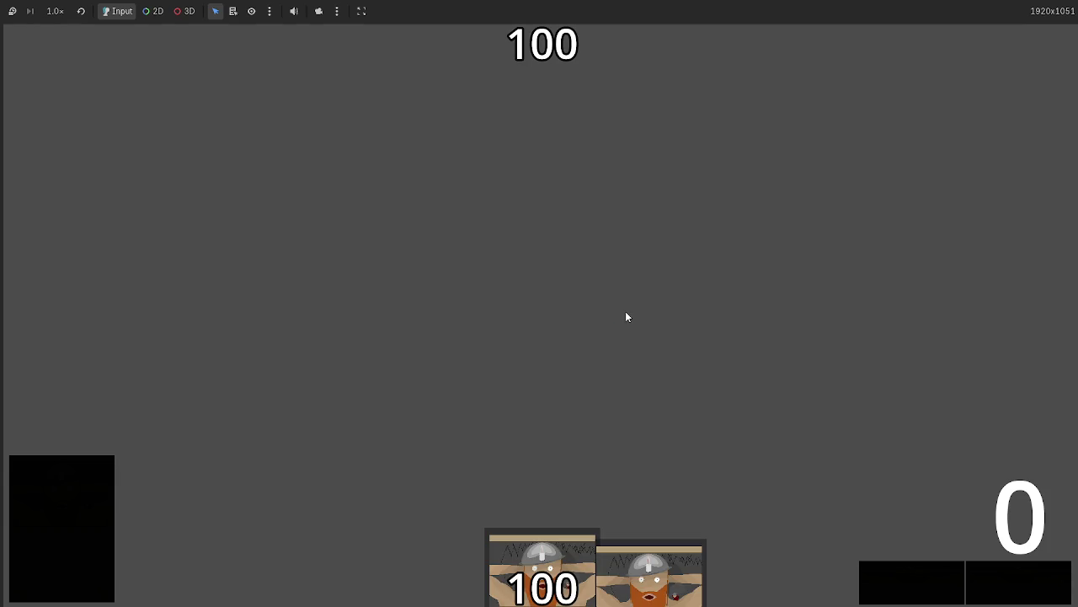
key(F8)
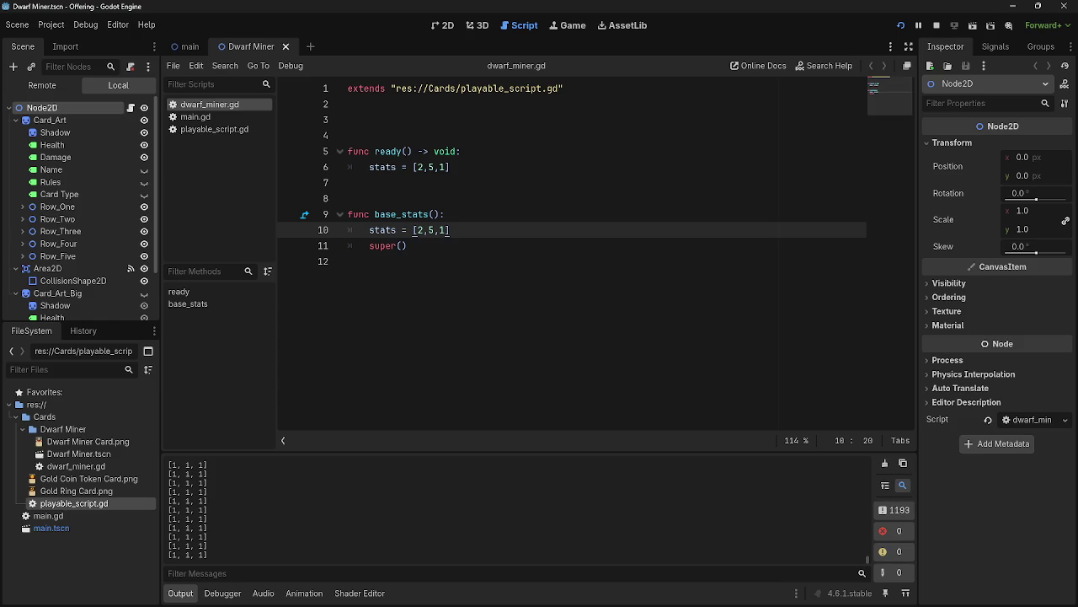
key(alt+Tab)
key(Escape)
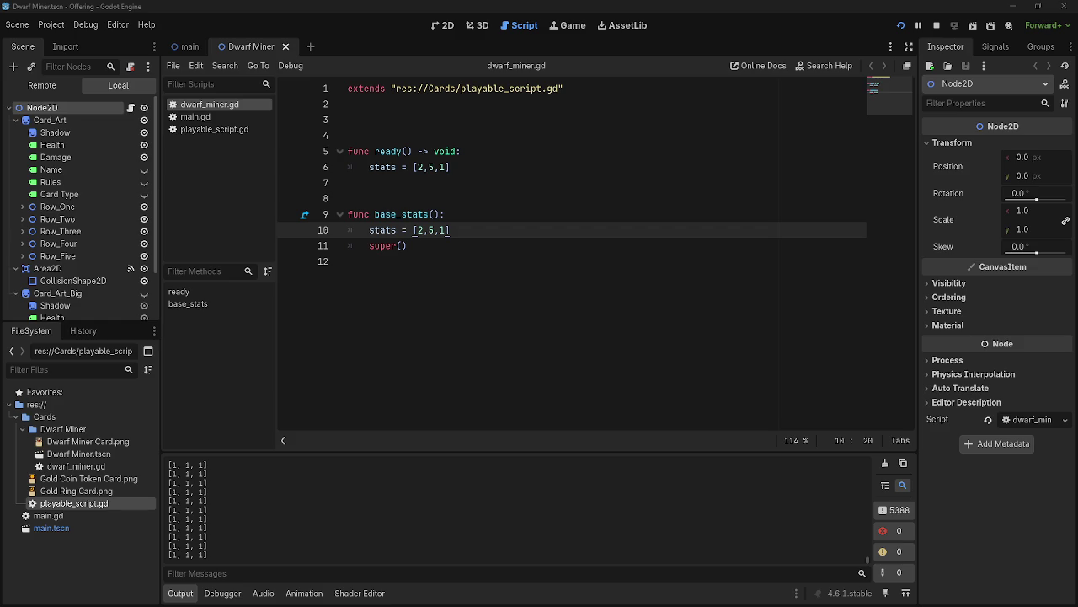
Inspect the remote card node under Main > Hand (stats size 3, null base values), then return to Local.
click(38, 90)
click(22, 145)
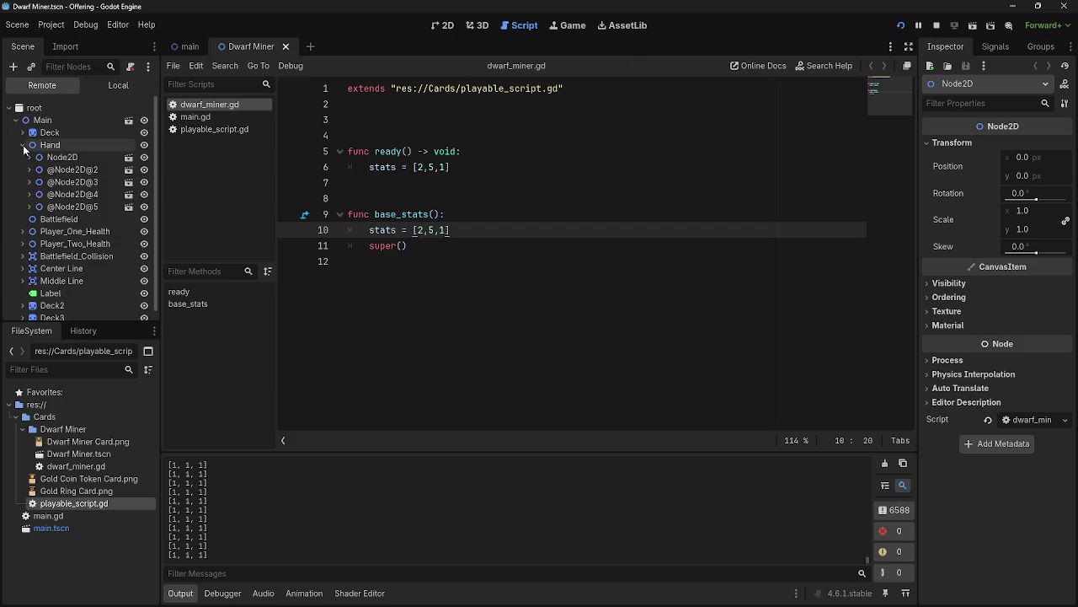
click(39, 157)
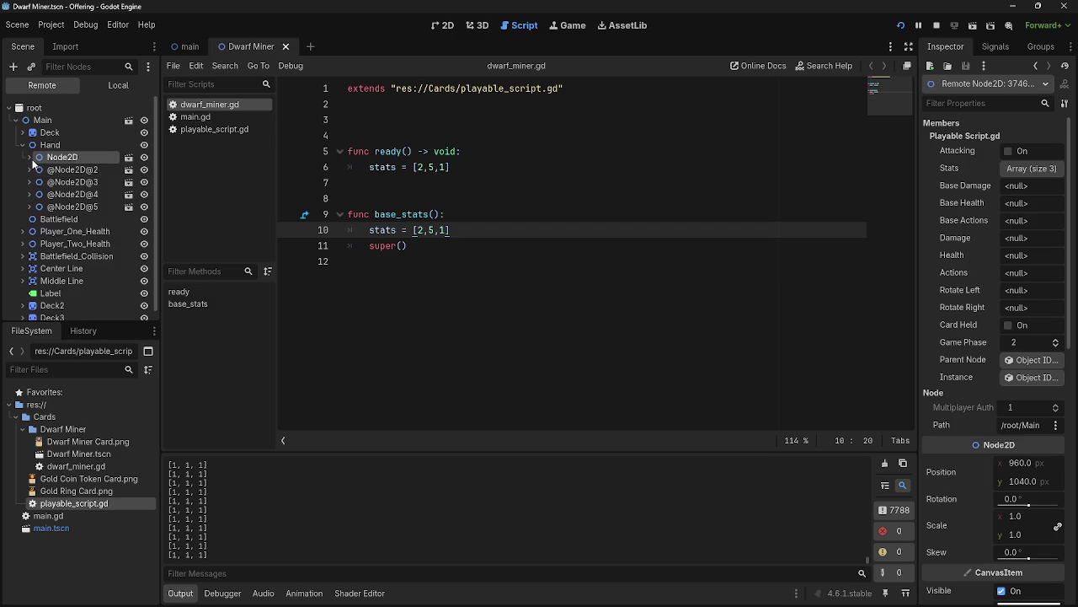
click(30, 157)
click(30, 158)
click(16, 120)
click(10, 108)
click(118, 86)
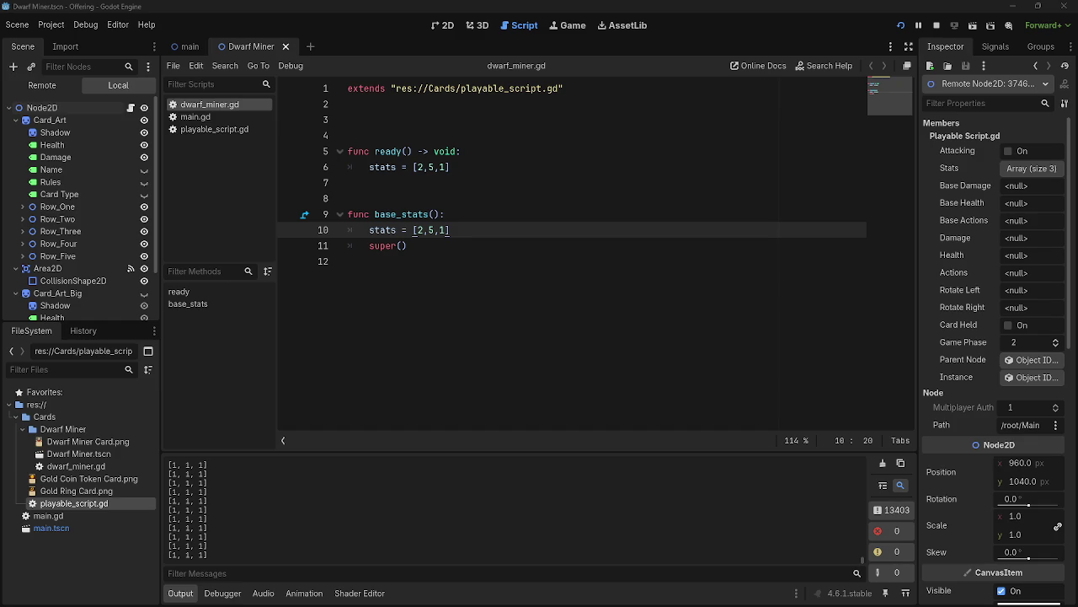
Scroll through main.gd to review its code.
click(214, 118)
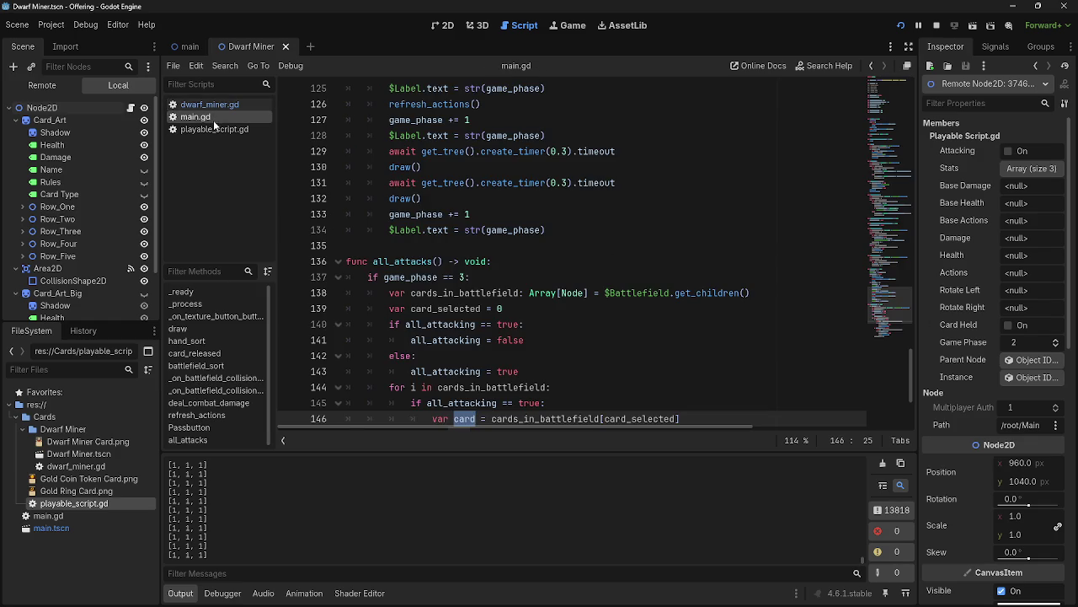
scroll(524, 278, down, 4)
scroll(525, 278, up, 10)
scroll(525, 278, up, 11)
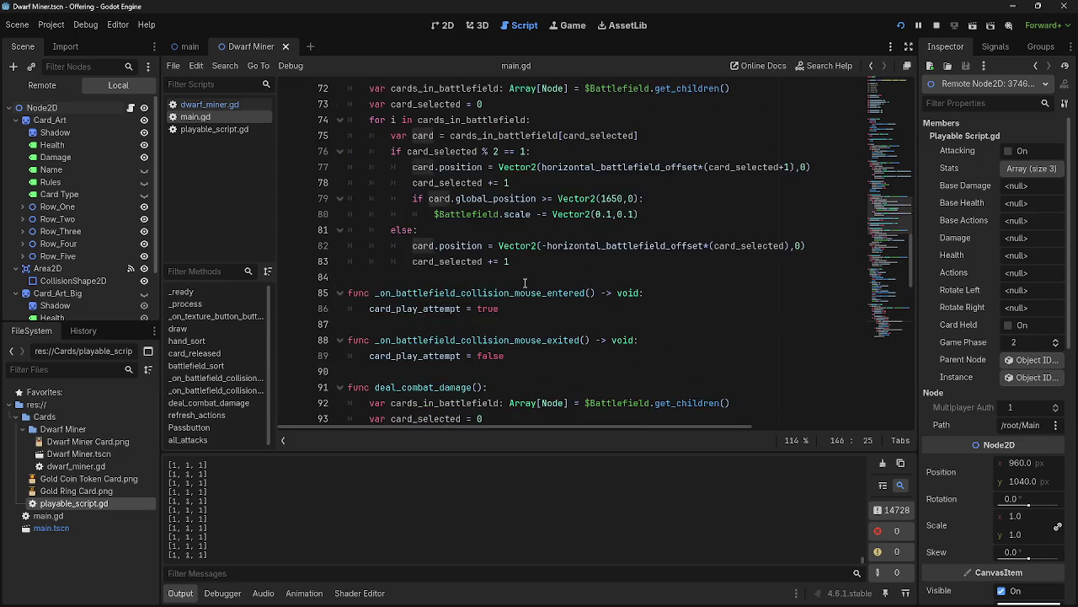
scroll(525, 283, up, 16)
scroll(524, 283, up, 2)
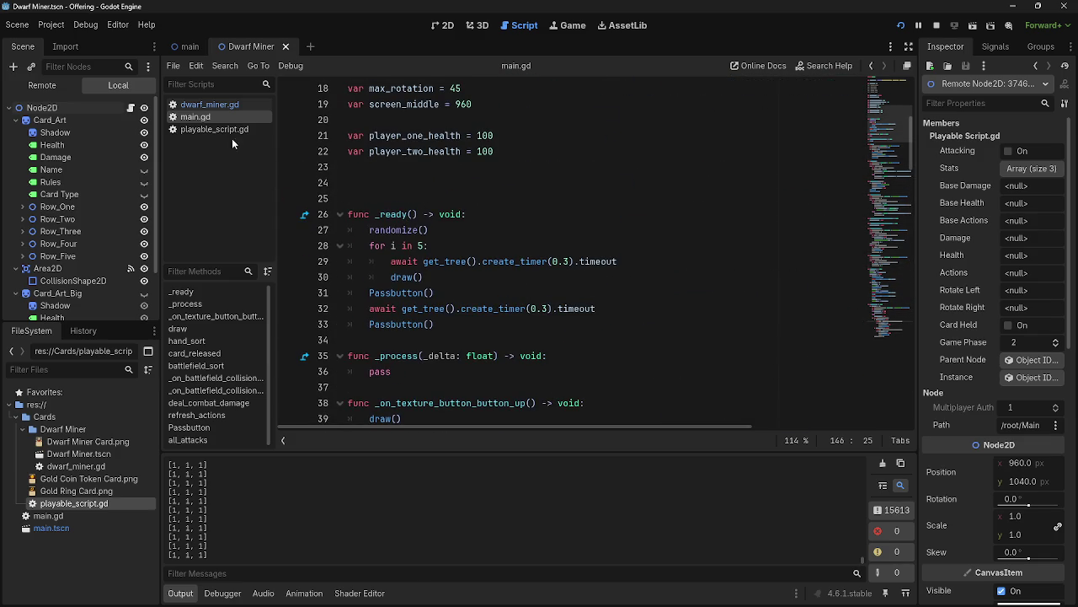
Review playable_script.gd's _ready and _process, and select the default value assigned to stats.
click(203, 130)
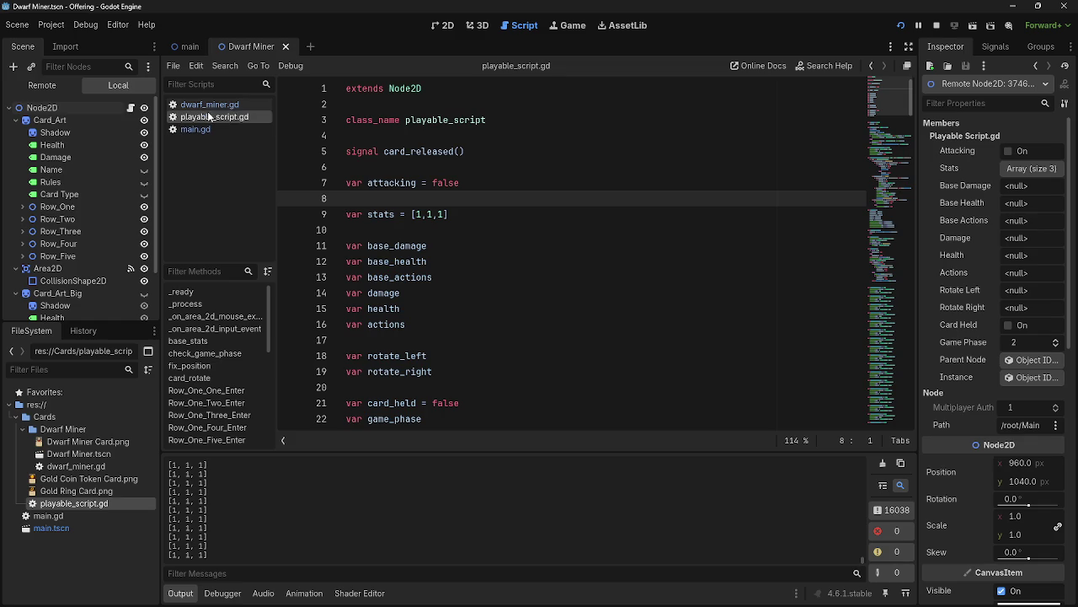
scroll(489, 282, down, 5)
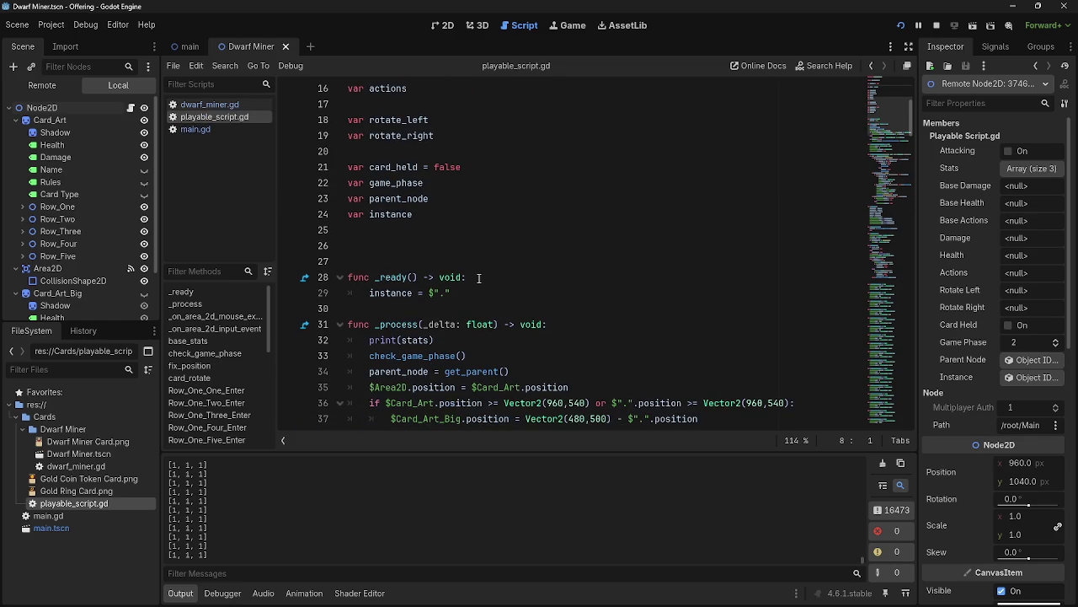
scroll(477, 278, down, 1)
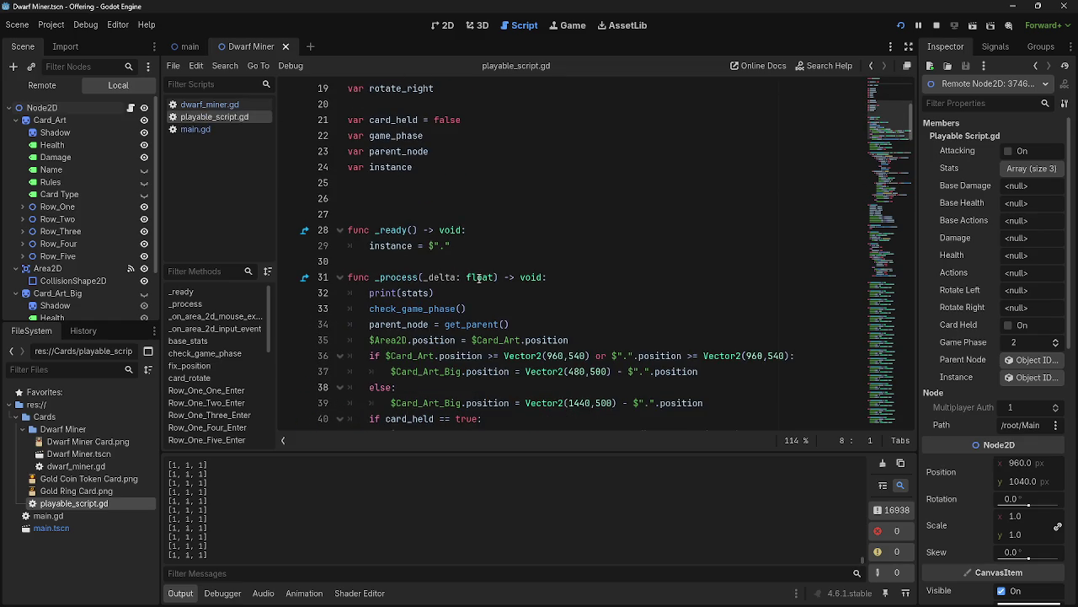
scroll(479, 278, down, 3)
scroll(478, 278, up, 8)
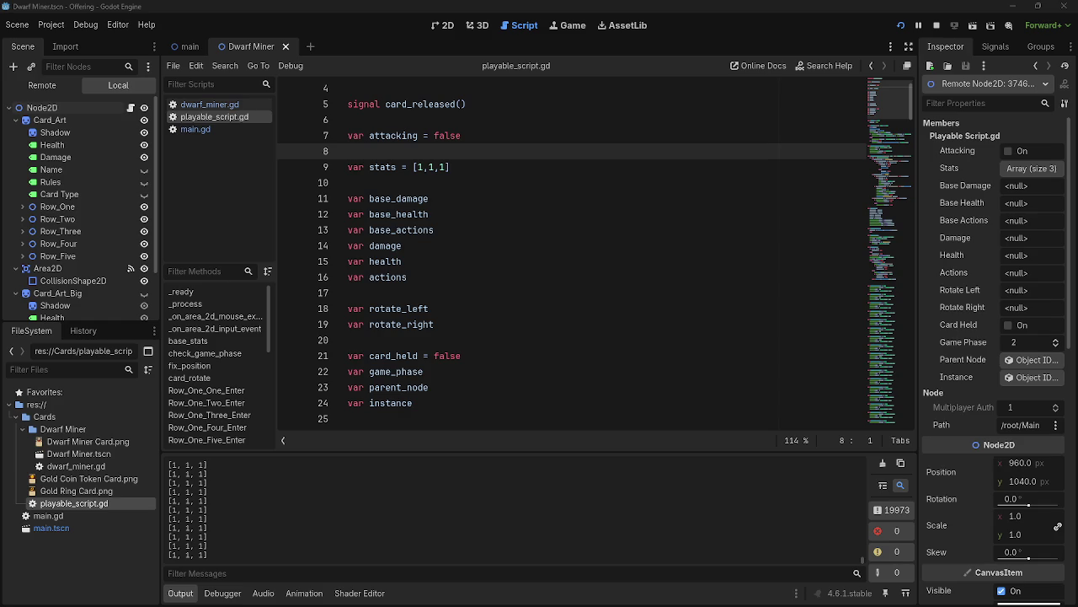
drag(455, 169, 401, 172)
Delete the [1,1,1] default from var stats and rerun the game, which prints <null>.
key(BackSpace)
key(BackSpace)
click(900, 27)
click(901, 27)
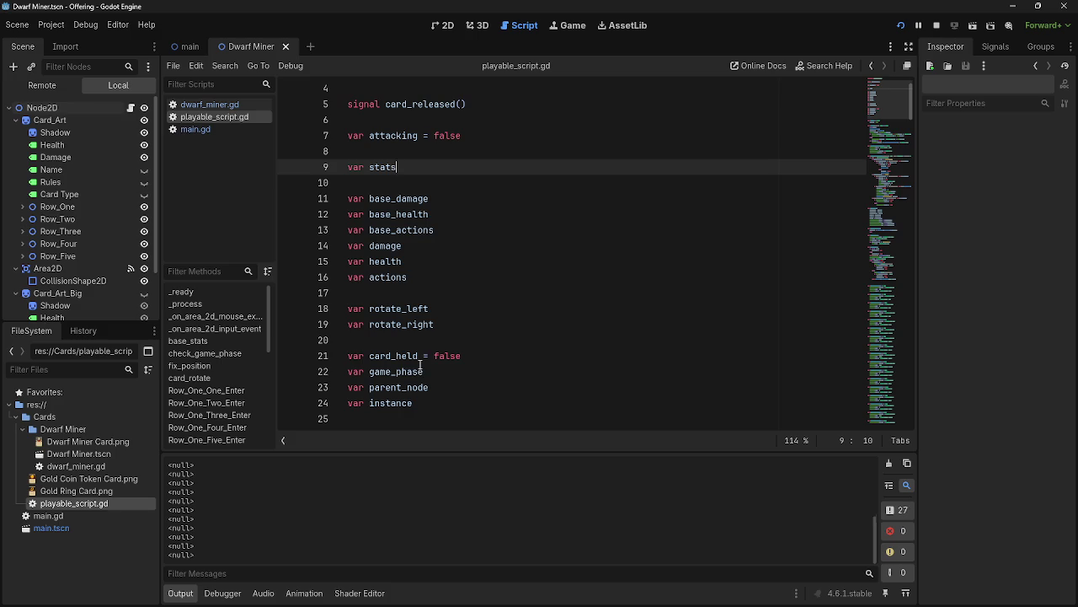